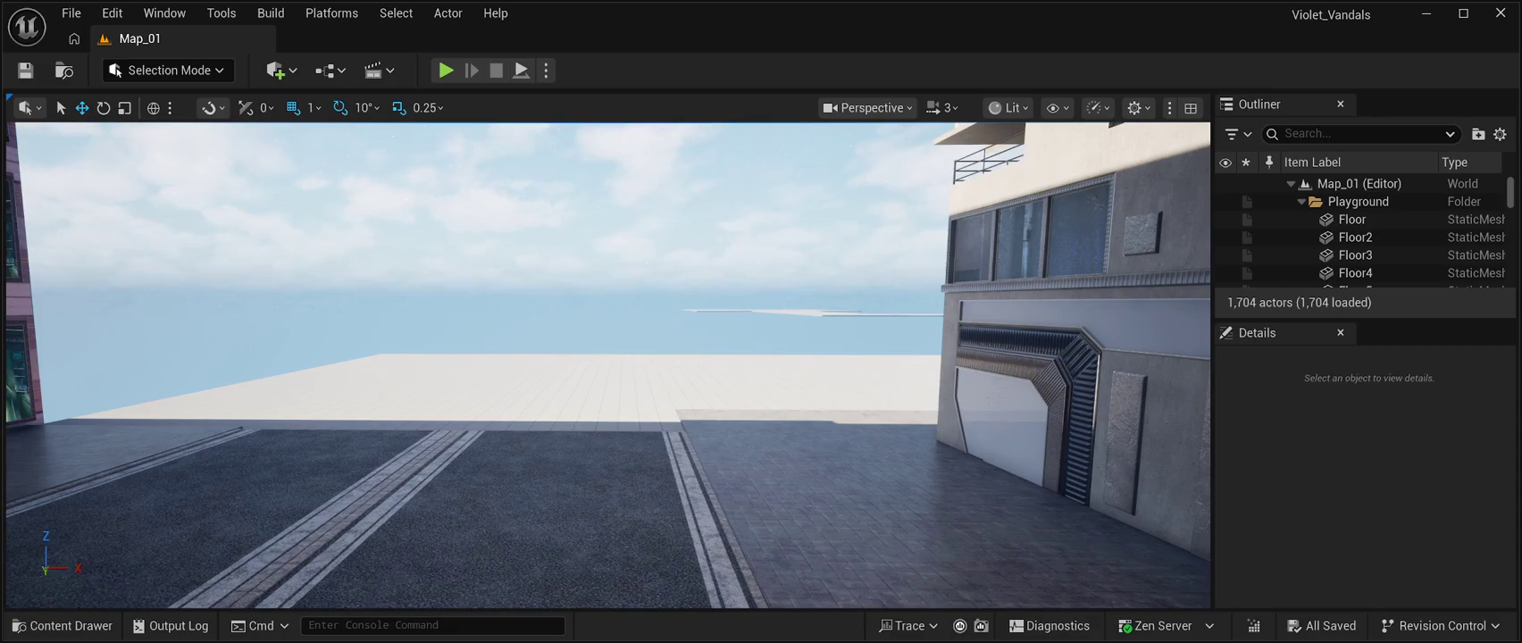
# Open the Content Drawer on CyberPunkMegapack's BuildingPrefabs01 folder of 68 building blueprints.
pyautogui.click(71, 12)
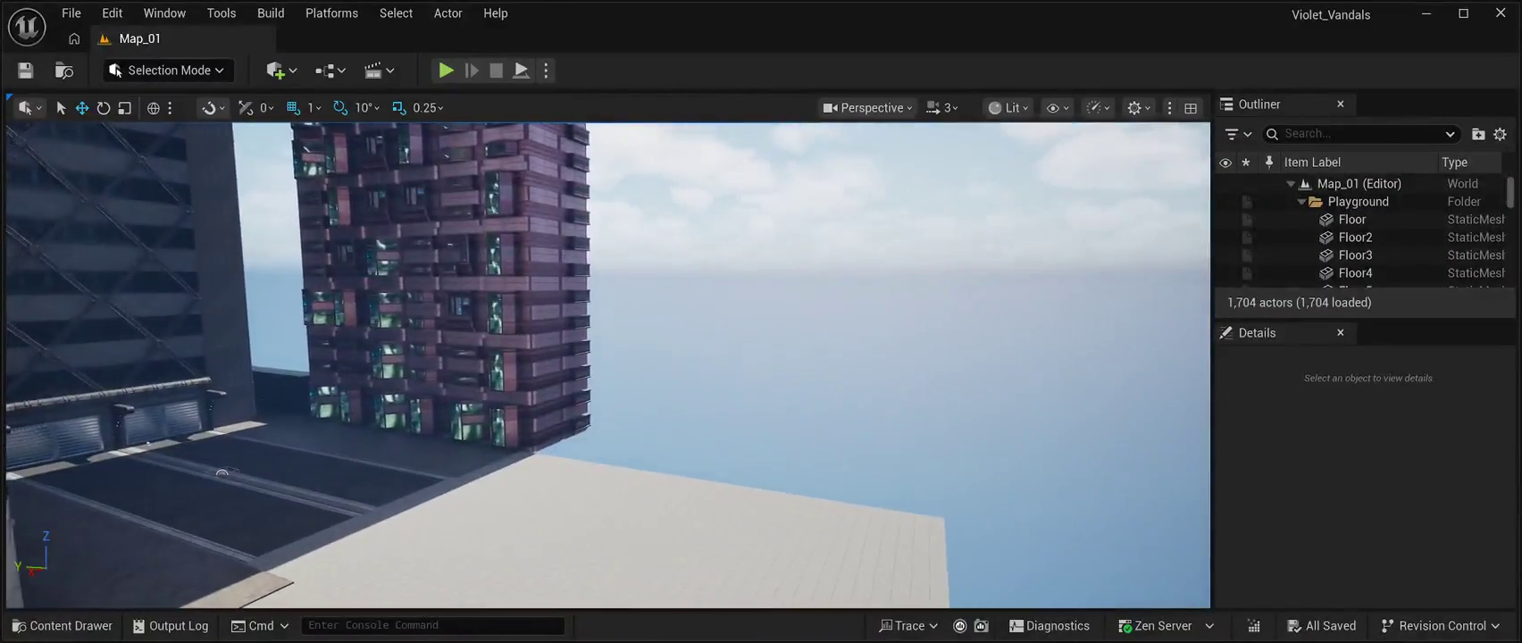
pyautogui.hotkey('ctrl', 'space')
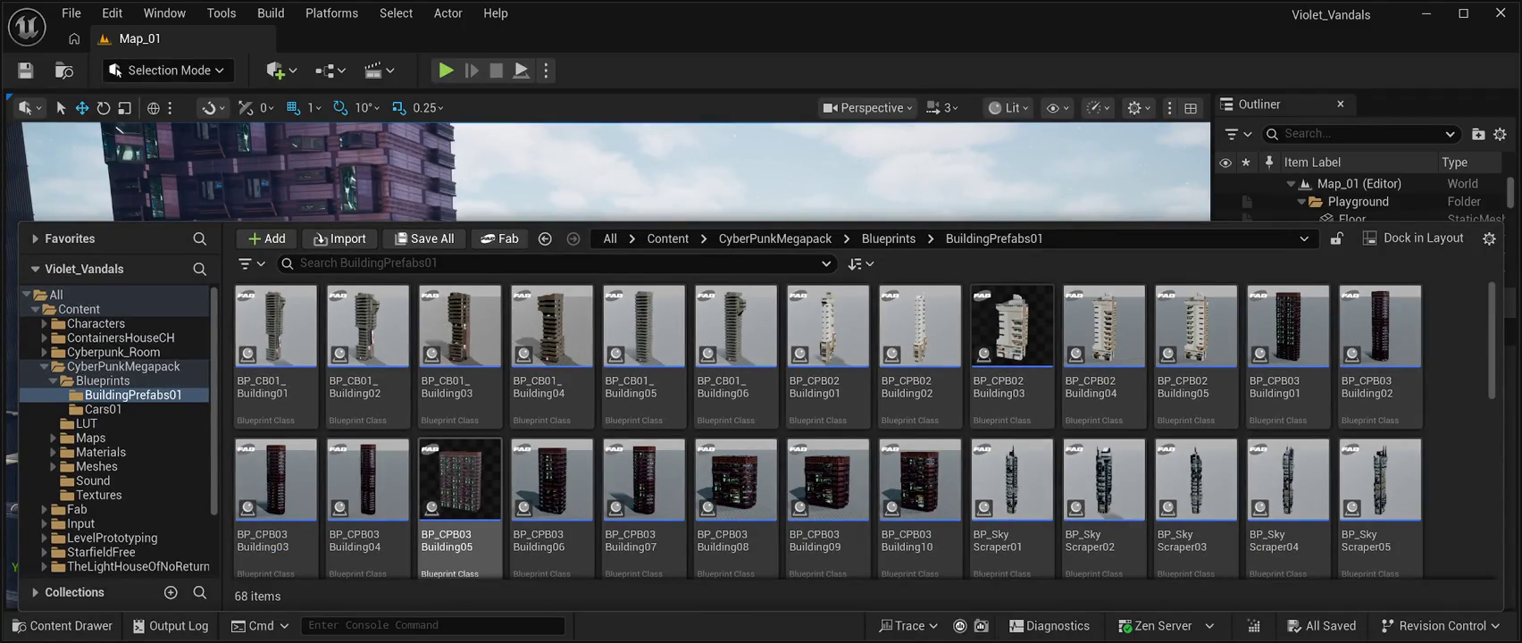
# Drag the BP_Slumbuilding11 blueprint from the Content Drawer into the Map_01 level.
pyautogui.scroll(-5, 829, 500)
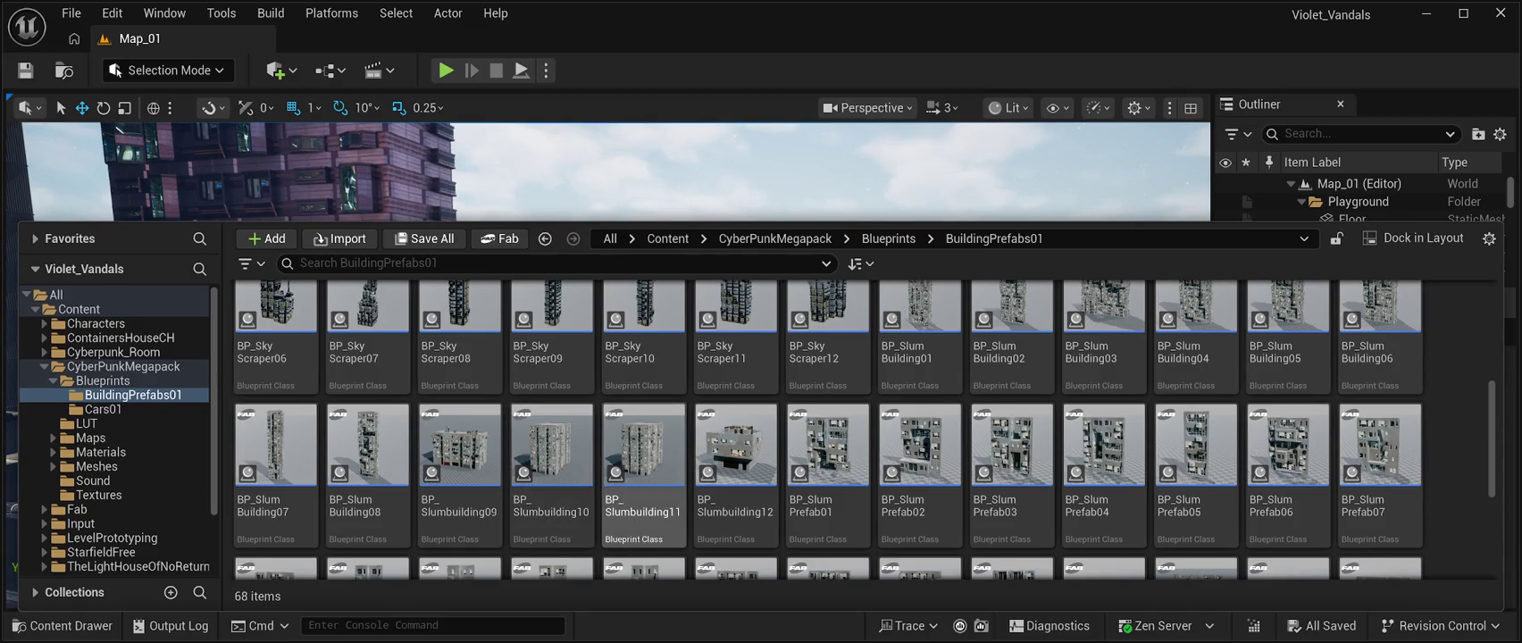
pyautogui.click(644, 455)
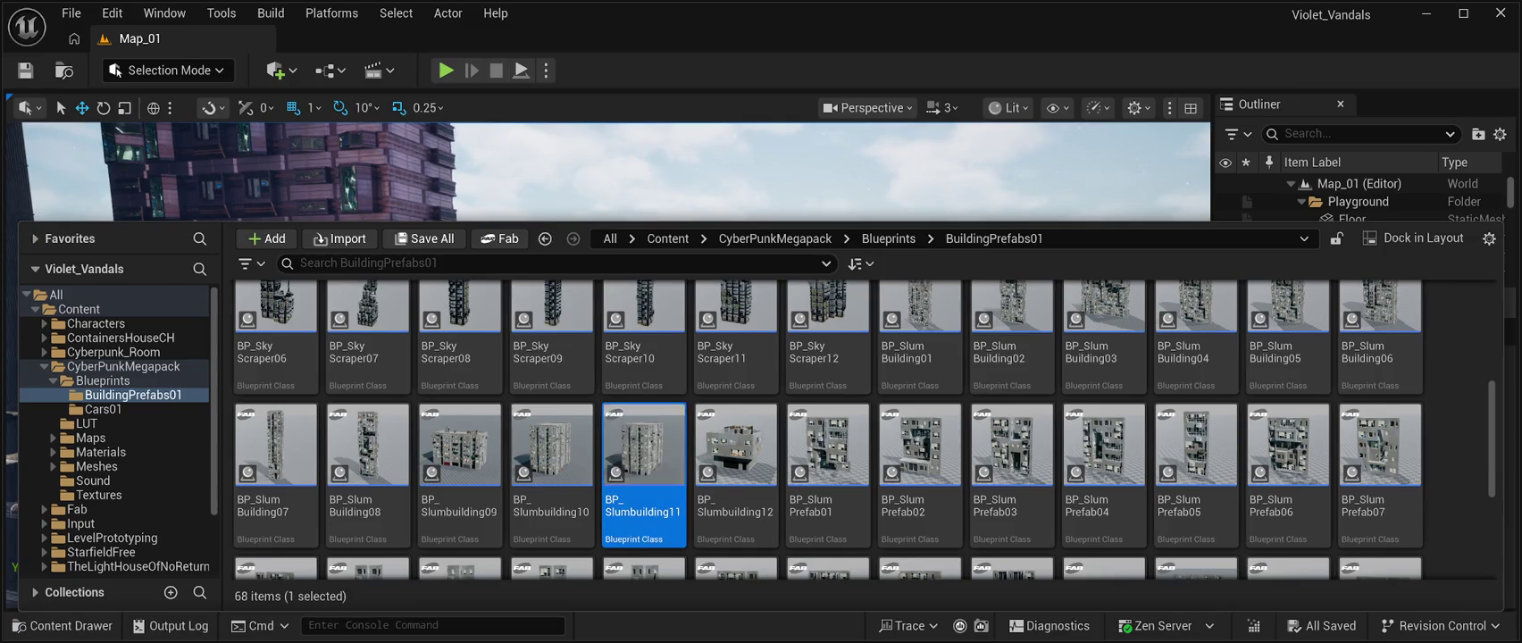
pyautogui.hotkey('ctrl', 'space')
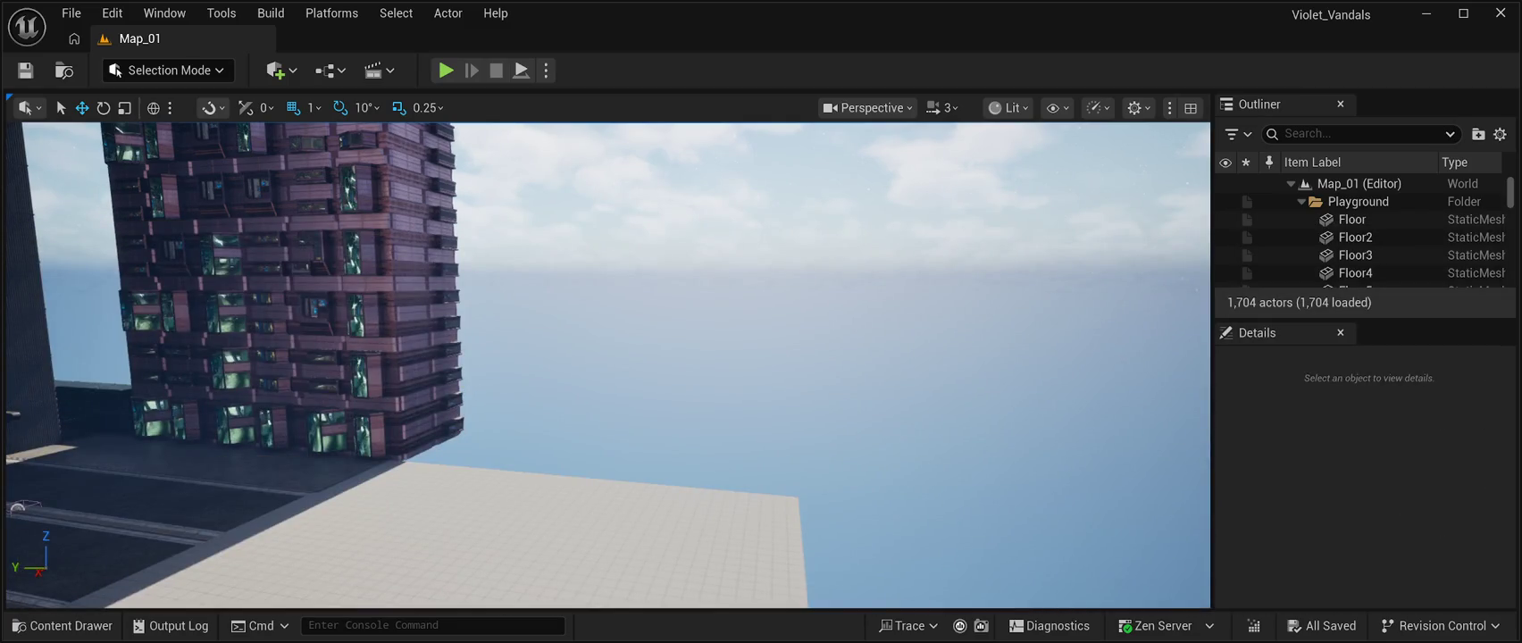
pyautogui.moveTo(625, 357); pyautogui.dragTo(679, 234)
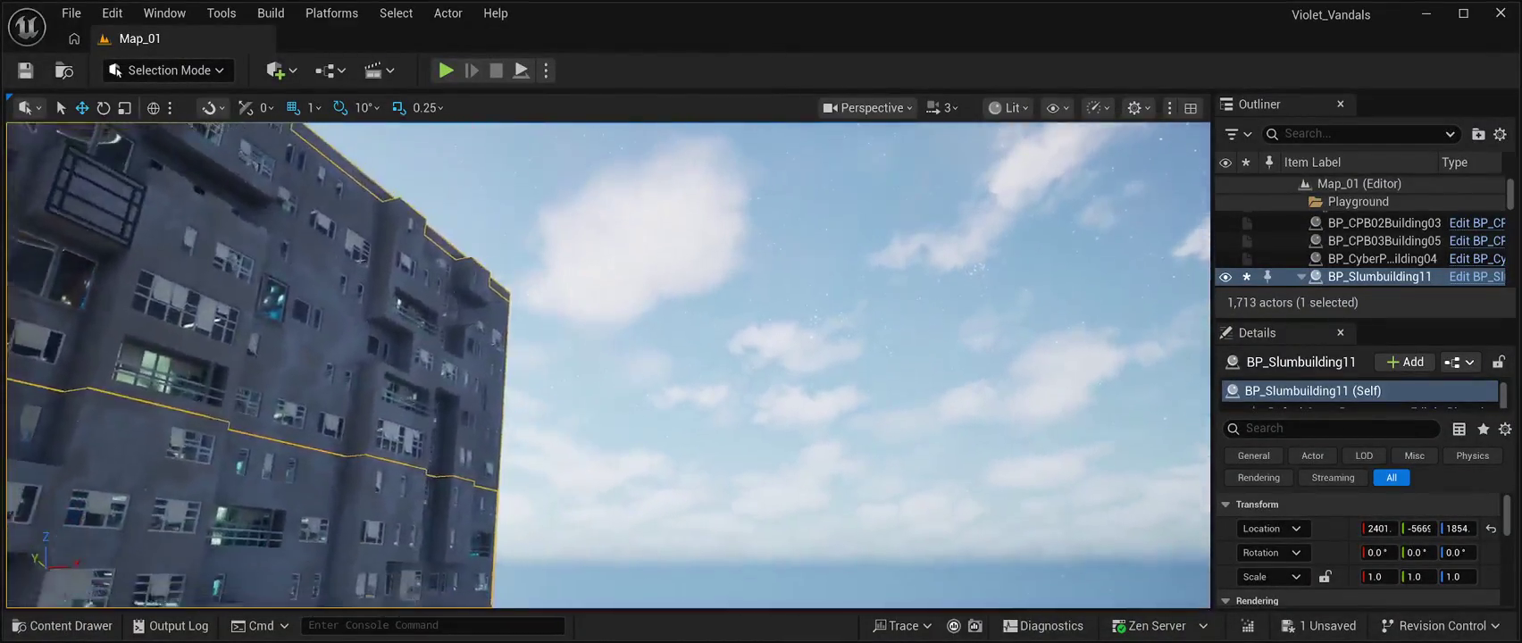
pyautogui.click(1382, 258)
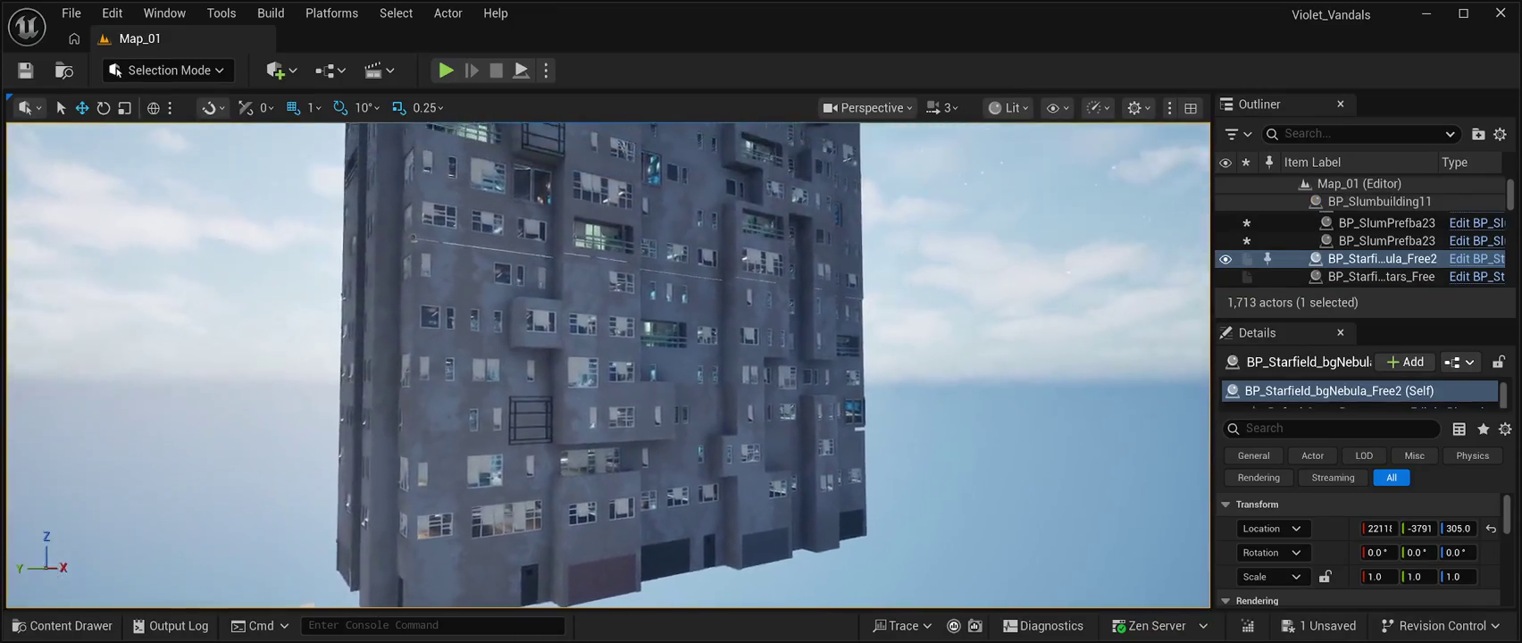
# Move BP_Slumbuilding11 left along X and down toward the floor, then save.
pyautogui.click(1379, 201)
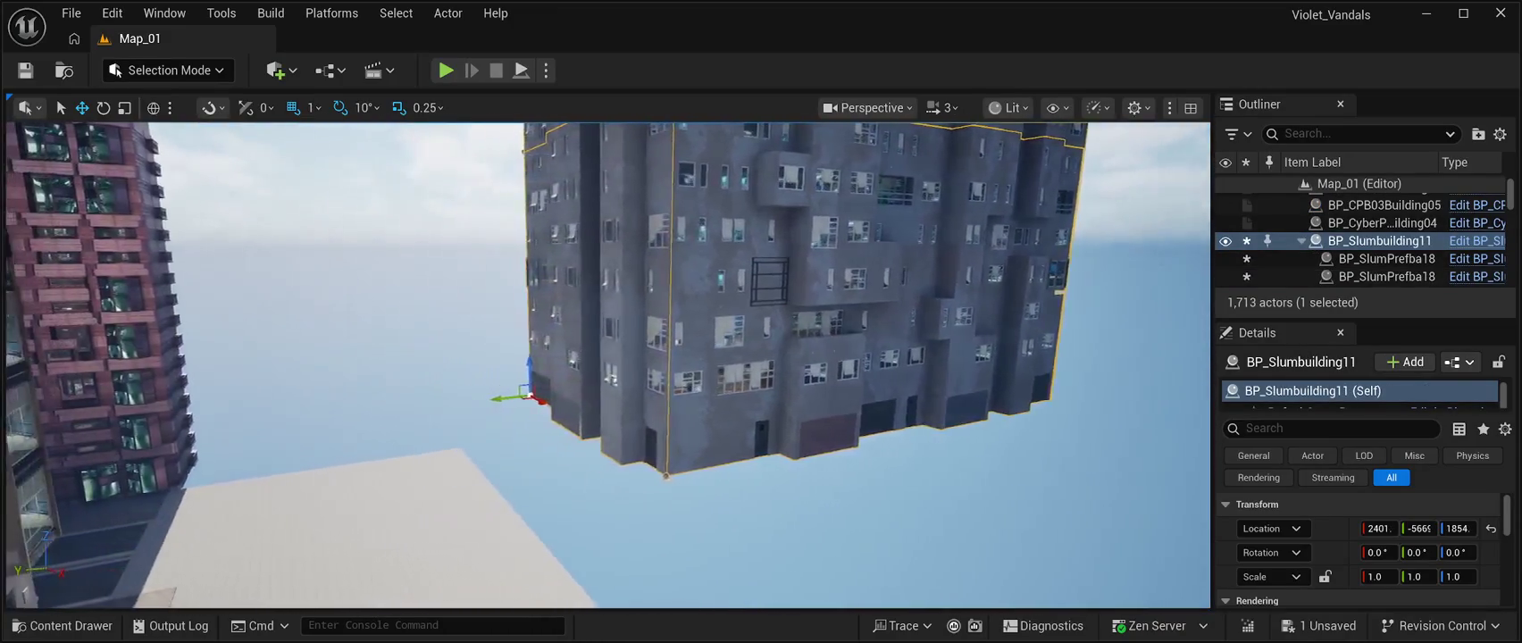
pyautogui.moveTo(549, 402); pyautogui.dragTo(444, 367)
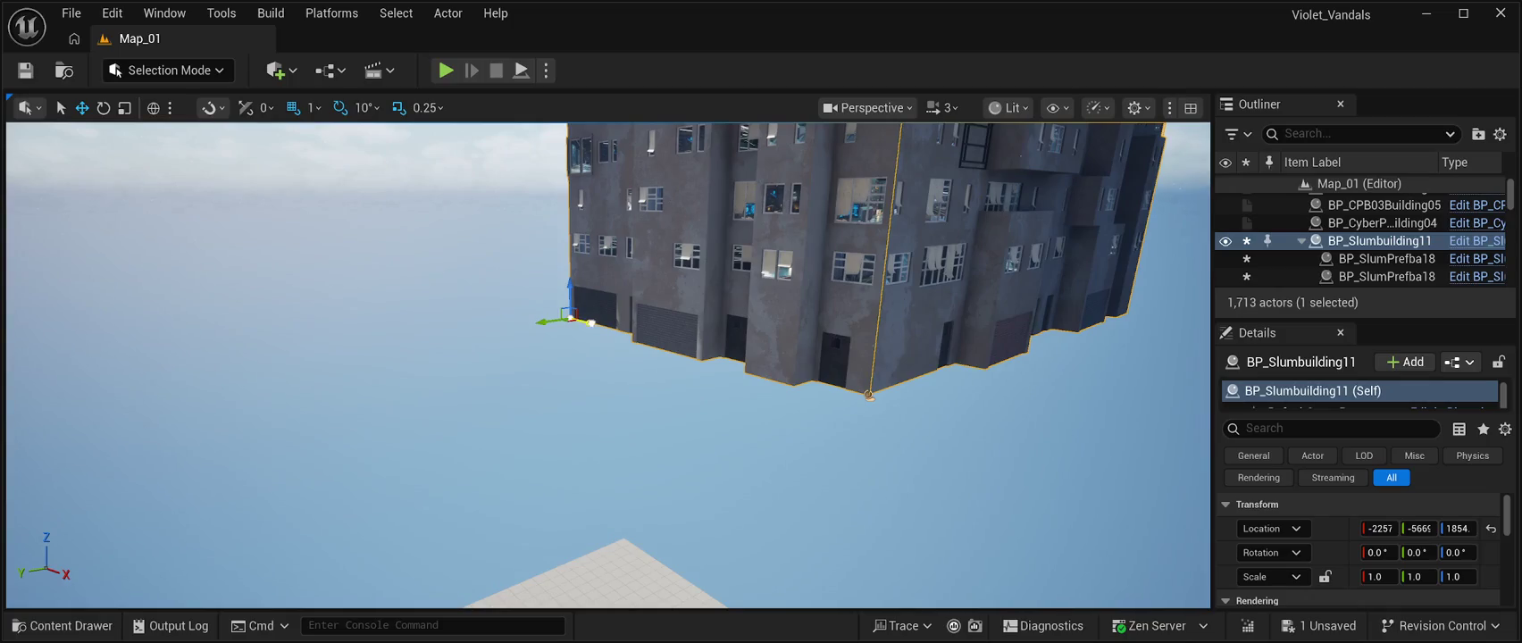
pyautogui.moveTo(590, 323); pyautogui.dragTo(390, 294)
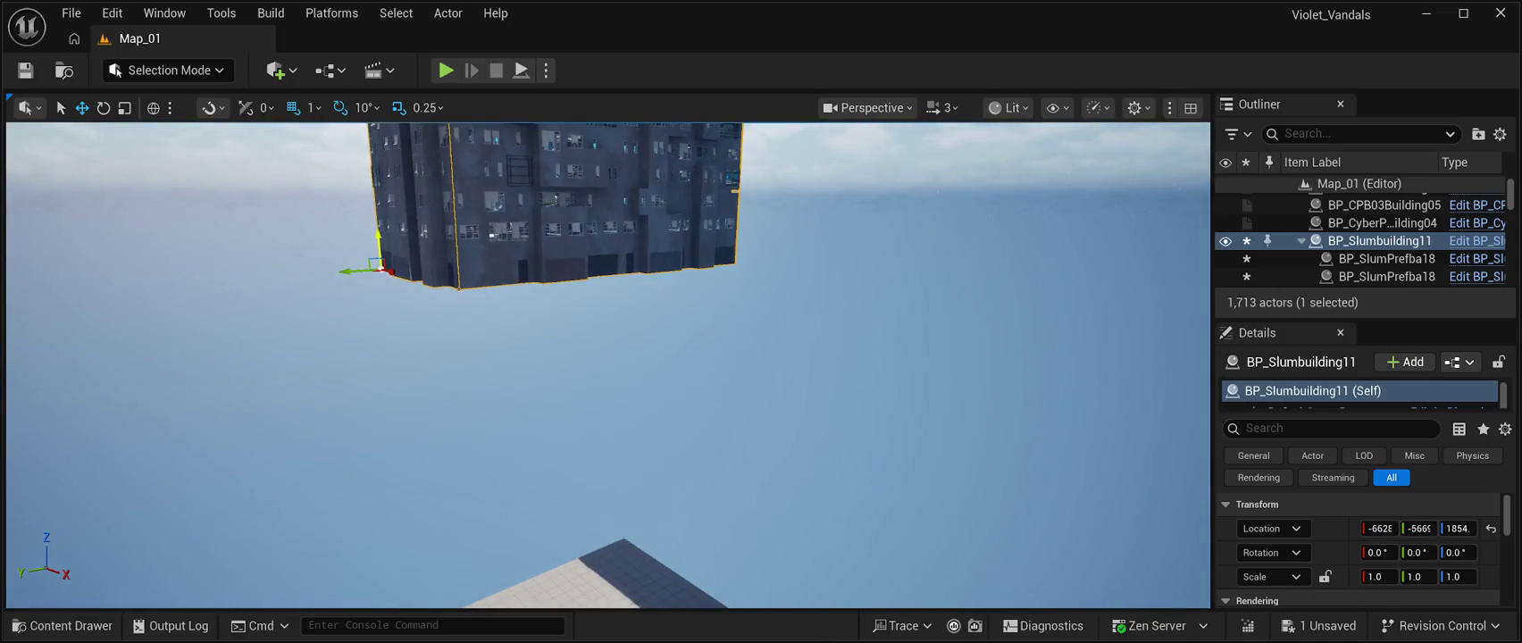
pyautogui.moveTo(378, 246)
pyautogui.mouseDown()
pyautogui.moveTo(384, 428)
pyautogui.moveTo(405, 500)
pyautogui.mouseUp()
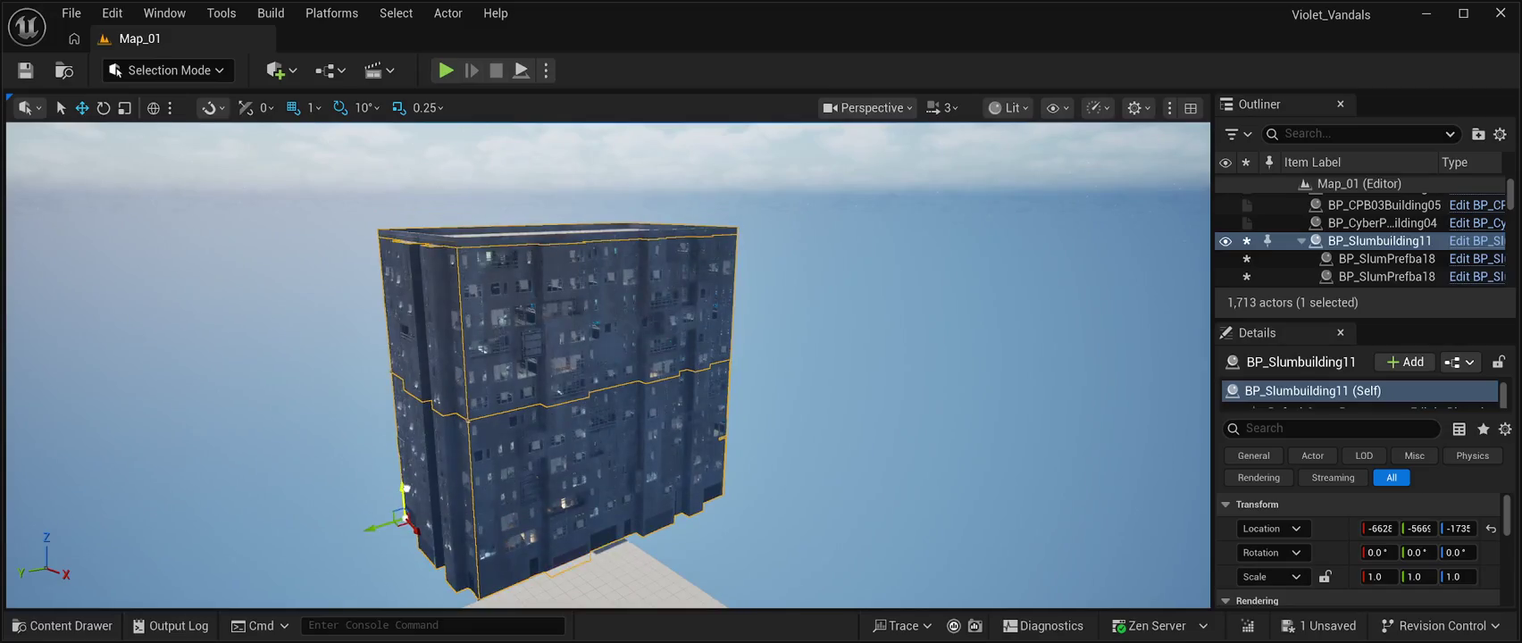
pyautogui.press('f')
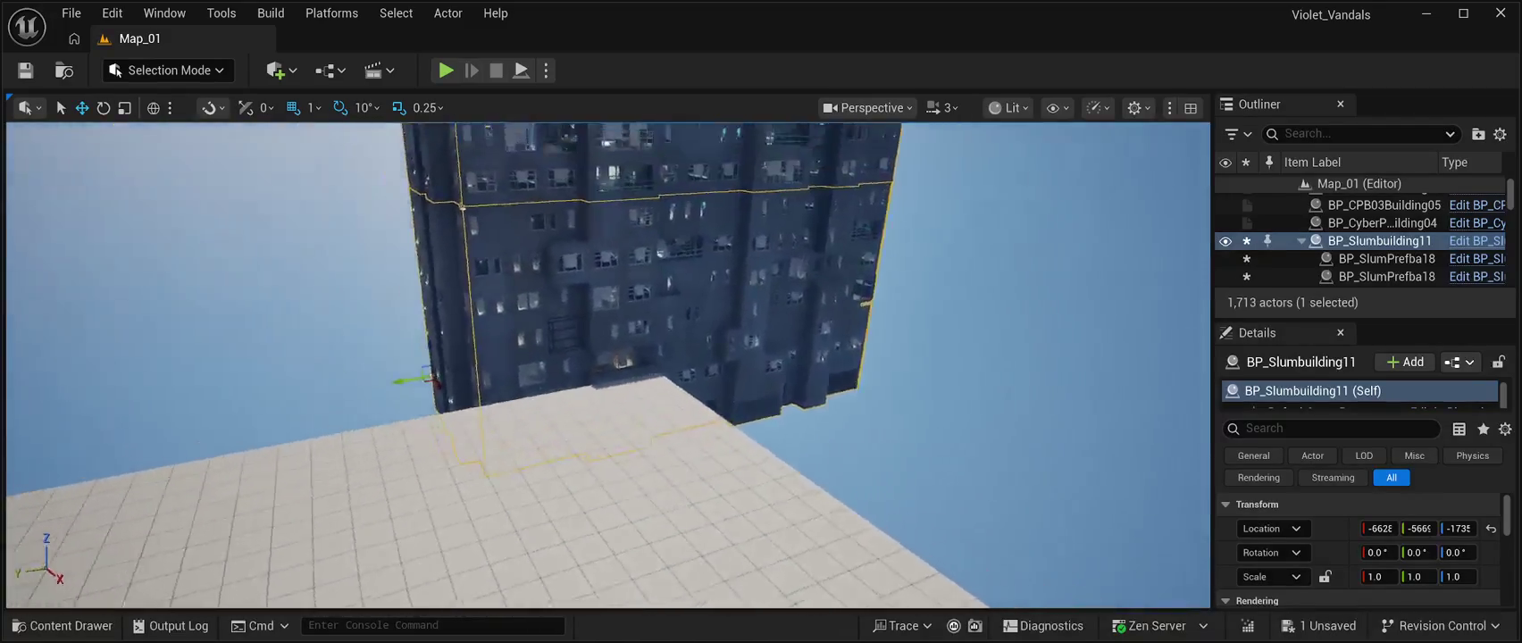
pyautogui.moveTo(529, 371); pyautogui.dragTo(531, 286)
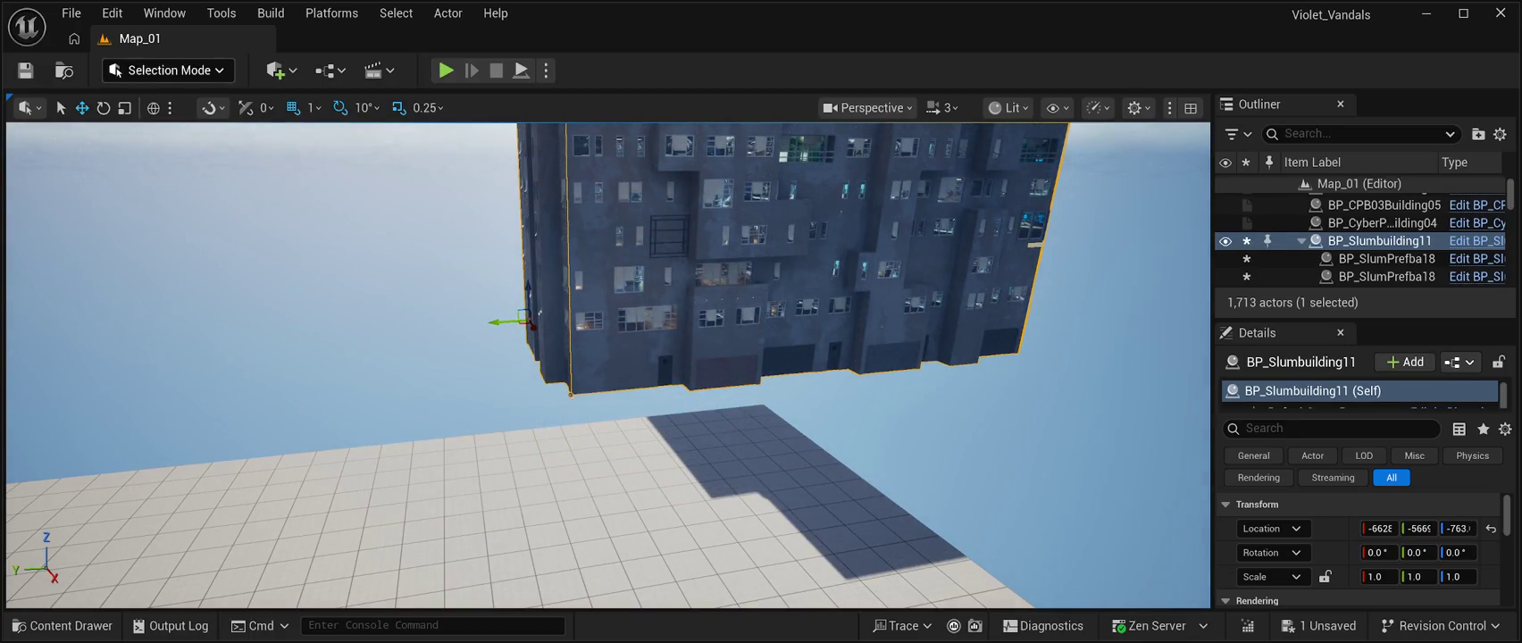
pyautogui.click(25, 71)
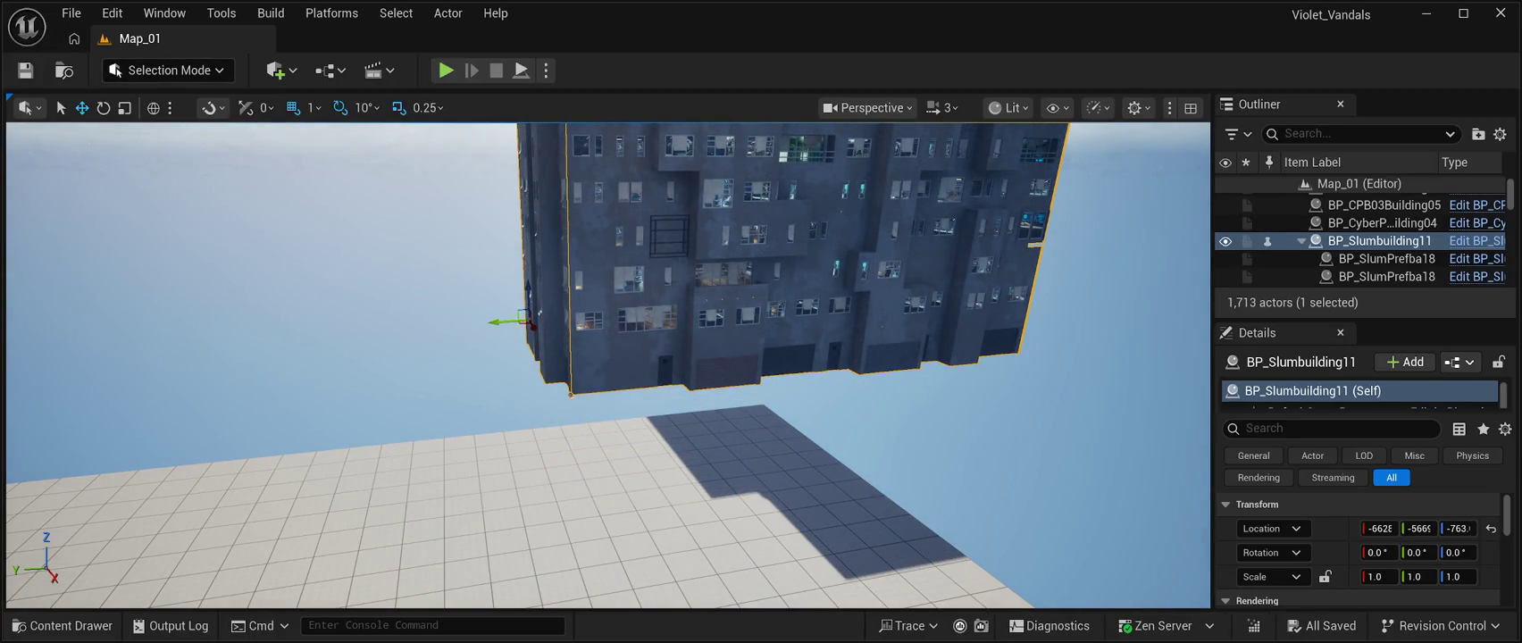
# Rotate the building -90° on Z and set it on the floor beside the brick tower.
pyautogui.click(104, 107)
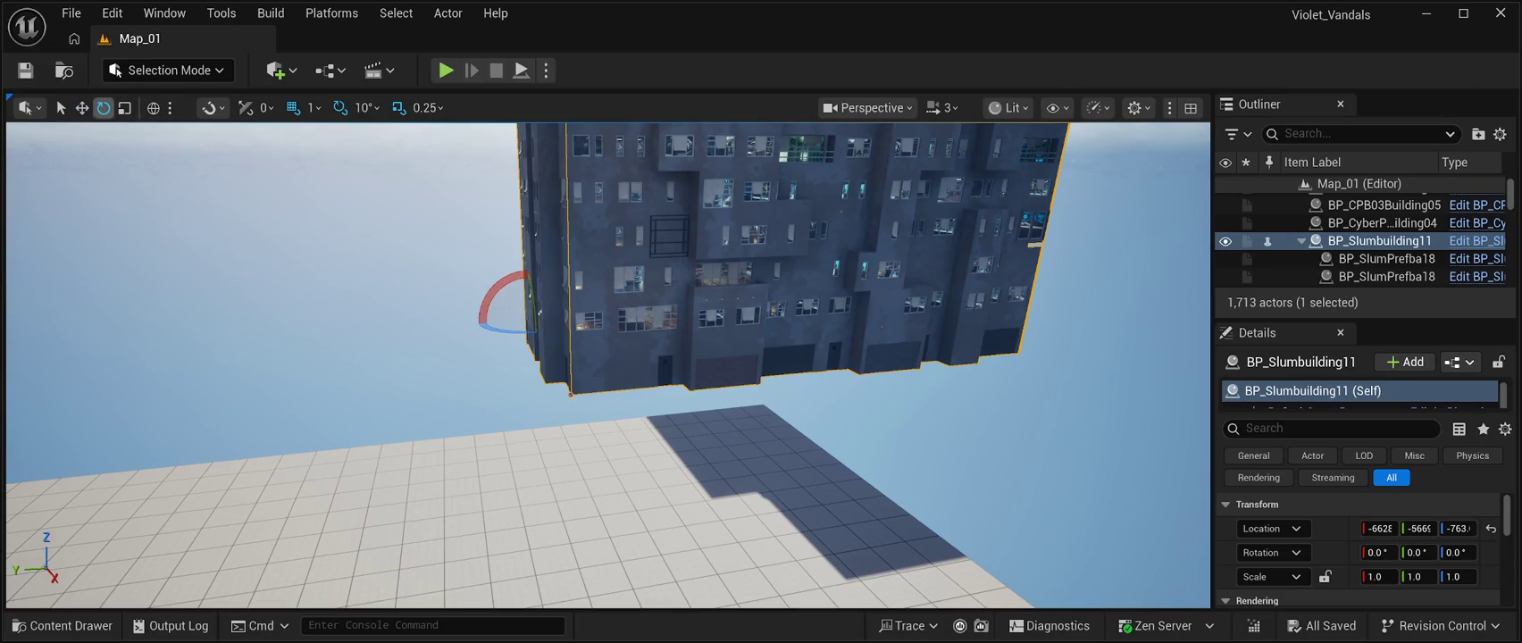
pyautogui.moveTo(507, 330); pyautogui.dragTo(553, 319)
pyautogui.press('w')
pyautogui.moveTo(533, 326); pyautogui.dragTo(577, 443)
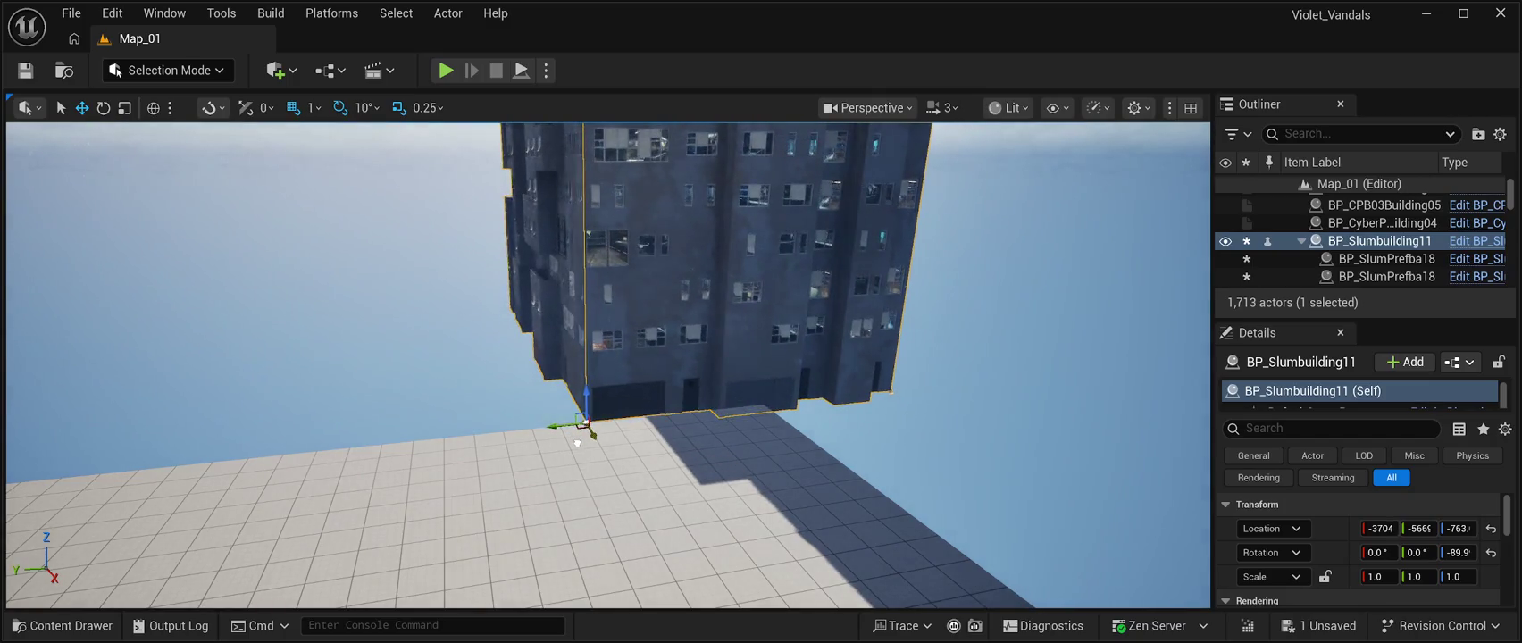
pyautogui.moveTo(583, 399)
pyautogui.mouseDown()
pyautogui.moveTo(590, 381)
pyautogui.moveTo(578, 414)
pyautogui.moveTo(300, 439)
pyautogui.moveTo(187, 409)
pyautogui.mouseUp()
pyautogui.moveTo(587, 395)
pyautogui.mouseDown()
pyautogui.moveTo(509, 399)
pyautogui.moveTo(206, 355)
pyautogui.moveTo(402, 402)
pyautogui.moveTo(585, 509)
pyautogui.moveTo(647, 505)
pyautogui.mouseUp()
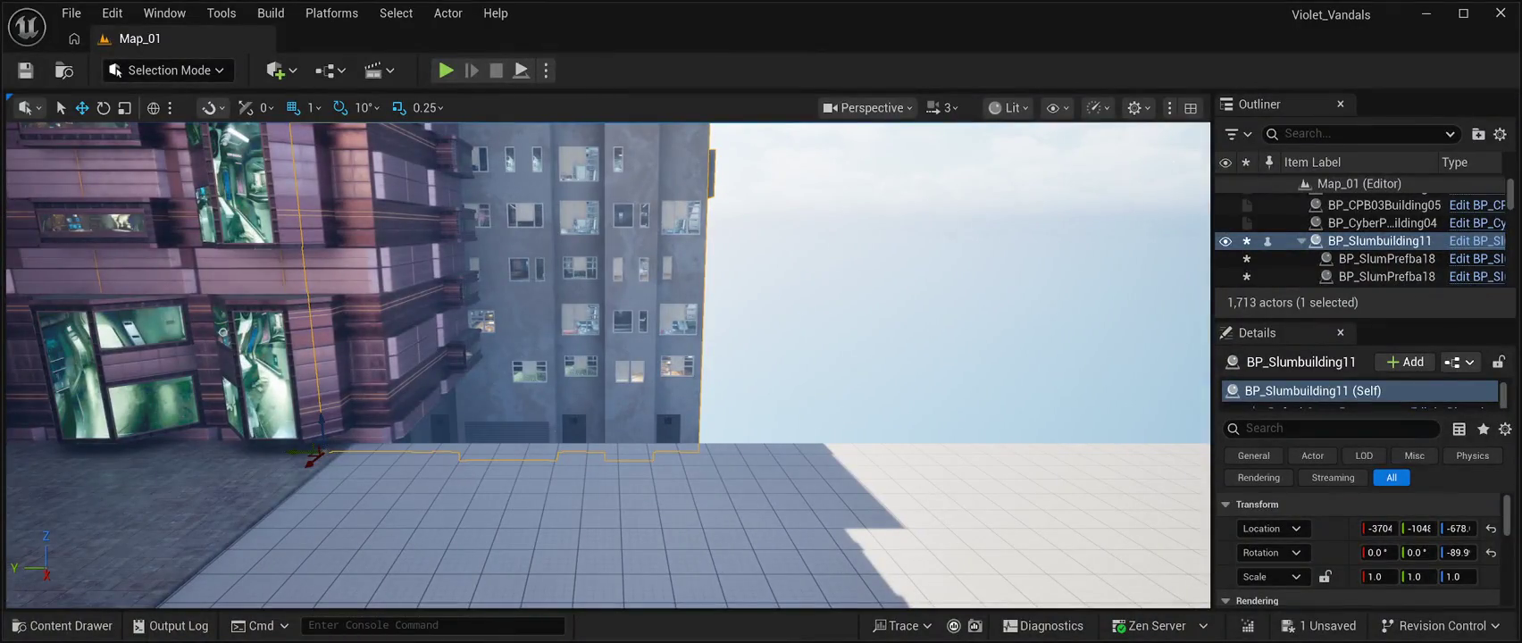
pyautogui.moveTo(297, 449)
pyautogui.mouseDown()
pyautogui.moveTo(529, 451)
pyautogui.moveTo(527, 474)
pyautogui.mouseUp()
pyautogui.moveTo(533, 435); pyautogui.dragTo(545, 350)
pyautogui.moveTo(524, 390)
pyautogui.mouseDown()
pyautogui.moveTo(500, 404)
pyautogui.moveTo(478, 455)
pyautogui.moveTo(490, 457)
pyautogui.moveTo(490, 399)
pyautogui.moveTo(466, 450)
pyautogui.moveTo(472, 438)
pyautogui.mouseUp()
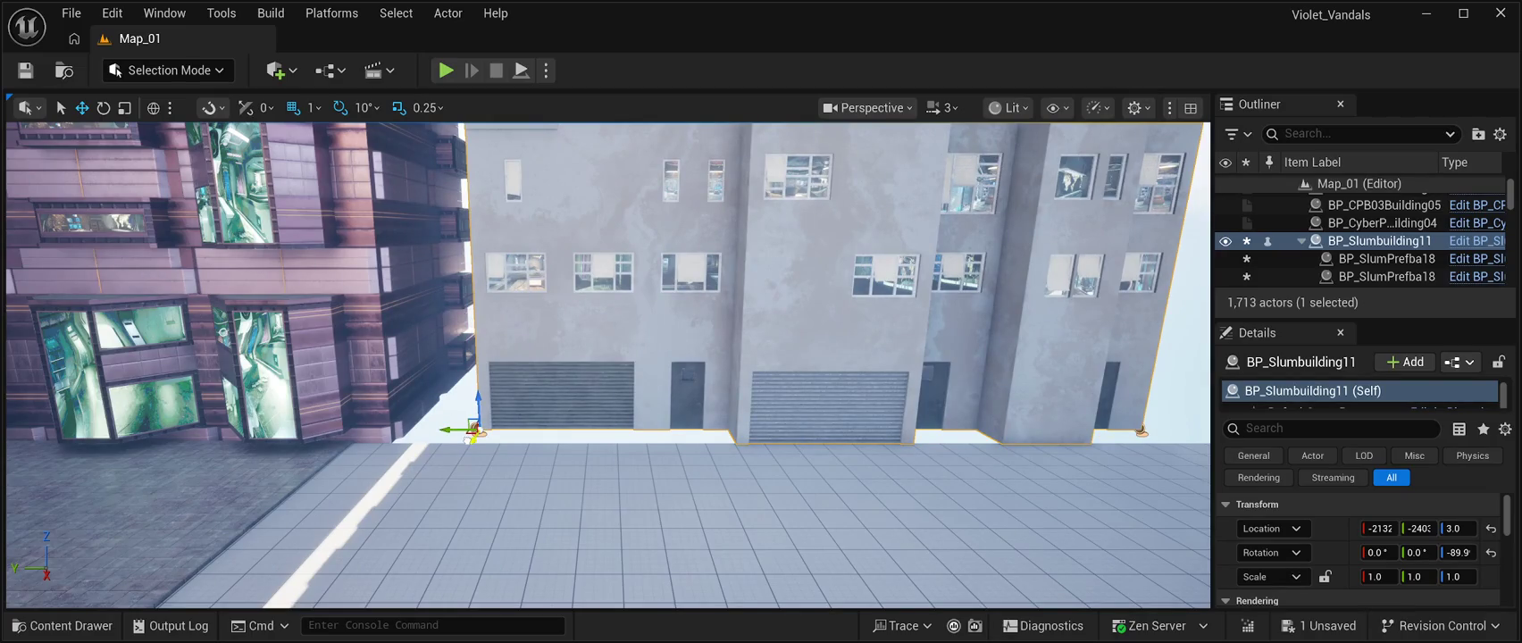
# Save the level with Ctrl+S and select a floor tile in front of the brick building.
pyautogui.moveTo(471, 439); pyautogui.dragTo(559, 366)
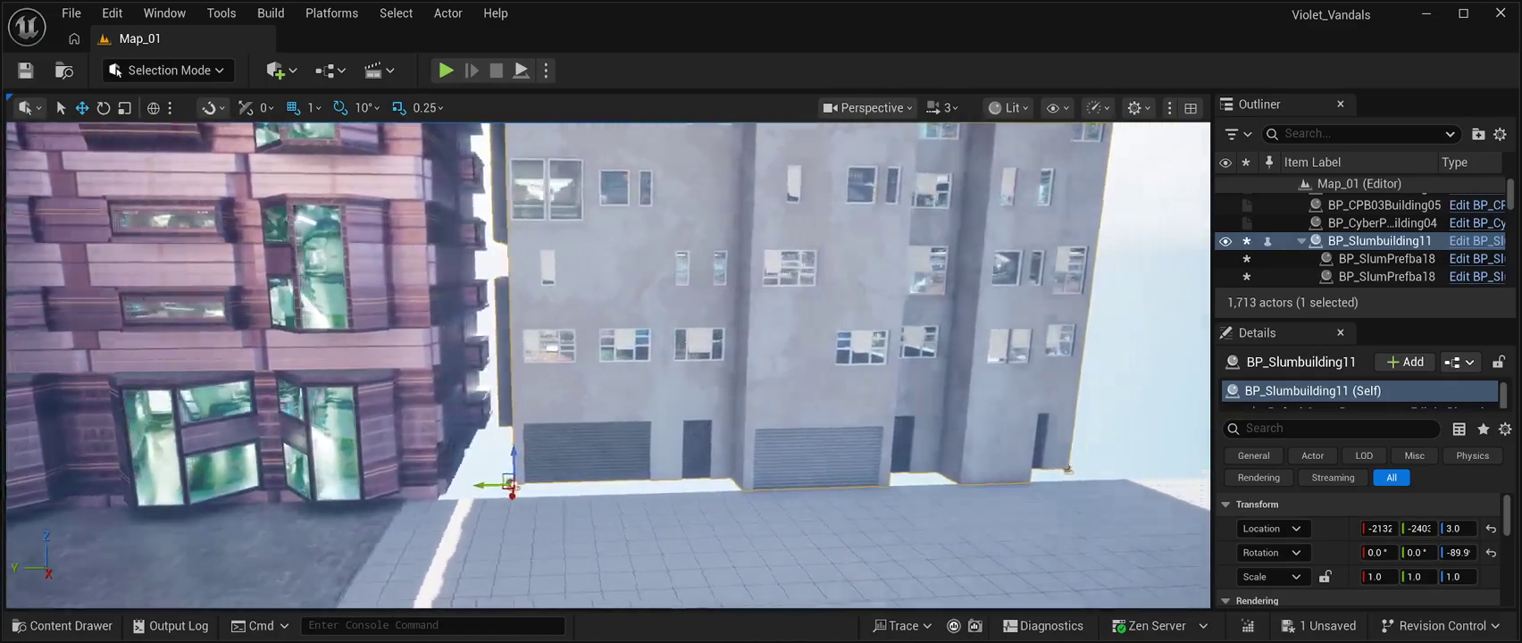
pyautogui.hotkey('ctrl', 's')
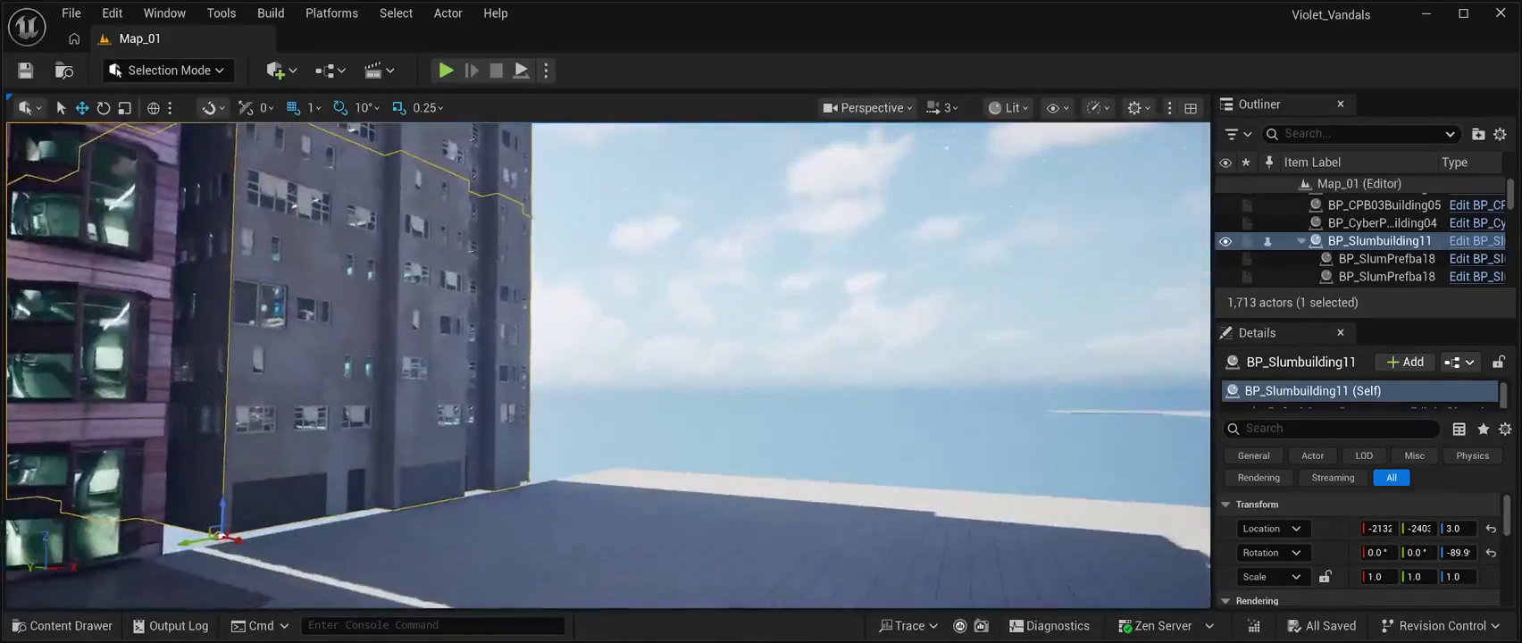
pyautogui.click(893, 268)
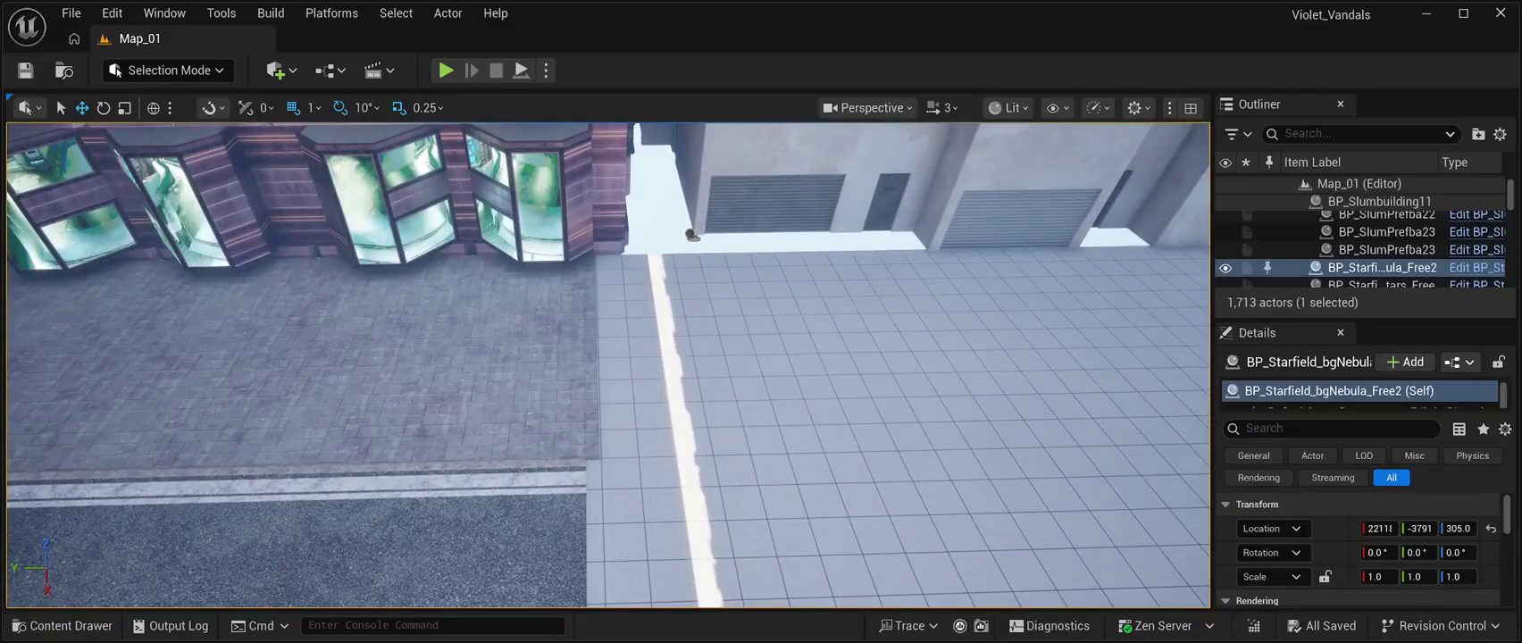
pyautogui.click(520, 296)
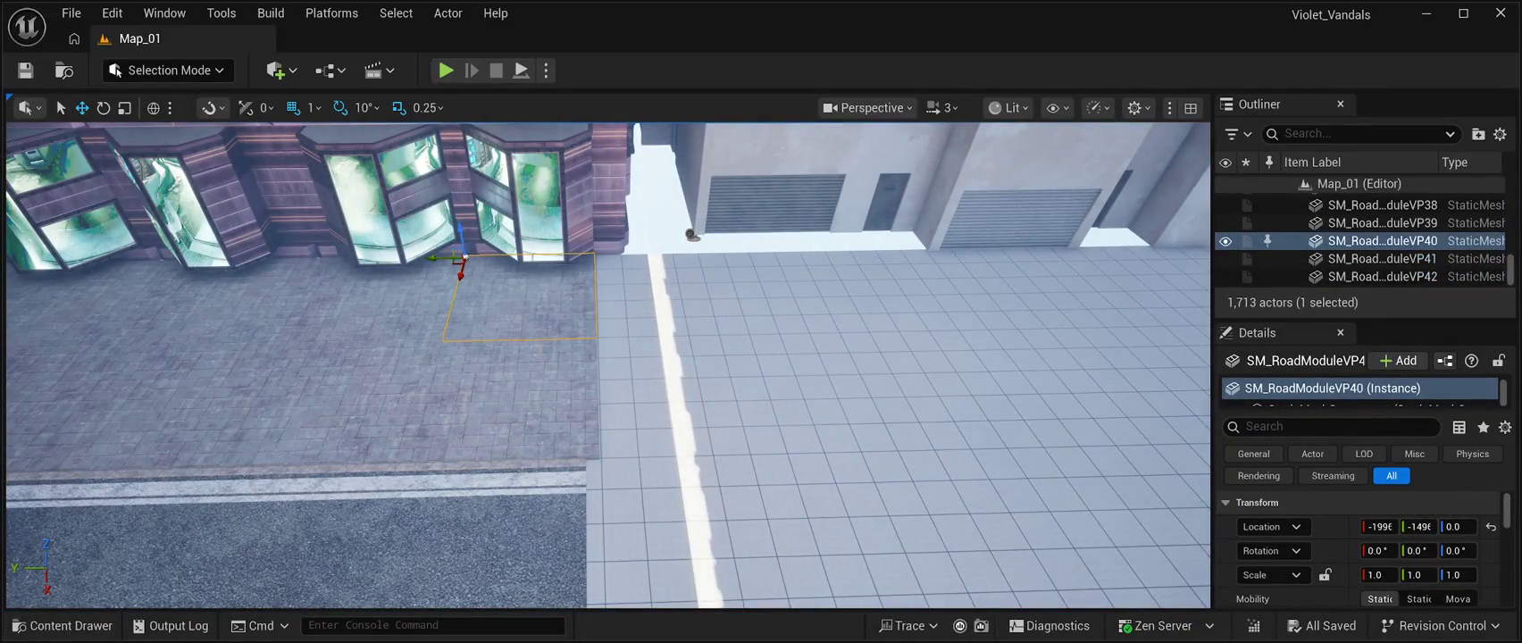
pyautogui.keyDown('ctrl'); pyautogui.click(375, 299); pyautogui.keyUp('ctrl')
pyautogui.keyDown('ctrl'); pyautogui.click(322, 402); pyautogui.keyUp('ctrl')
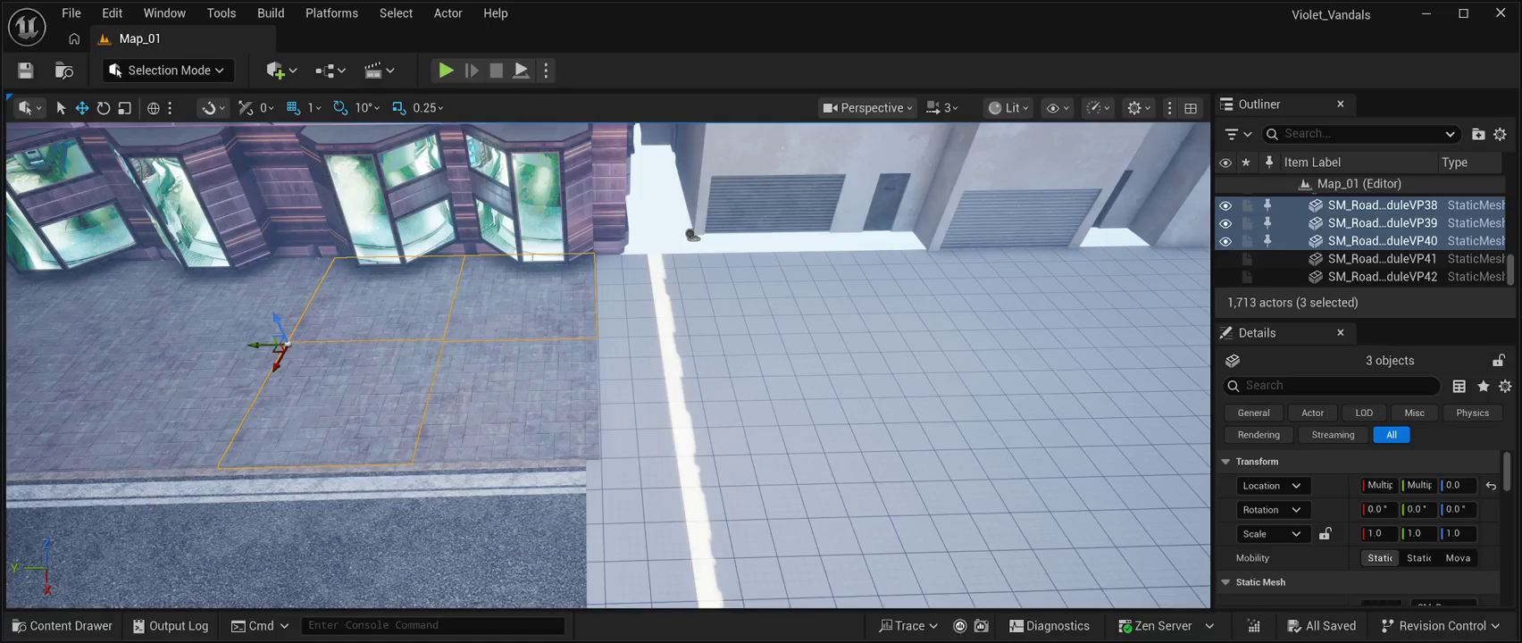
pyautogui.keyDown('ctrl'); pyautogui.click(505, 402); pyautogui.keyUp('ctrl')
pyautogui.keyDown('ctrl'); pyautogui.click(232, 299); pyautogui.keyUp('ctrl')
pyautogui.keyDown('ctrl'); pyautogui.click(134, 411); pyautogui.keyUp('ctrl')
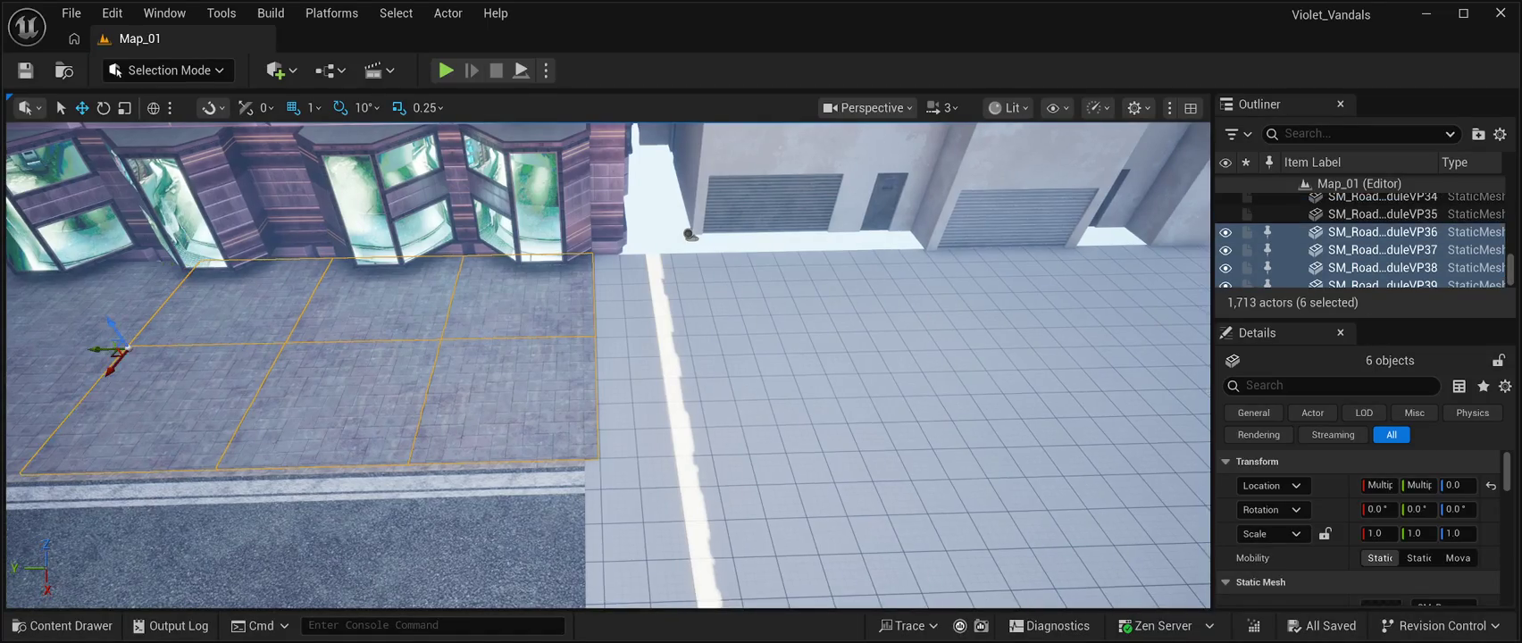
pyautogui.hotkey('ctrl', 'd')
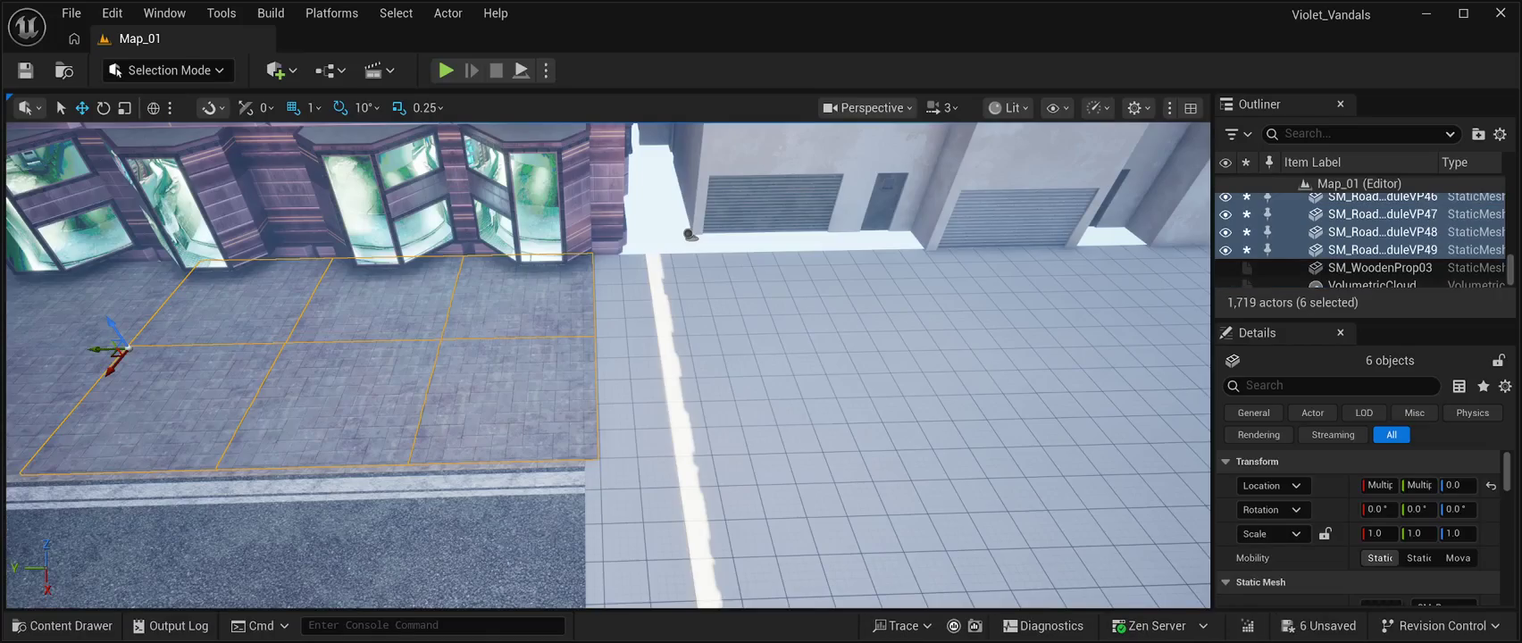
pyautogui.moveTo(95, 347)
pyautogui.mouseDown()
pyautogui.moveTo(598, 353)
pyautogui.moveTo(579, 392)
pyautogui.moveTo(554, 337)
pyautogui.moveTo(625, 335)
pyautogui.mouseUp()
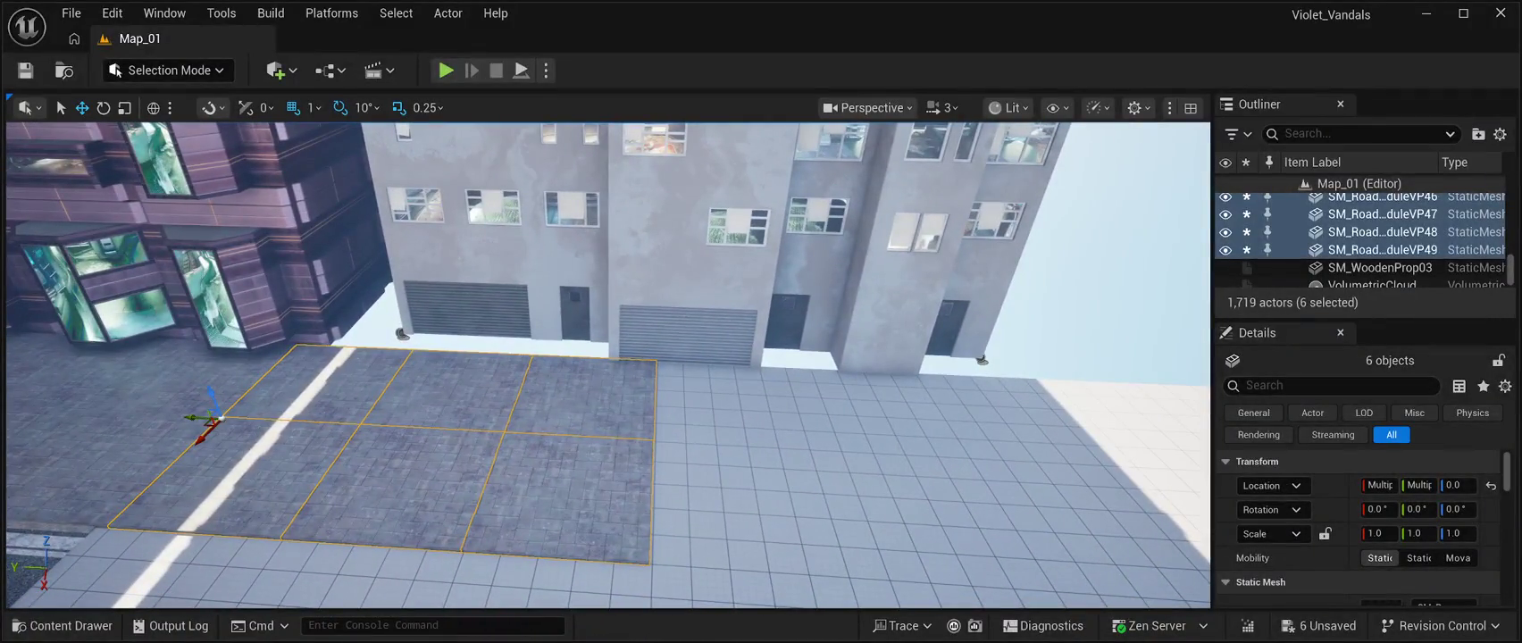
pyautogui.hotkey('ctrl', 'z')
pyautogui.moveTo(625, 335); pyautogui.dragTo(474, 321)
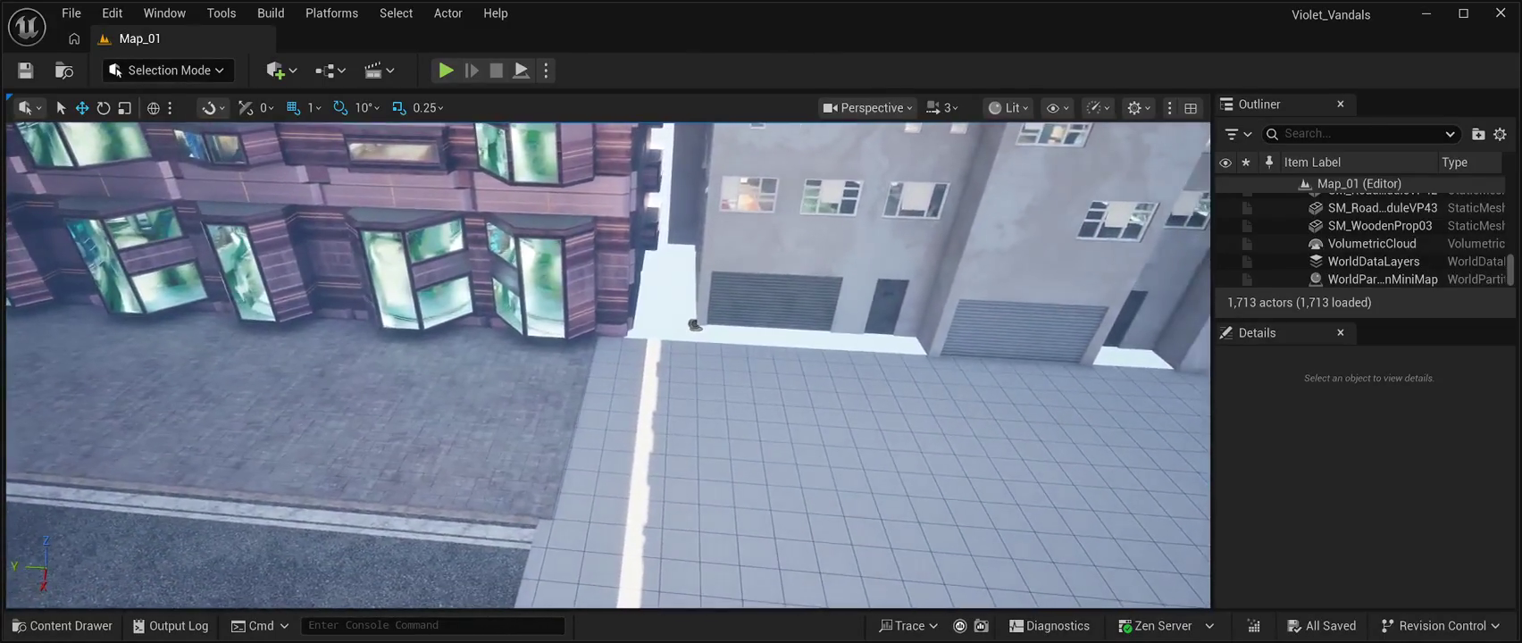
# Duplicate six floor tiles from under the brick building onto the street area.
pyautogui.click(514, 371)
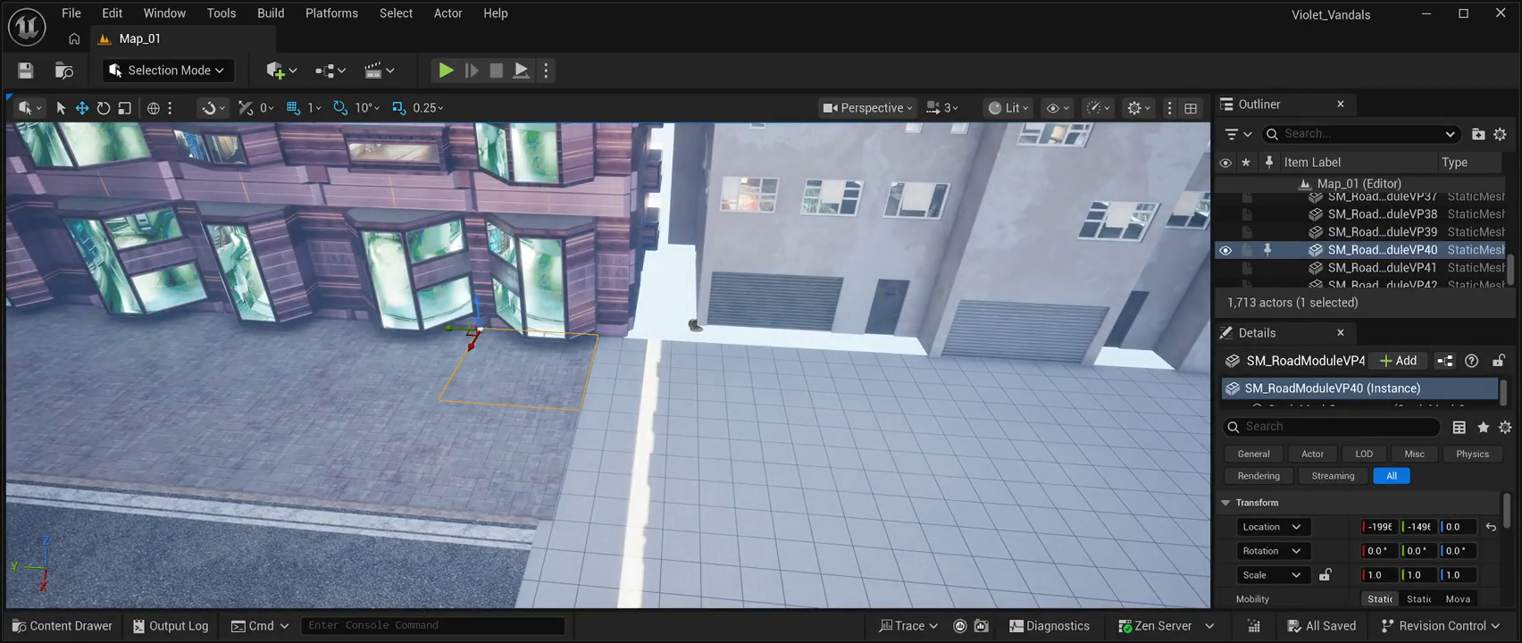
pyautogui.keyDown('ctrl'); pyautogui.click(473, 460); pyautogui.keyUp('ctrl')
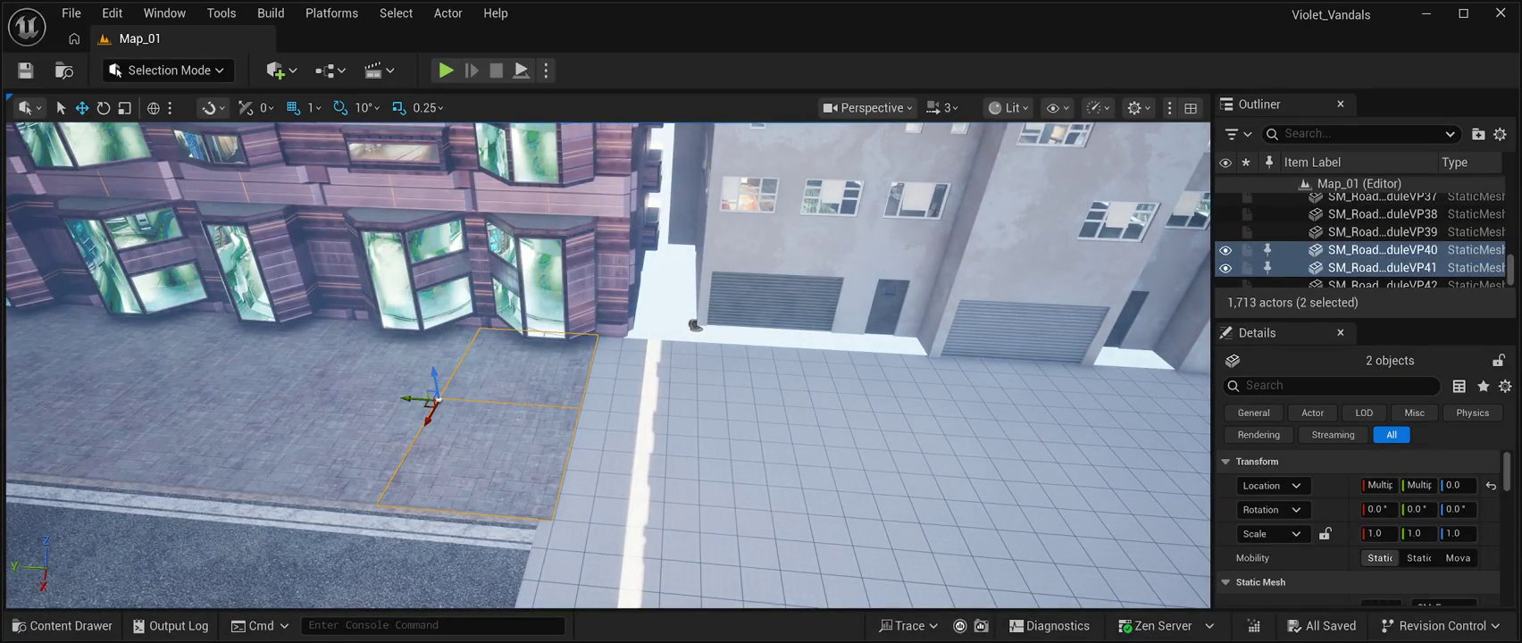
pyautogui.keyDown('ctrl'); pyautogui.click(277, 428); pyautogui.keyUp('ctrl')
pyautogui.keyDown('ctrl'); pyautogui.click(357, 362); pyautogui.keyUp('ctrl')
pyautogui.keyDown('ctrl'); pyautogui.click(411, 451); pyautogui.keyUp('ctrl')
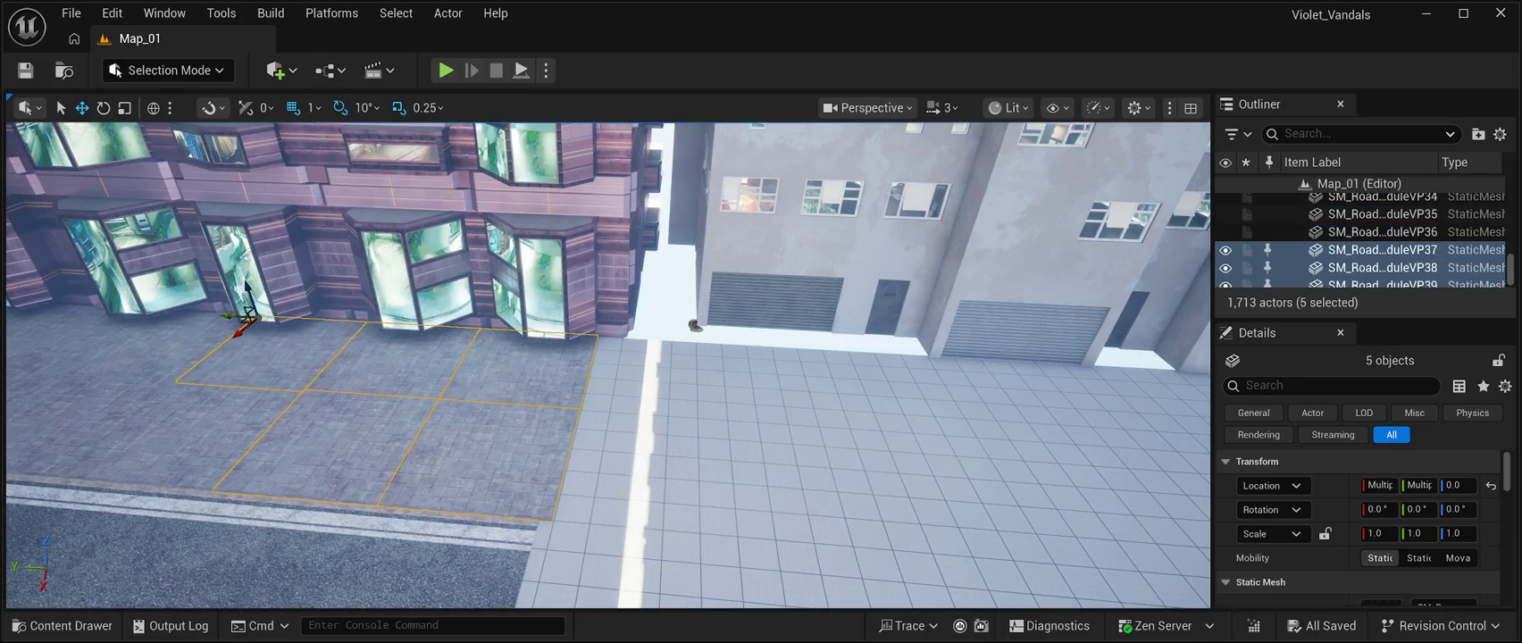
pyautogui.keyDown('ctrl'); pyautogui.click(134, 438); pyautogui.keyUp('ctrl')
pyautogui.hotkey('ctrl', 'd')
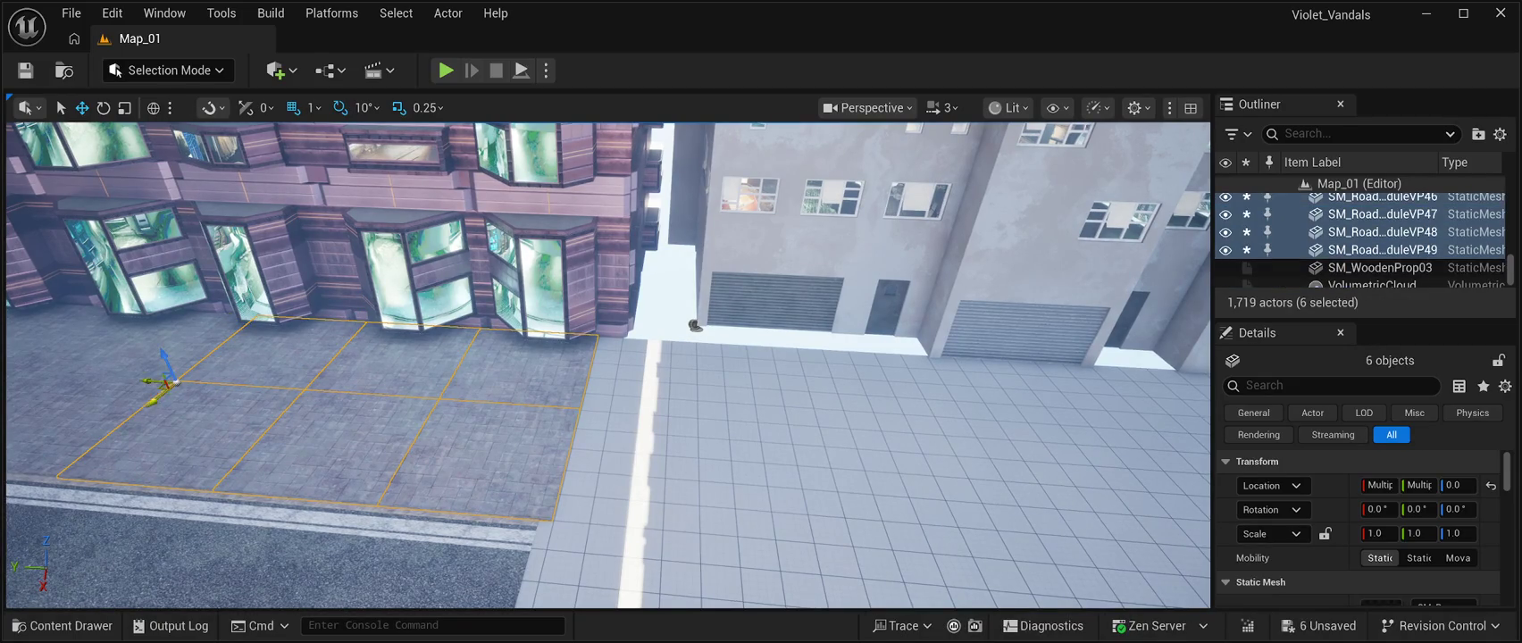
pyautogui.moveTo(176, 382)
pyautogui.mouseDown()
pyautogui.moveTo(161, 391)
pyautogui.moveTo(545, 443)
pyautogui.mouseUp()
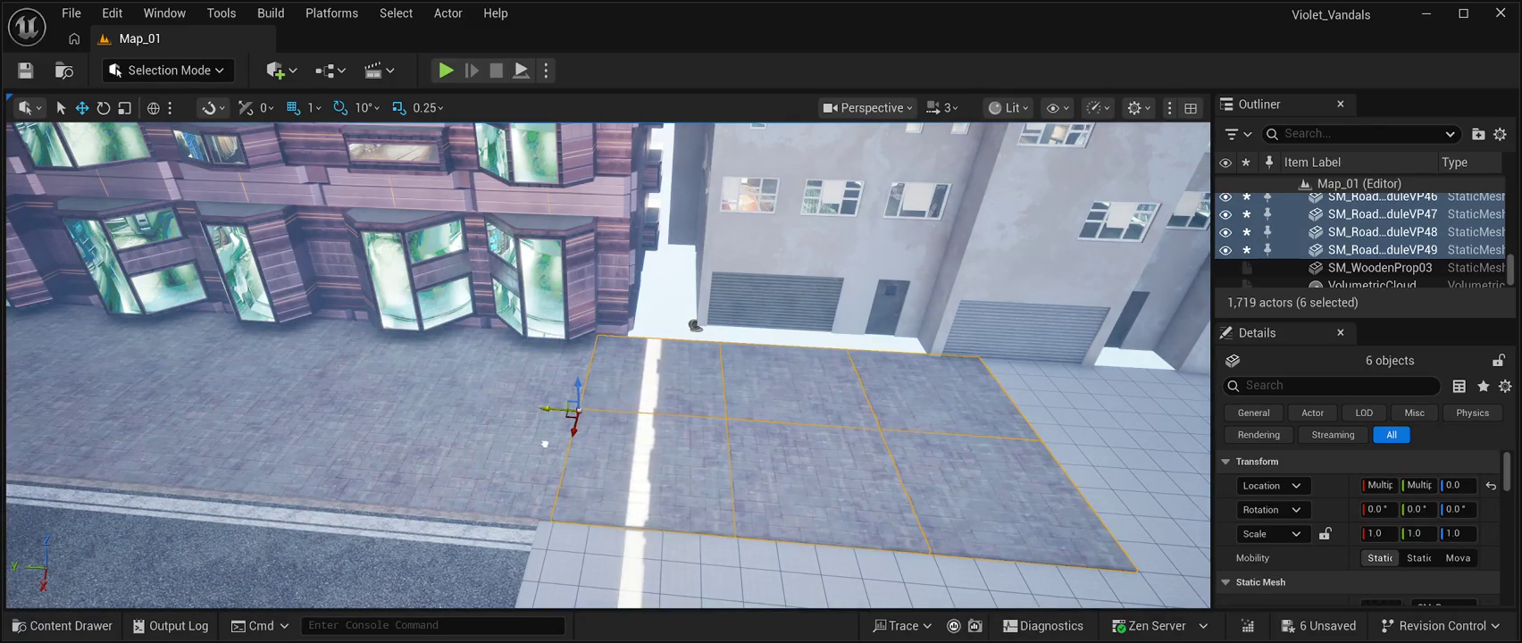
pyautogui.click(545, 443)
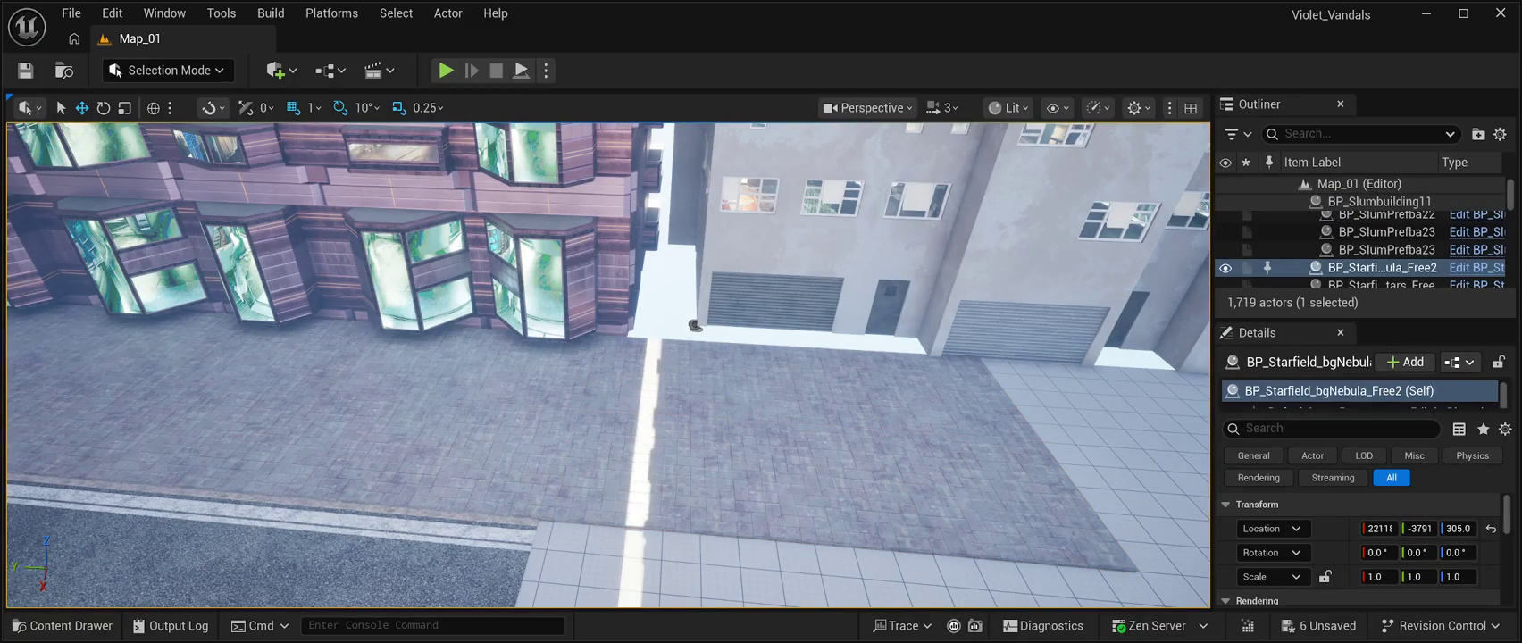
# Copy the SM_RoadModuleVP44 tile toward the garage building, creating SM_RoadModuleVP50.
pyautogui.press('d')
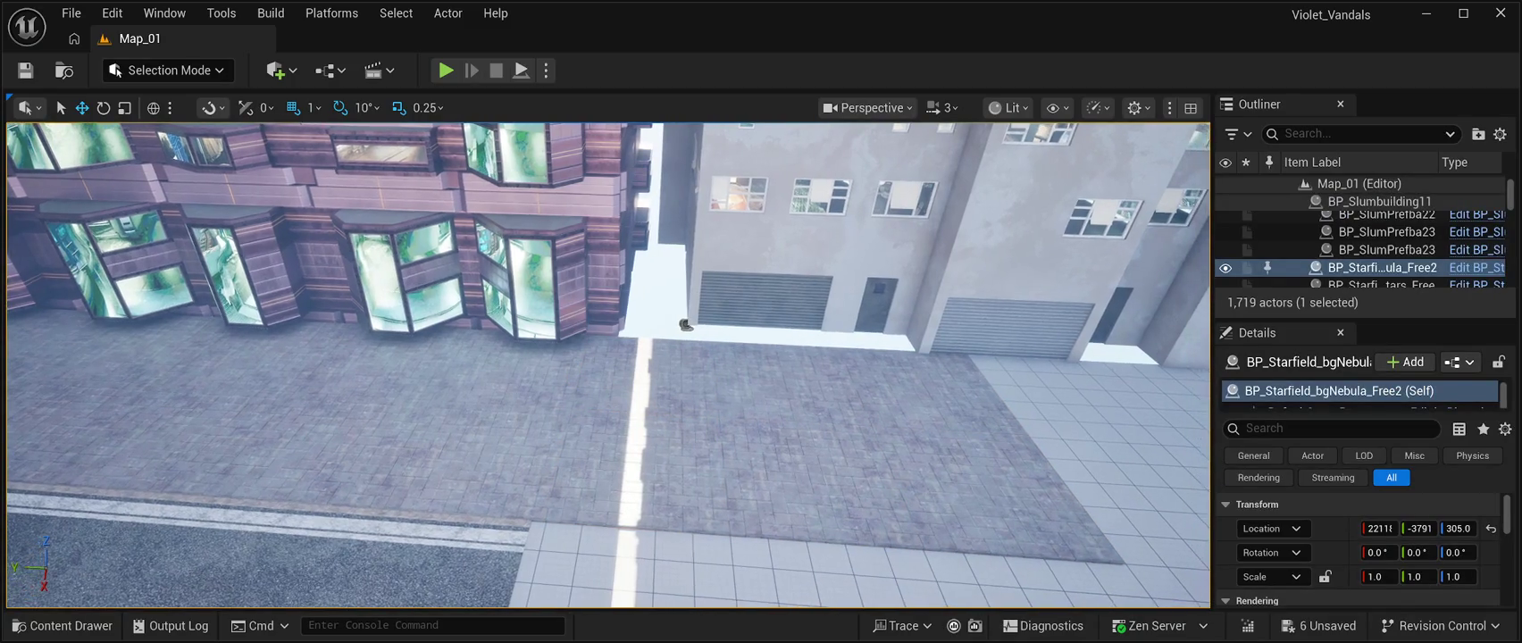
pyautogui.press('d')
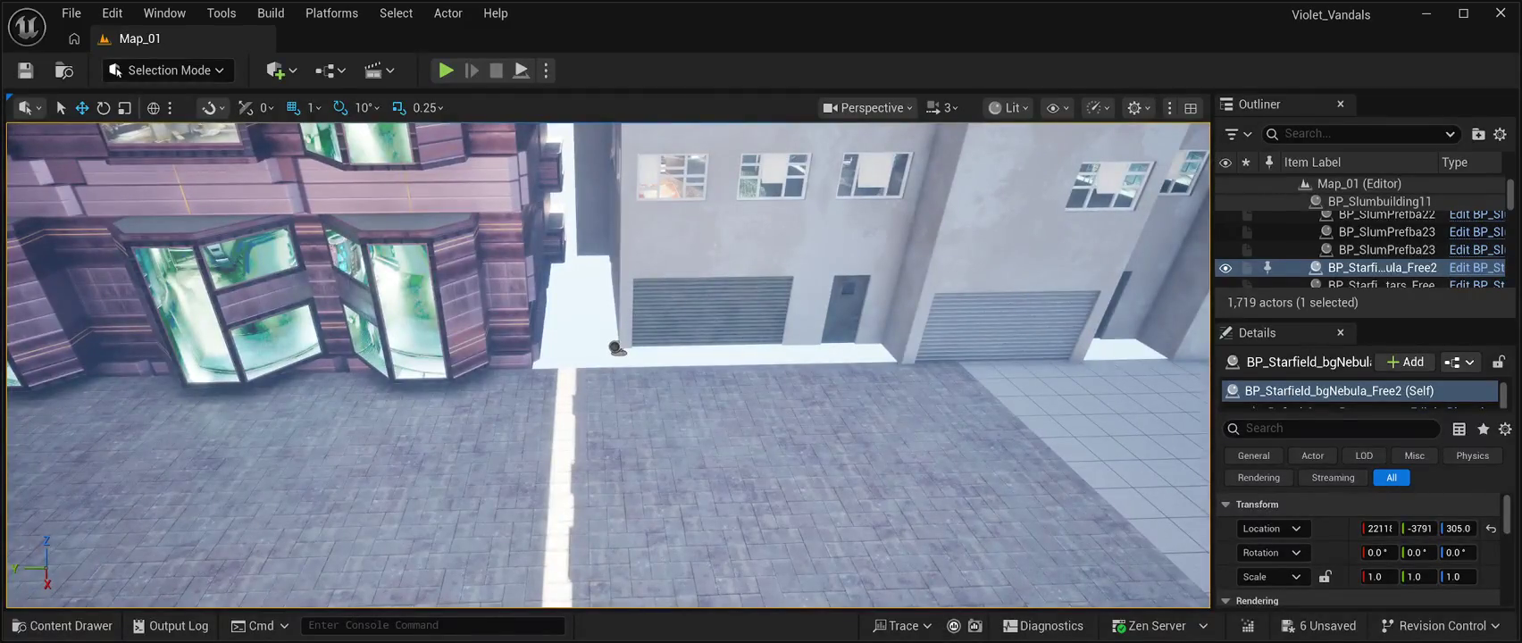
pyautogui.click(929, 411)
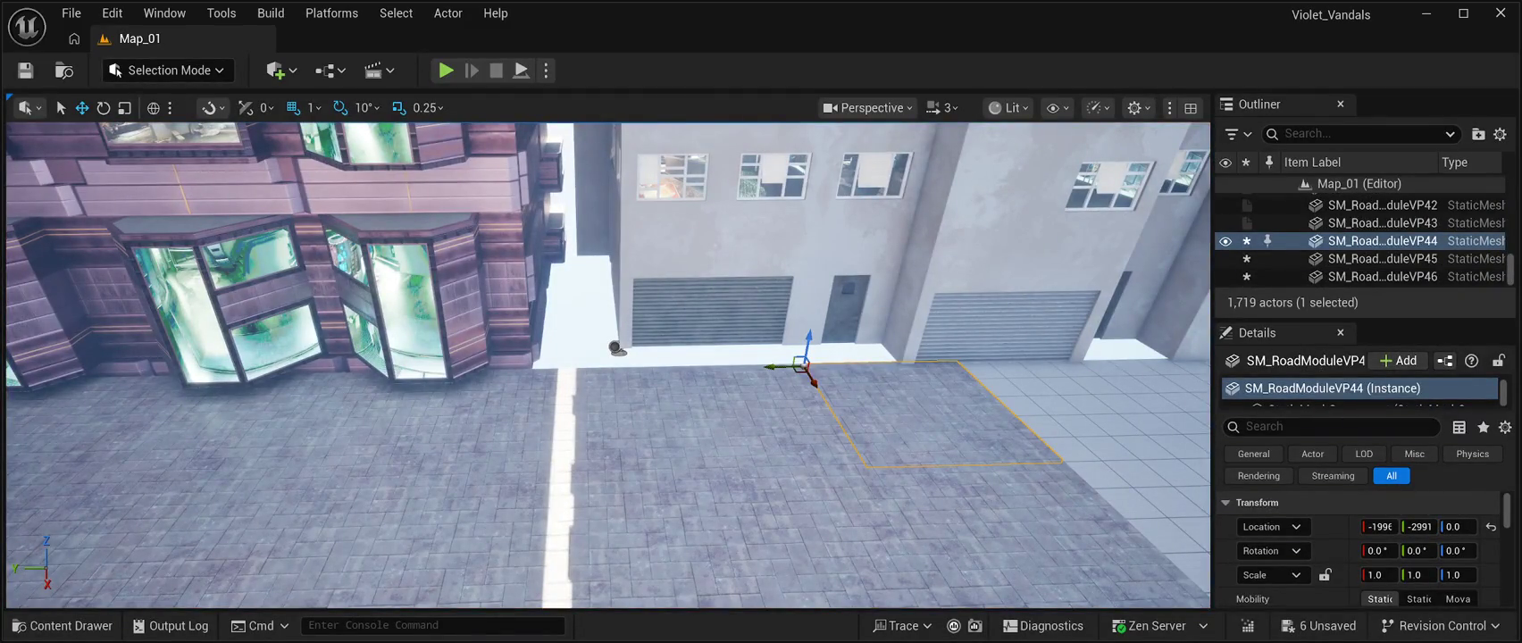
pyautogui.hotkey('ctrl', 'd')
pyautogui.moveTo(823, 380); pyautogui.dragTo(817, 311)
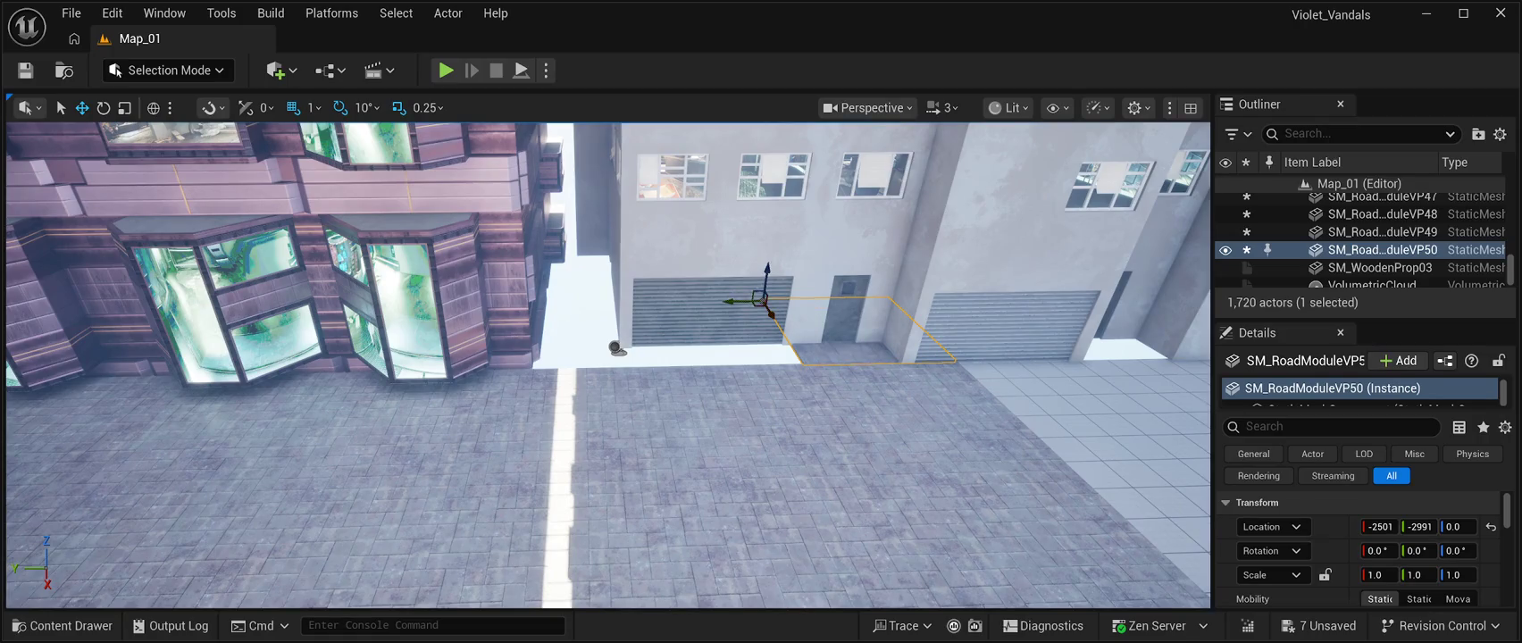
# Nudge the tile flush to the garage wall and add a copy butted against it.
pyautogui.scroll(5, 607, 366)
pyautogui.scroll(-3, 607, 366)
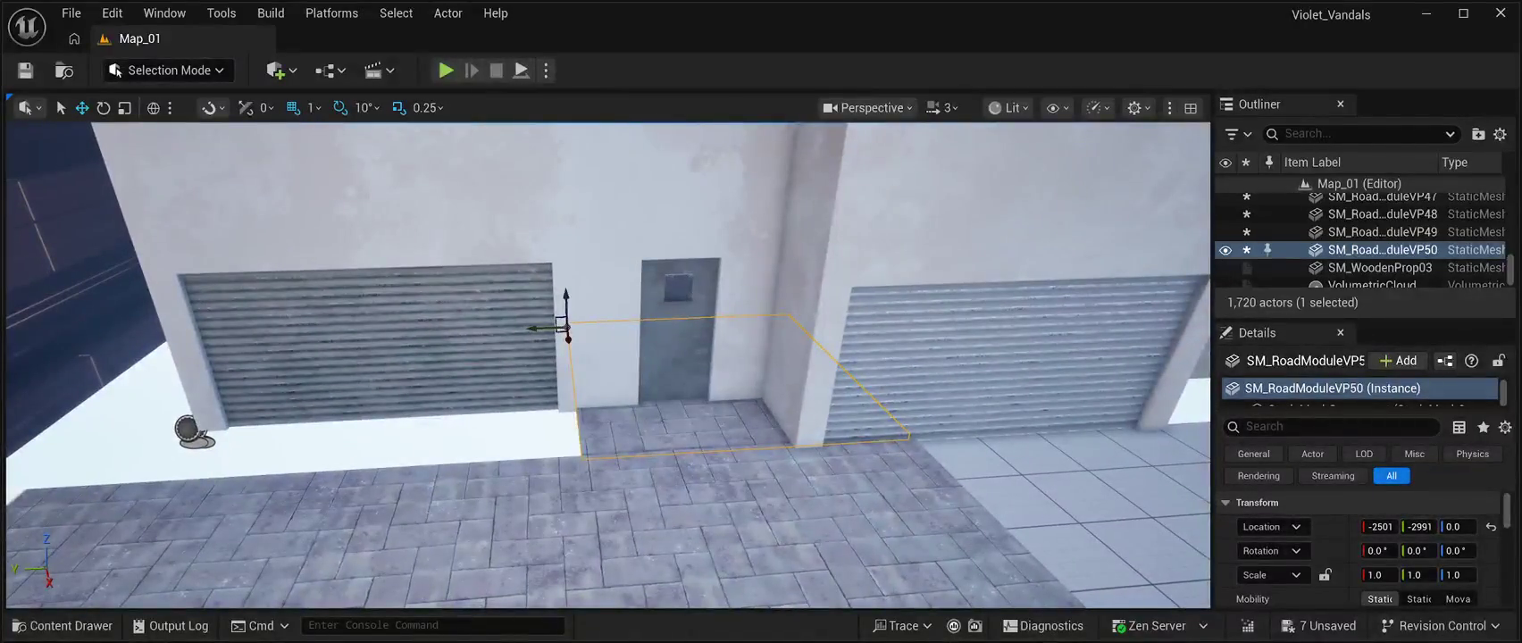
pyautogui.moveTo(568, 338); pyautogui.dragTo(570, 341)
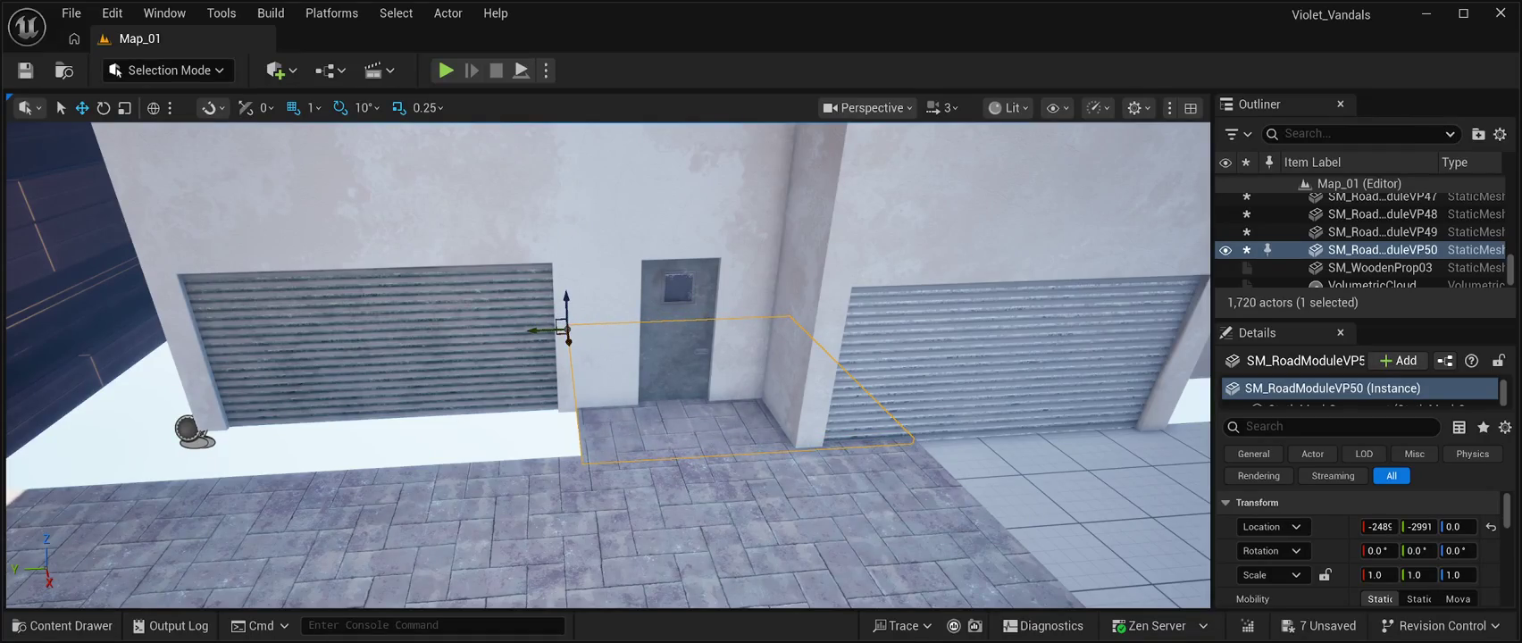
pyautogui.scroll(2, 571, 341)
pyautogui.scroll(-5, 571, 341)
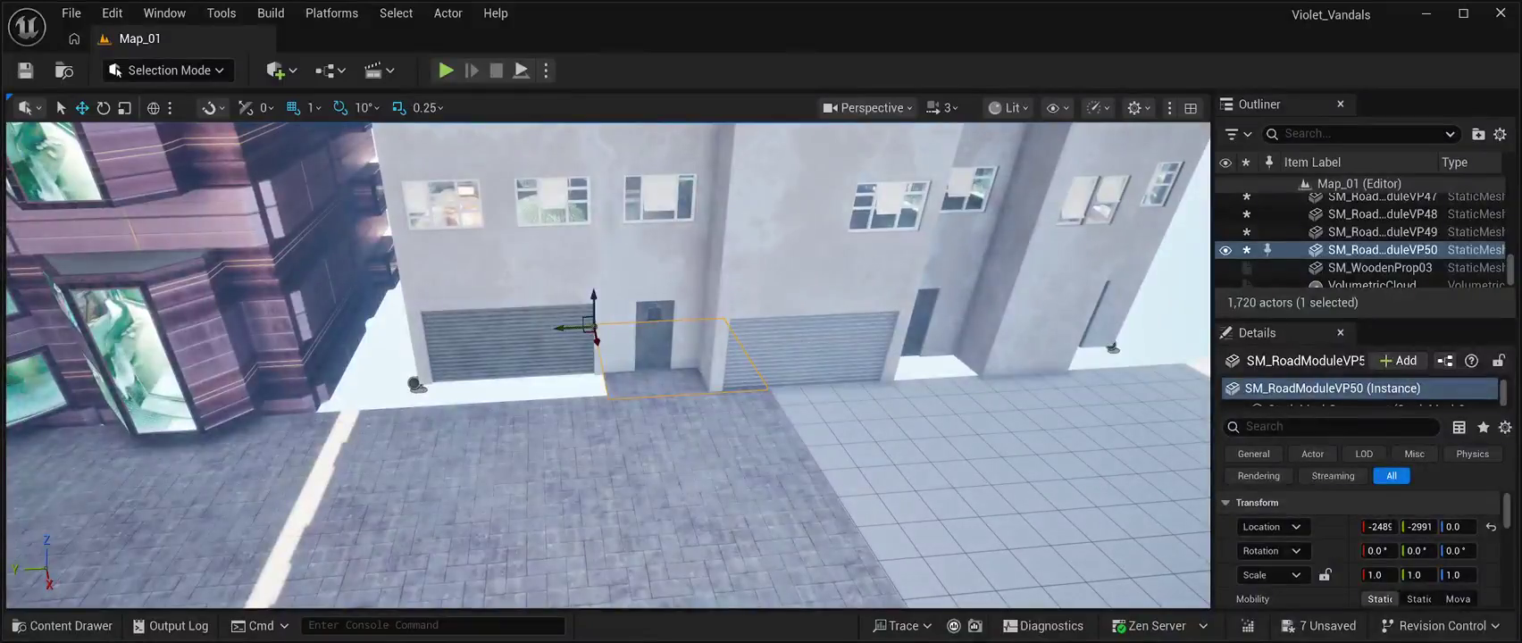
pyautogui.hotkey('ctrl', 'd')
pyautogui.moveTo(559, 329); pyautogui.dragTo(413, 335)
pyautogui.moveTo(625, 446)
pyautogui.mouseDown()
pyautogui.moveTo(732, 402)
pyautogui.moveTo(826, 389)
pyautogui.mouseUp()
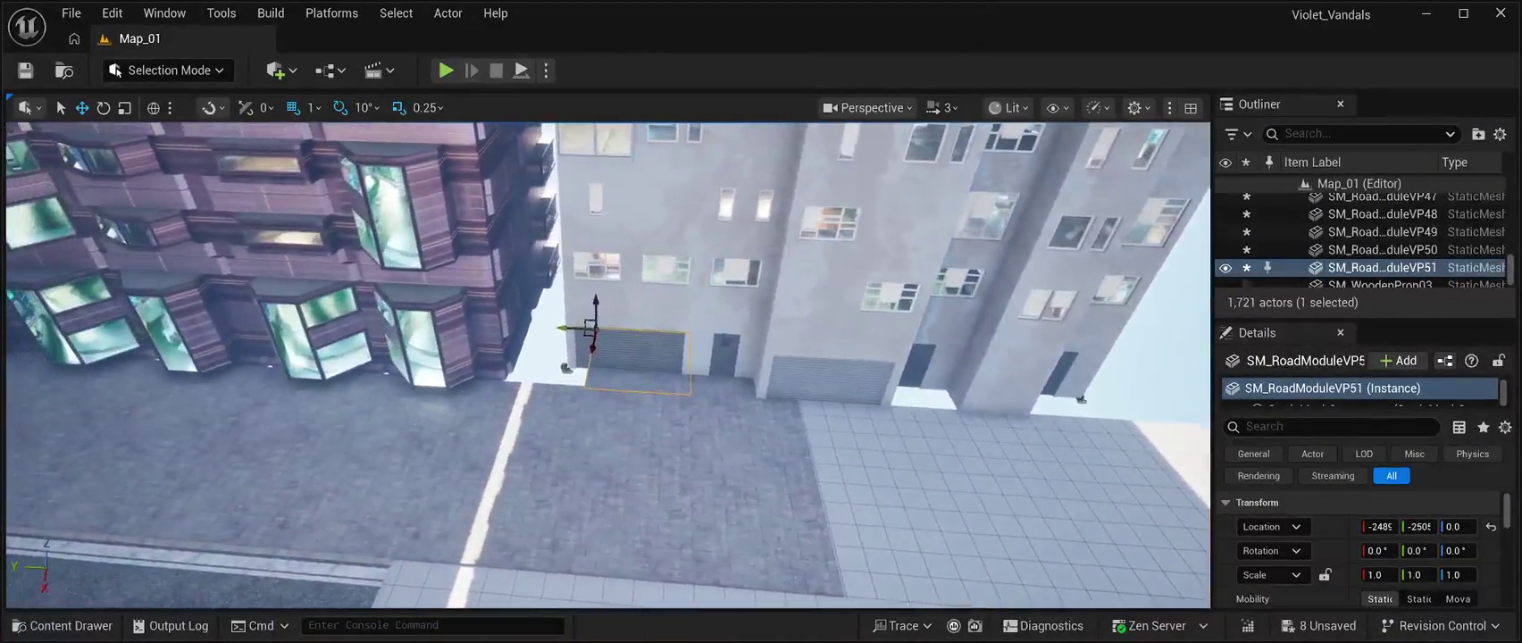
pyautogui.press('f')
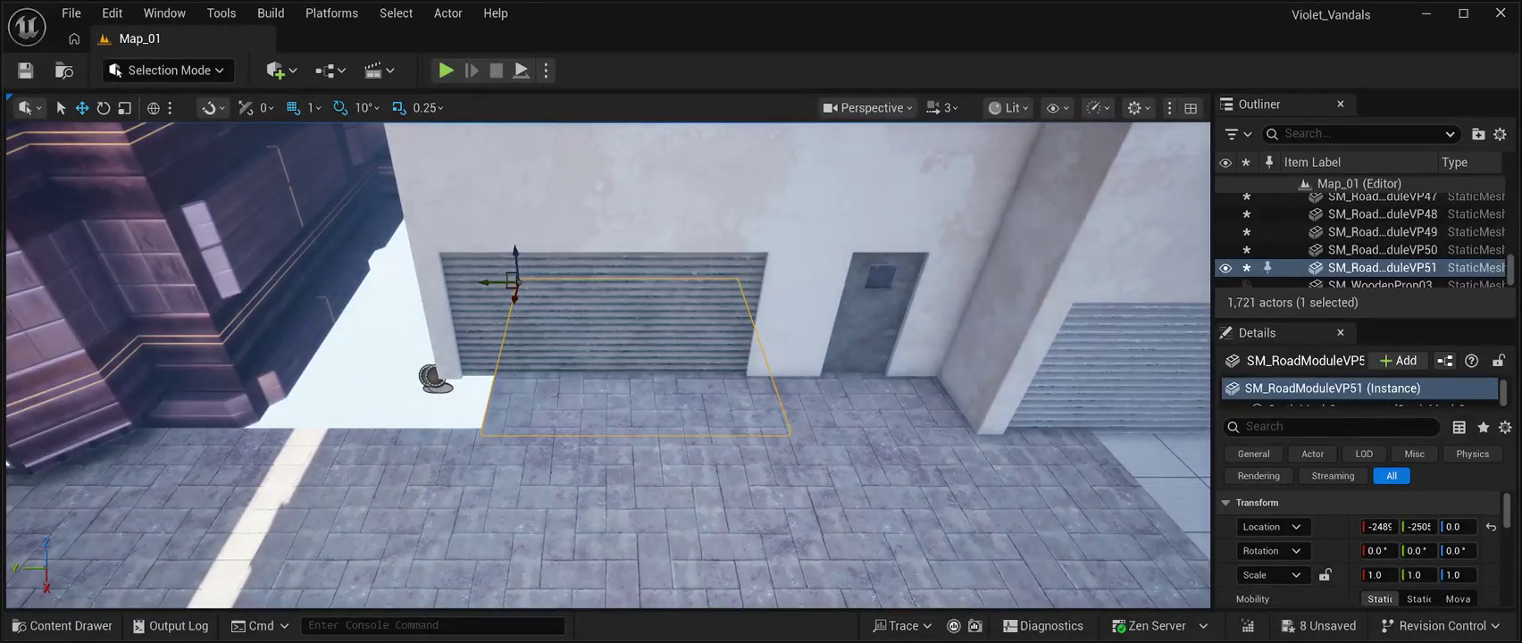
pyautogui.moveTo(487, 283); pyautogui.dragTo(481, 284)
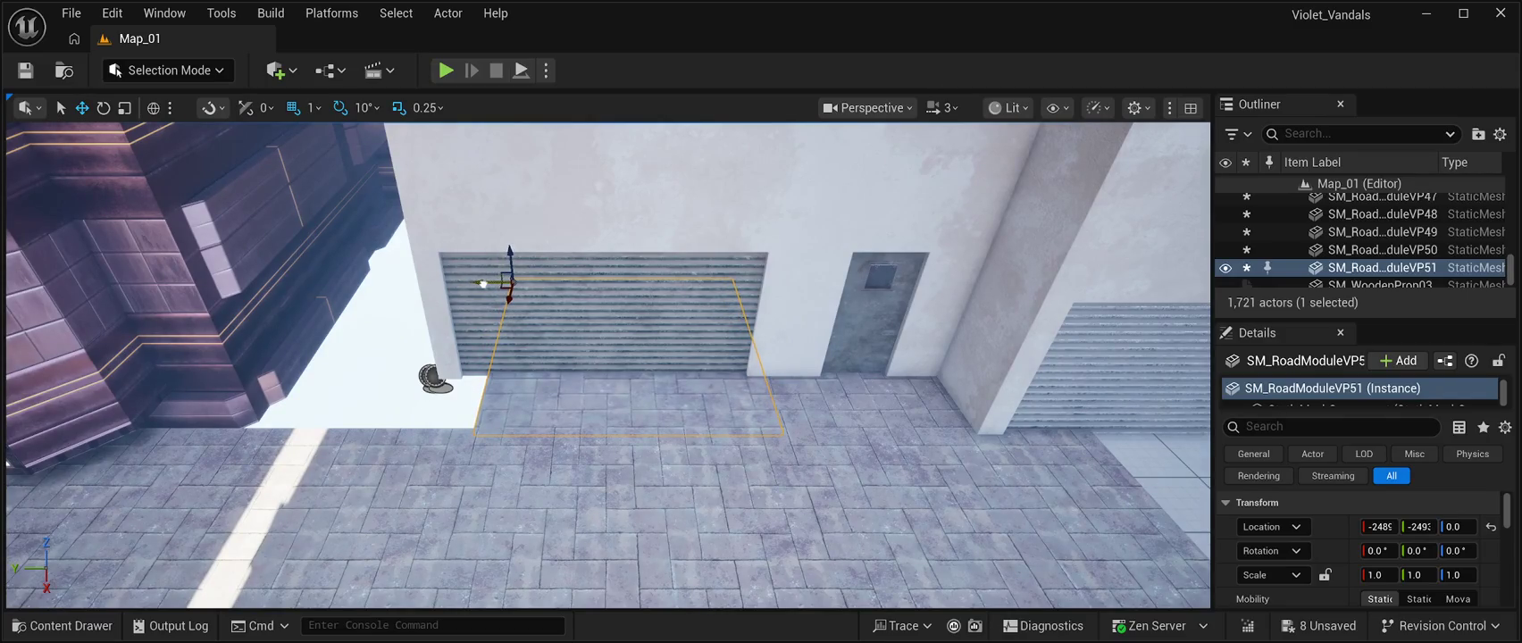
# Add copied tiles toward the corner building and into the narrow alley, up to SM_RoadModuleVP54.
pyautogui.hotkey('ctrl', 'd')
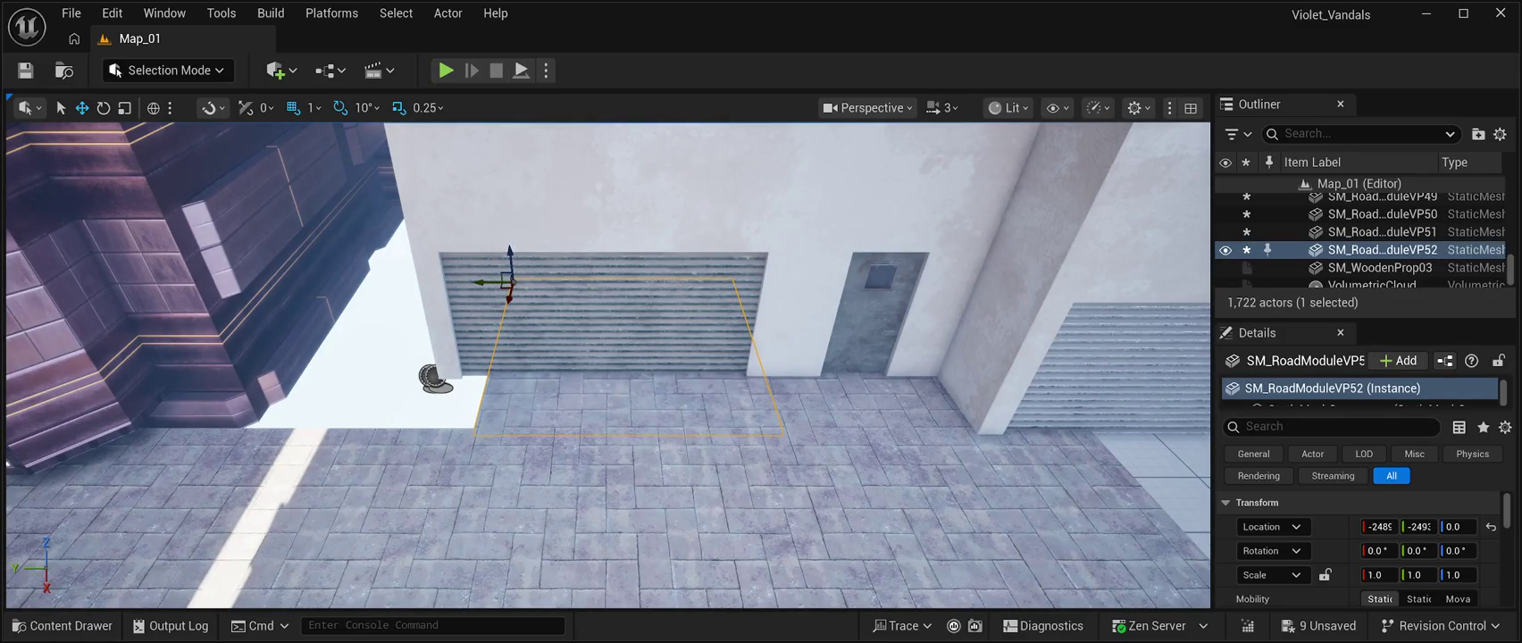
pyautogui.moveTo(485, 282)
pyautogui.mouseDown()
pyautogui.moveTo(257, 271)
pyautogui.moveTo(281, 298)
pyautogui.moveTo(258, 299)
pyautogui.mouseUp()
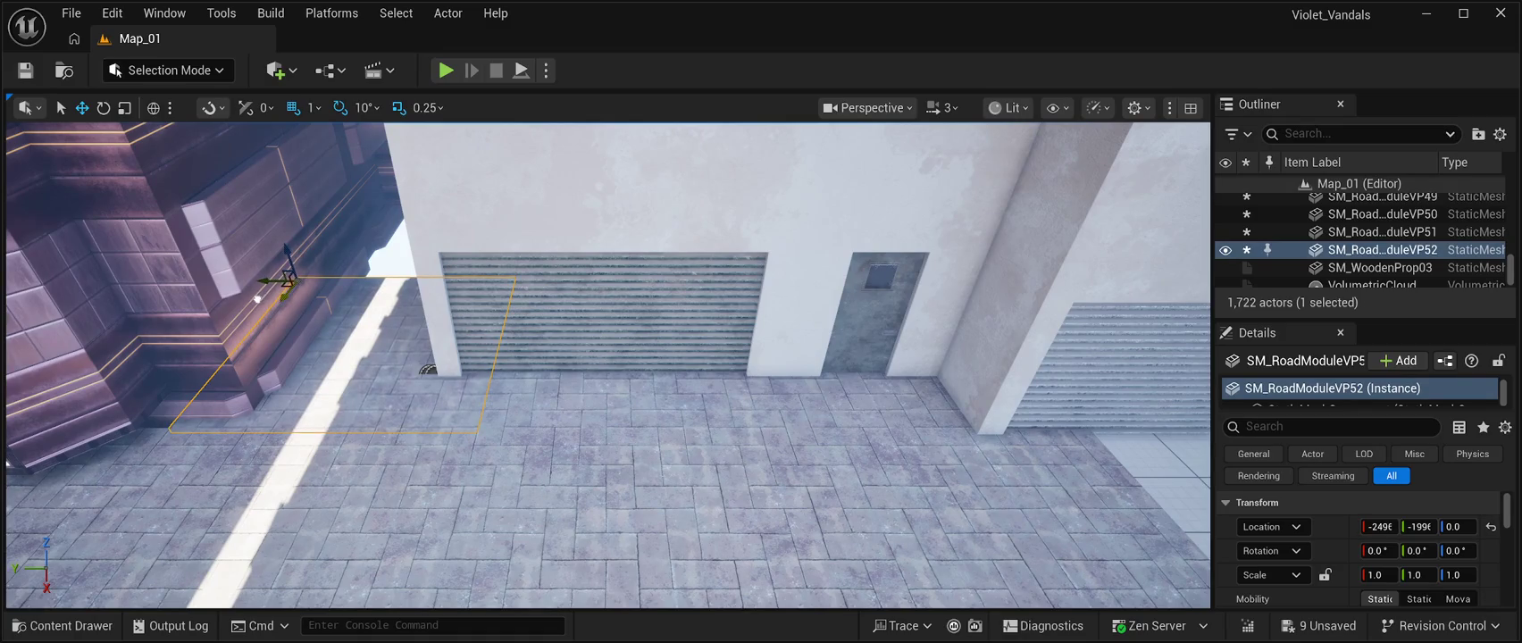
pyautogui.press('a')
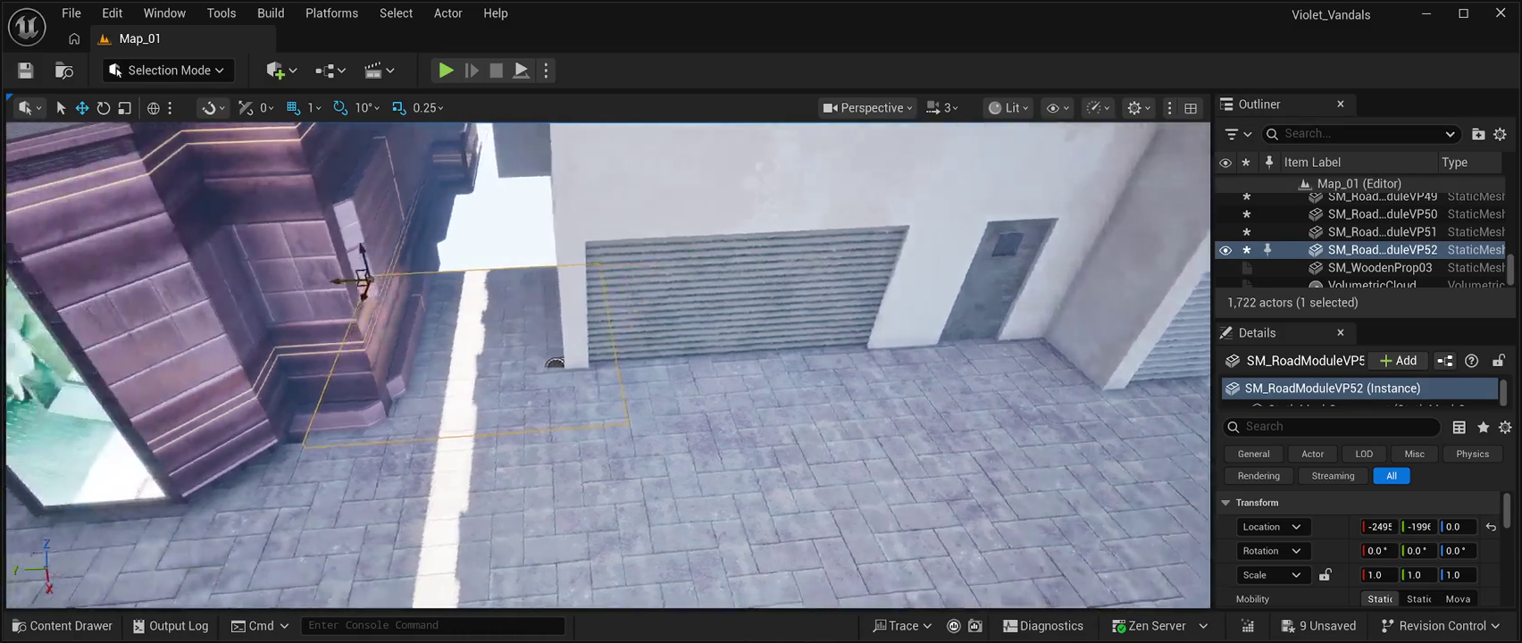
pyautogui.hotkey('ctrl', 'd')
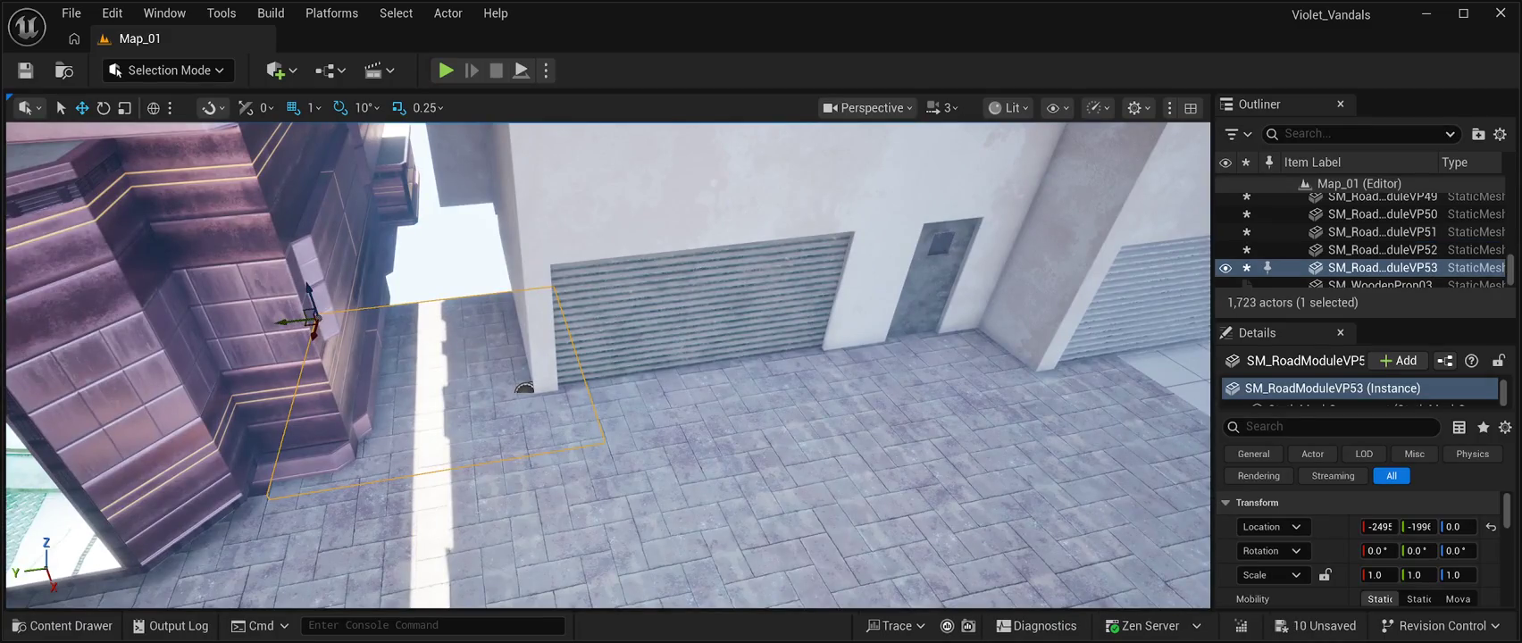
pyautogui.moveTo(313, 319); pyautogui.dragTo(331, 229)
pyautogui.scroll(5, 608, 366)
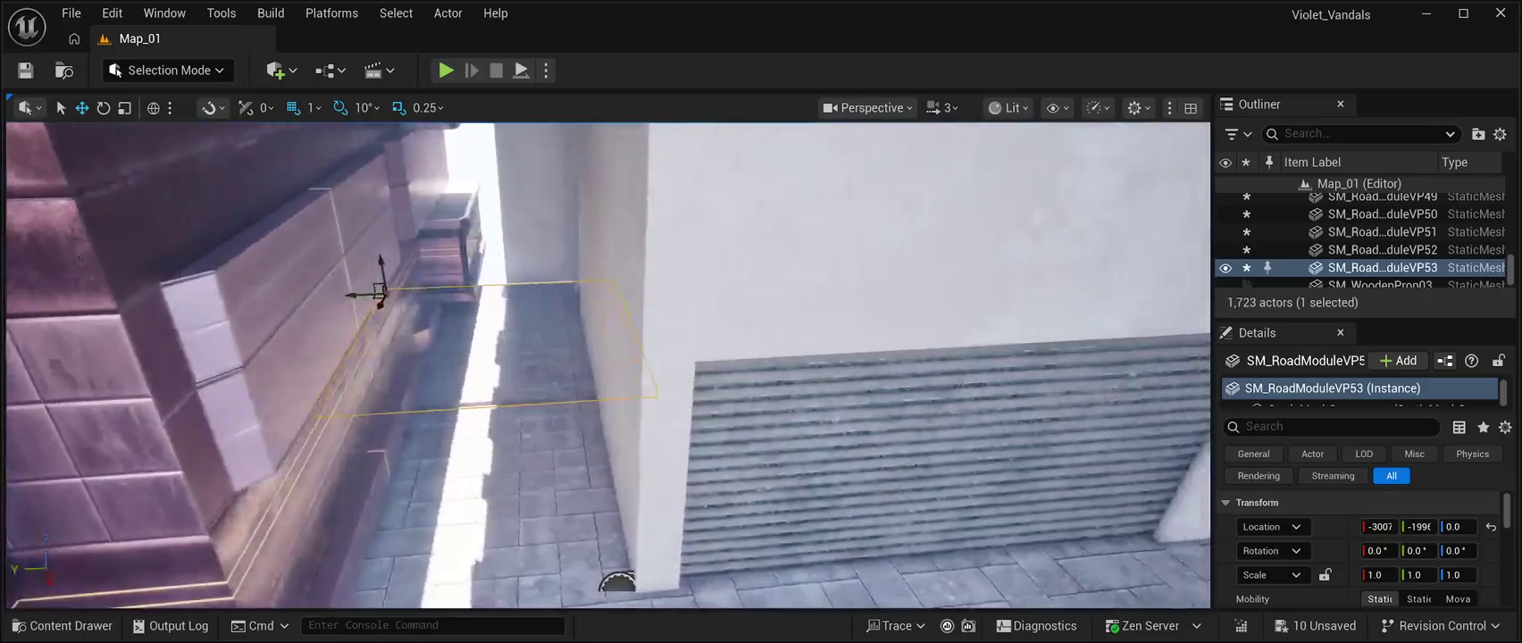
pyautogui.moveTo(607, 366); pyautogui.dragTo(553, 366)
pyautogui.hotkey('ctrl', 'd')
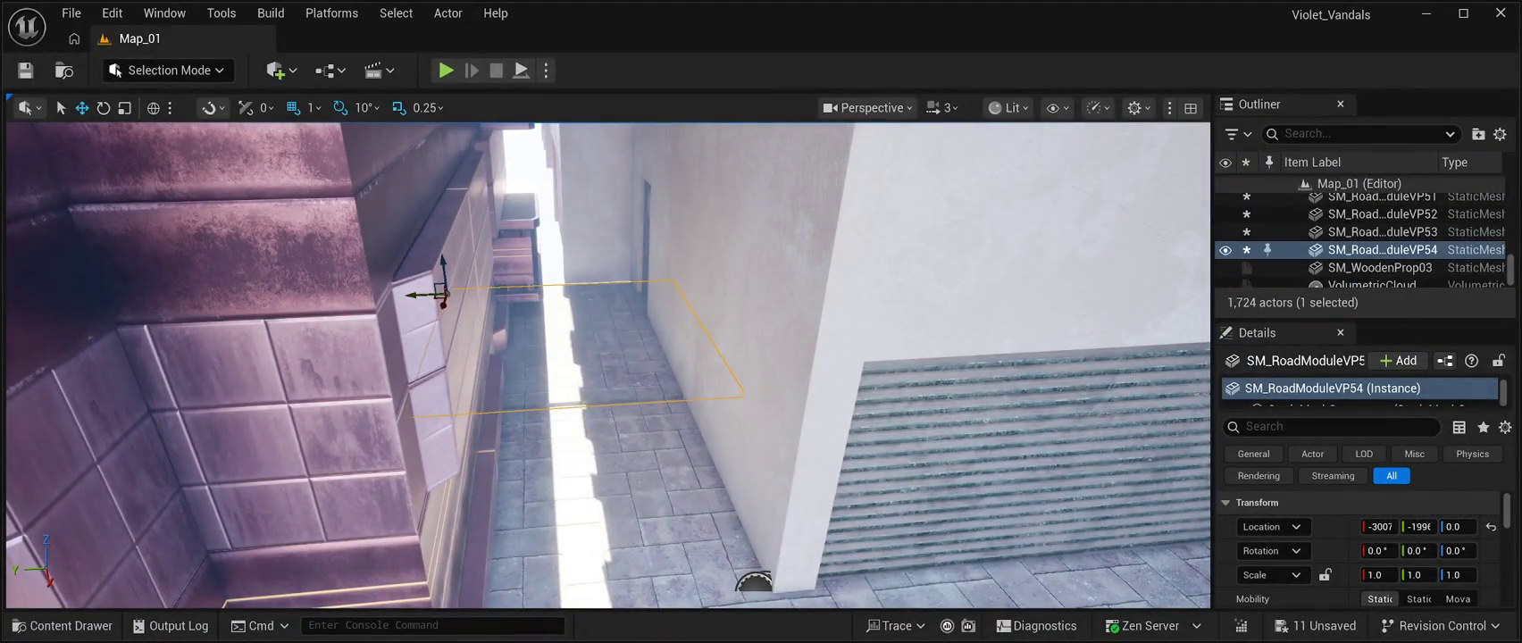
pyautogui.moveTo(443, 302)
pyautogui.mouseDown()
pyautogui.moveTo(465, 234)
pyautogui.moveTo(506, 390)
pyautogui.mouseUp()
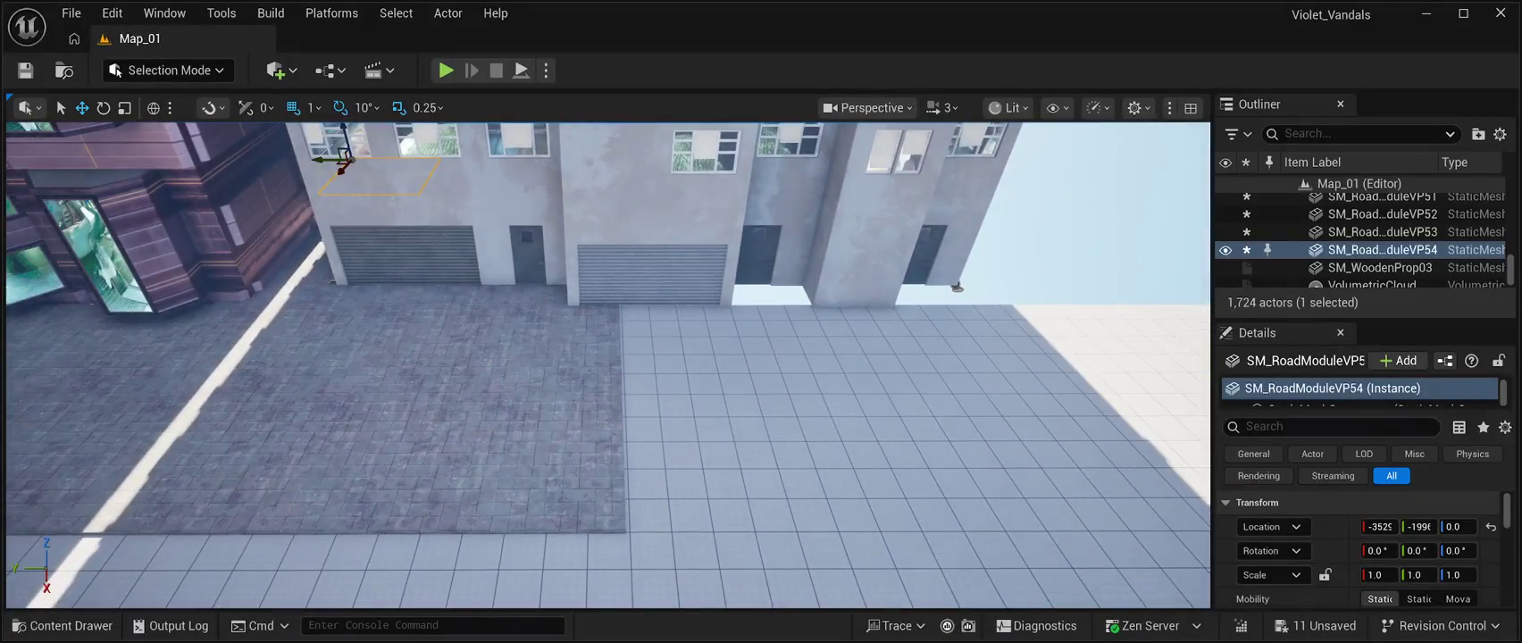
pyautogui.click(536, 350)
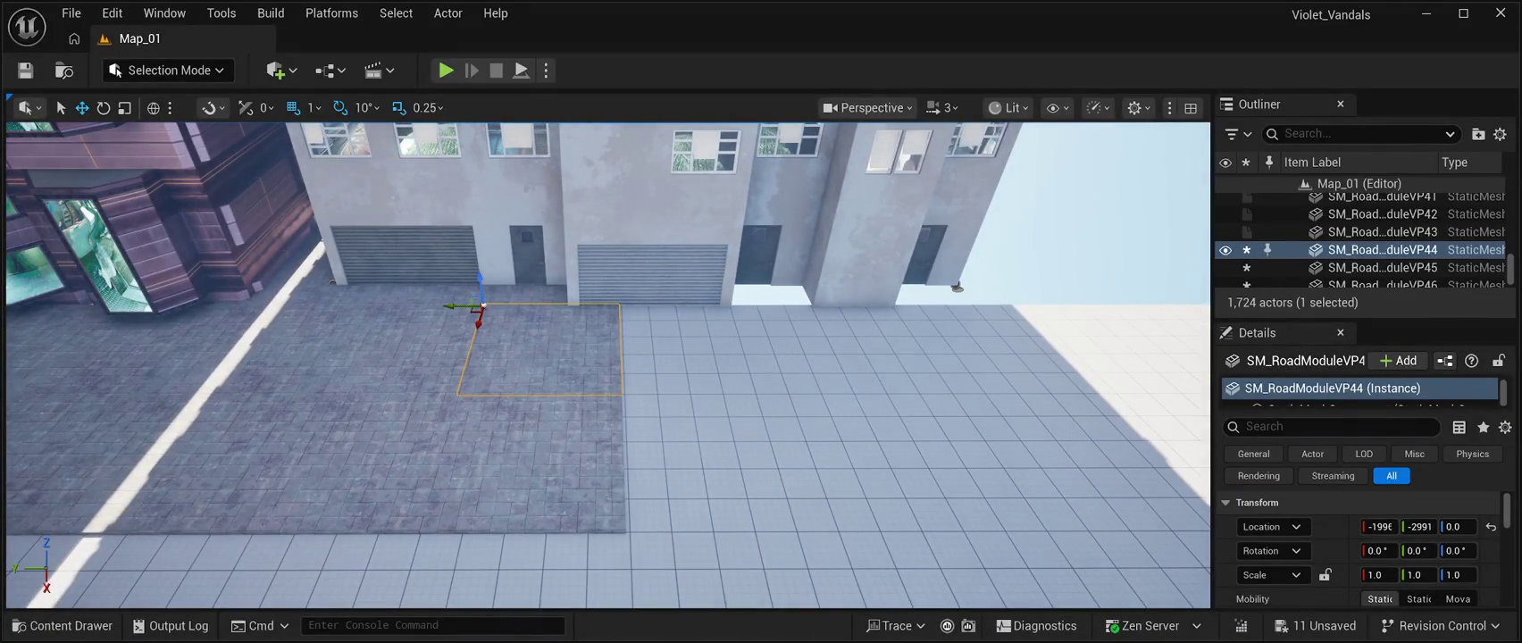
pyautogui.keyDown('ctrl'); pyautogui.click(523, 465); pyautogui.keyUp('ctrl')
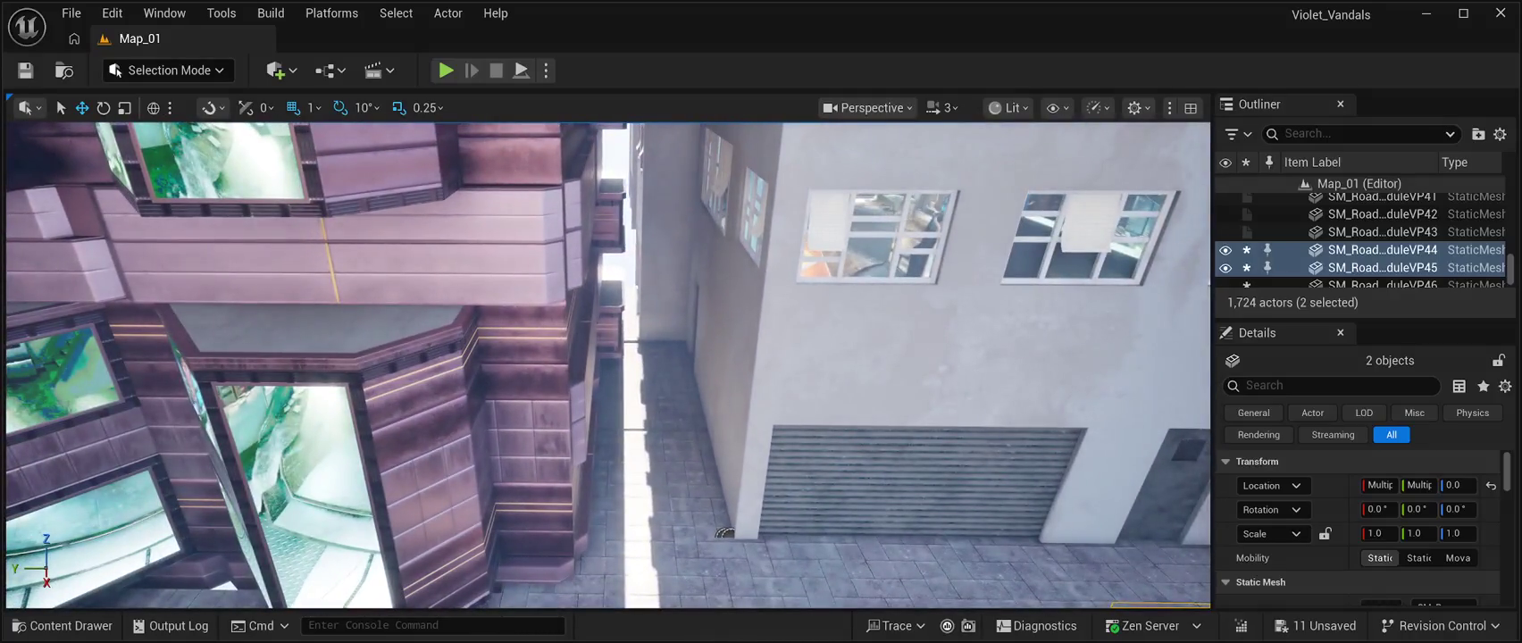
pyautogui.click(639, 386)
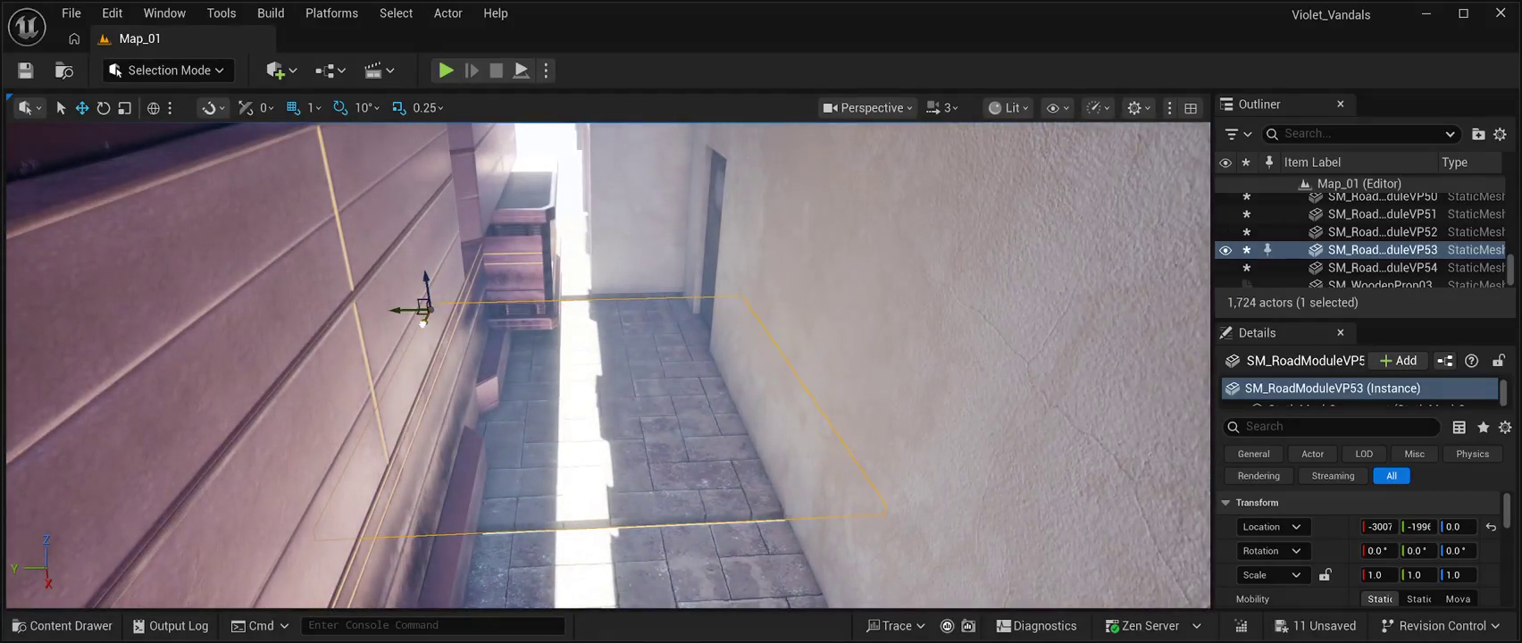
# Nudge the SM_RoadModuleVP53 alley tile from X -3007 to -2991 and open the Content Drawer.
pyautogui.moveTo(421, 323); pyautogui.dragTo(421, 327)
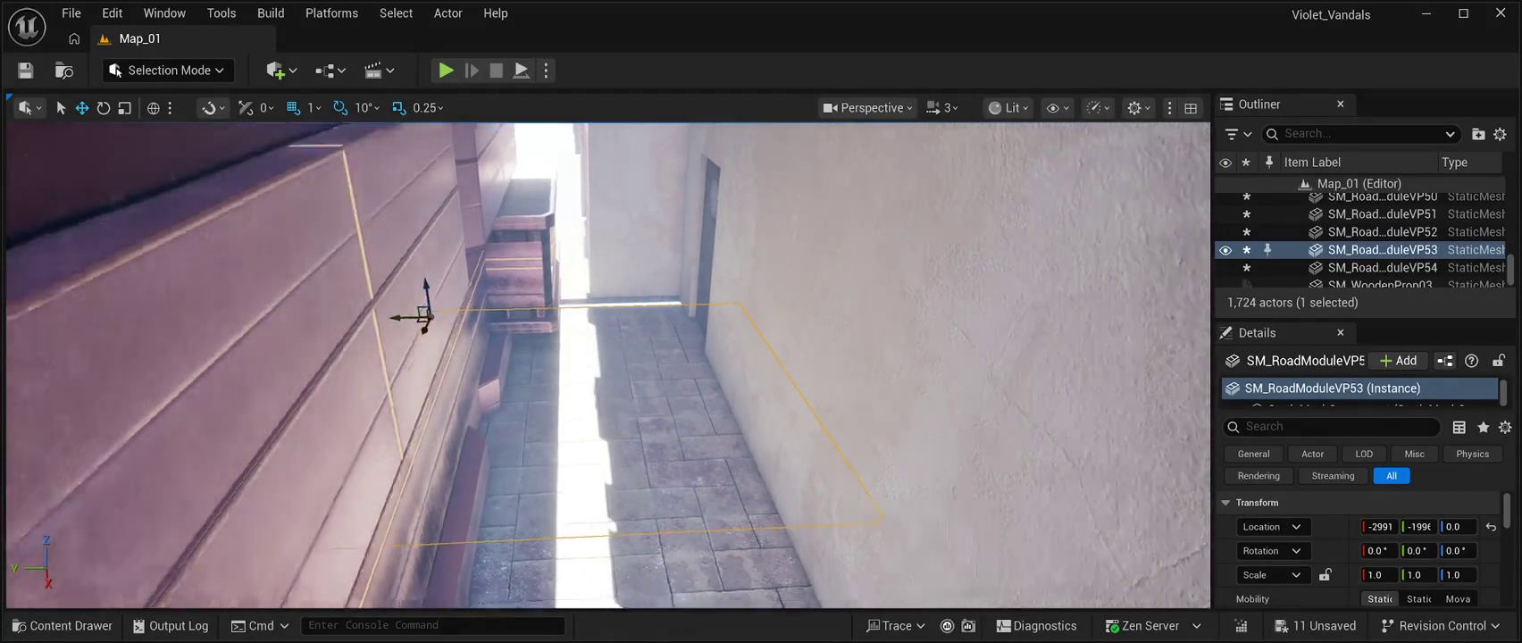
pyautogui.scroll(-10, 607, 367)
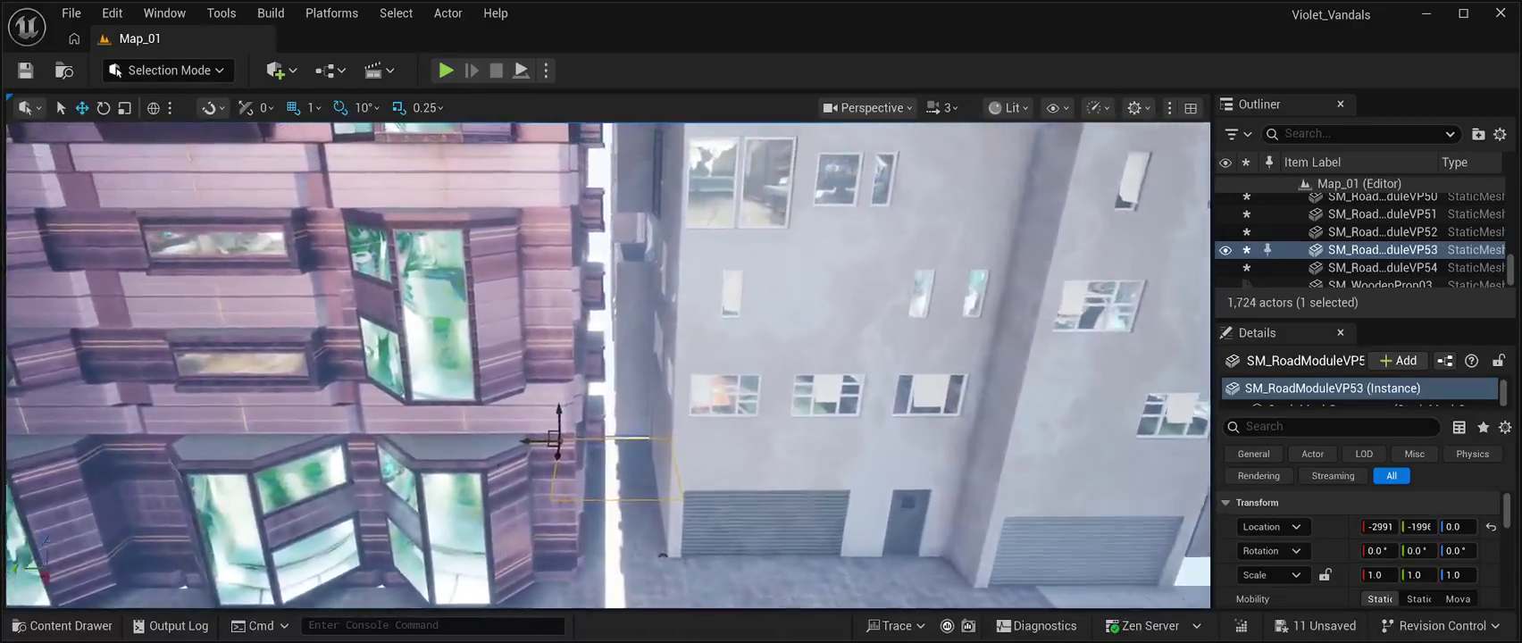
pyautogui.scroll(5, 608, 366)
pyautogui.scroll(1, 607, 366)
pyautogui.scroll(-3, 608, 366)
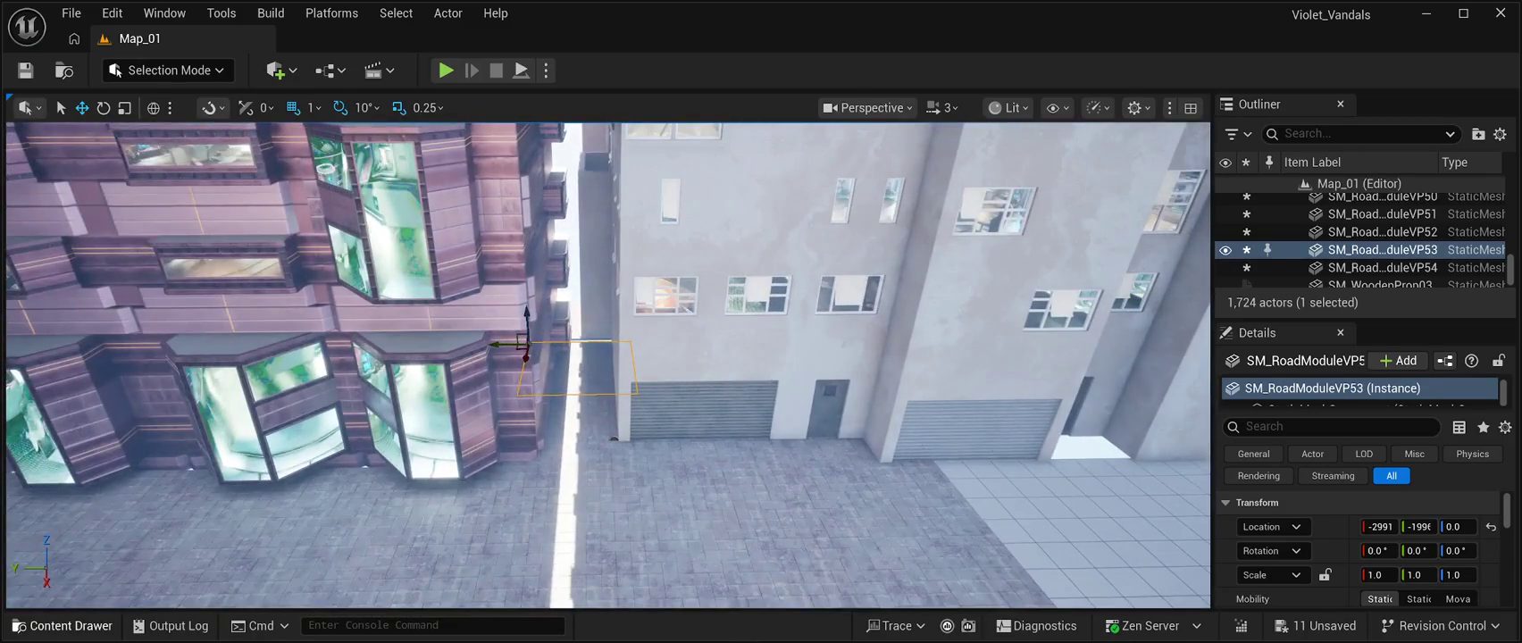
pyautogui.click(63, 625)
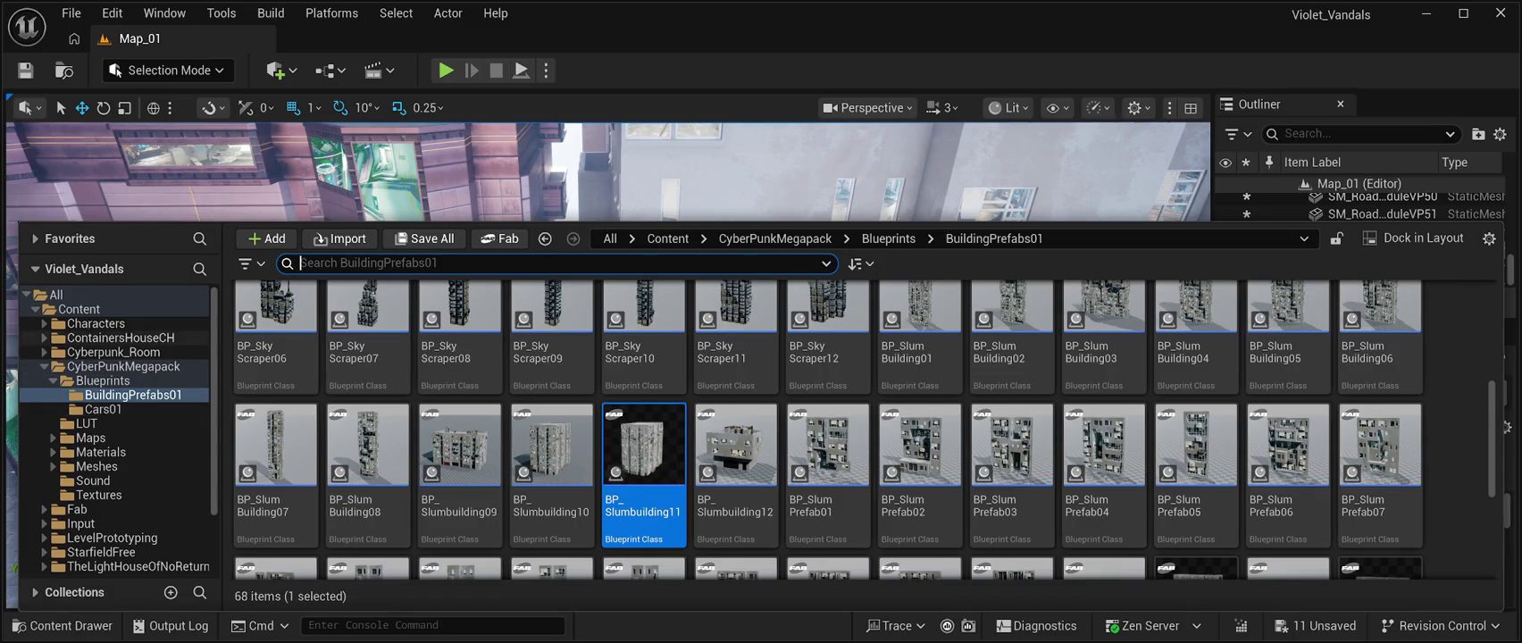
# In ContainersHouseCH > StaticMesh, select the SM_Grid_2m railing mesh and close the drawer.
pyautogui.click(121, 337)
pyautogui.doubleClick(460, 340)
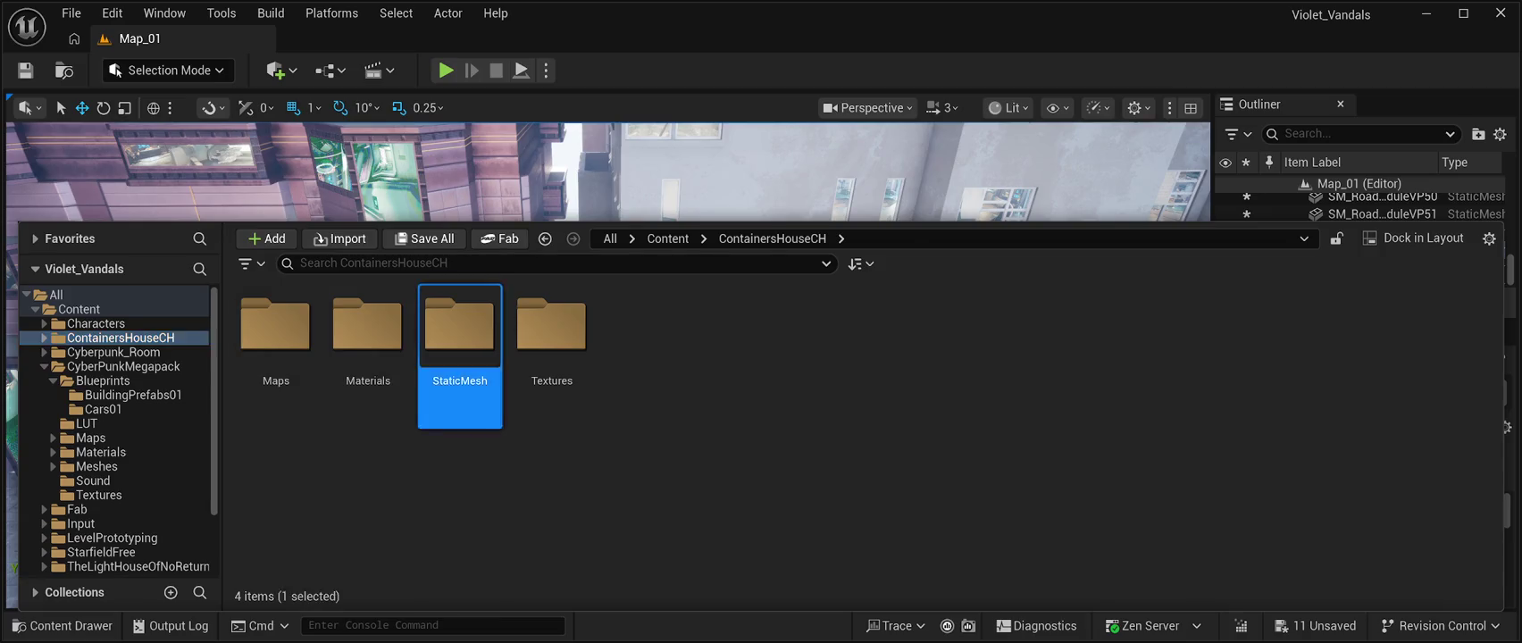
pyautogui.scroll(-5, 828, 446)
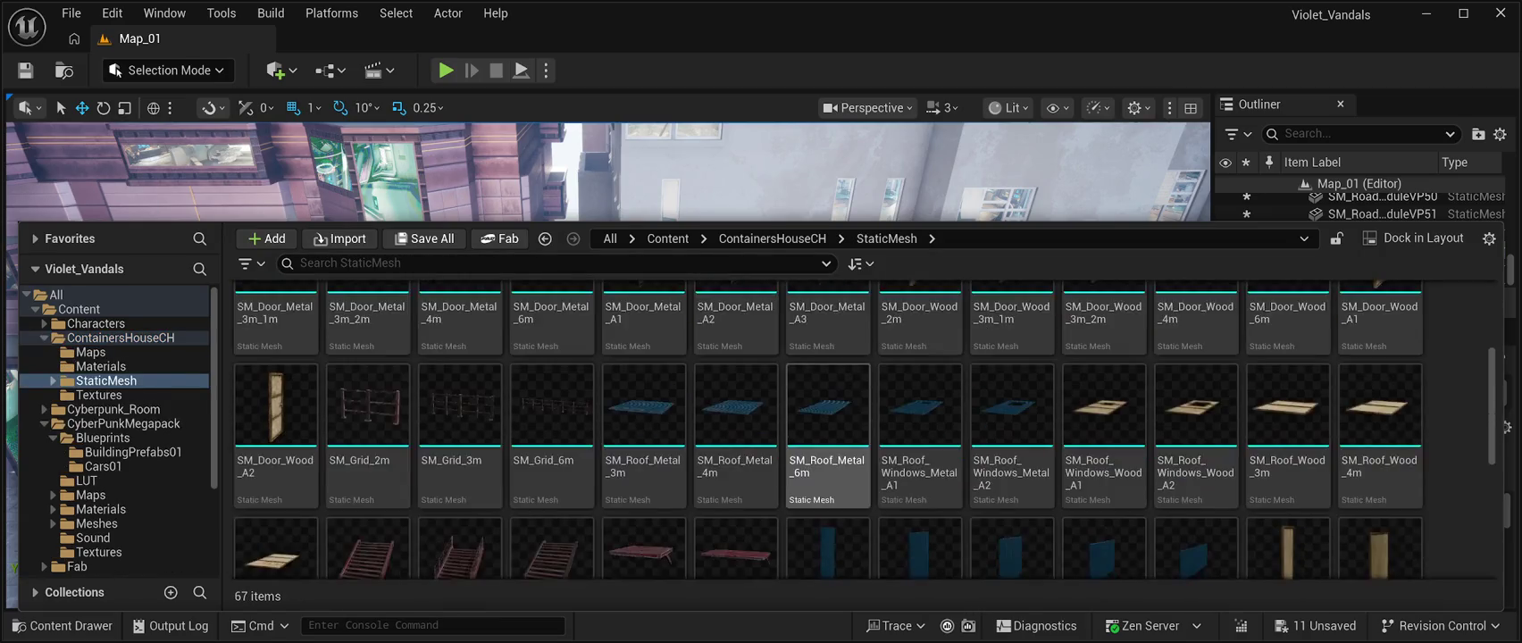
pyautogui.scroll(-3, 828, 447)
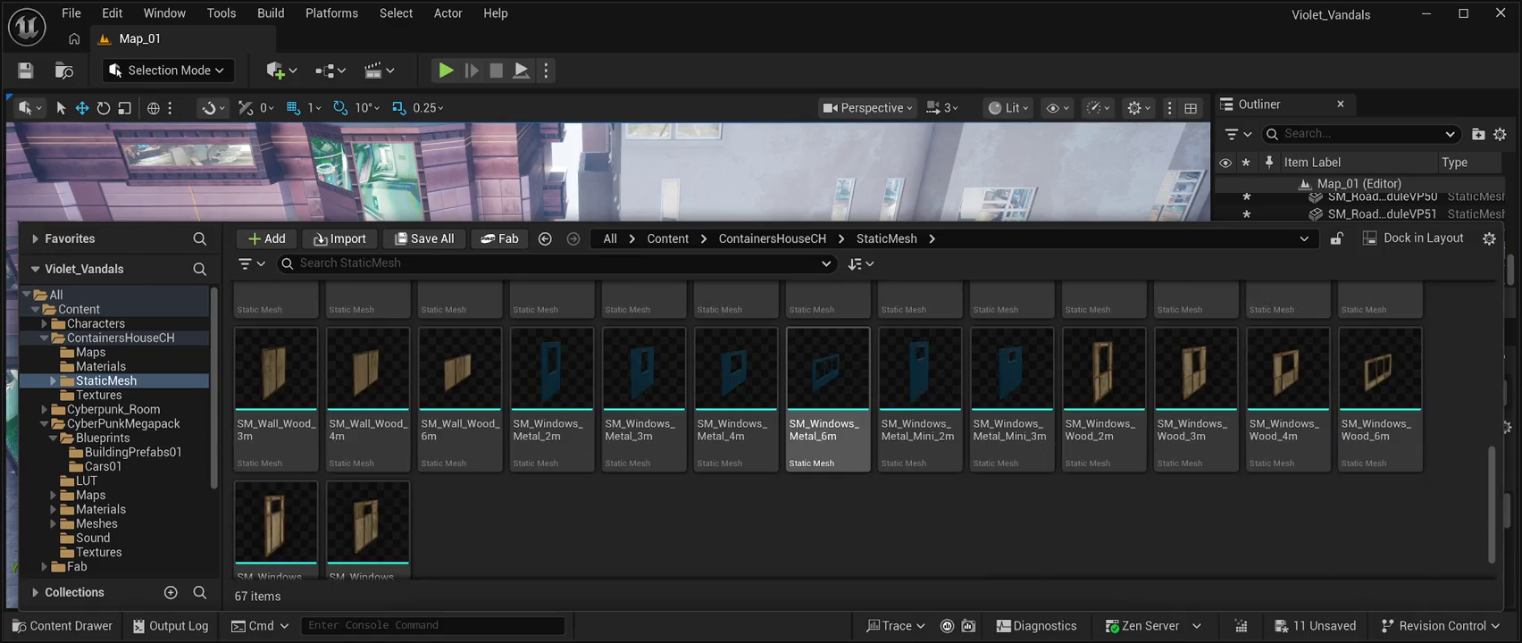
pyautogui.scroll(4, 827, 447)
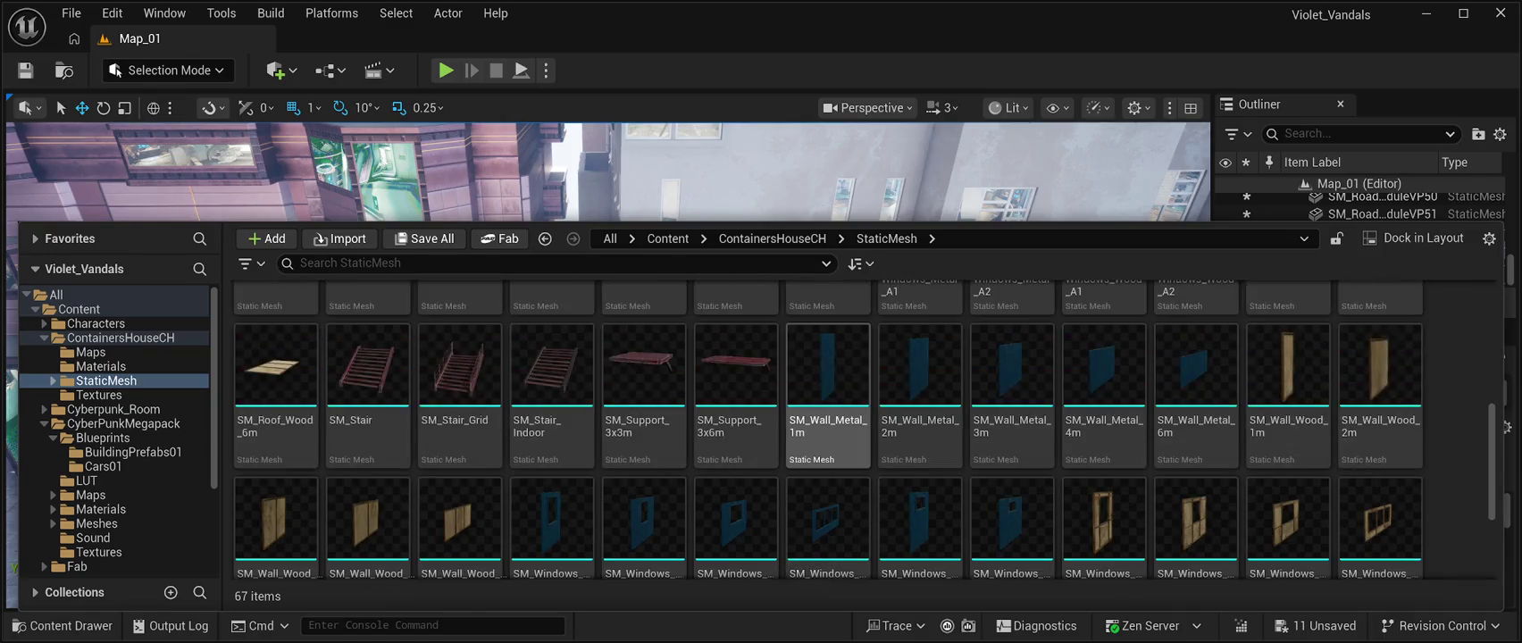
pyautogui.scroll(2, 828, 446)
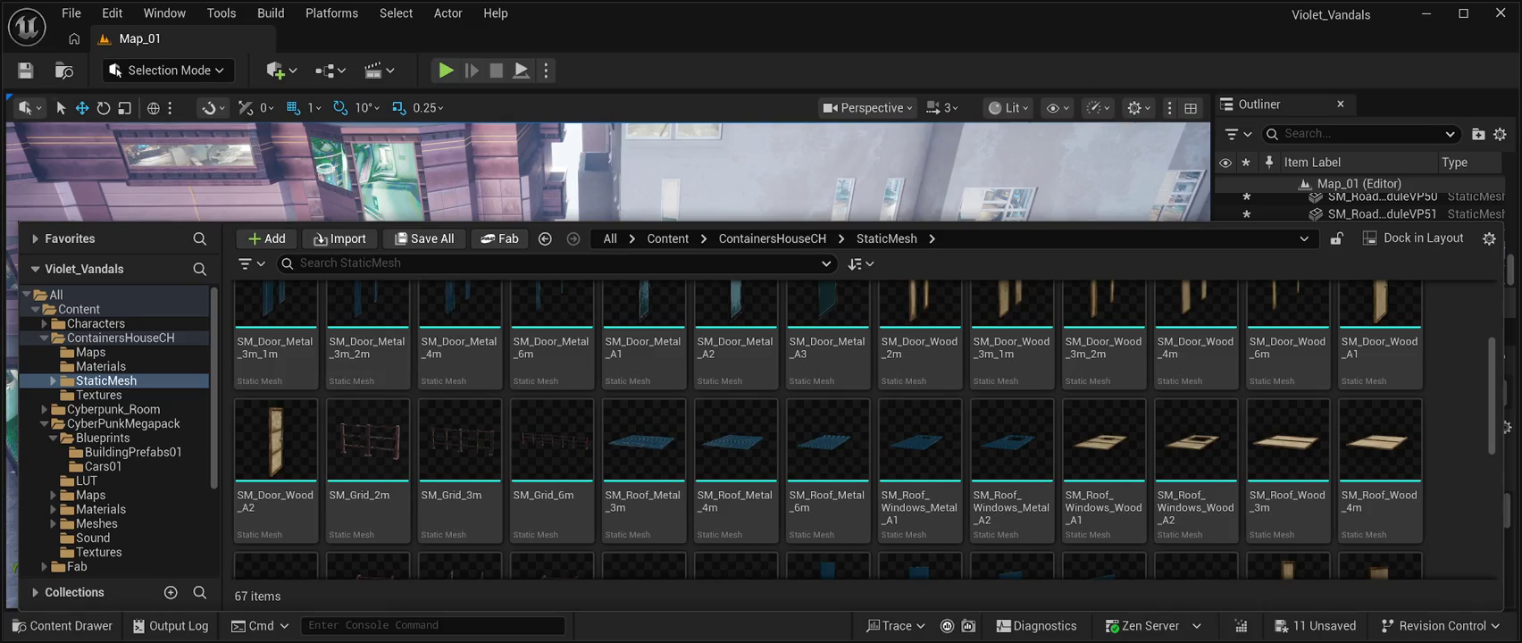
pyautogui.click(368, 442)
pyautogui.click(576, 370)
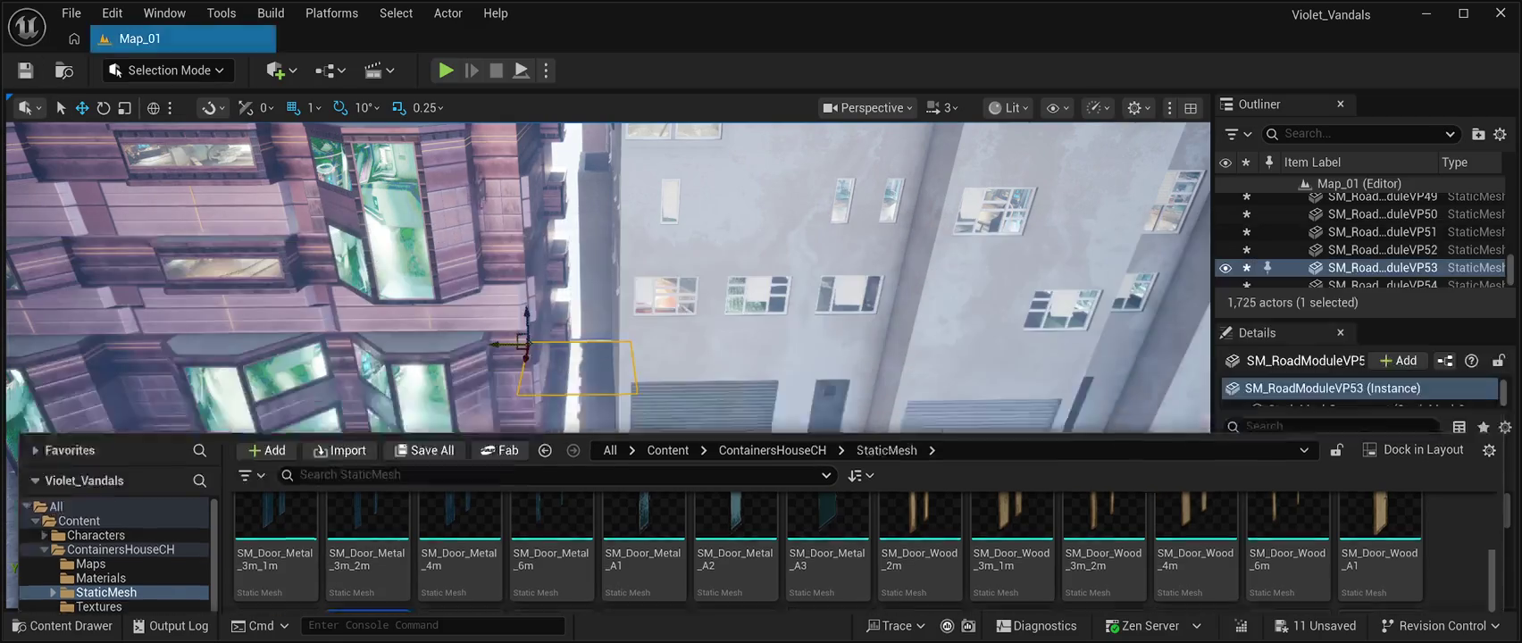
# Turn the SM_Grid_2m5 railing -90° across the alley, slide it along Y, then delete it.
pyautogui.click(580, 443)
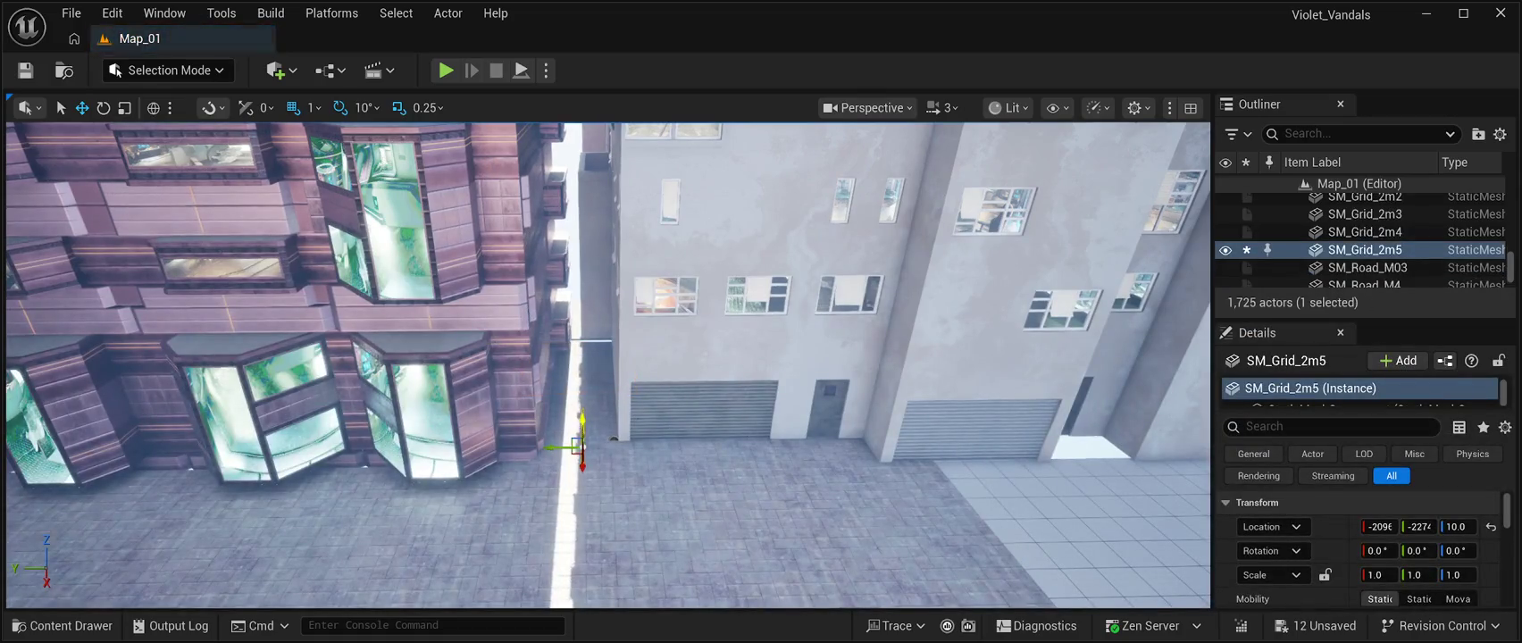
pyautogui.click(25, 70)
pyautogui.press('w')
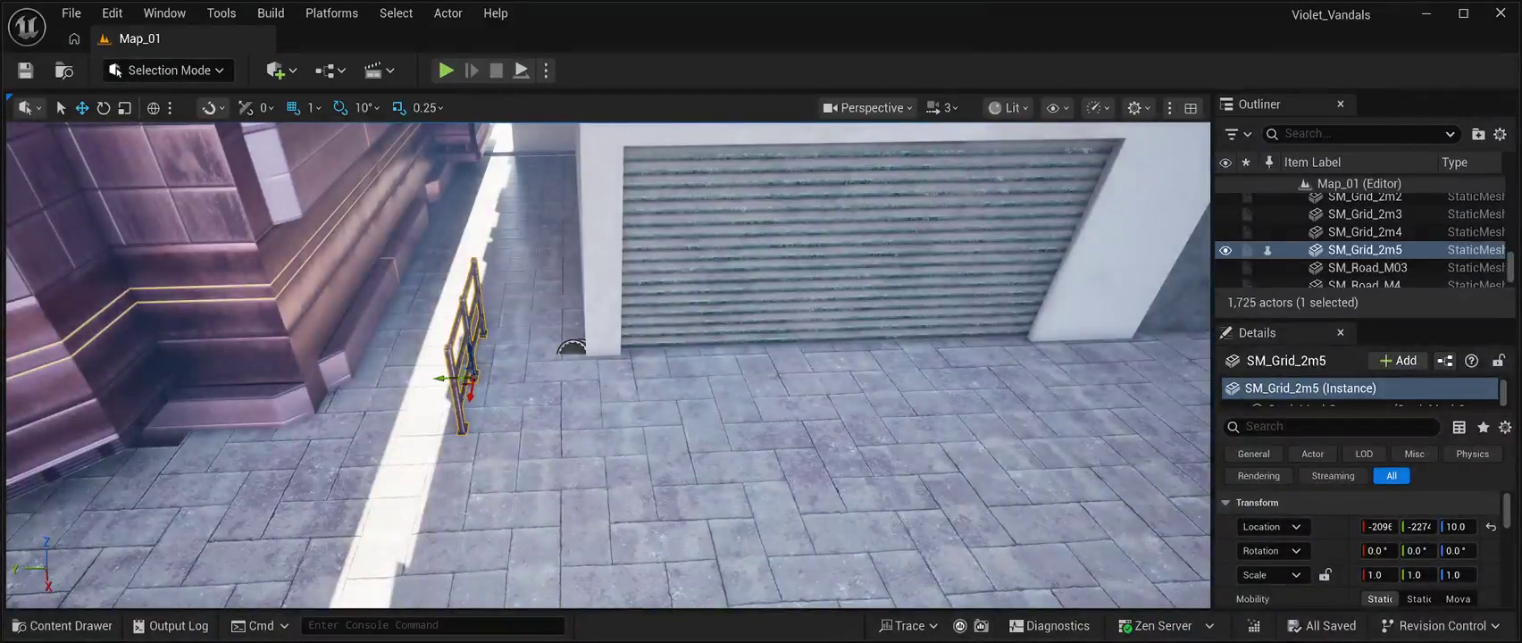
pyautogui.press('e')
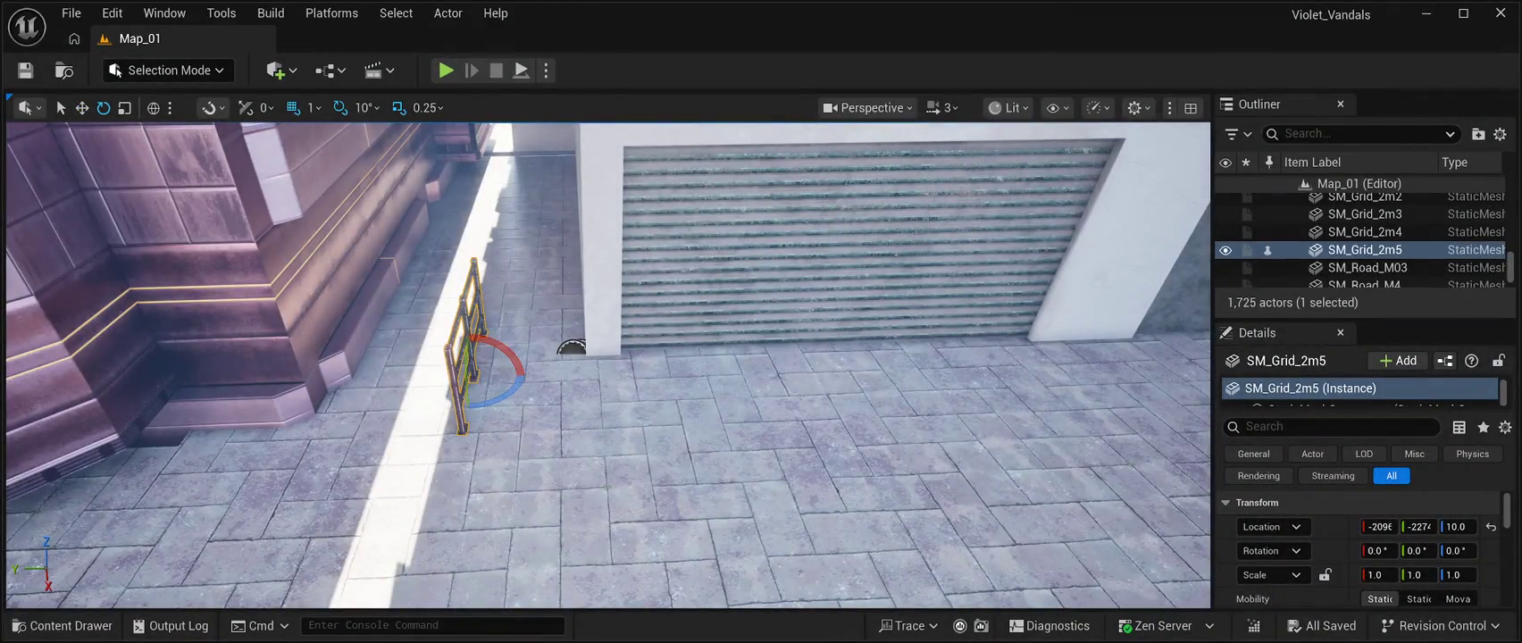
pyautogui.moveTo(500, 401); pyautogui.dragTo(540, 381)
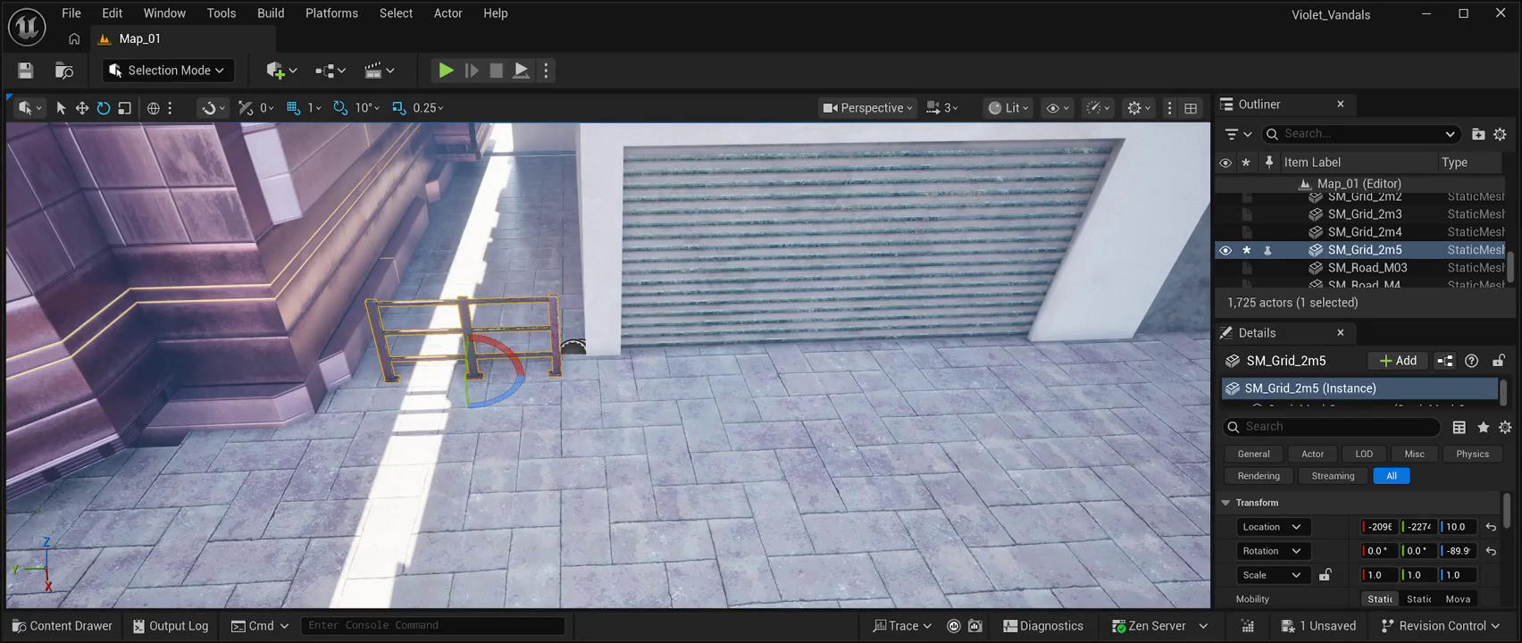
pyautogui.press('w')
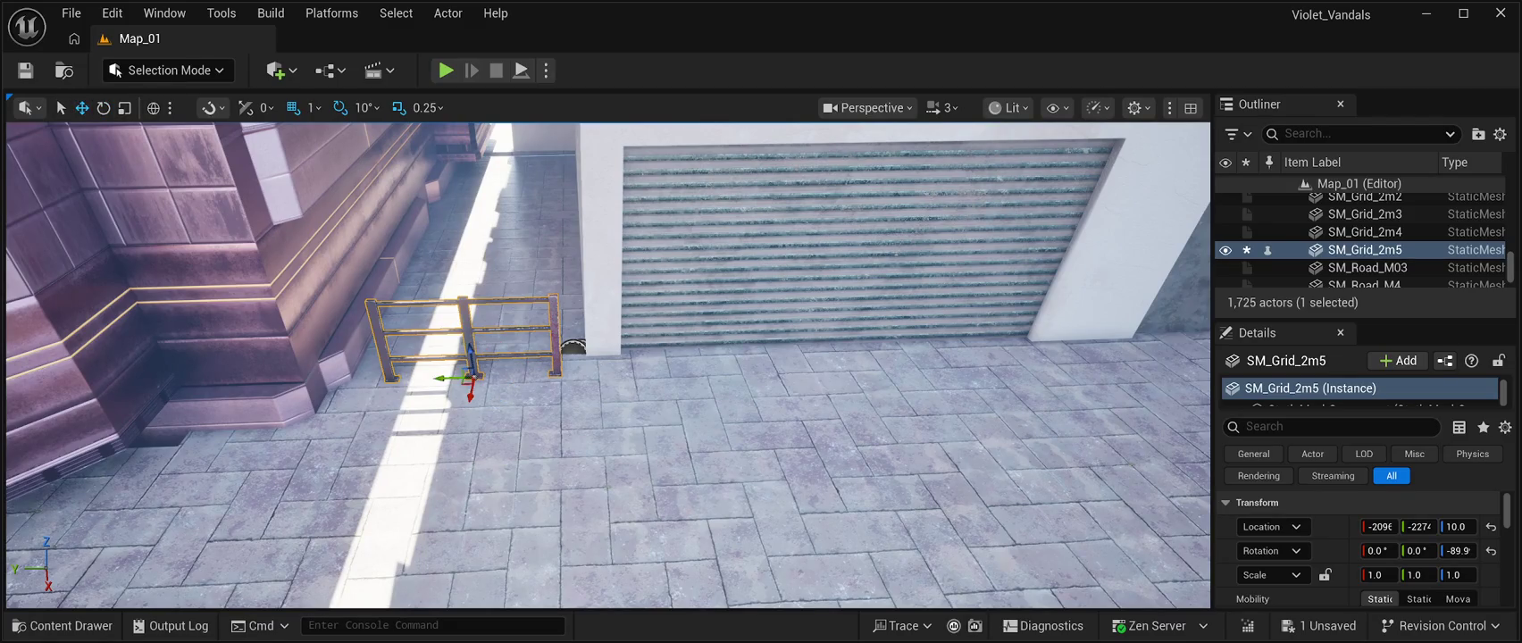
pyautogui.moveTo(439, 371)
pyautogui.mouseDown()
pyautogui.moveTo(408, 369)
pyautogui.moveTo(473, 359)
pyautogui.mouseUp()
pyautogui.press('f')
pyautogui.moveTo(608, 366)
pyautogui.mouseDown()
pyautogui.moveTo(527, 357)
pyautogui.moveTo(549, 394)
pyautogui.moveTo(483, 373)
pyautogui.mouseUp()
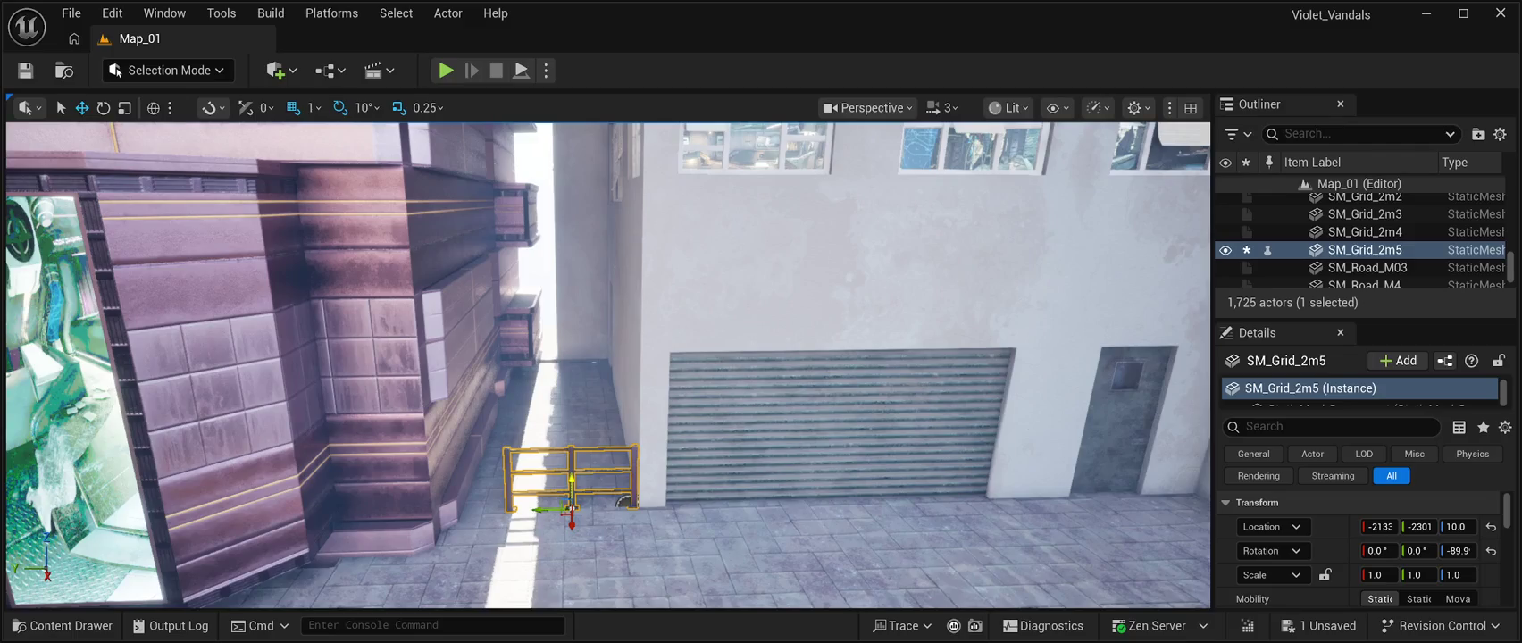
pyautogui.press('Delete')
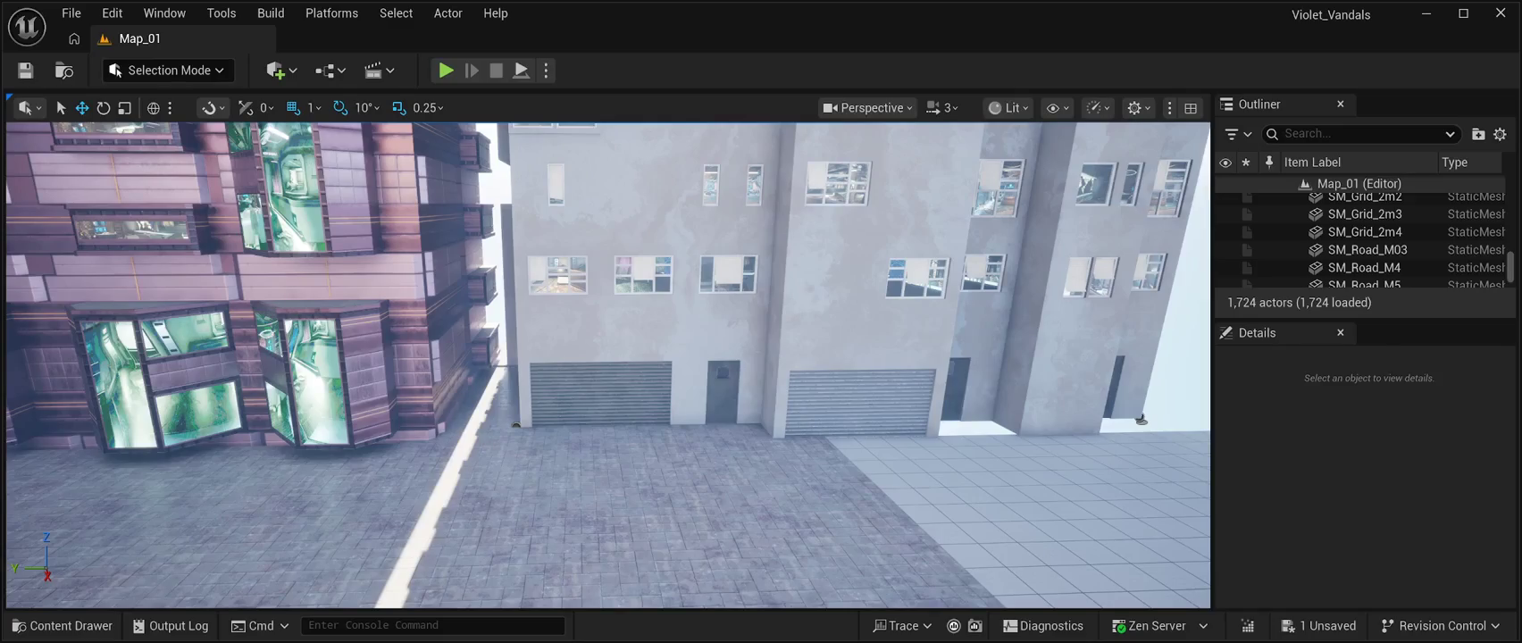
# Move BP_Slumbuilding11 further along the street and slide the VP50 road tile along it.
pyautogui.click(857, 312)
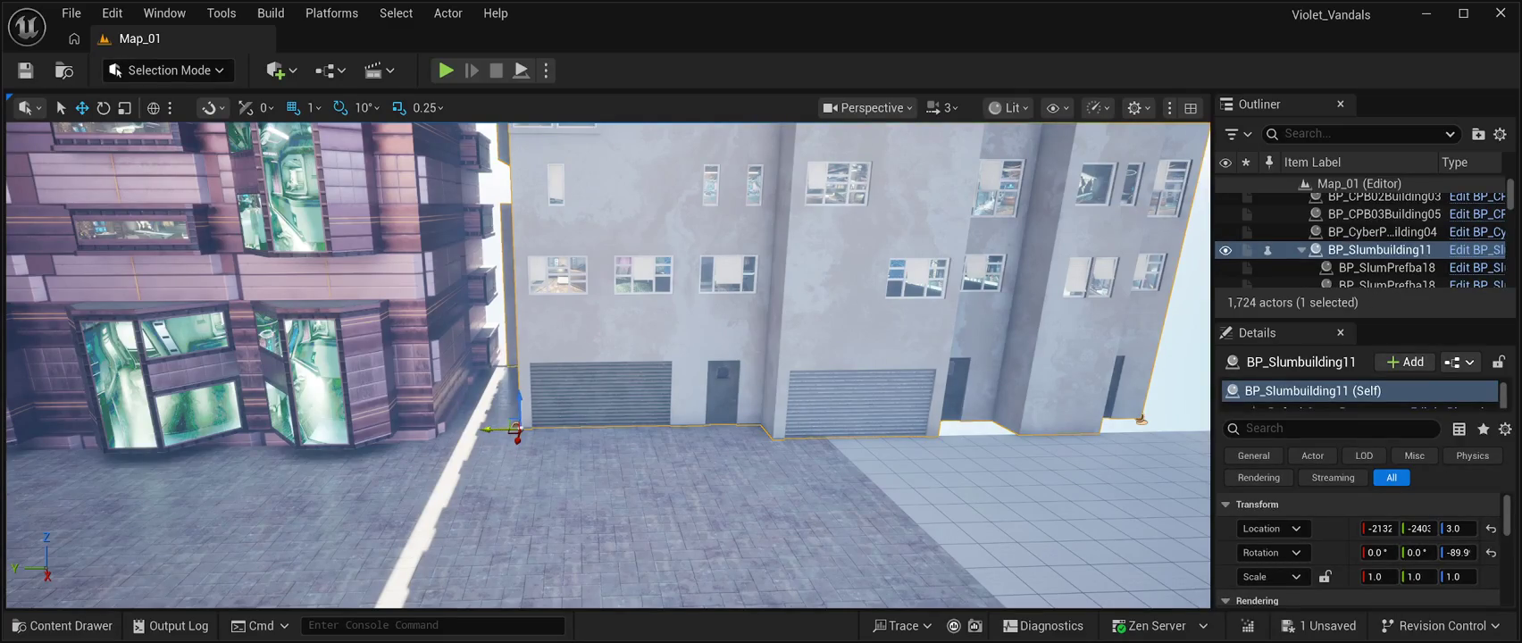
pyautogui.moveTo(500, 430)
pyautogui.mouseDown()
pyautogui.moveTo(777, 466)
pyautogui.moveTo(751, 447)
pyautogui.moveTo(769, 429)
pyautogui.moveTo(786, 438)
pyautogui.mouseUp()
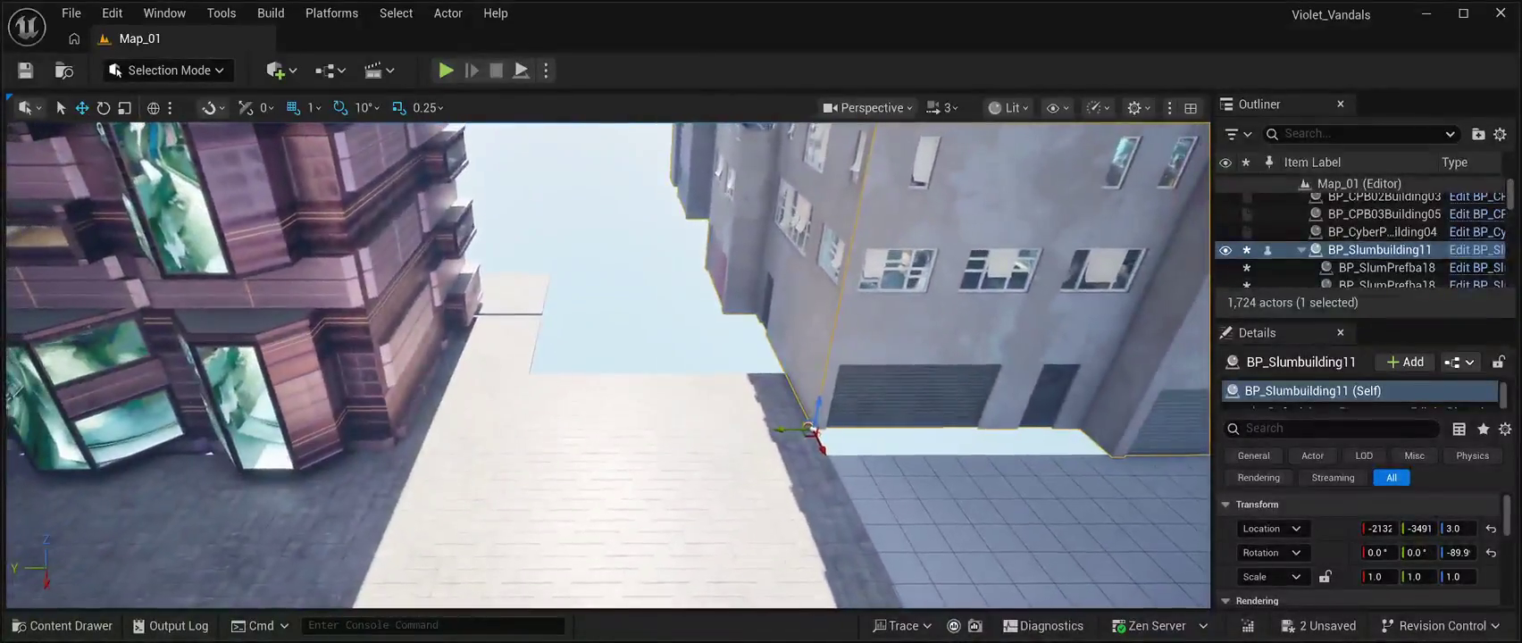
pyautogui.click(811, 430)
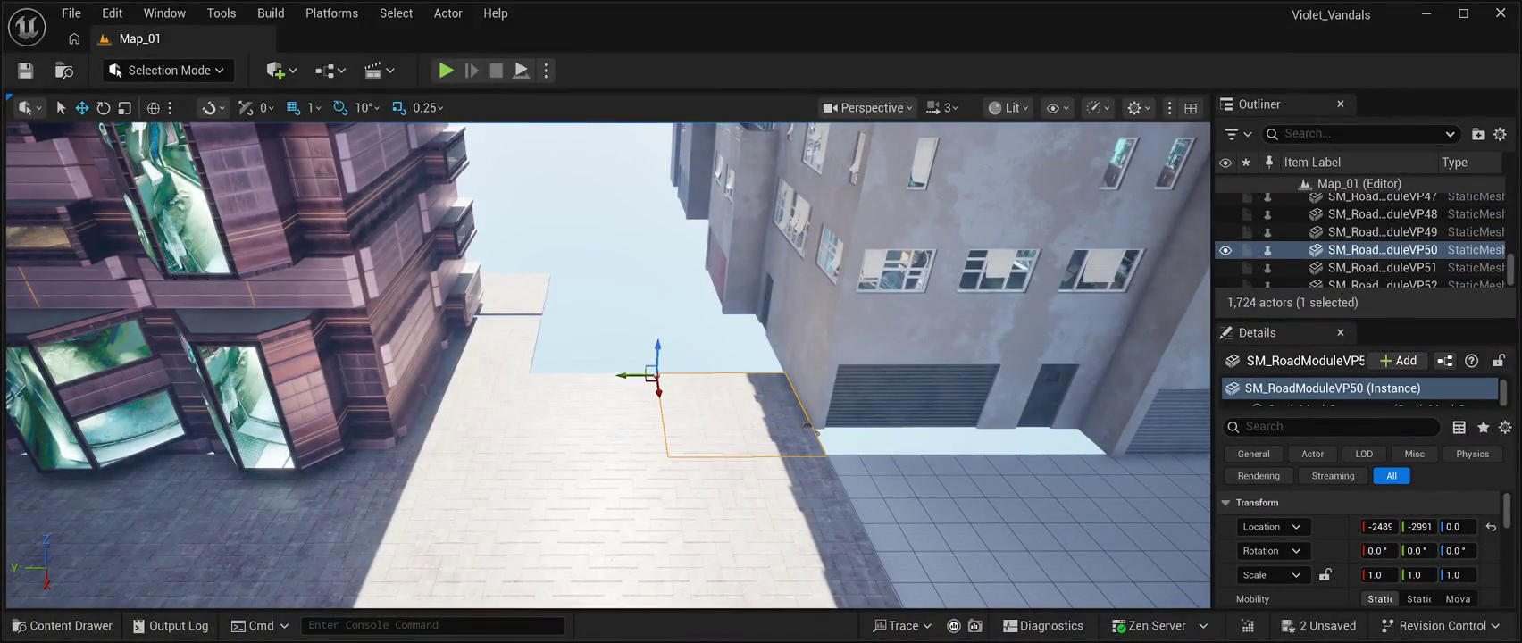
pyautogui.moveTo(809, 428)
pyautogui.mouseDown()
pyautogui.moveTo(790, 425)
pyautogui.moveTo(840, 439)
pyautogui.mouseUp()
pyautogui.moveTo(665, 382); pyautogui.dragTo(880, 429)
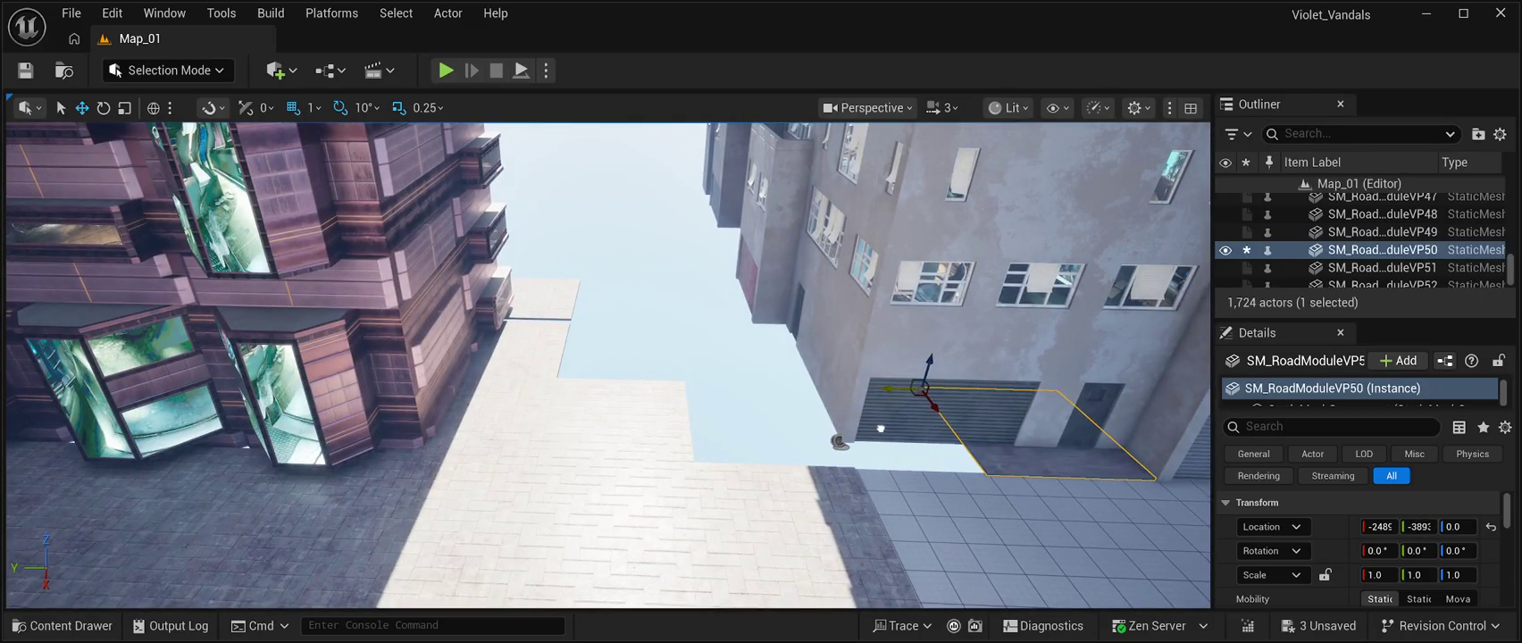
# Move the VP54 and VP51 road tiles further along the street.
pyautogui.click(522, 299)
pyautogui.moveTo(469, 279)
pyautogui.mouseDown()
pyautogui.moveTo(573, 282)
pyautogui.moveTo(643, 483)
pyautogui.moveTo(625, 358)
pyautogui.moveTo(680, 518)
pyautogui.mouseUp()
pyautogui.moveTo(554, 469)
pyautogui.mouseDown()
pyautogui.moveTo(933, 482)
pyautogui.moveTo(866, 545)
pyautogui.mouseUp()
pyautogui.press('s')
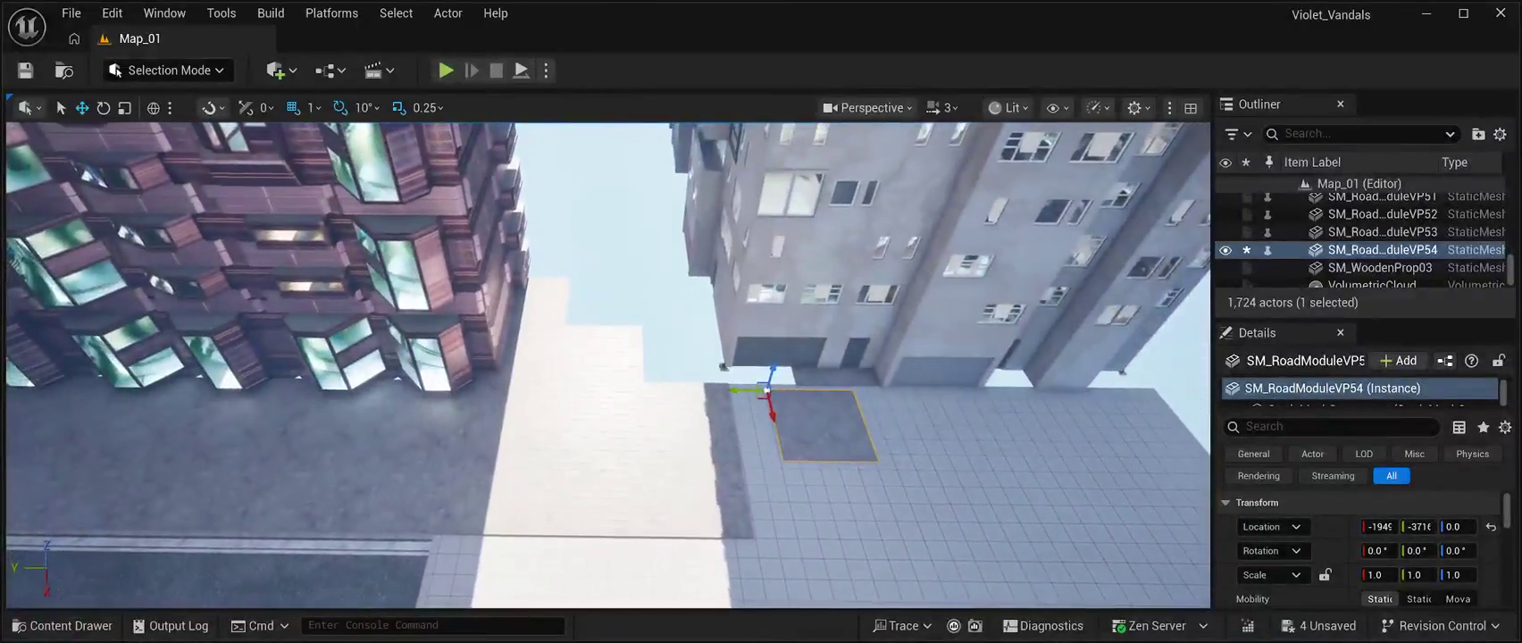
pyautogui.hotkey('ctrl', 'z')
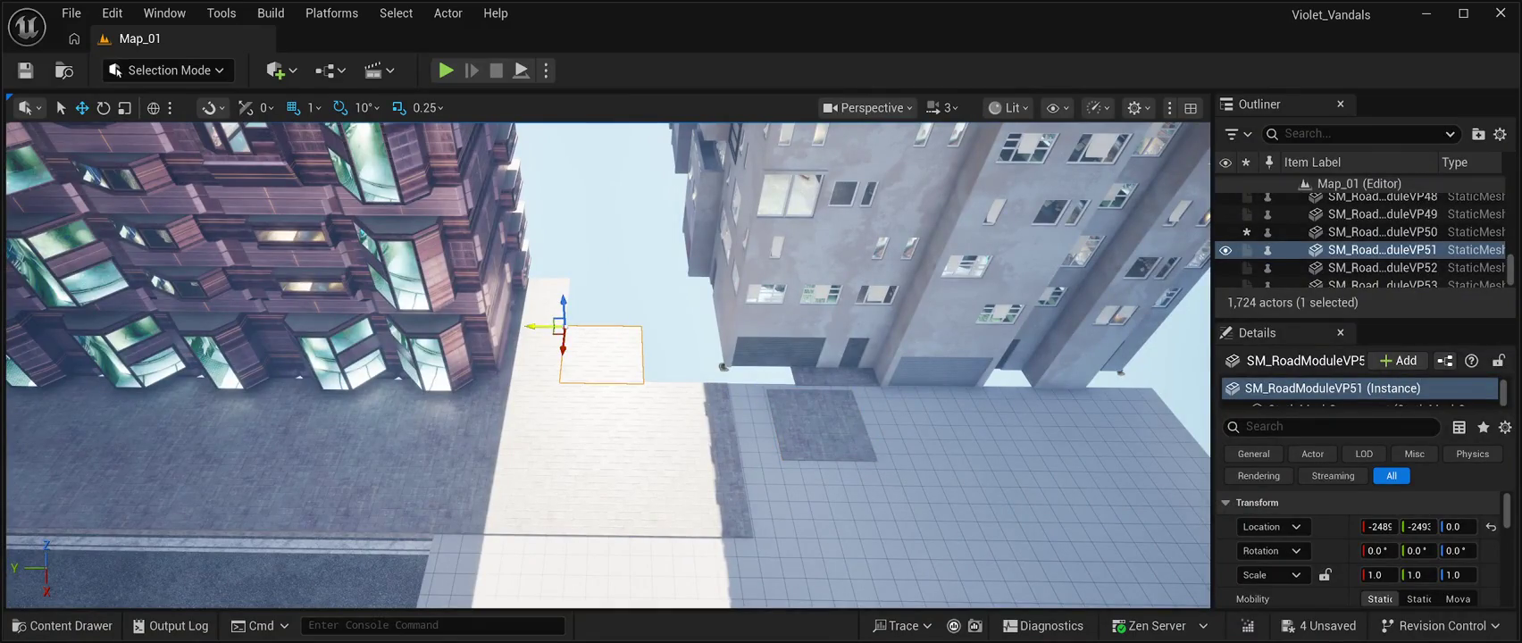
pyautogui.moveTo(527, 348); pyautogui.dragTo(667, 349)
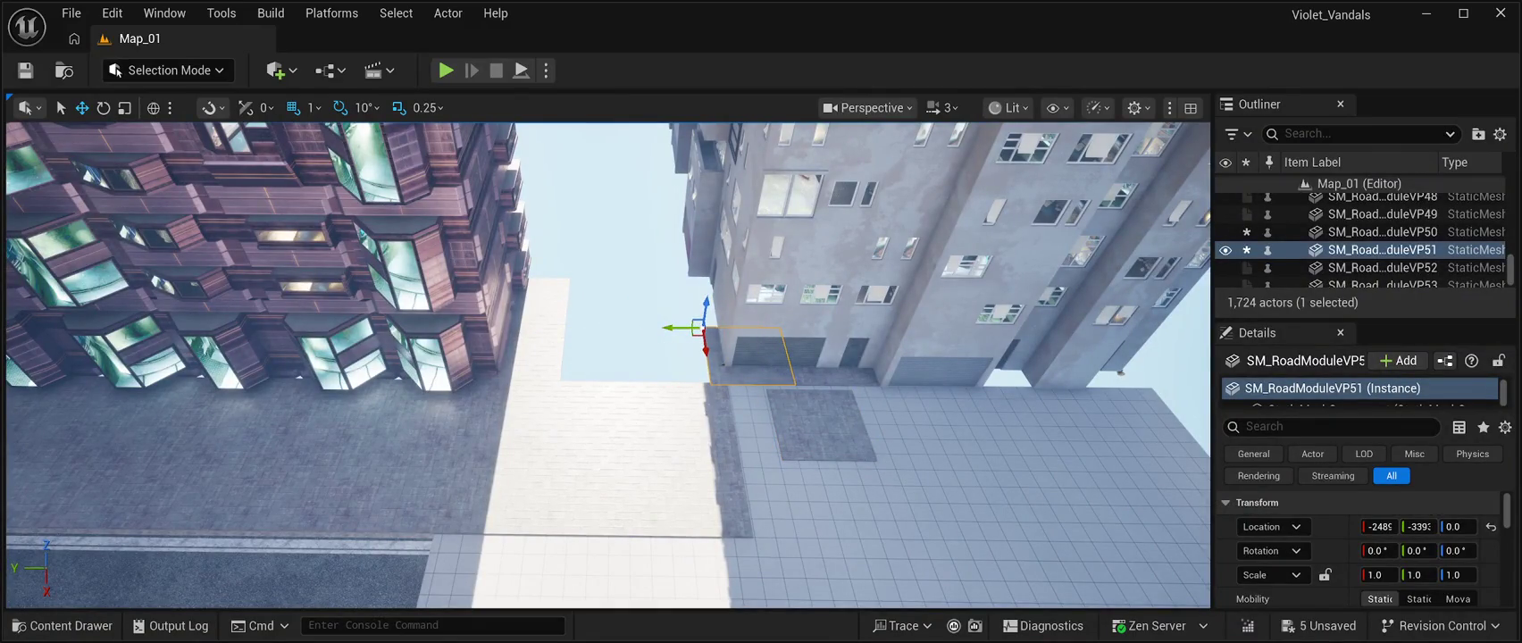
# Move the VP53 and VP52 alley tiles out onto the plaza pavement.
pyautogui.hotkey('ctrl', 'z')
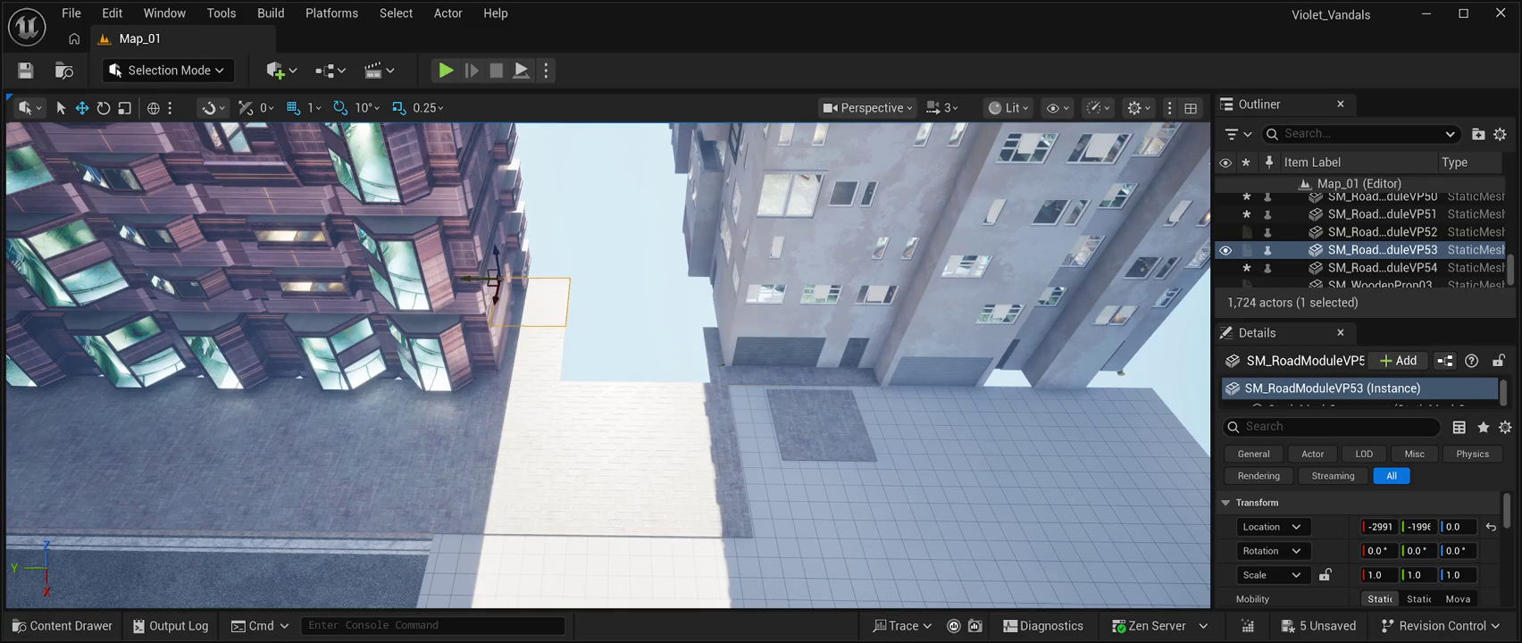
pyautogui.moveTo(496, 293)
pyautogui.mouseDown()
pyautogui.moveTo(443, 507)
pyautogui.moveTo(537, 486)
pyautogui.moveTo(969, 477)
pyautogui.mouseUp()
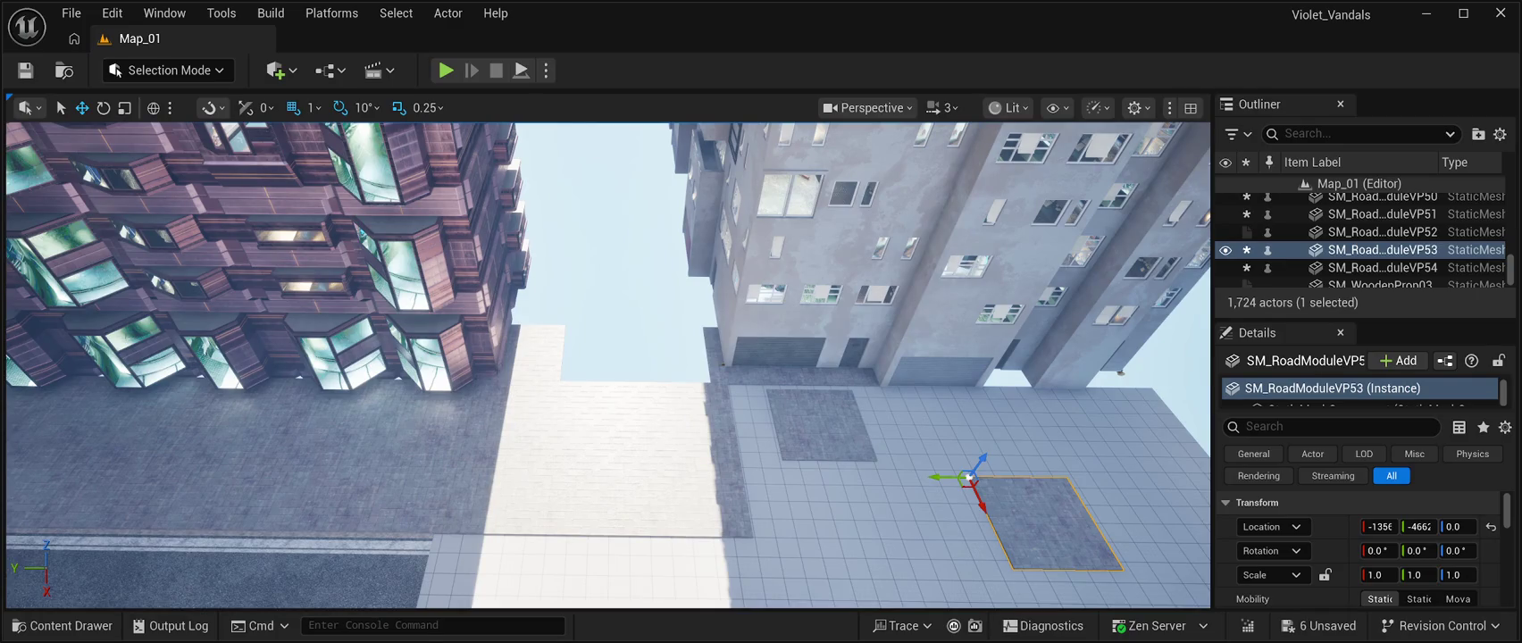
pyautogui.click(490, 332)
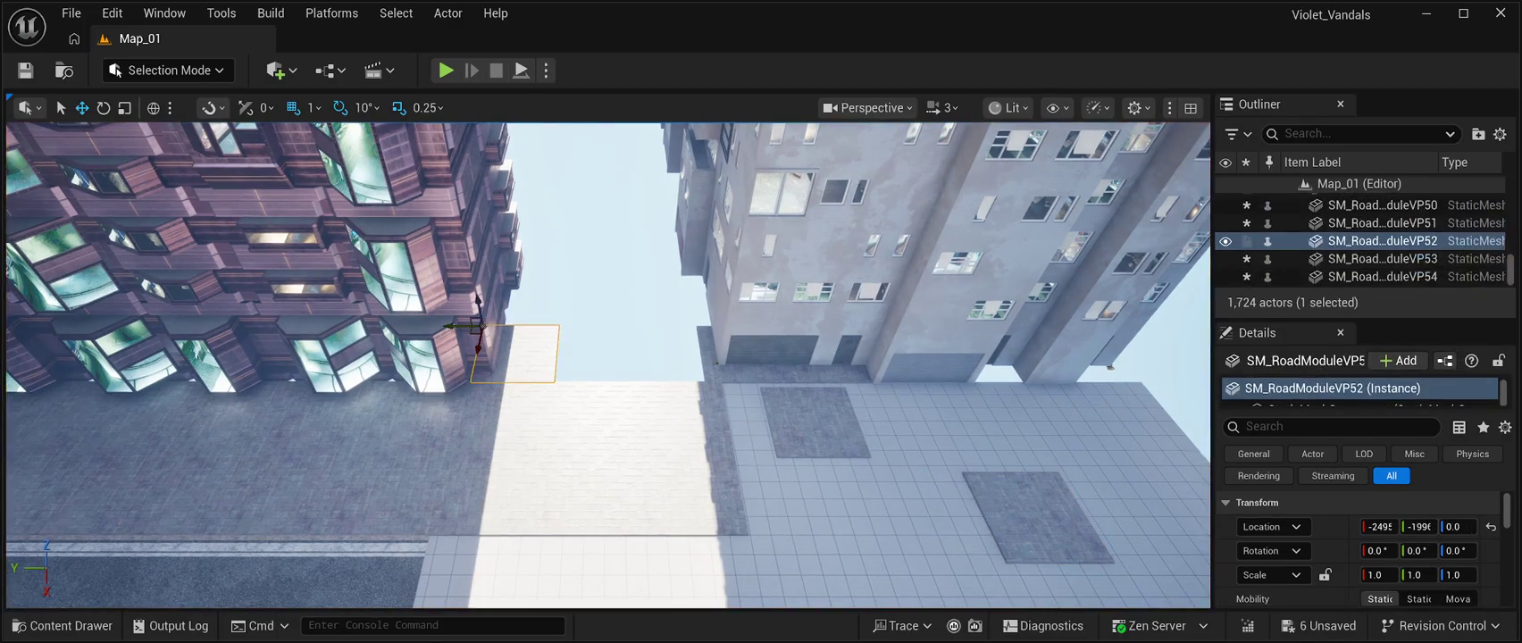
pyautogui.moveTo(482, 349)
pyautogui.mouseDown()
pyautogui.moveTo(427, 534)
pyautogui.moveTo(800, 528)
pyautogui.mouseUp()
pyautogui.click(63, 626)
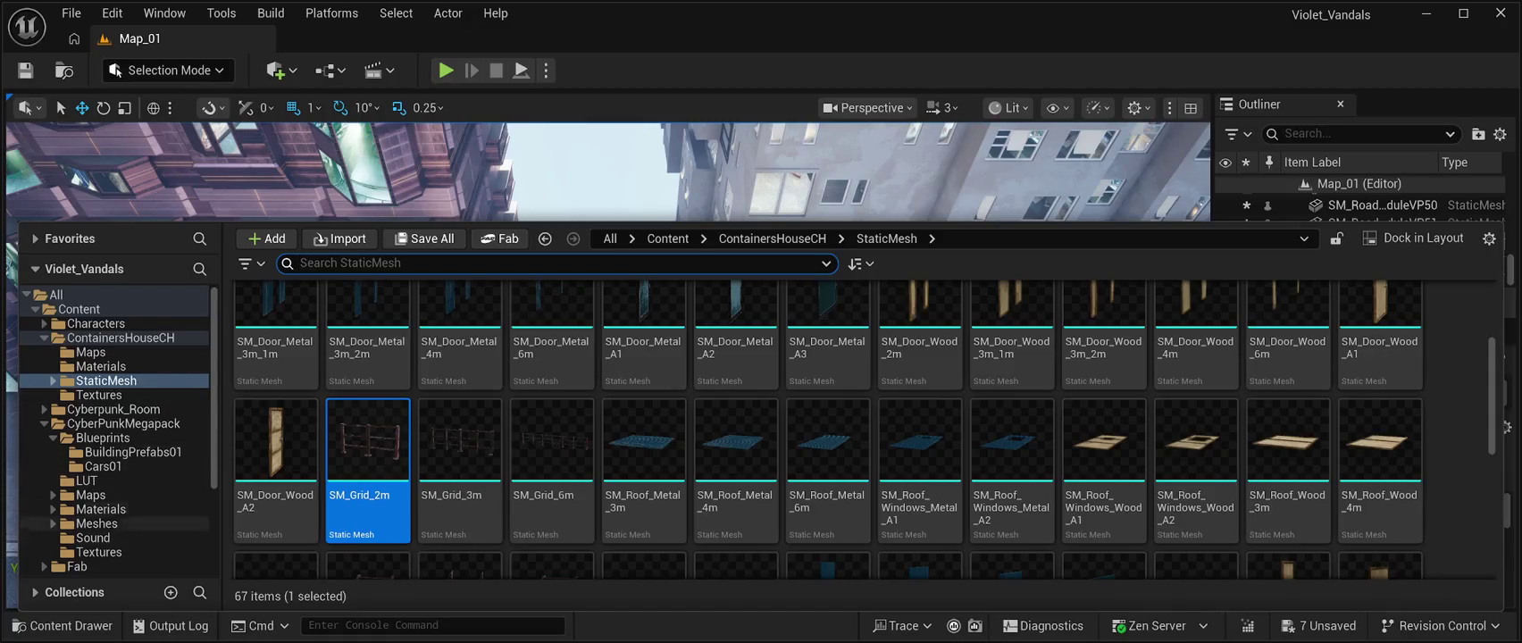
# Drag the CP restaurant PF01 blueprint from CyberPunkMegapack > Blueprints into the viewport.
pyautogui.scroll(-3, 143, 509)
pyautogui.scroll(1, 130, 428)
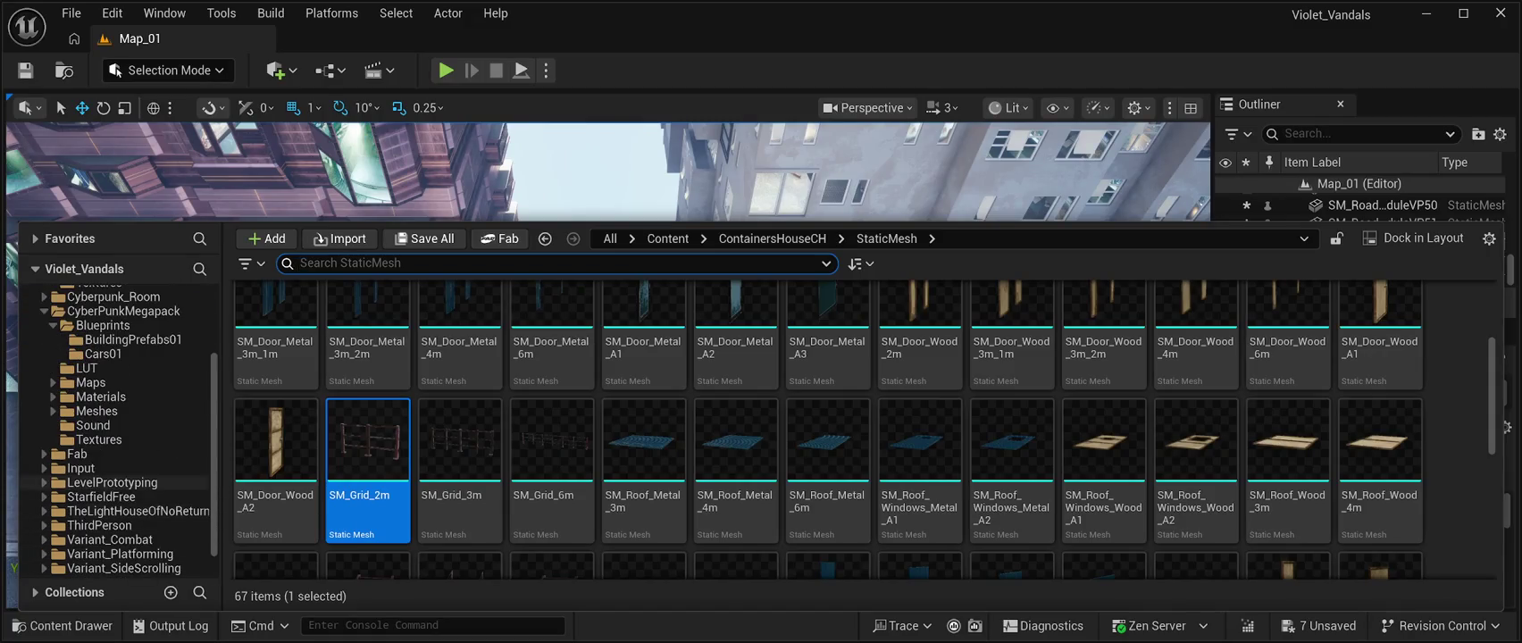
pyautogui.scroll(-1, 125, 482)
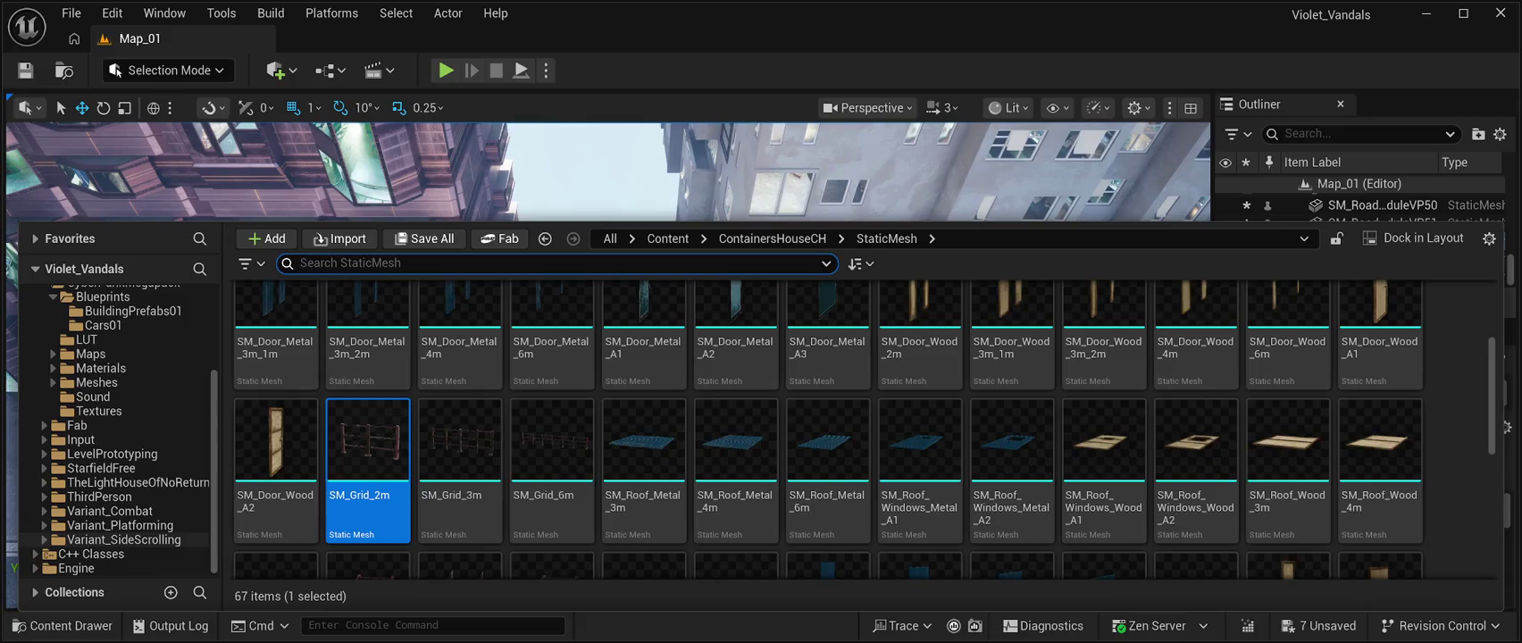
pyautogui.scroll(3, 134, 496)
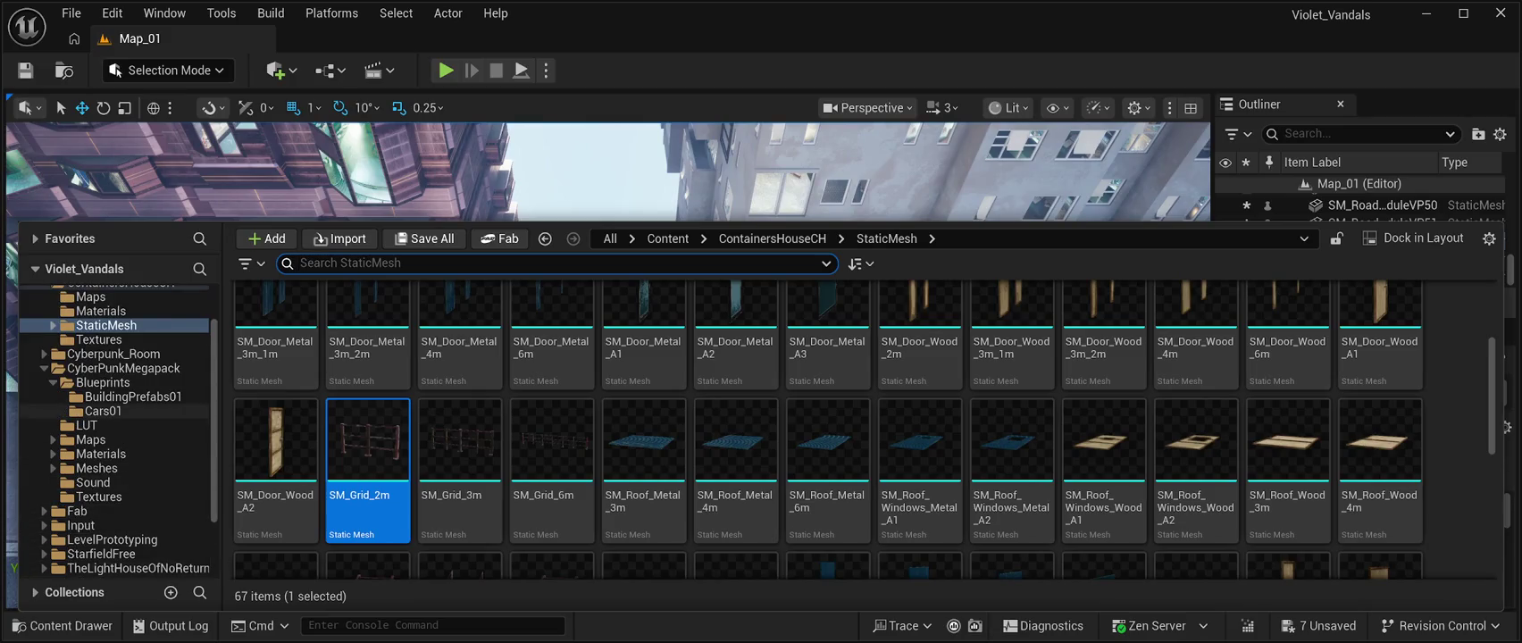
pyautogui.scroll(2, 133, 397)
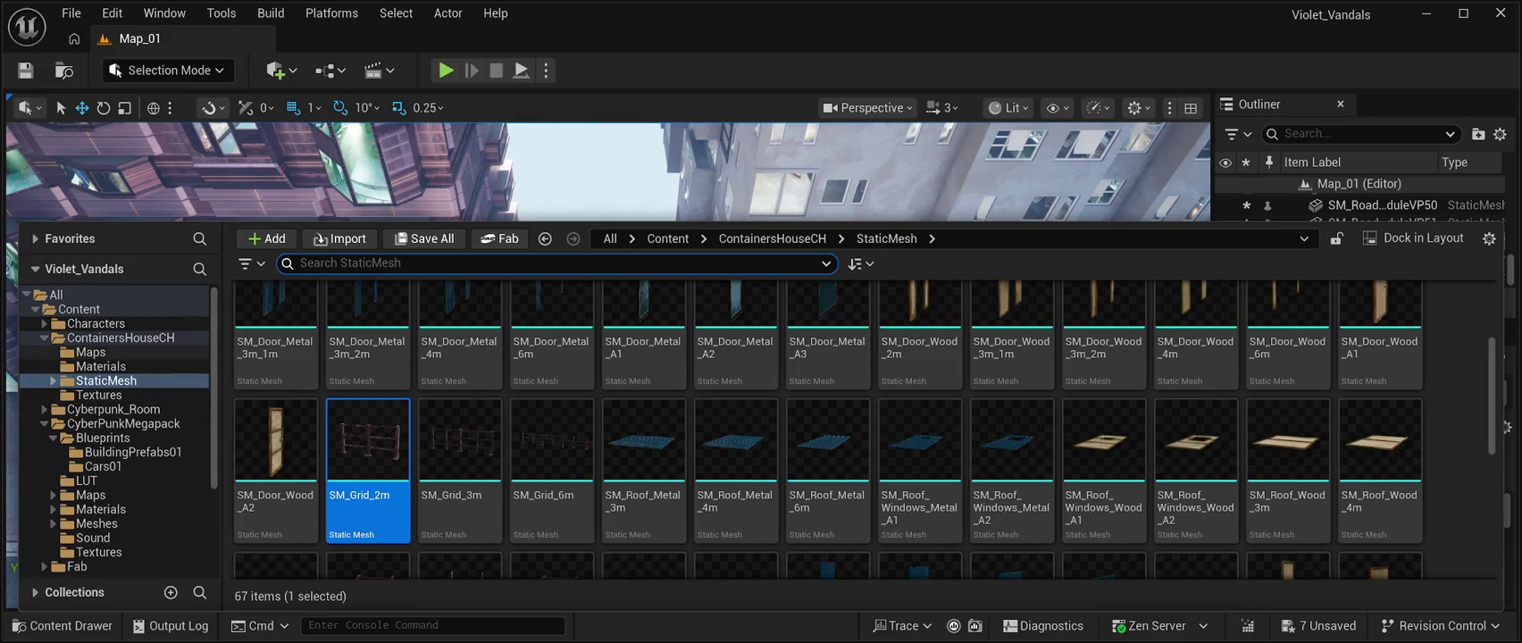
pyautogui.click(123, 424)
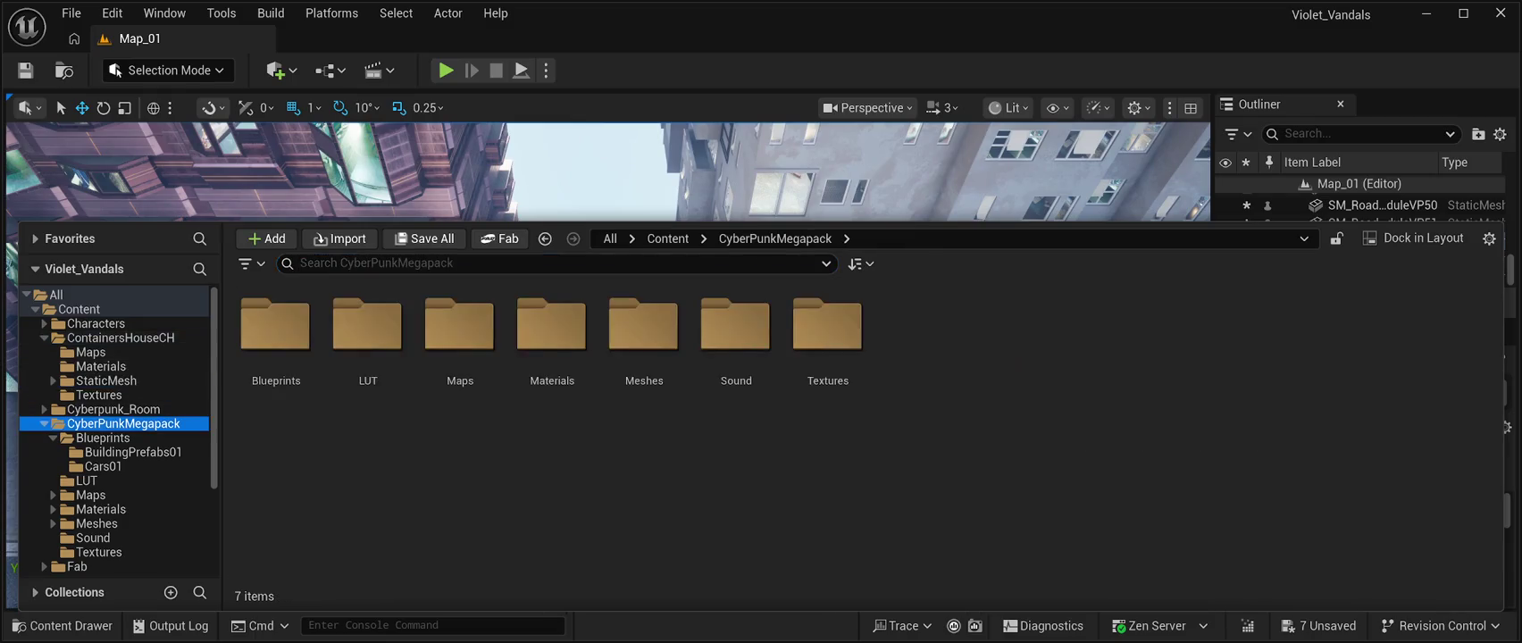
pyautogui.doubleClick(276, 324)
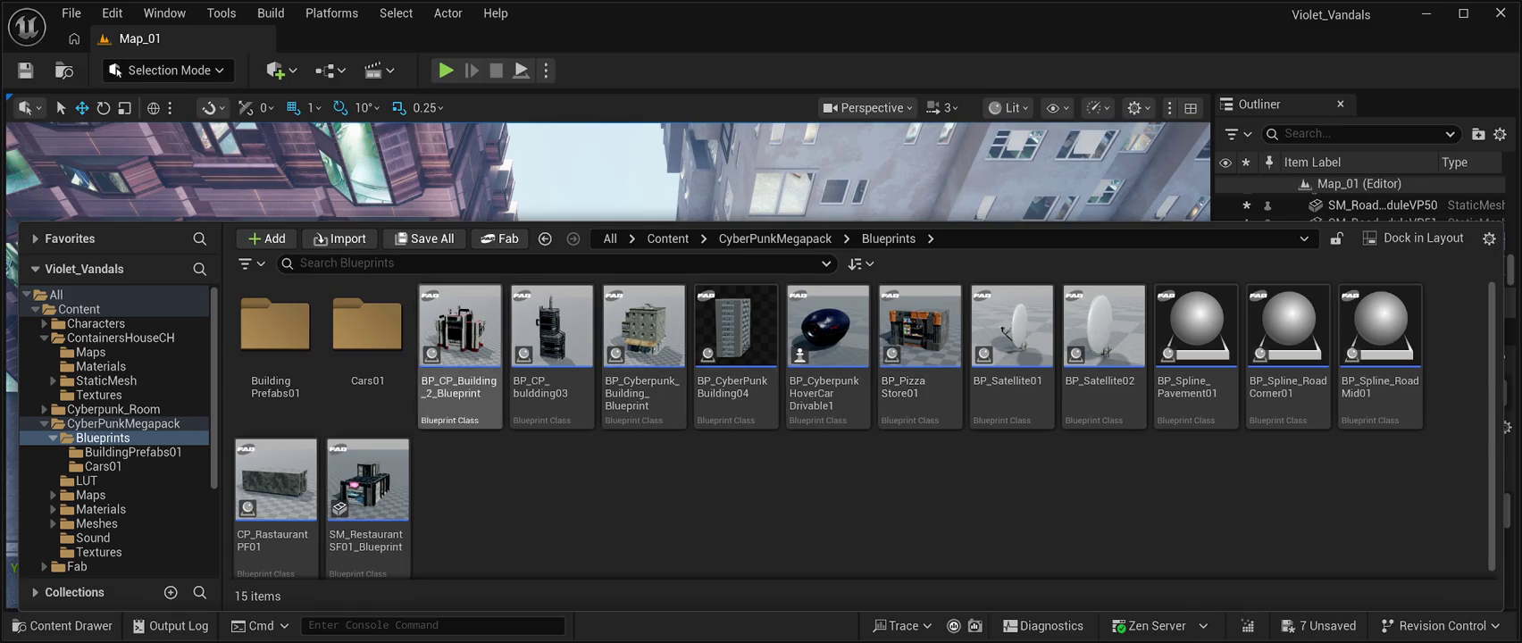
pyautogui.click(276, 482)
pyautogui.moveTo(276, 482); pyautogui.dragTo(815, 503)
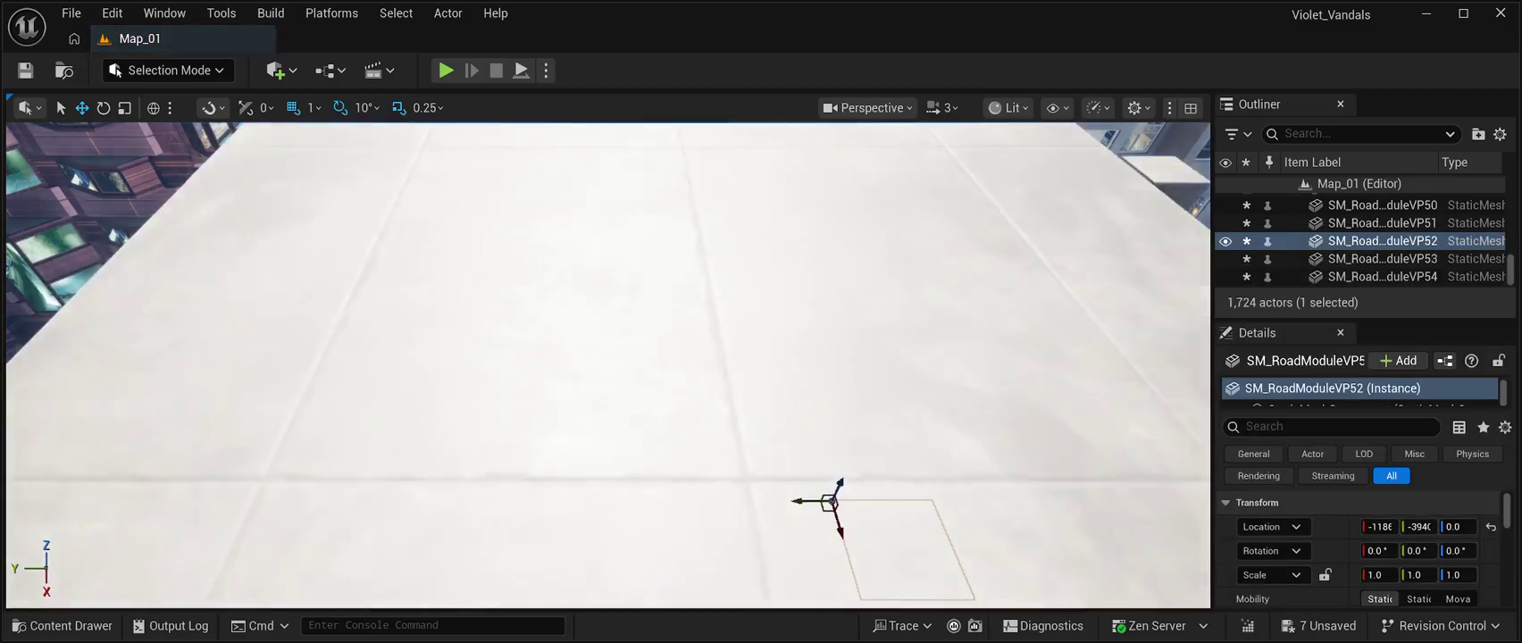
# Drop the CP_RestaurantPF01 restaurant down to street level with End.
pyautogui.press('f')
pyautogui.press('End')
pyautogui.press('f')
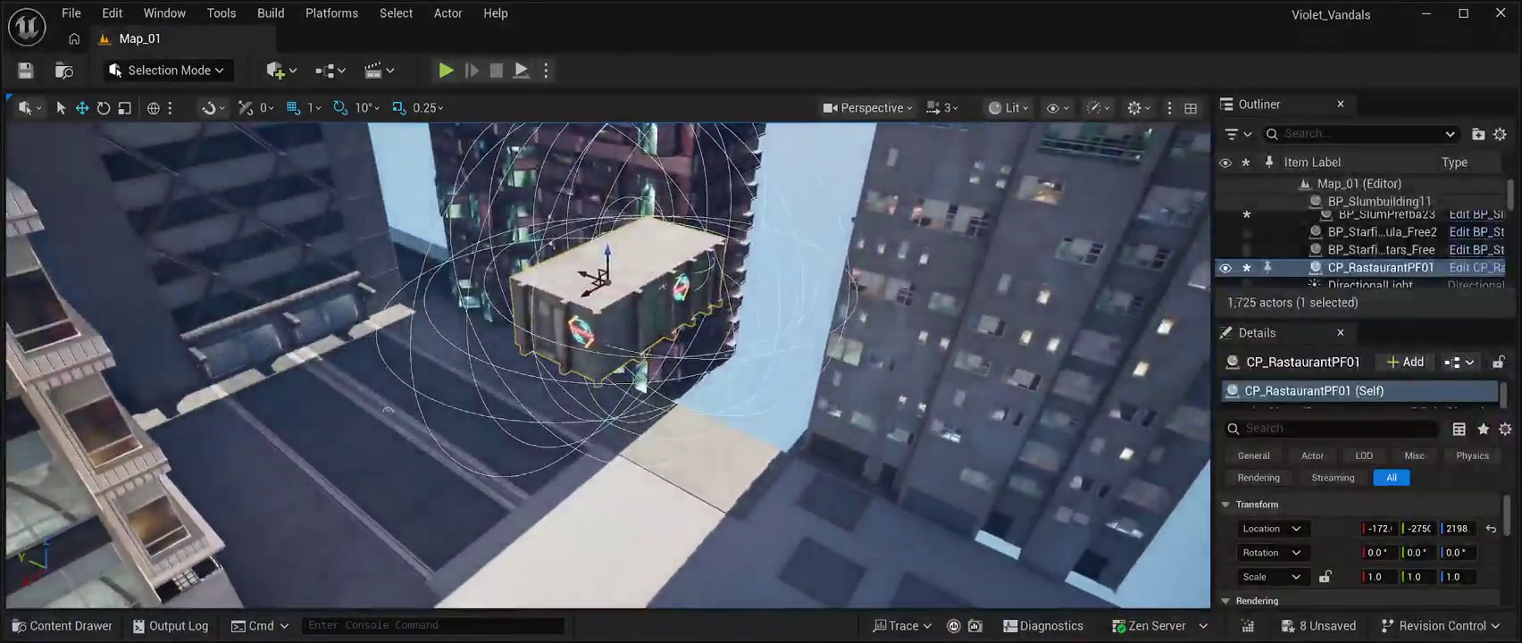
pyautogui.press('End')
pyautogui.press('f')
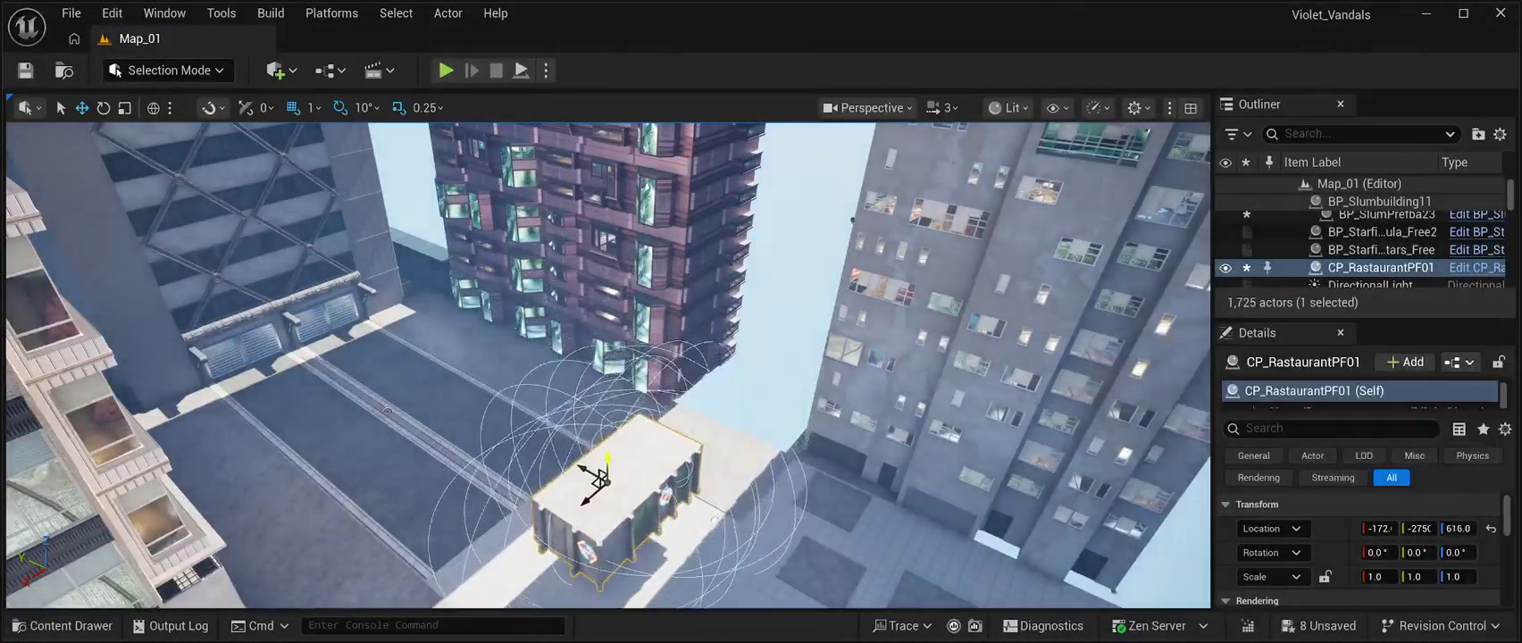
# Slide the restaurant along X and Y toward the alley.
pyautogui.moveTo(588, 533)
pyautogui.mouseDown()
pyautogui.moveTo(666, 446)
pyautogui.moveTo(706, 357)
pyautogui.mouseUp()
pyautogui.press('f')
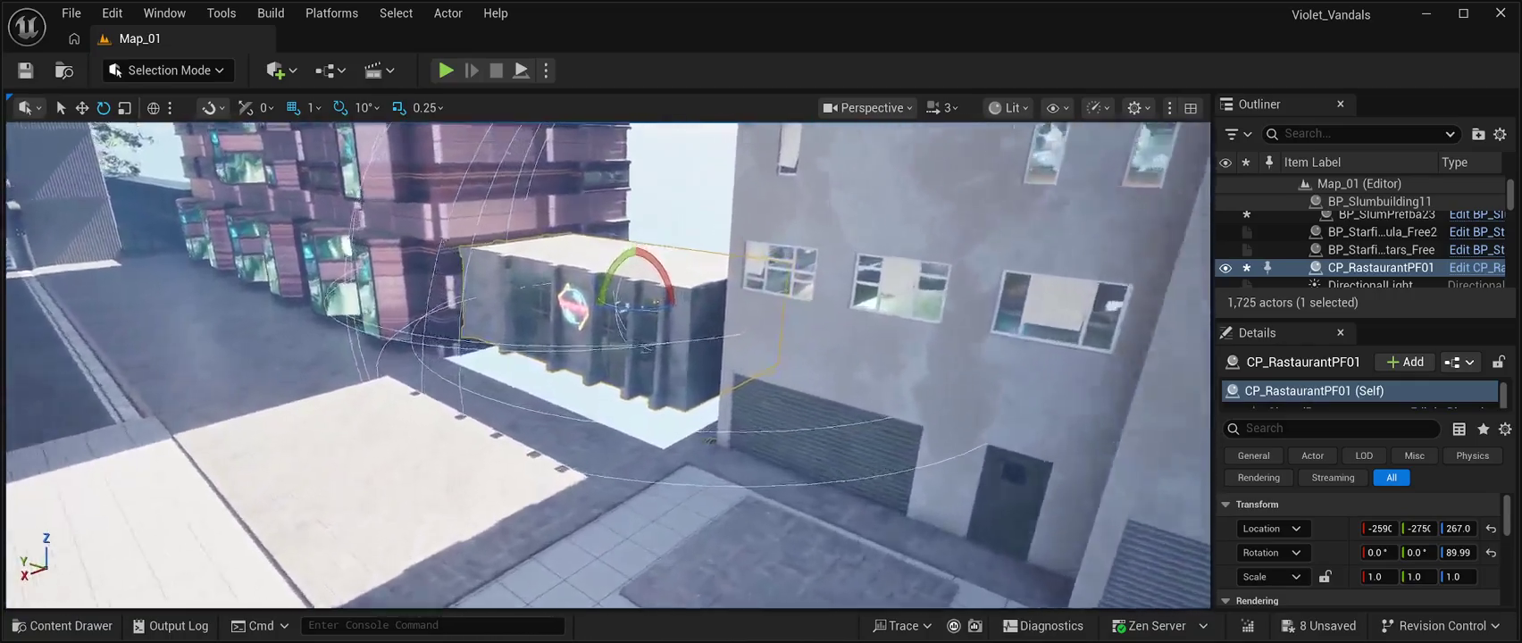
pyautogui.moveTo(607, 295); pyautogui.dragTo(649, 280)
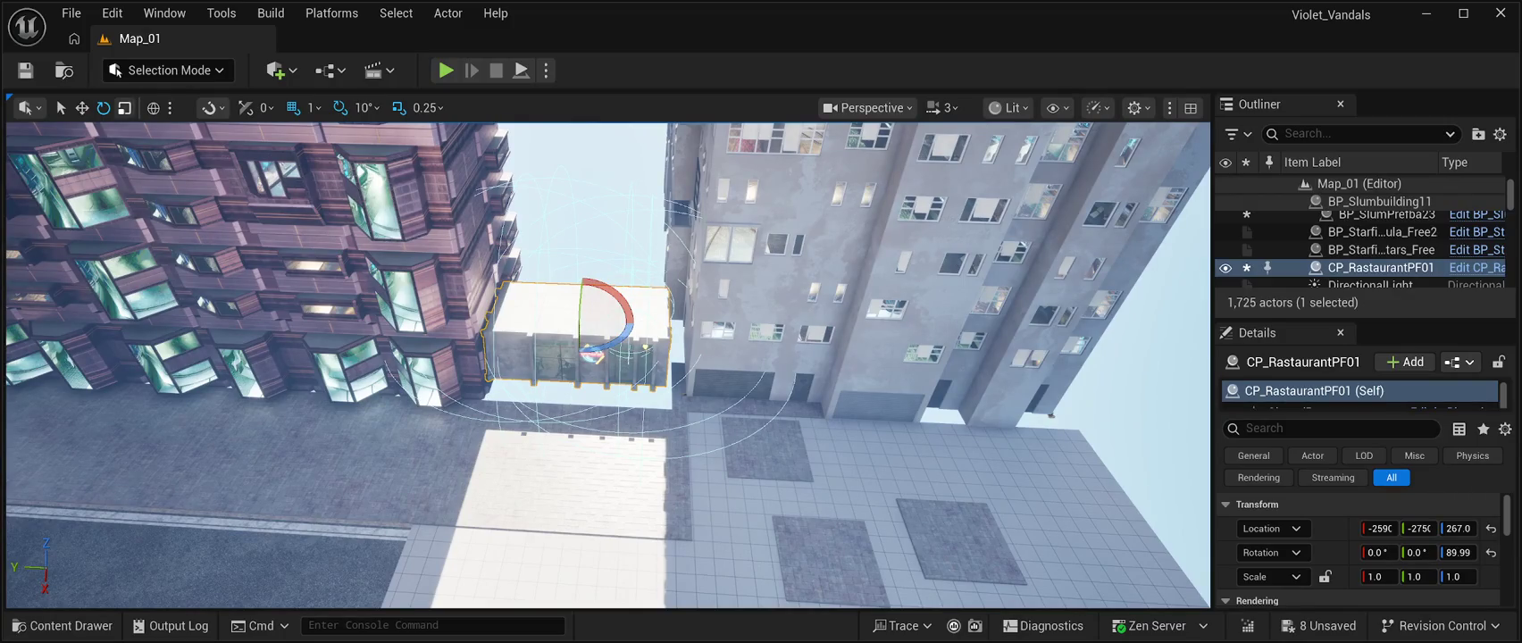
pyautogui.press('w')
pyautogui.moveTo(558, 319)
pyautogui.mouseDown()
pyautogui.moveTo(1107, 340)
pyautogui.moveTo(607, 322)
pyautogui.mouseUp()
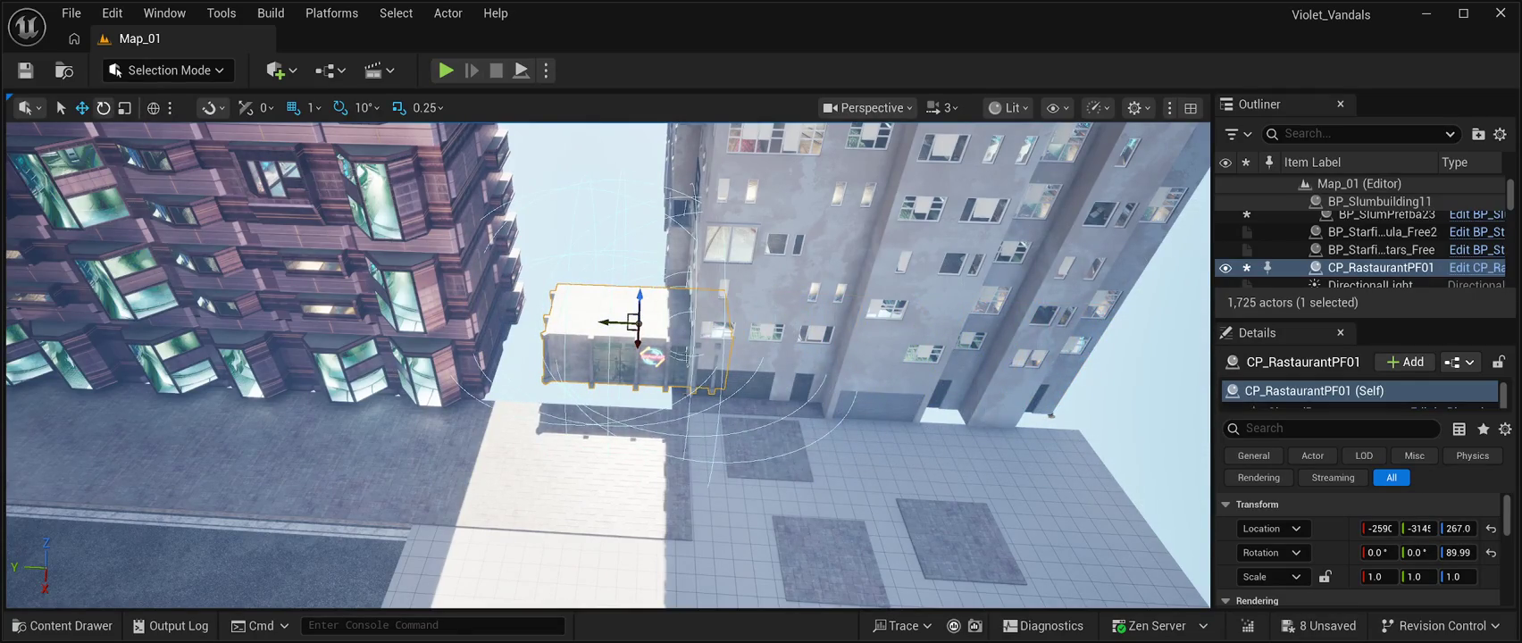
# Rotate the restaurant and slide it back between the two tall buildings.
pyautogui.click(104, 108)
pyautogui.moveTo(675, 343); pyautogui.dragTo(536, 344)
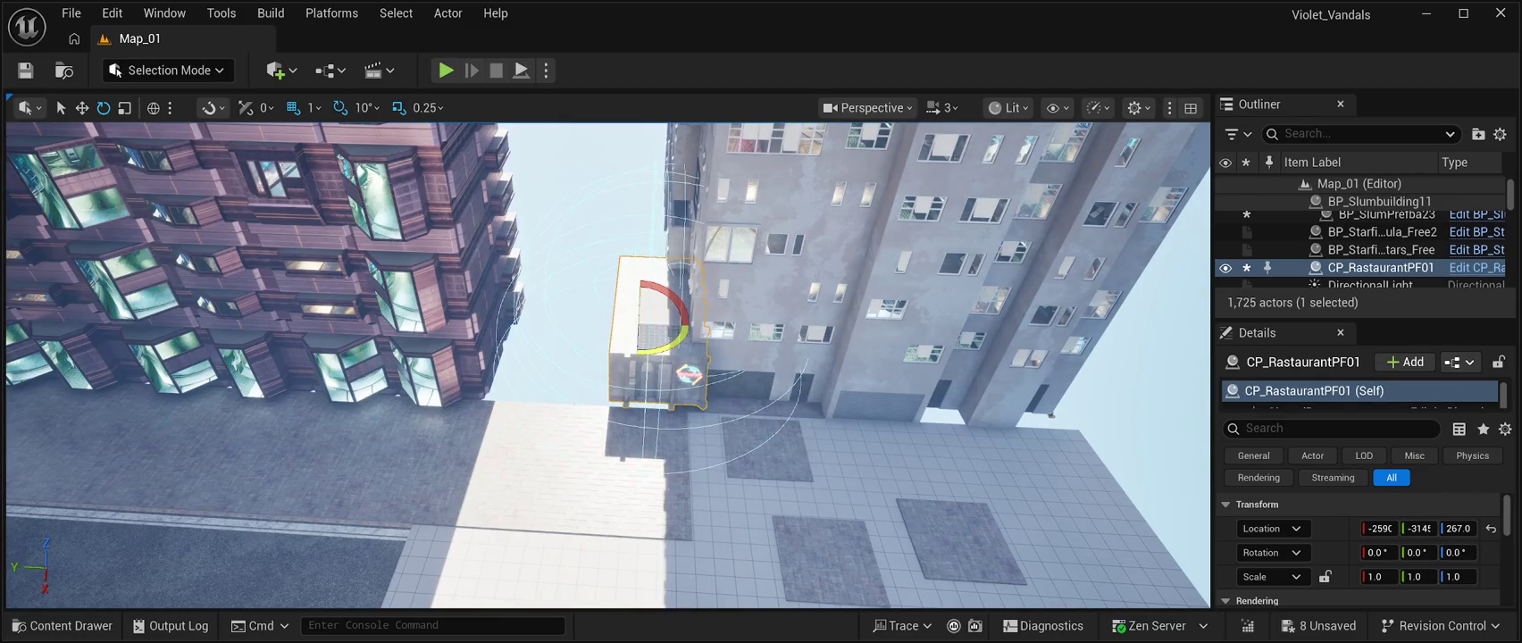
pyautogui.press('w')
pyautogui.moveTo(613, 322); pyautogui.dragTo(526, 318)
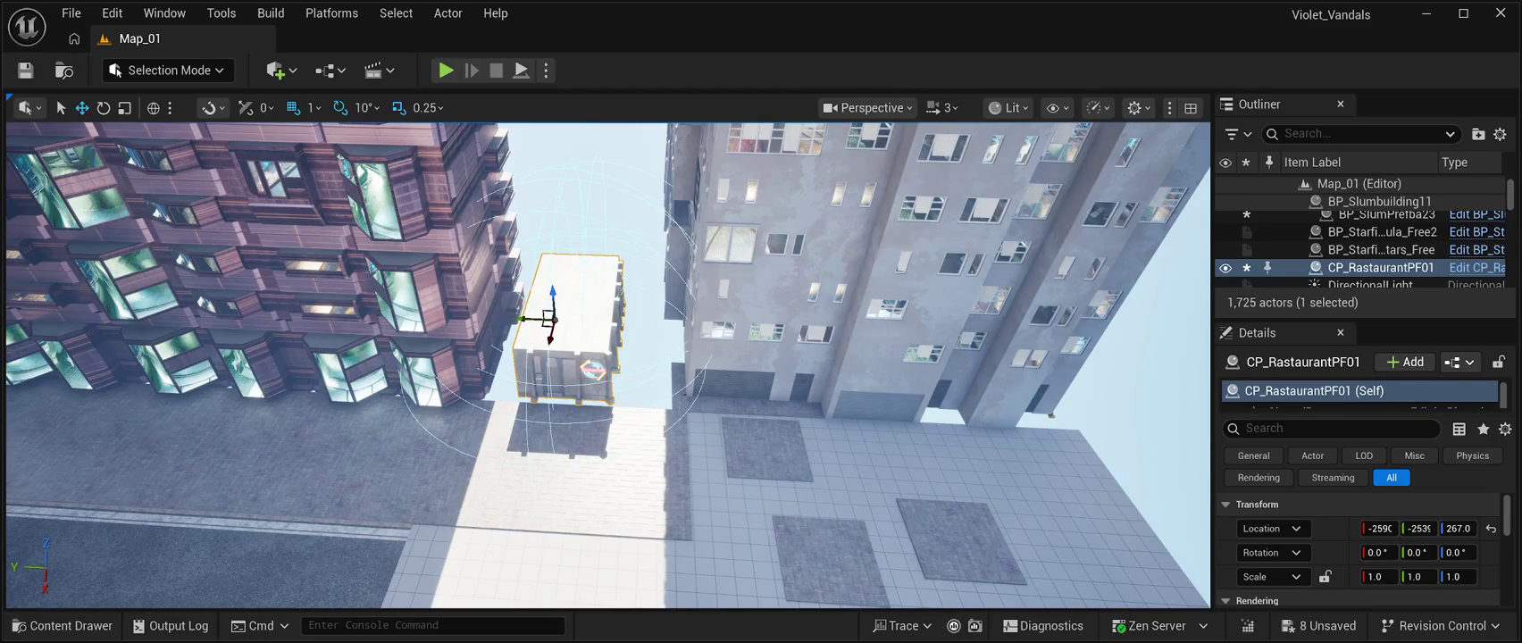
pyautogui.press('f')
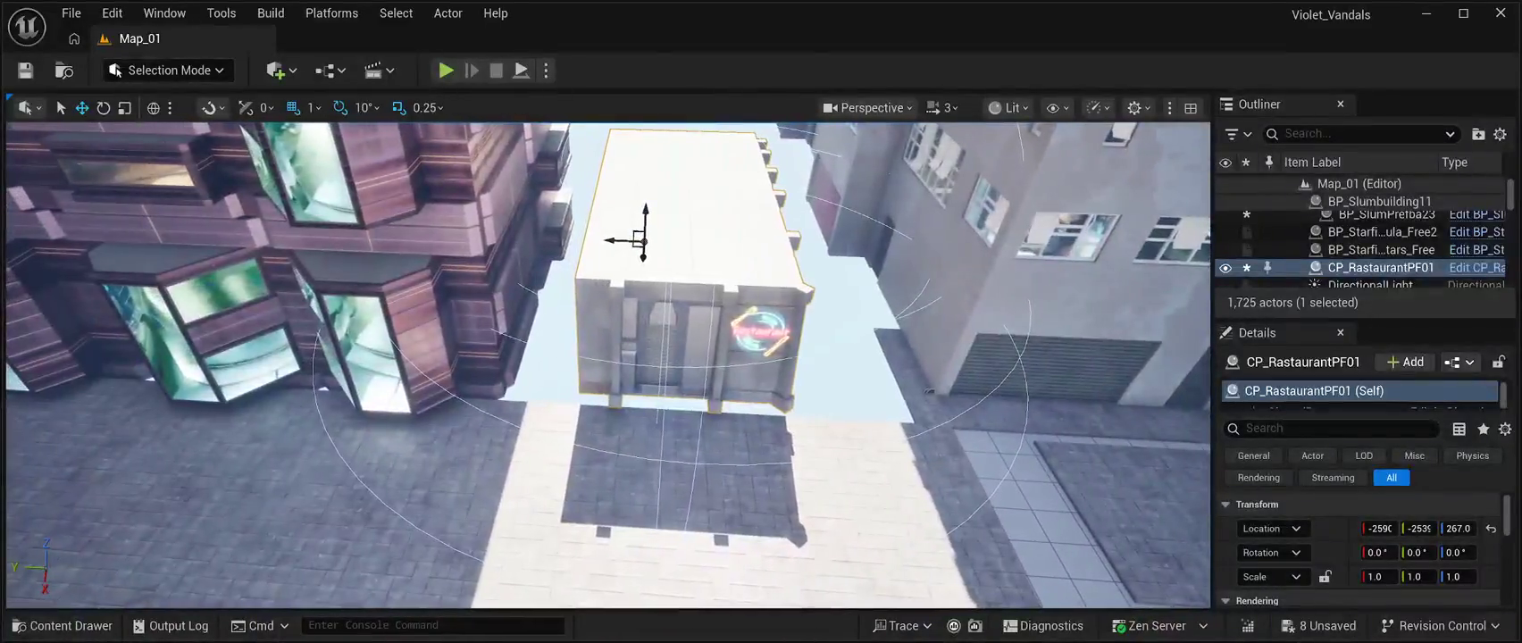
pyautogui.moveTo(642, 258)
pyautogui.mouseDown()
pyautogui.moveTo(599, 248)
pyautogui.moveTo(534, 170)
pyautogui.mouseUp()
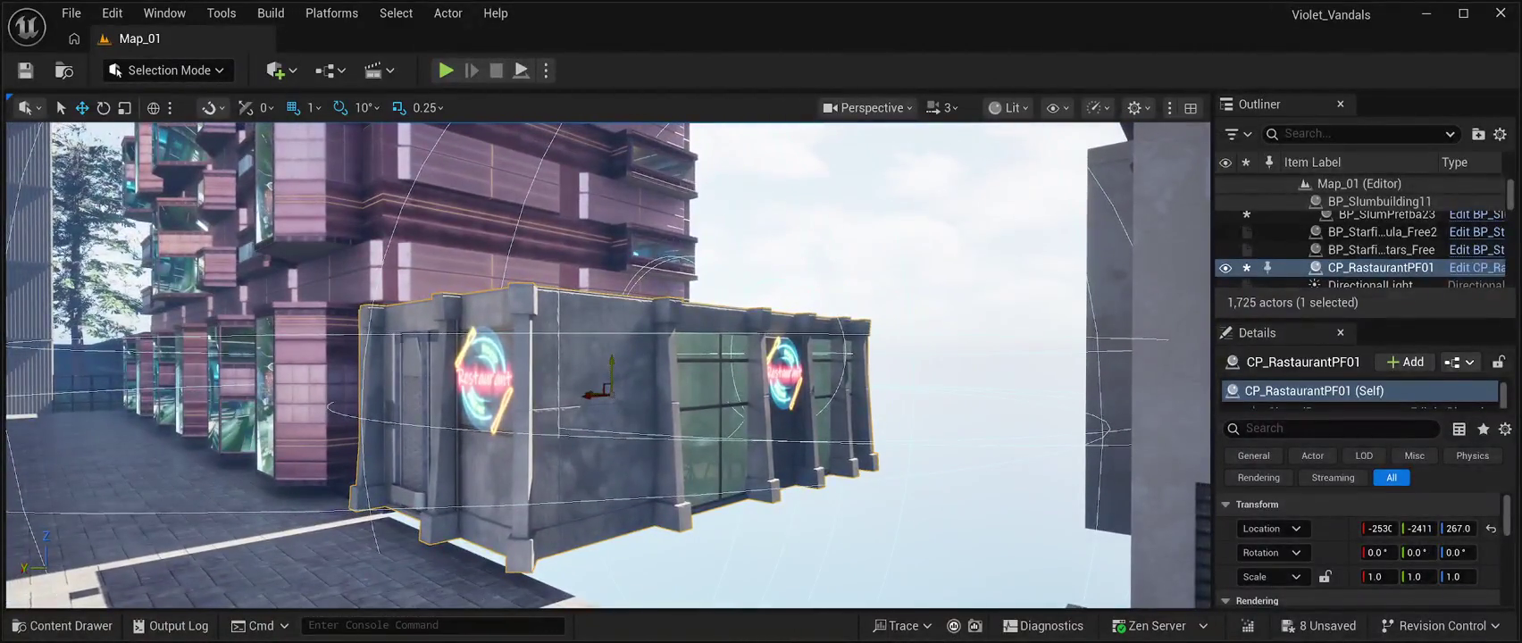
# Lower the restaurant onto the pavement at about Z 209 and nudge it sideways.
pyautogui.moveTo(611, 361); pyautogui.dragTo(610, 378)
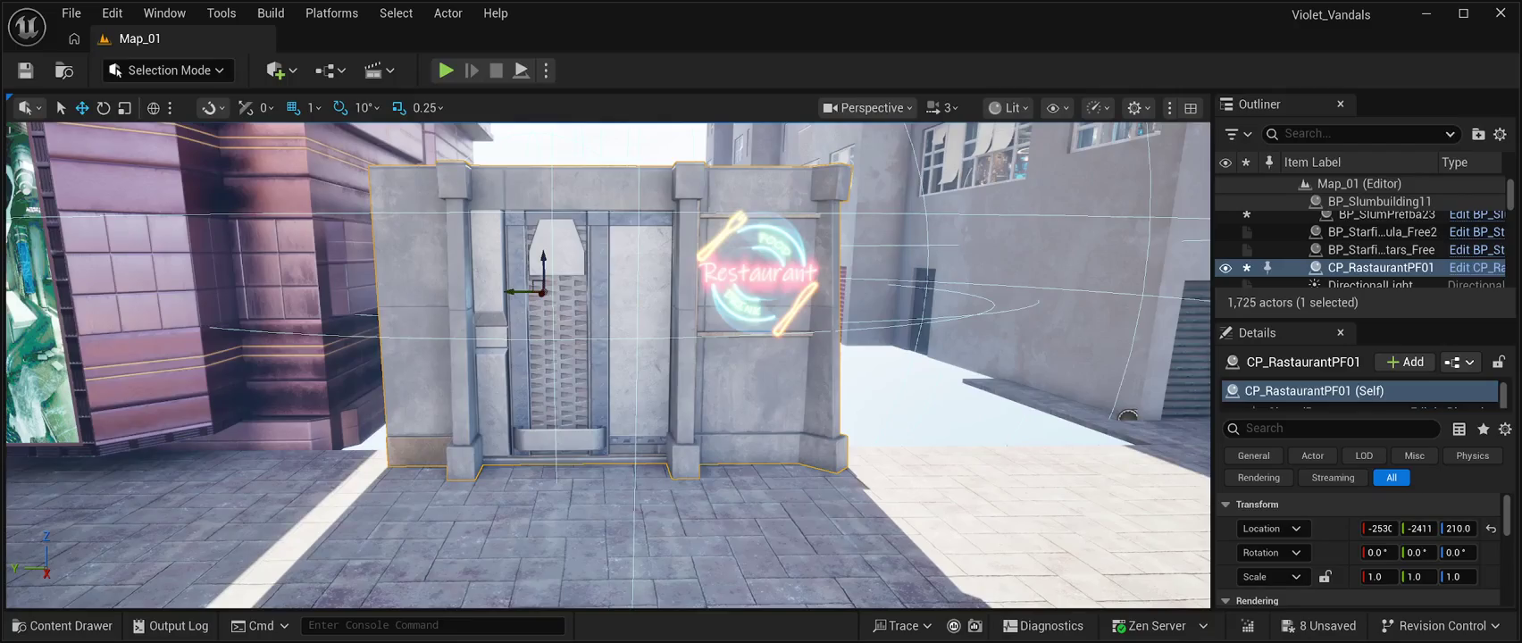
pyautogui.moveTo(542, 255); pyautogui.dragTo(544, 254)
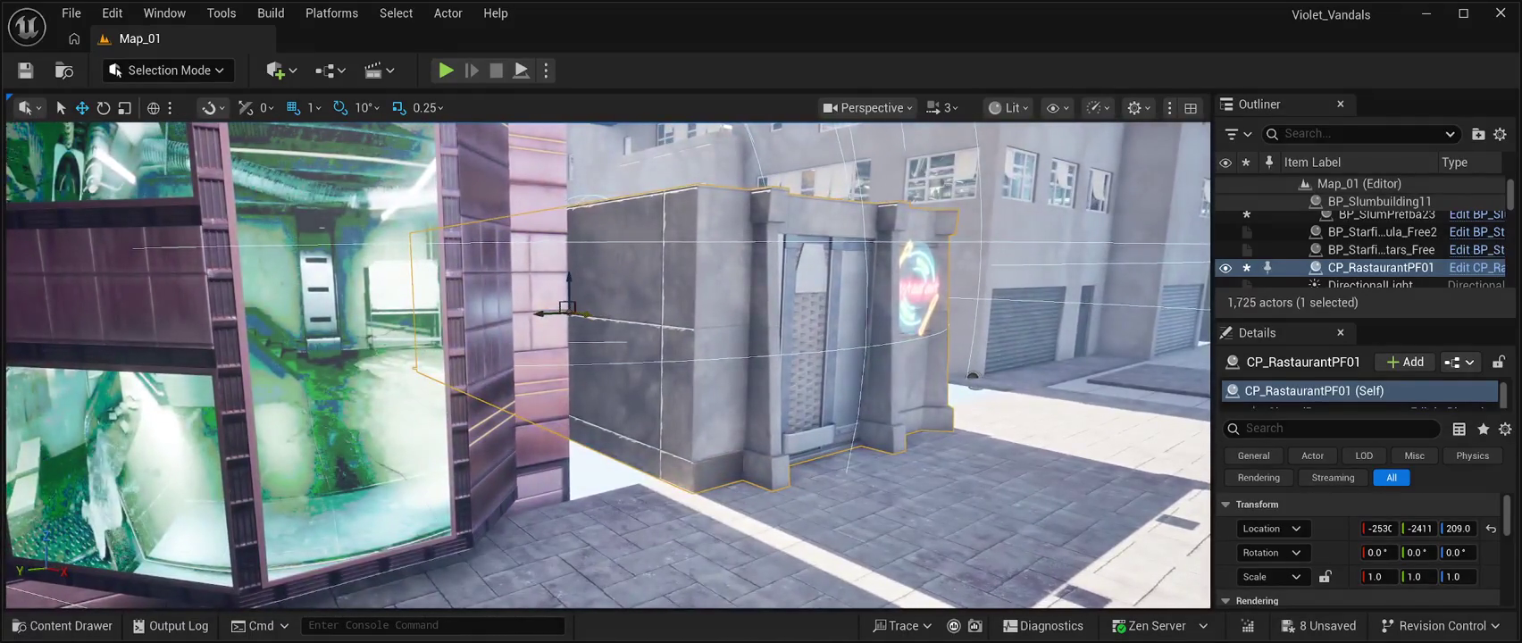
pyautogui.moveTo(587, 312); pyautogui.dragTo(575, 311)
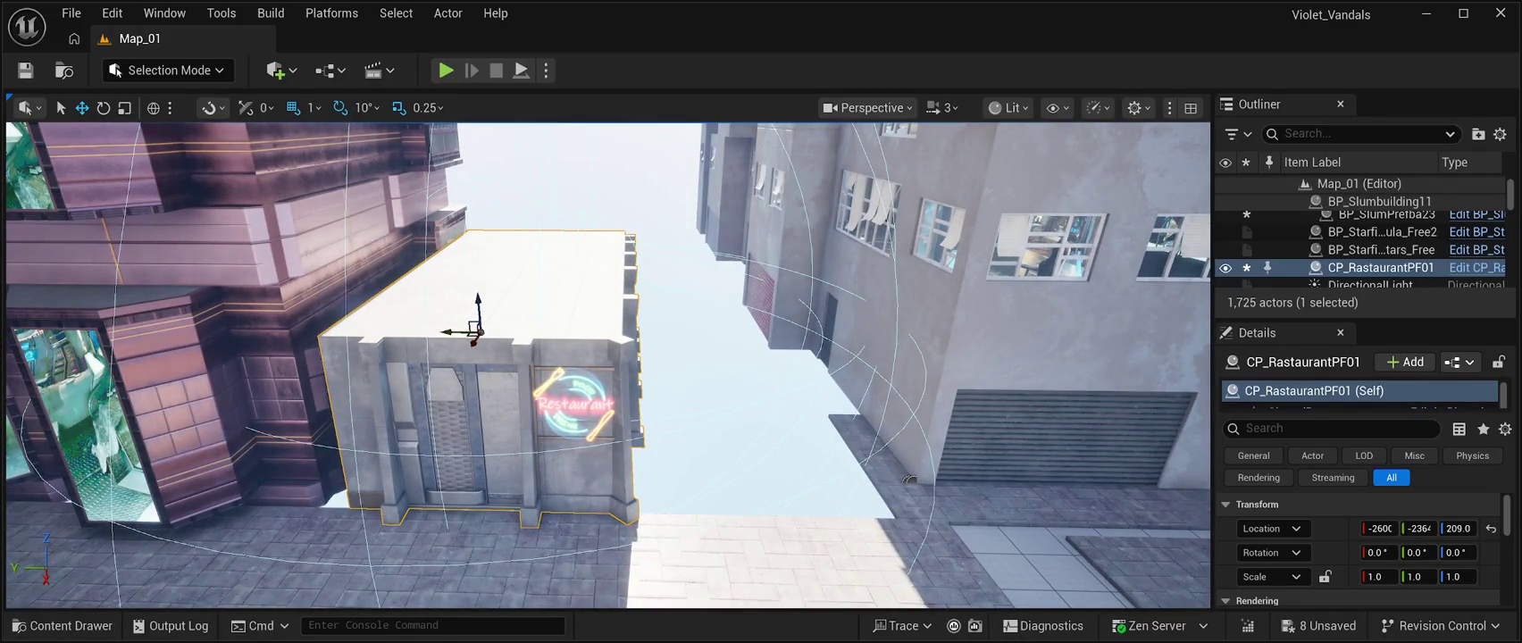
# Rotate the restaurant 90° on Z and move it out toward the street.
pyautogui.press('e')
pyautogui.moveTo(500, 343); pyautogui.dragTo(590, 338)
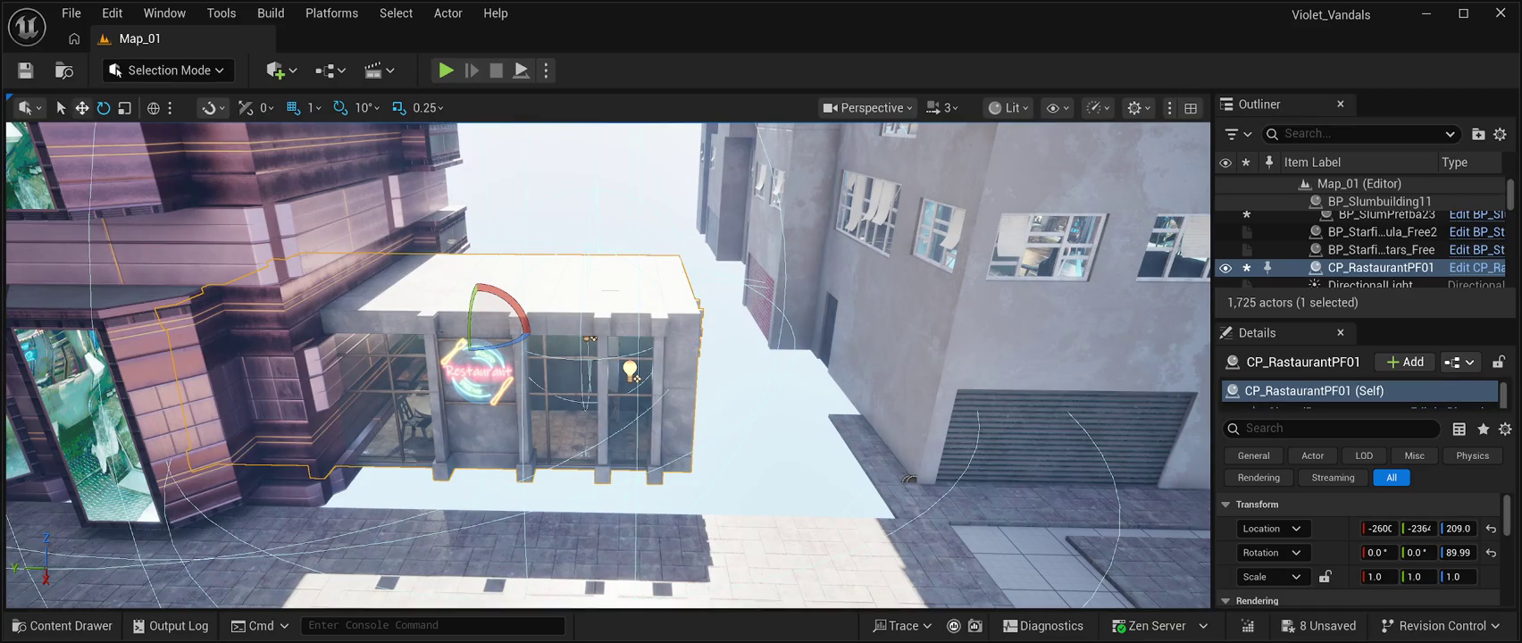
pyautogui.moveTo(636, 376)
pyautogui.mouseDown()
pyautogui.moveTo(666, 343)
pyautogui.moveTo(671, 369)
pyautogui.moveTo(813, 396)
pyautogui.moveTo(777, 396)
pyautogui.mouseUp()
pyautogui.click(1380, 201)
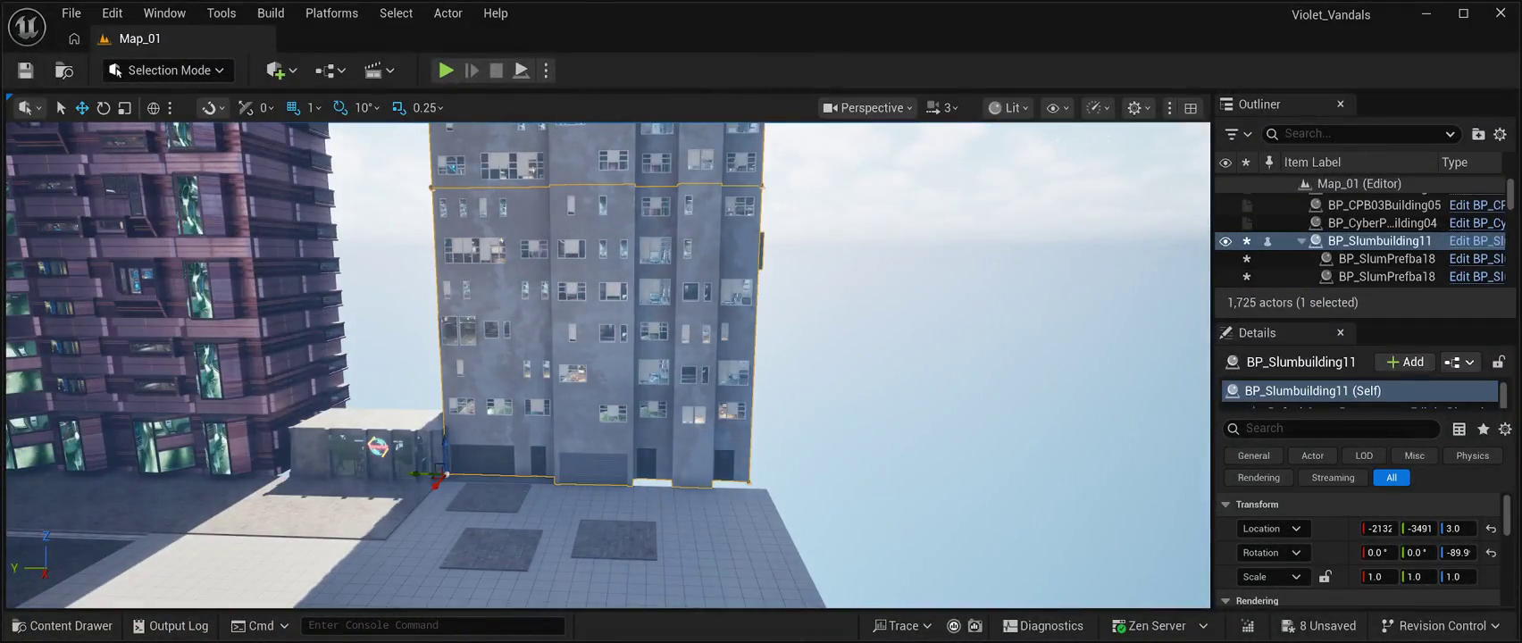
# Push BP_Slumbuilding11 along its Y axis toward the ground's far edge.
pyautogui.moveTo(420, 473); pyautogui.dragTo(642, 483)
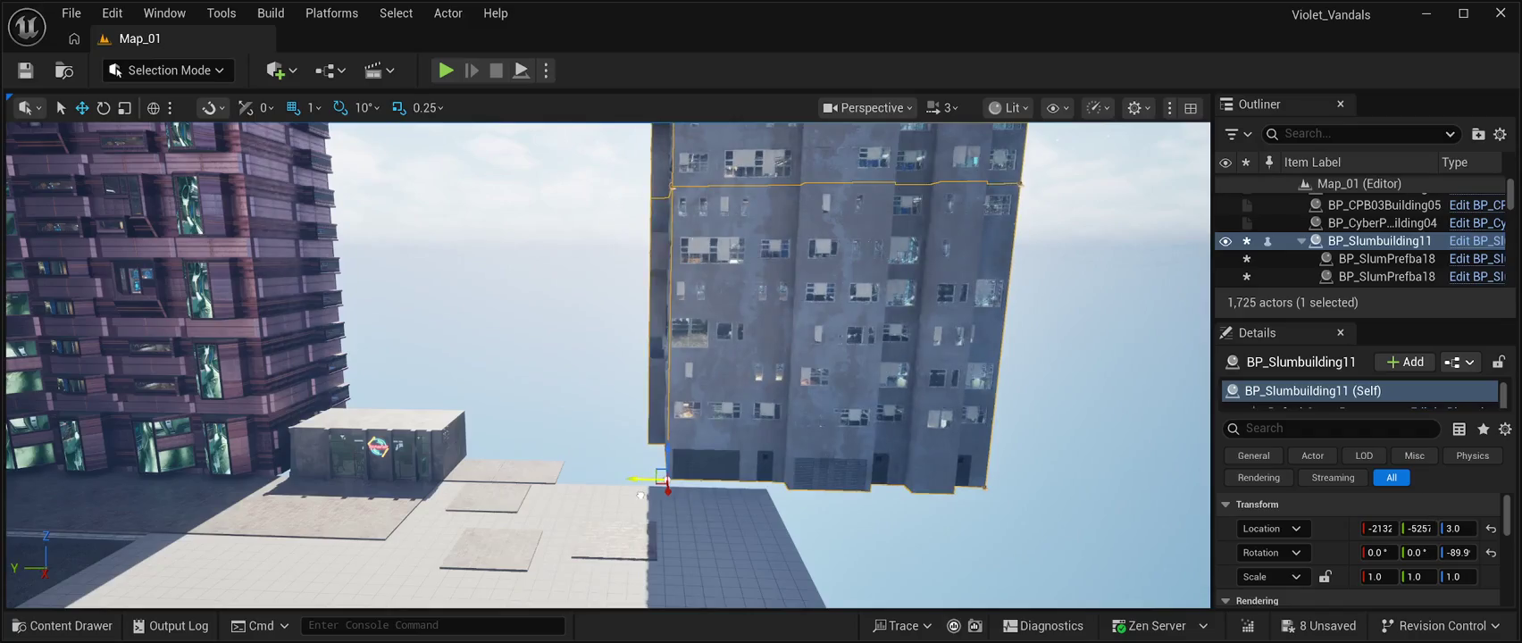
pyautogui.press('f')
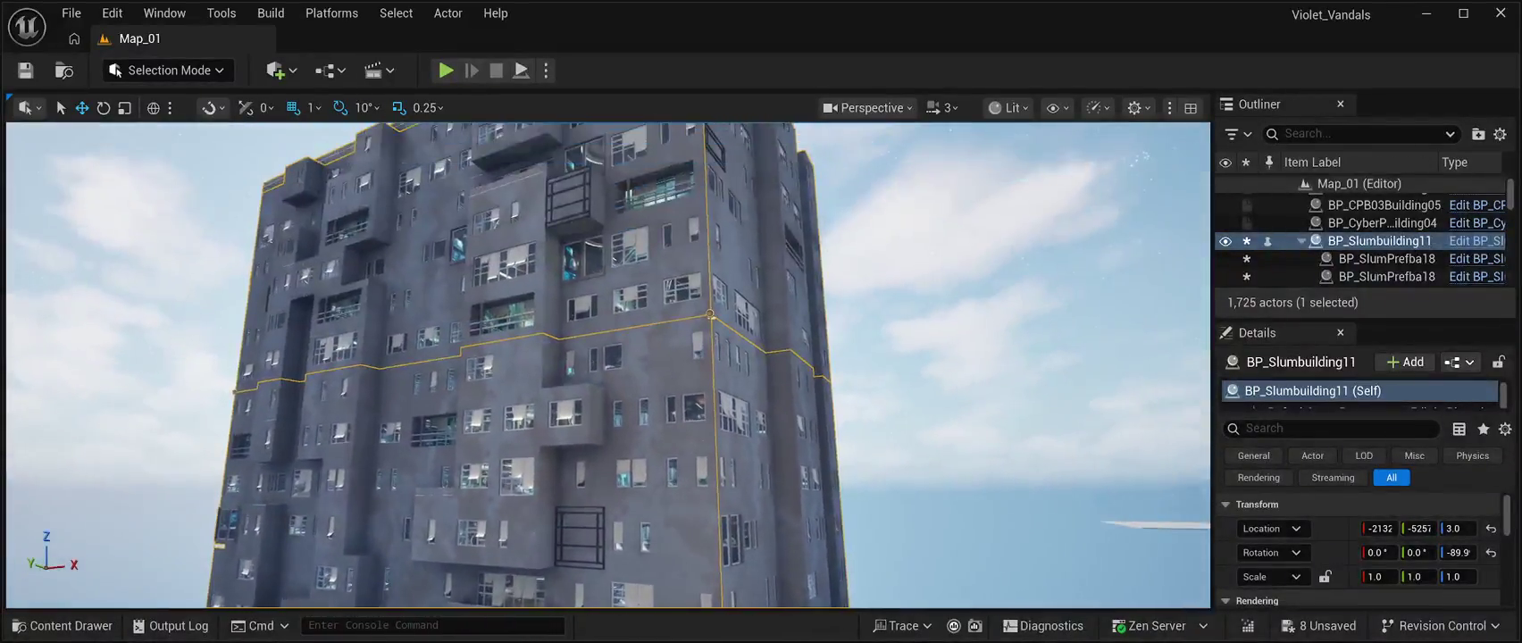
pyautogui.moveTo(642, 483)
pyautogui.mouseDown()
pyautogui.moveTo(616, 442)
pyautogui.moveTo(661, 429)
pyautogui.moveTo(621, 429)
pyautogui.mouseUp()
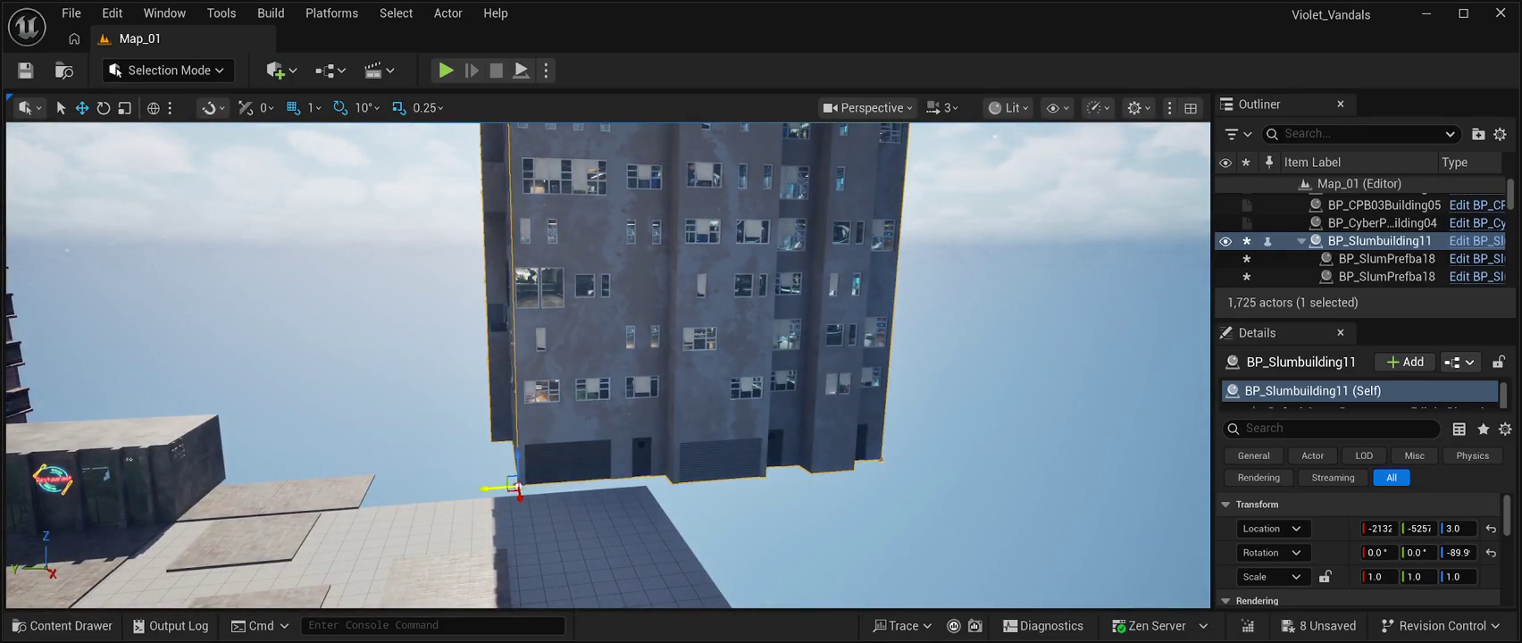
pyautogui.moveTo(496, 487)
pyautogui.mouseDown()
pyautogui.moveTo(618, 479)
pyautogui.moveTo(469, 433)
pyautogui.moveTo(451, 406)
pyautogui.mouseUp()
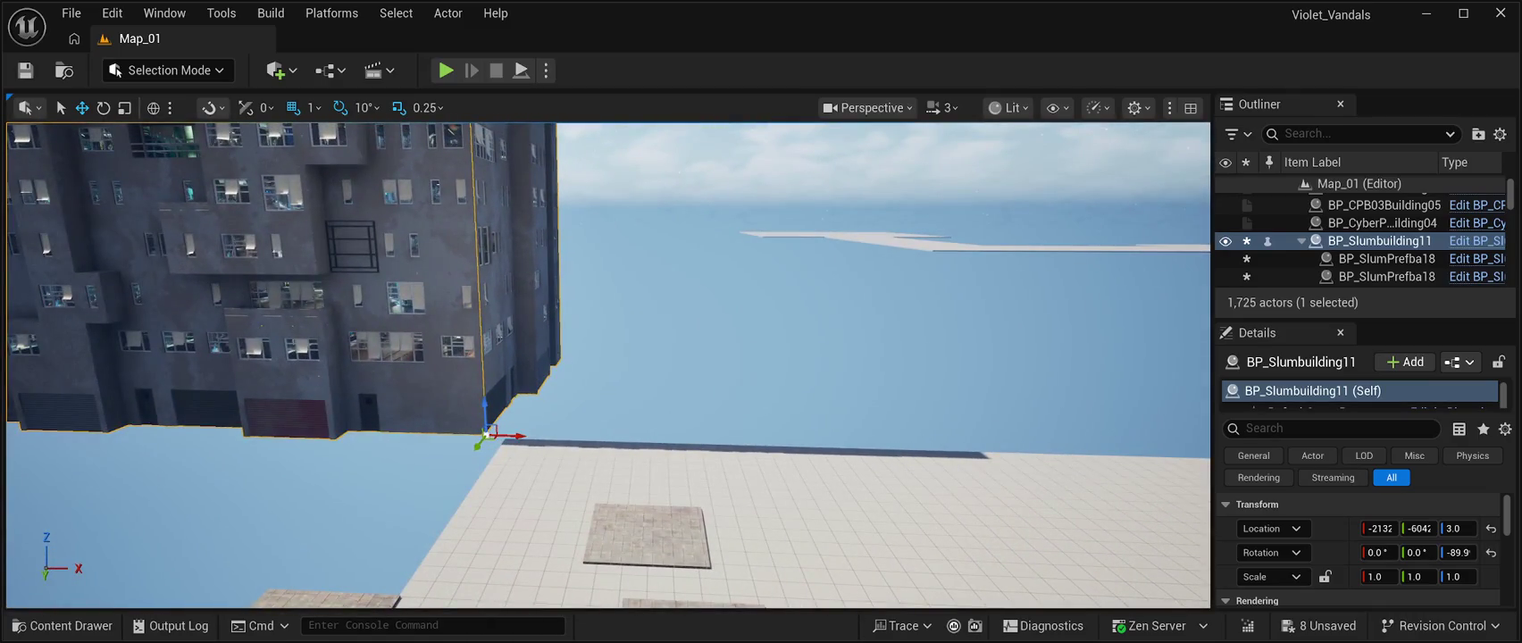
# Slide the slum building far along X to about 2200.
pyautogui.moveTo(523, 437)
pyautogui.mouseDown()
pyautogui.moveTo(884, 442)
pyautogui.moveTo(1004, 500)
pyautogui.moveTo(1211, 500)
pyautogui.mouseUp()
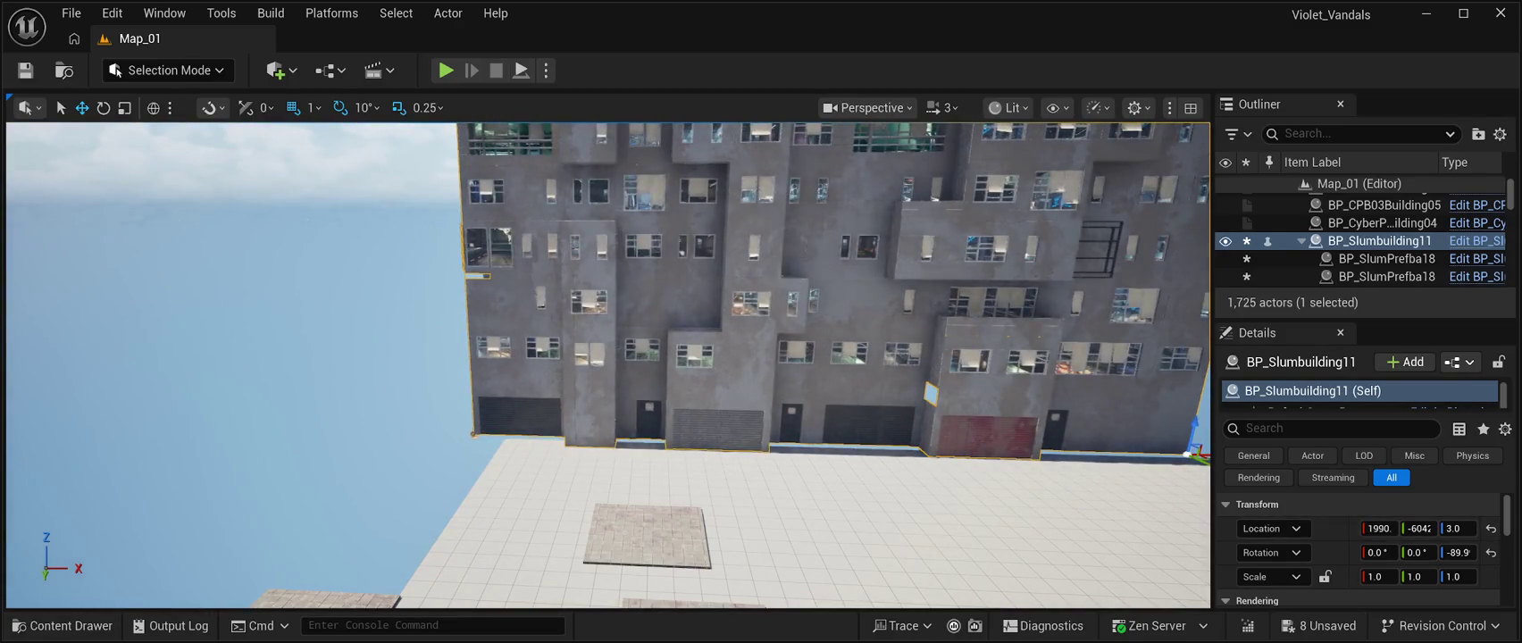
pyautogui.press('d')
pyautogui.moveTo(887, 424); pyautogui.dragTo(931, 427)
pyautogui.press('w')
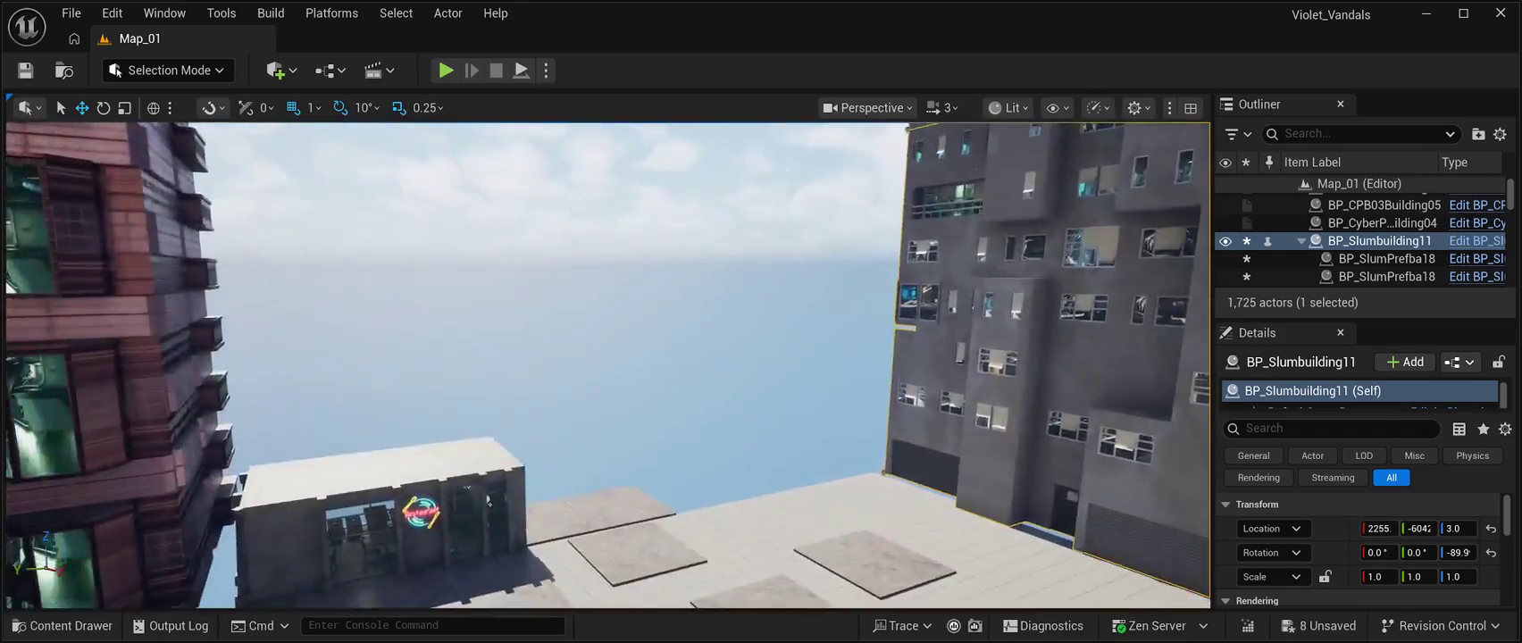
pyautogui.press('a')
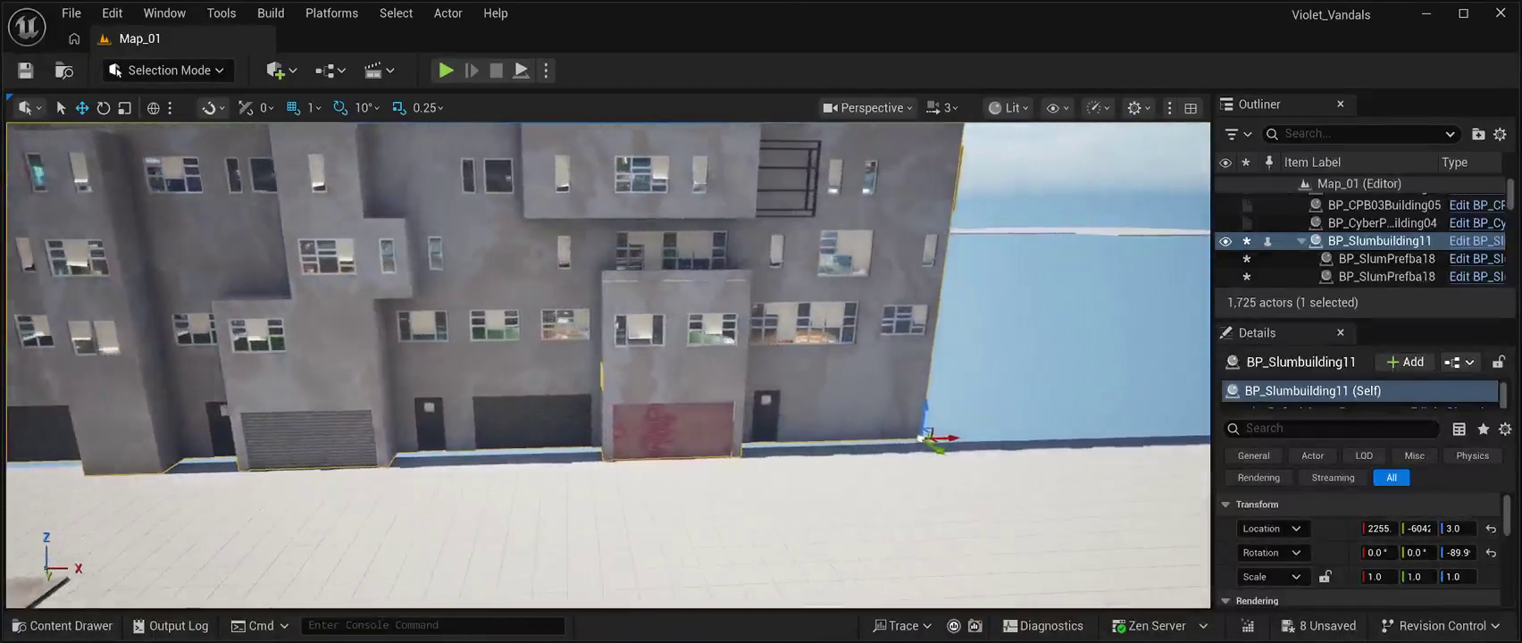
pyautogui.moveTo(870, 437); pyautogui.dragTo(861, 437)
pyautogui.press('s')
pyautogui.press('w')
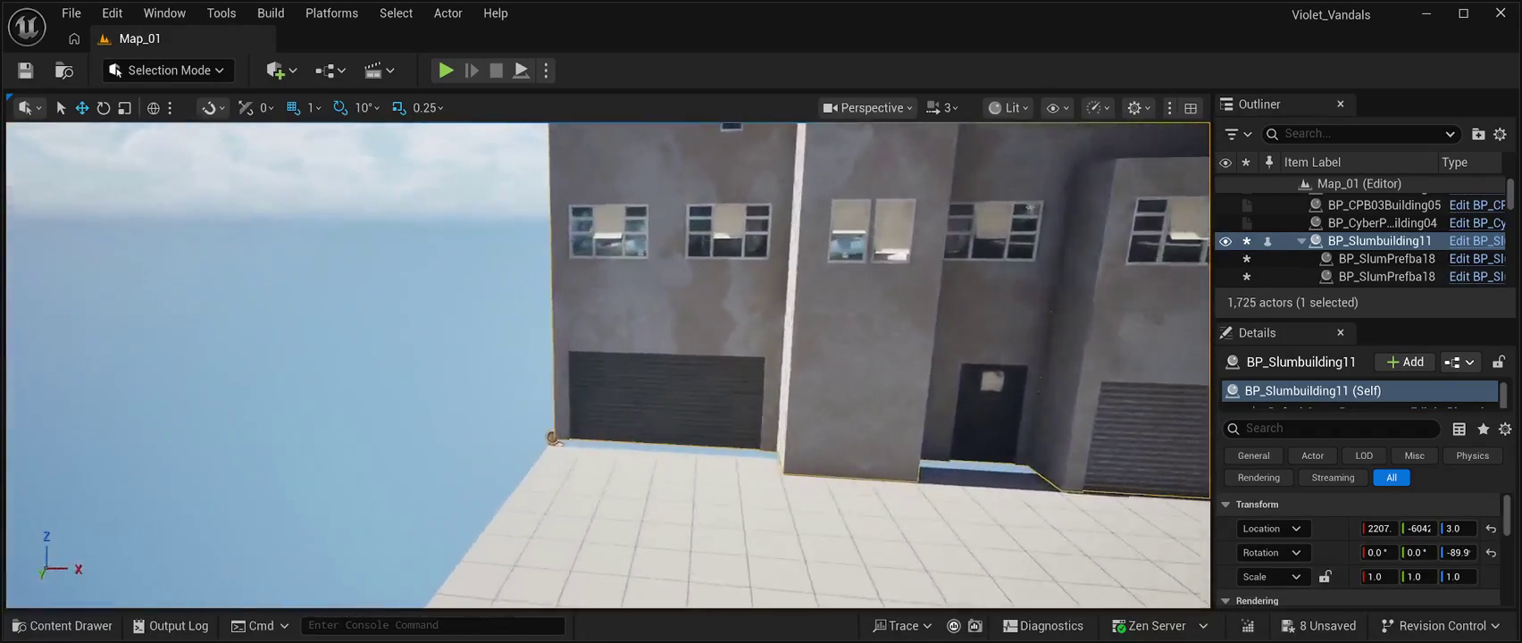
pyautogui.press('w')
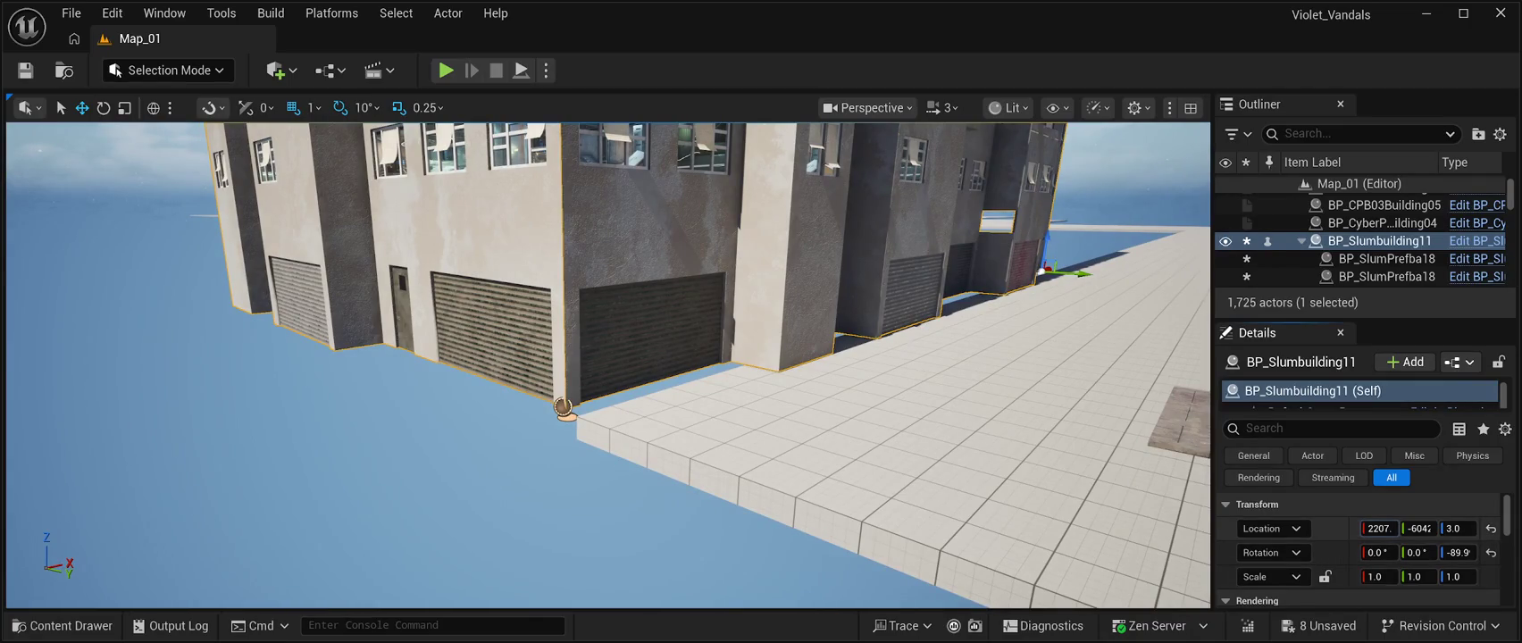
pyautogui.moveTo(1378, 528); pyautogui.dragTo(1473, 527)
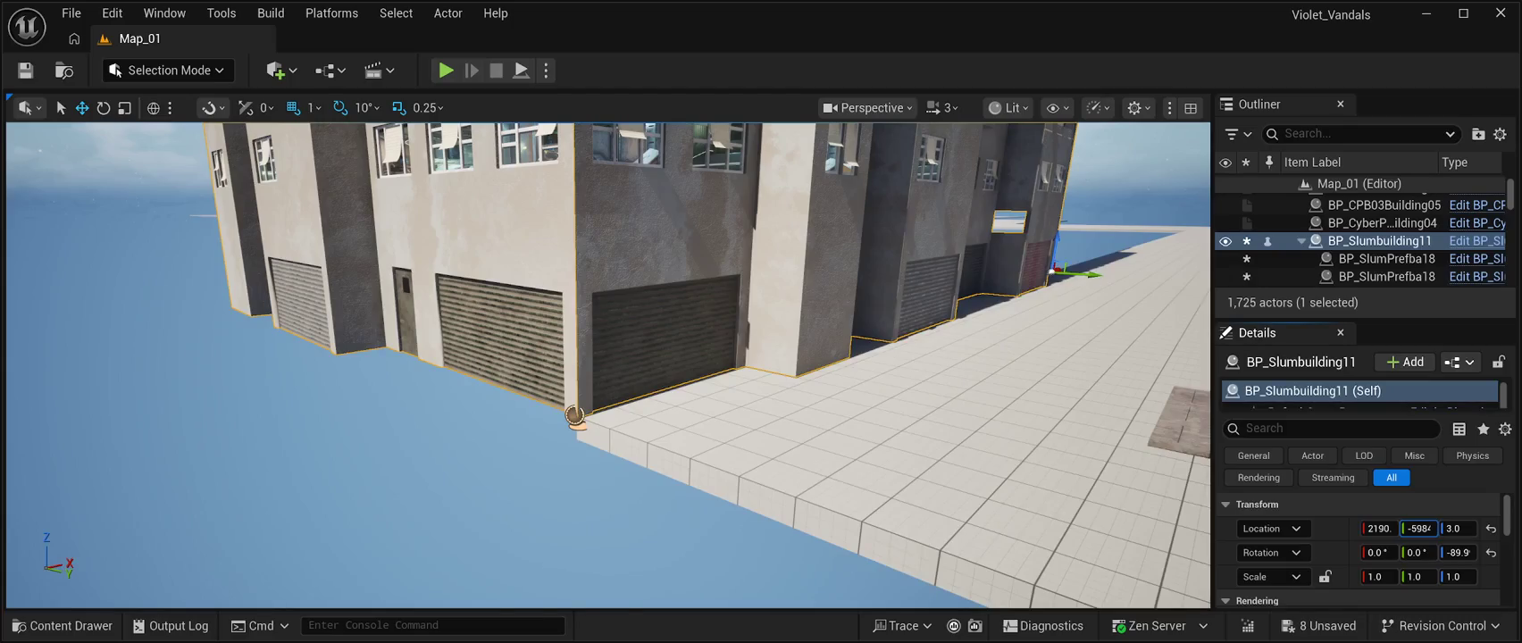
# Set the slum building's Location Z to 0.0 so it sits flush on the ground.
pyautogui.scroll(10, 607, 366)
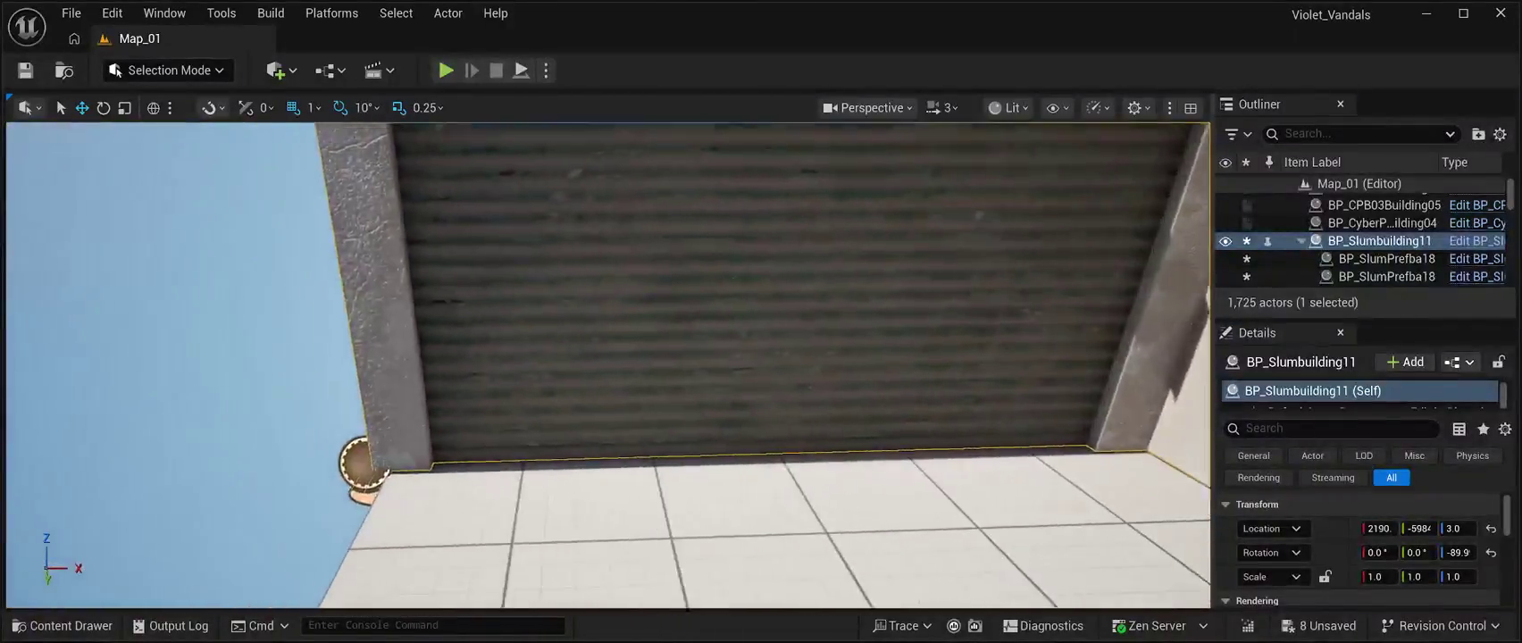
pyautogui.scroll(1, 607, 366)
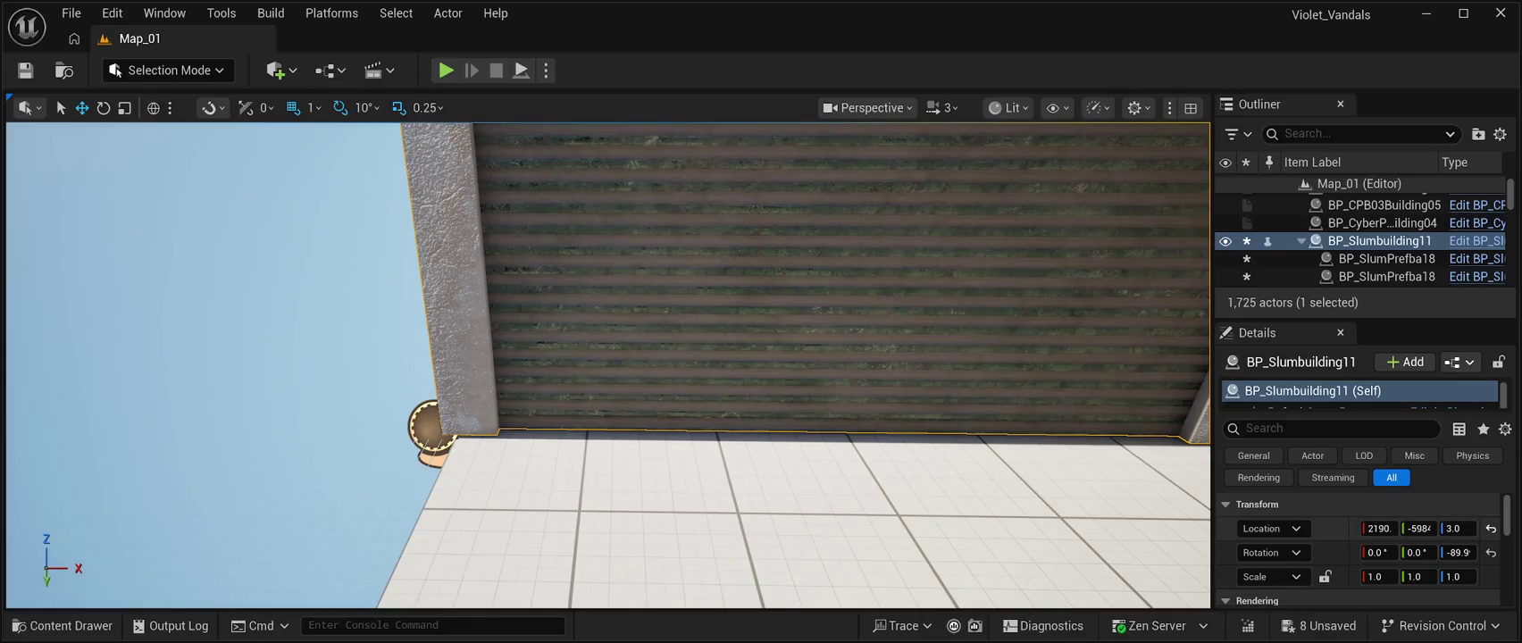
pyautogui.moveTo(1457, 528); pyautogui.dragTo(1385, 528)
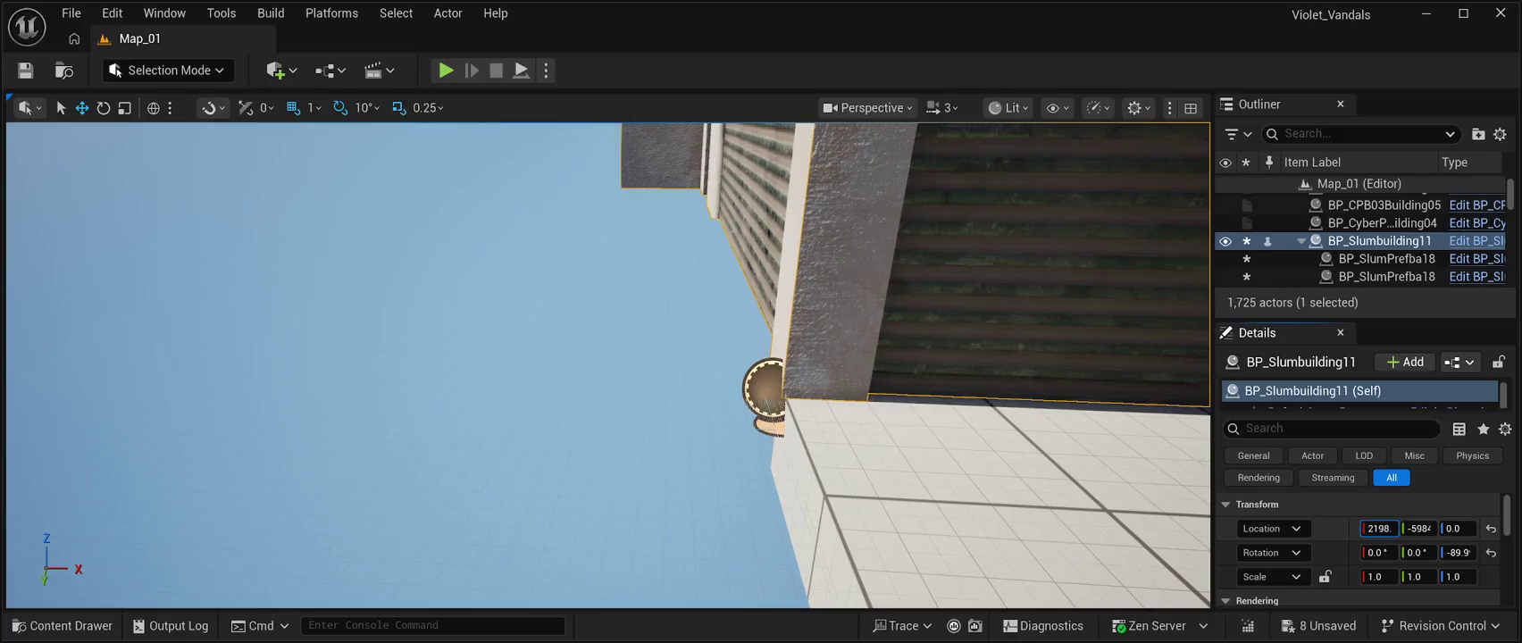
pyautogui.moveTo(607, 365)
pyautogui.mouseDown()
pyautogui.moveTo(554, 406)
pyautogui.moveTo(857, 384)
pyautogui.moveTo(929, 406)
pyautogui.mouseUp()
pyautogui.click(704, 368)
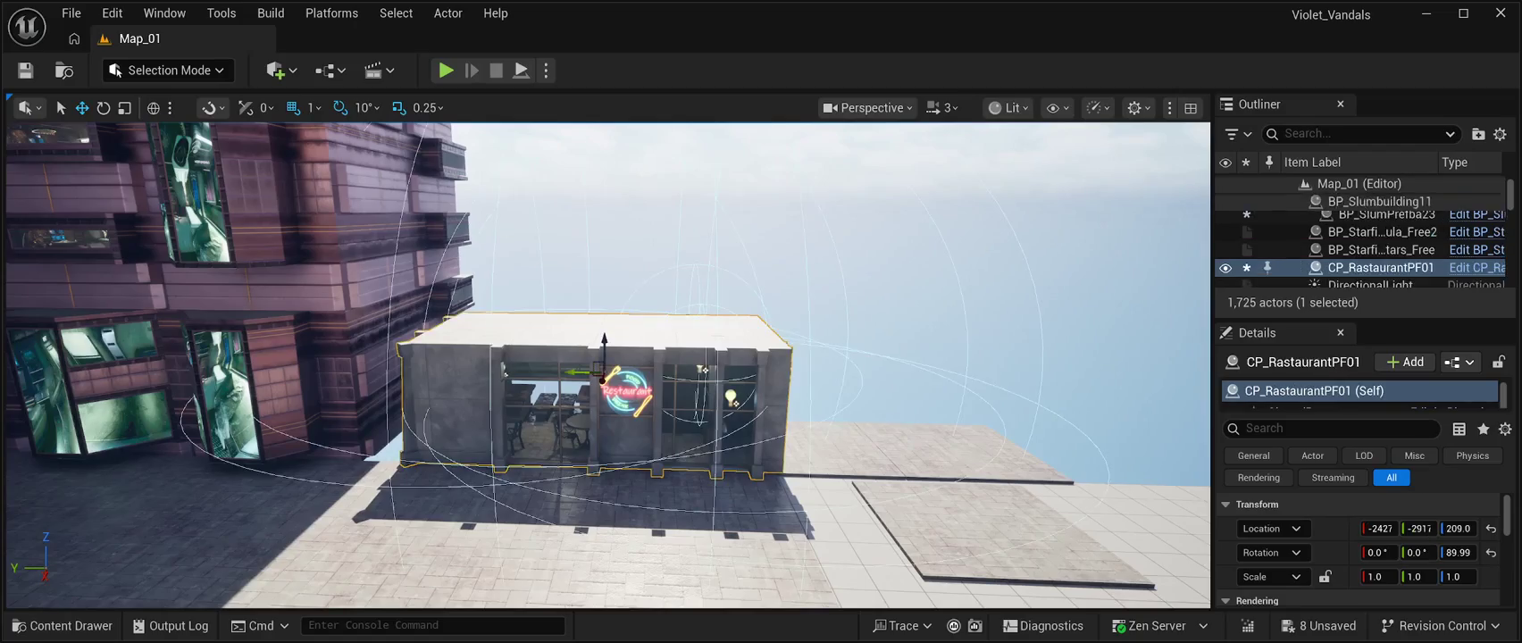
# Shift the road slab and the restaurant along Y to close the alley gap.
pyautogui.click(831, 447)
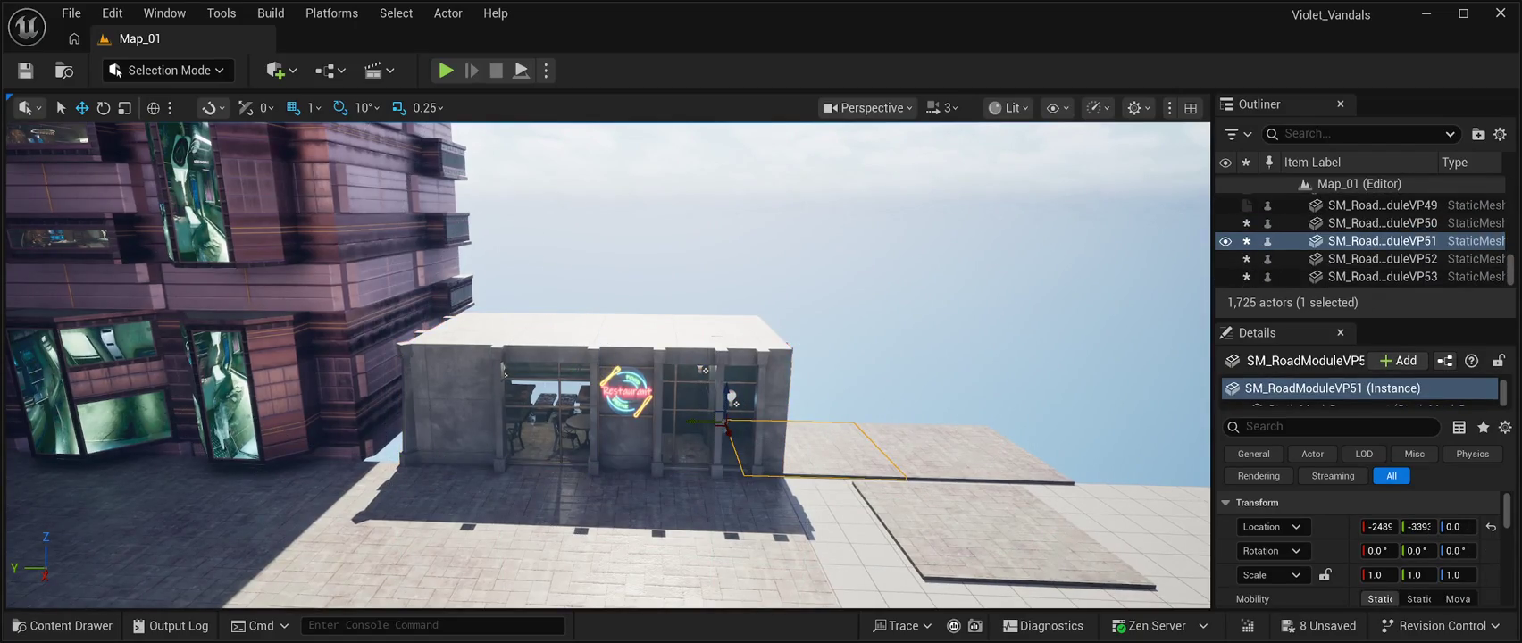
pyautogui.moveTo(706, 422); pyautogui.dragTo(1037, 429)
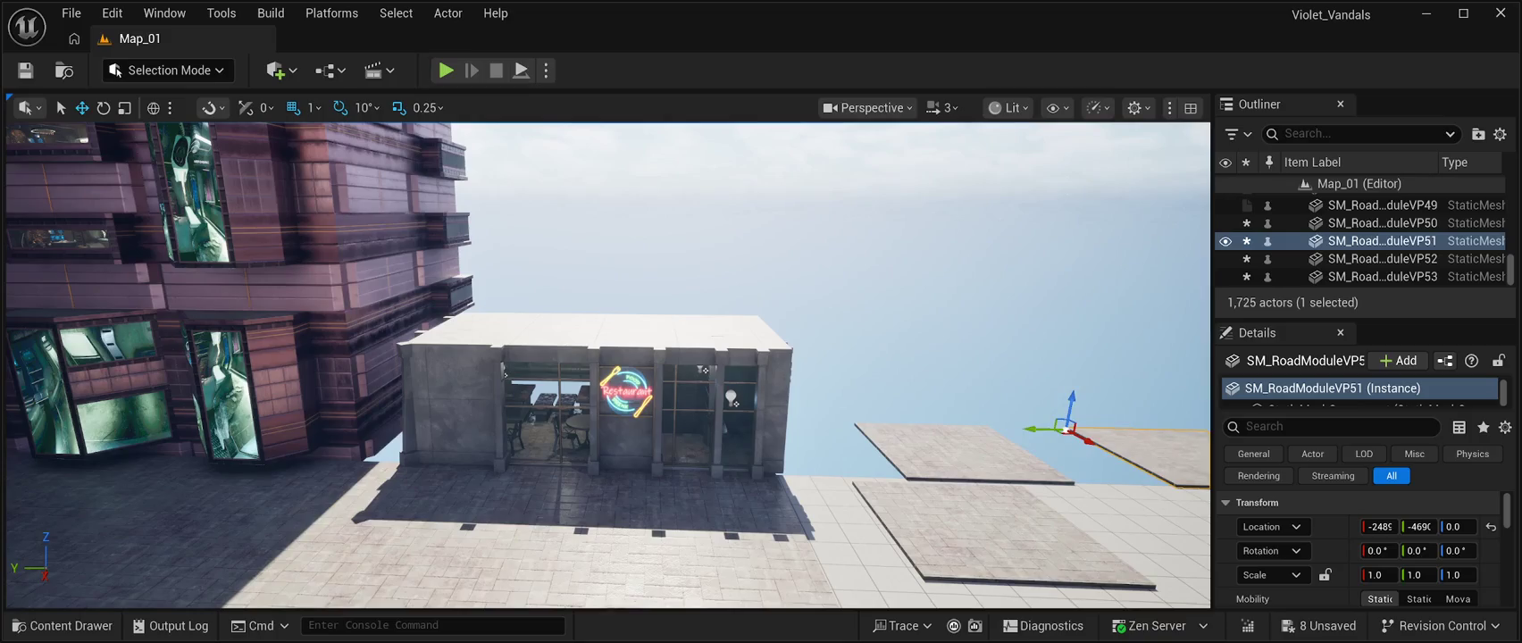
pyautogui.click(703, 369)
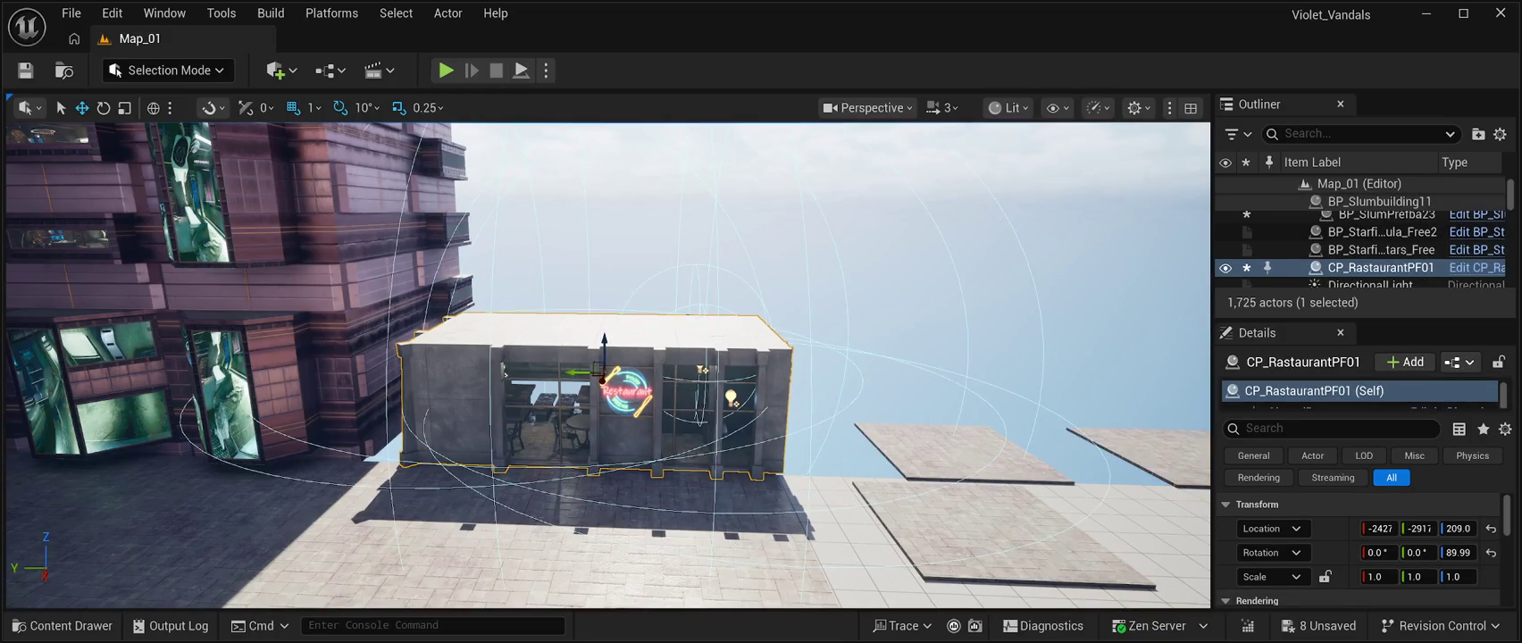
pyautogui.moveTo(576, 372)
pyautogui.mouseDown()
pyautogui.moveTo(693, 373)
pyautogui.moveTo(679, 373)
pyautogui.mouseUp()
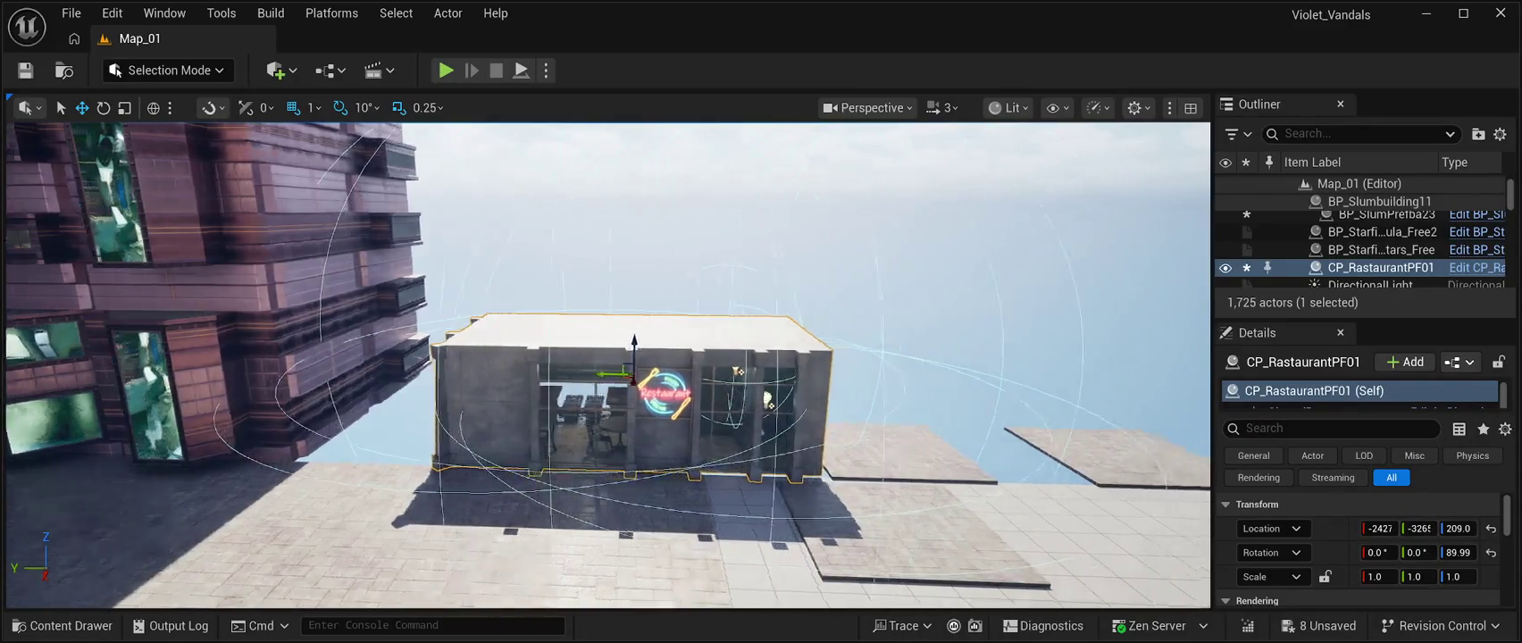
# Slide the road tile toward the purple building and shift the restaurant toward it.
pyautogui.click(723, 532)
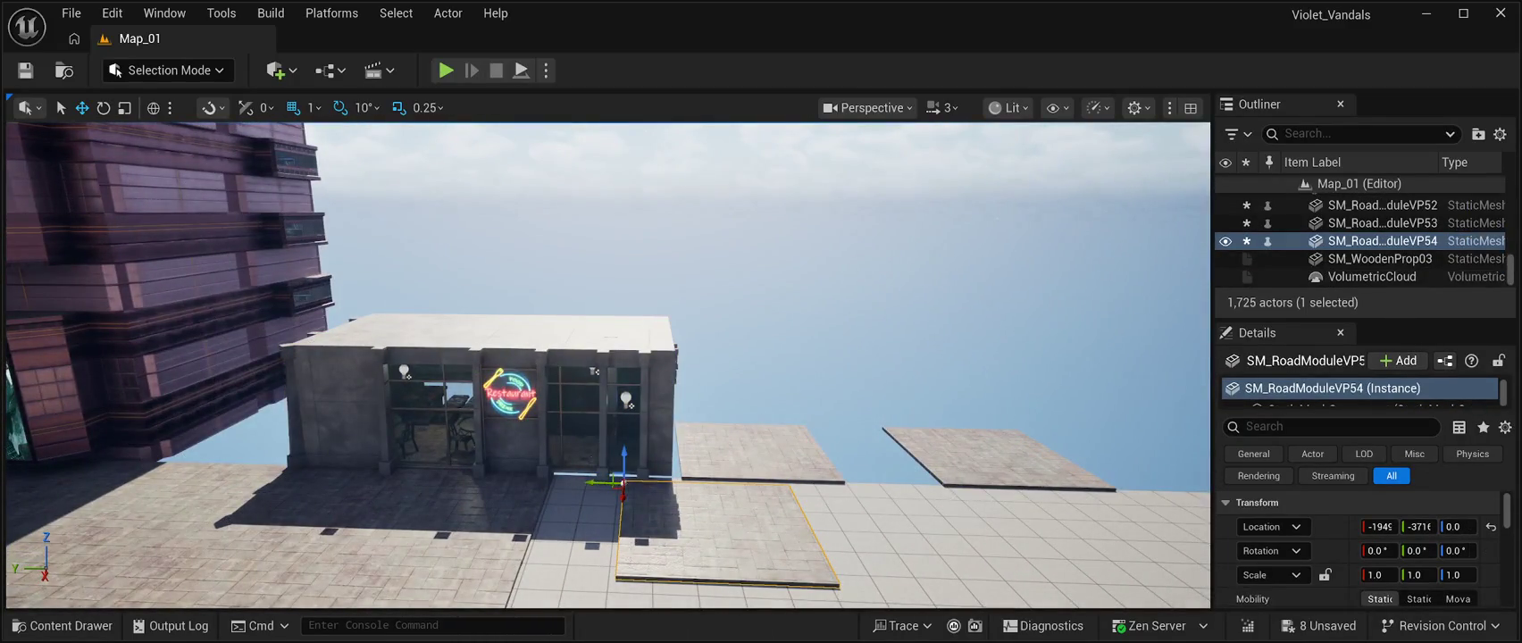
pyautogui.moveTo(603, 483); pyautogui.dragTo(89, 478)
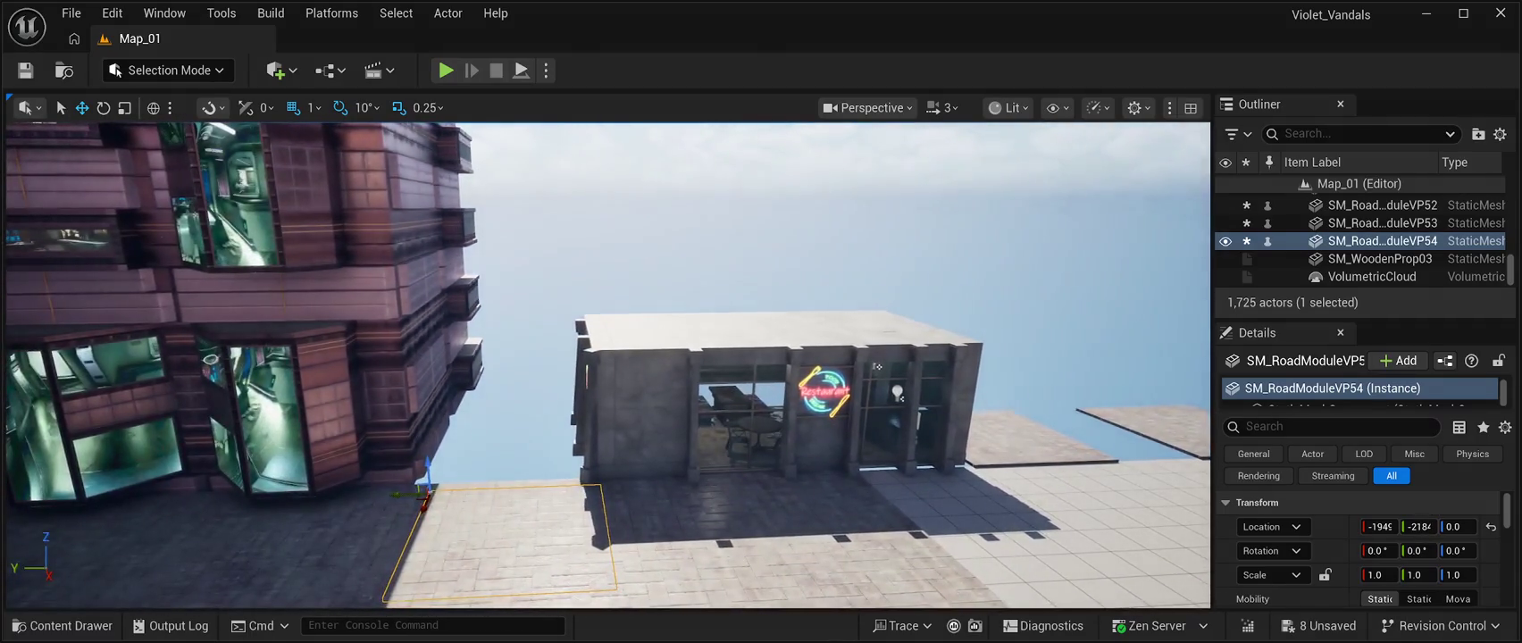
pyautogui.moveTo(393, 494); pyautogui.dragTo(443, 432)
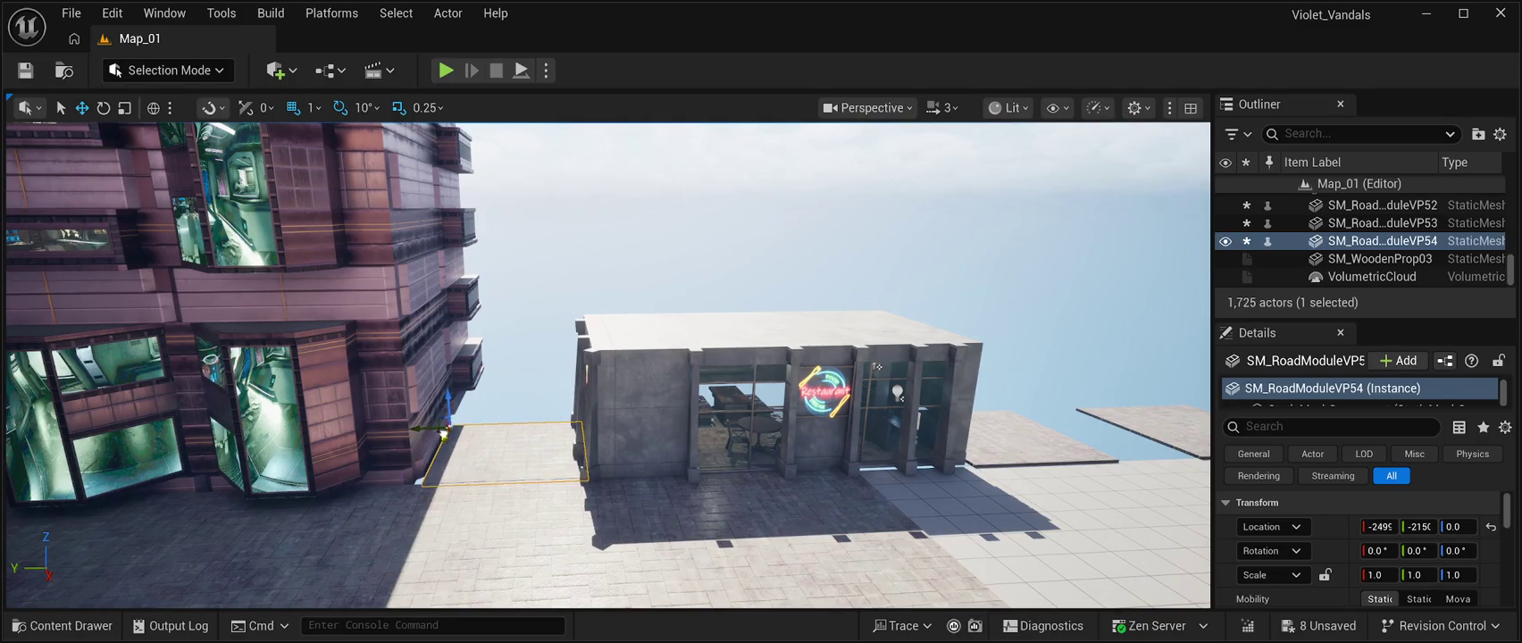
pyautogui.moveTo(443, 432)
pyautogui.mouseDown()
pyautogui.moveTo(393, 393)
pyautogui.moveTo(469, 394)
pyautogui.moveTo(452, 395)
pyautogui.mouseUp()
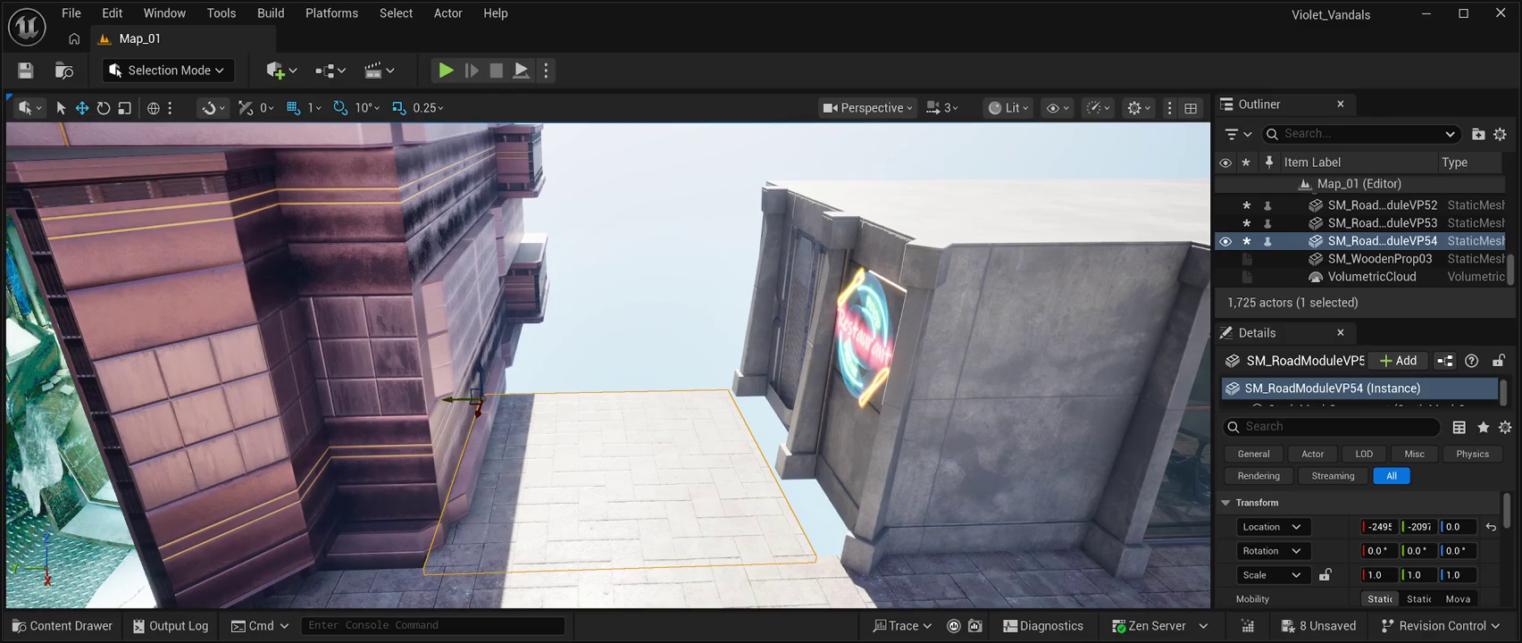
pyautogui.click(1027, 375)
pyautogui.moveTo(1061, 303); pyautogui.dragTo(1019, 310)
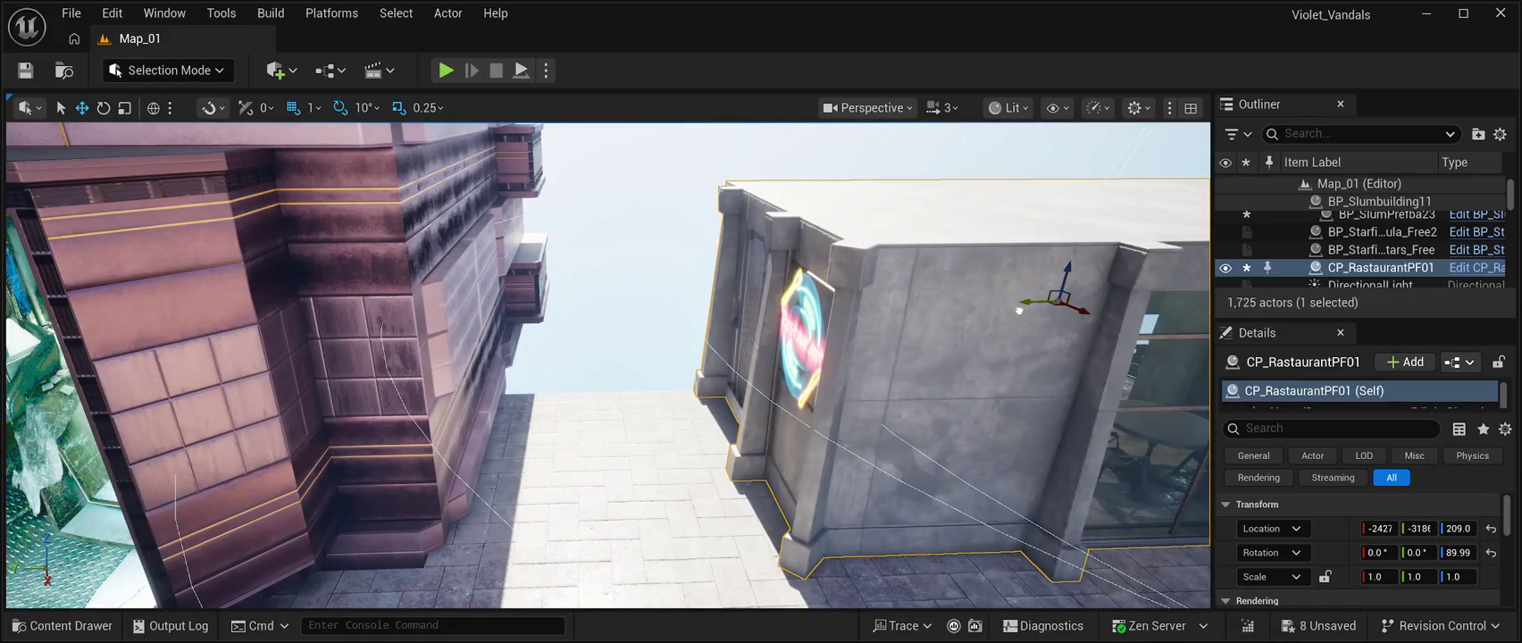
pyautogui.moveTo(608, 366)
pyautogui.mouseDown()
pyautogui.moveTo(589, 358)
pyautogui.moveTo(572, 375)
pyautogui.moveTo(536, 358)
pyautogui.moveTo(589, 375)
pyautogui.moveTo(562, 340)
pyautogui.moveTo(571, 366)
pyautogui.moveTo(589, 358)
pyautogui.moveTo(554, 357)
pyautogui.mouseUp()
pyautogui.press('f')
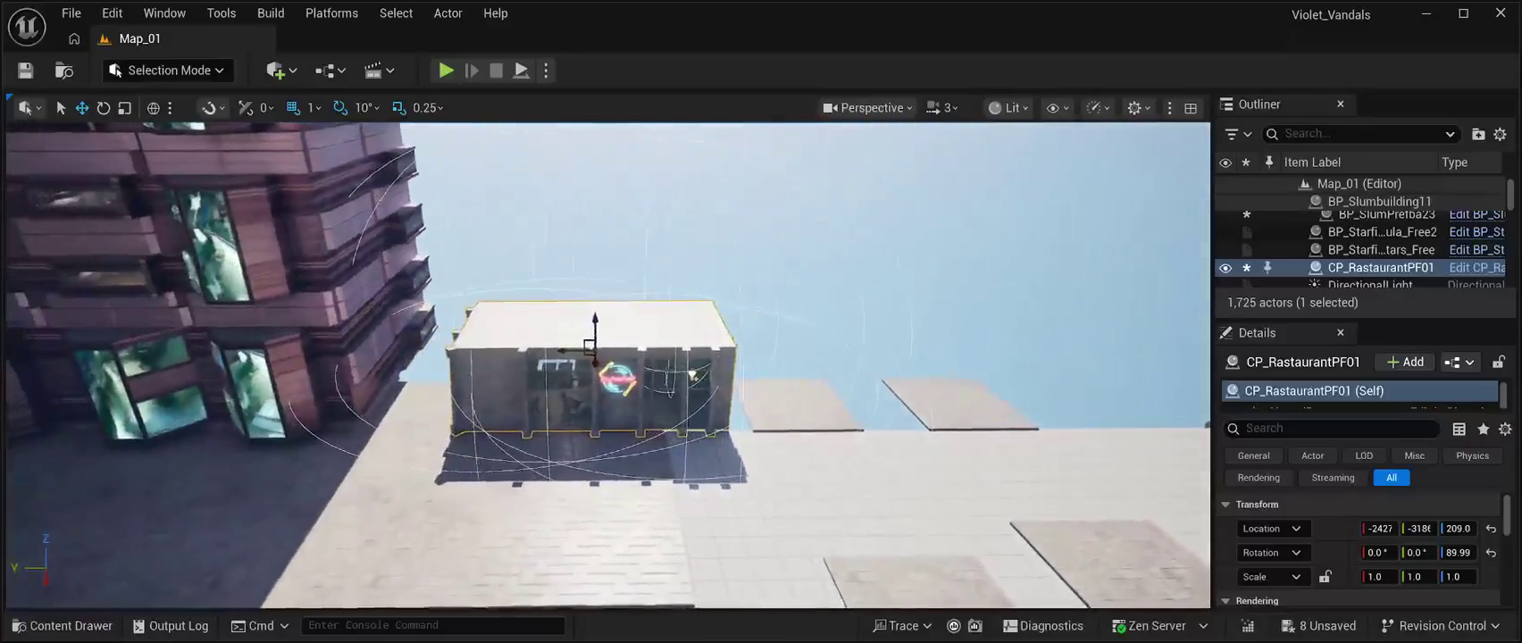
# Fit SM_RoadModuleVP50 against the restaurant front, undoing trial placements.
pyautogui.click(804, 407)
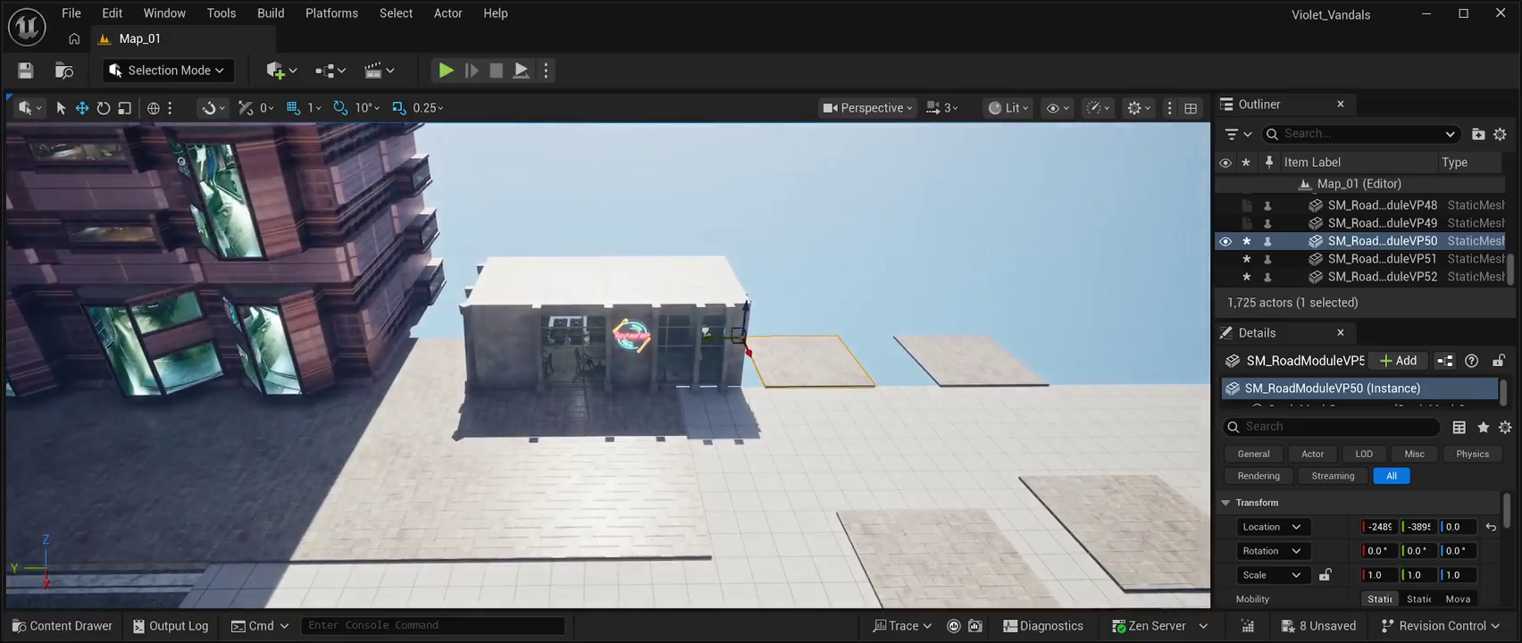
pyautogui.moveTo(719, 336); pyautogui.dragTo(537, 336)
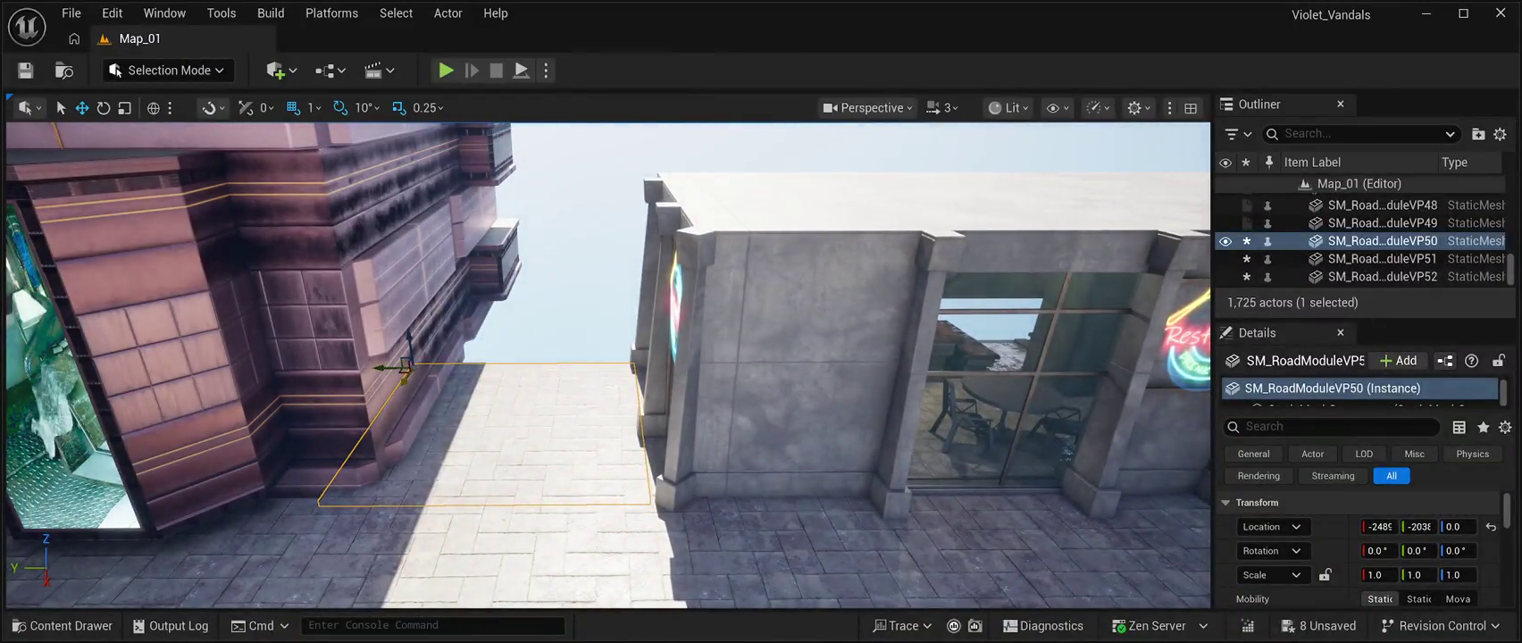
pyautogui.moveTo(405, 366); pyautogui.dragTo(447, 309)
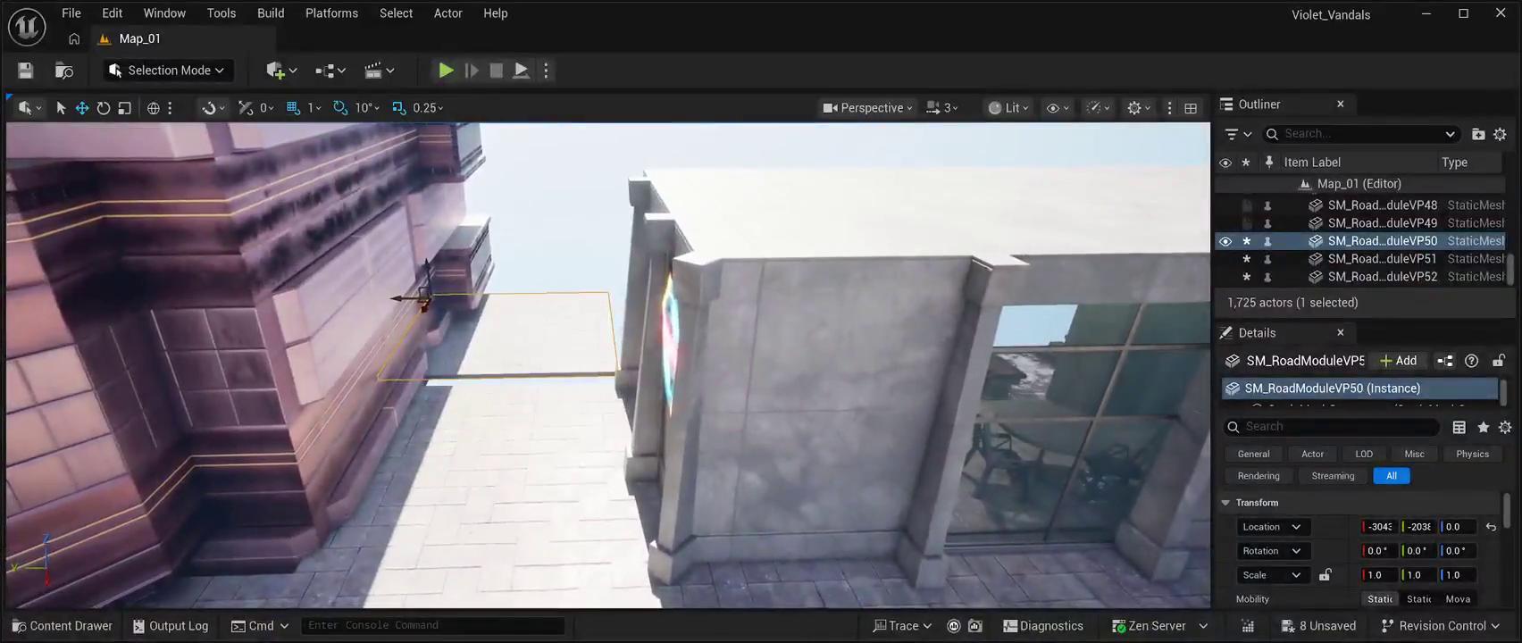
pyautogui.hotkey('ctrl', 'z')
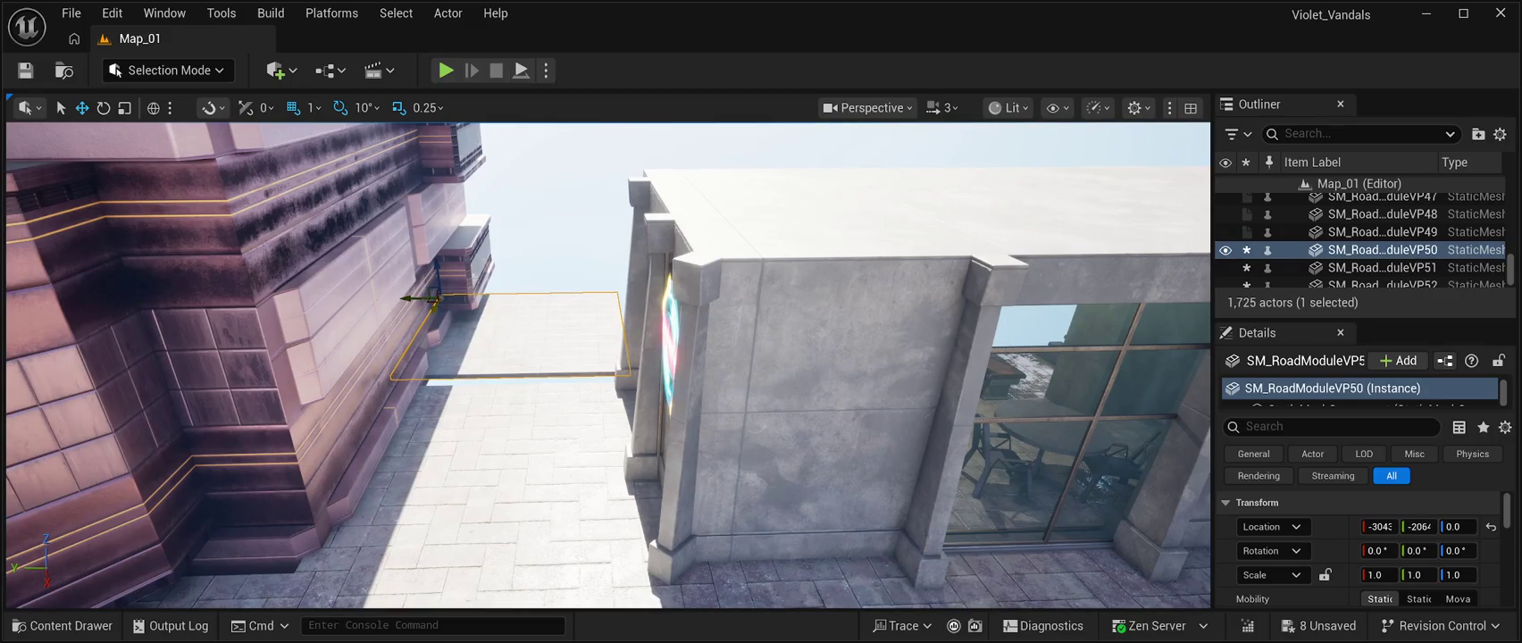
pyautogui.moveTo(432, 308); pyautogui.dragTo(457, 292)
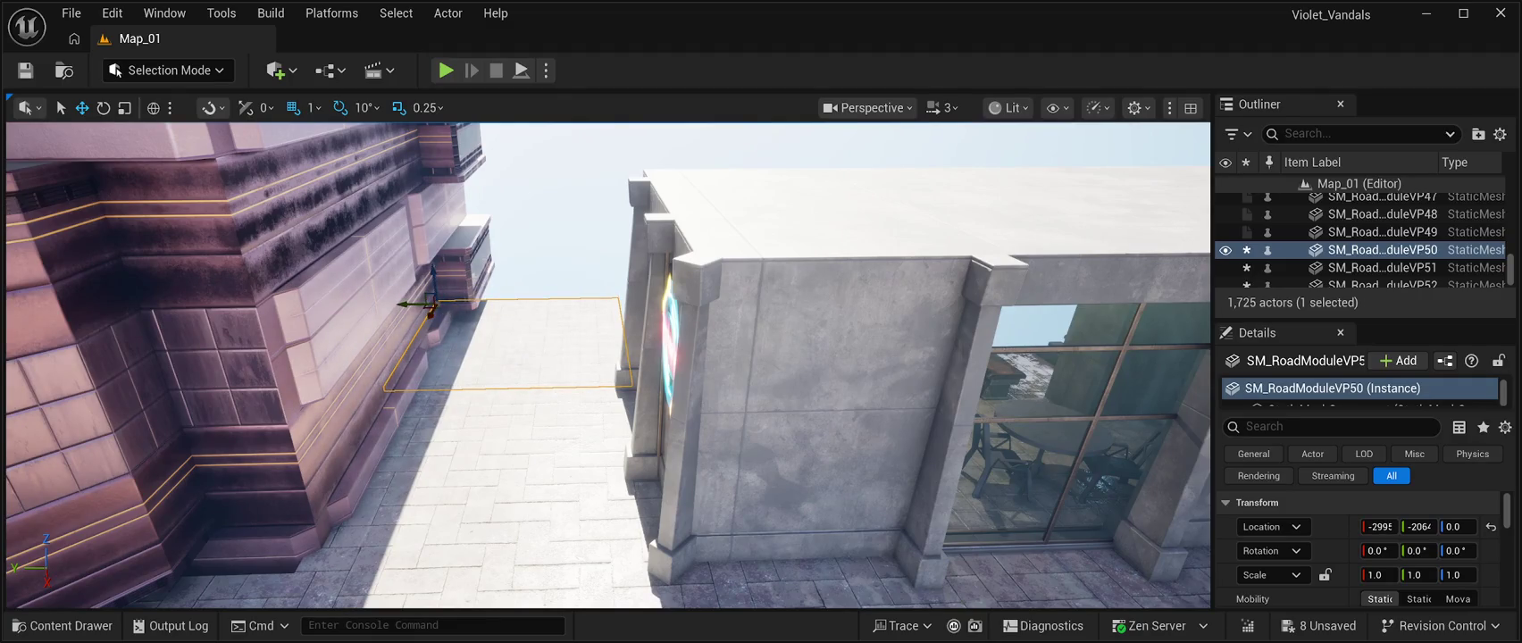
pyautogui.hotkey('ctrl', 'z')
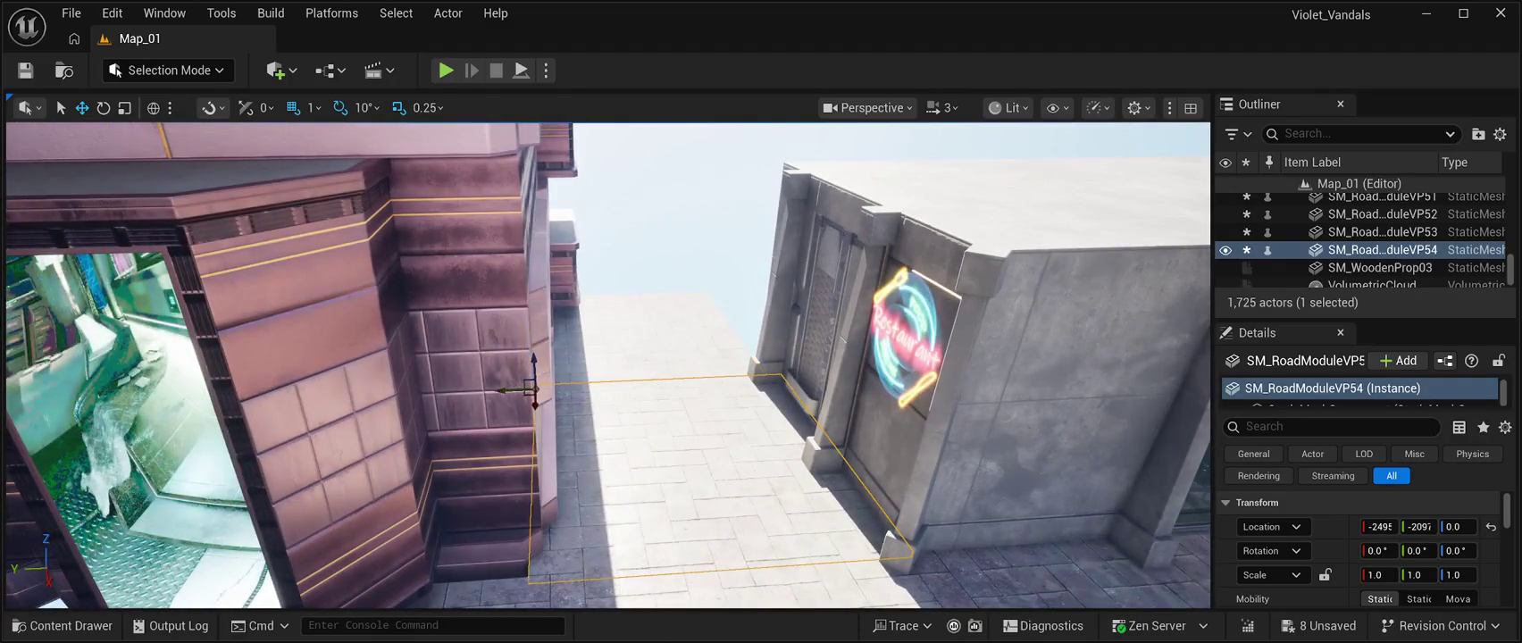
pyautogui.hotkey('ctrl', 'z')
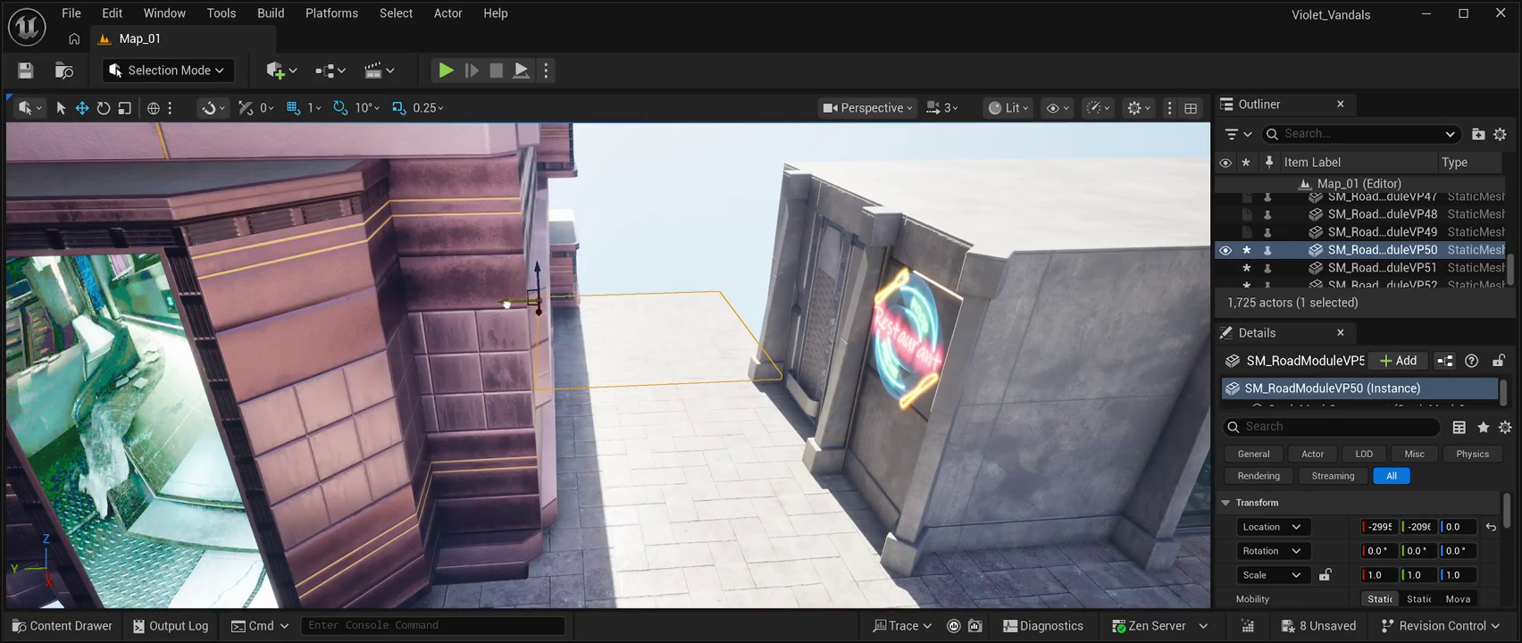
pyautogui.hotkey('ctrl', 'z')
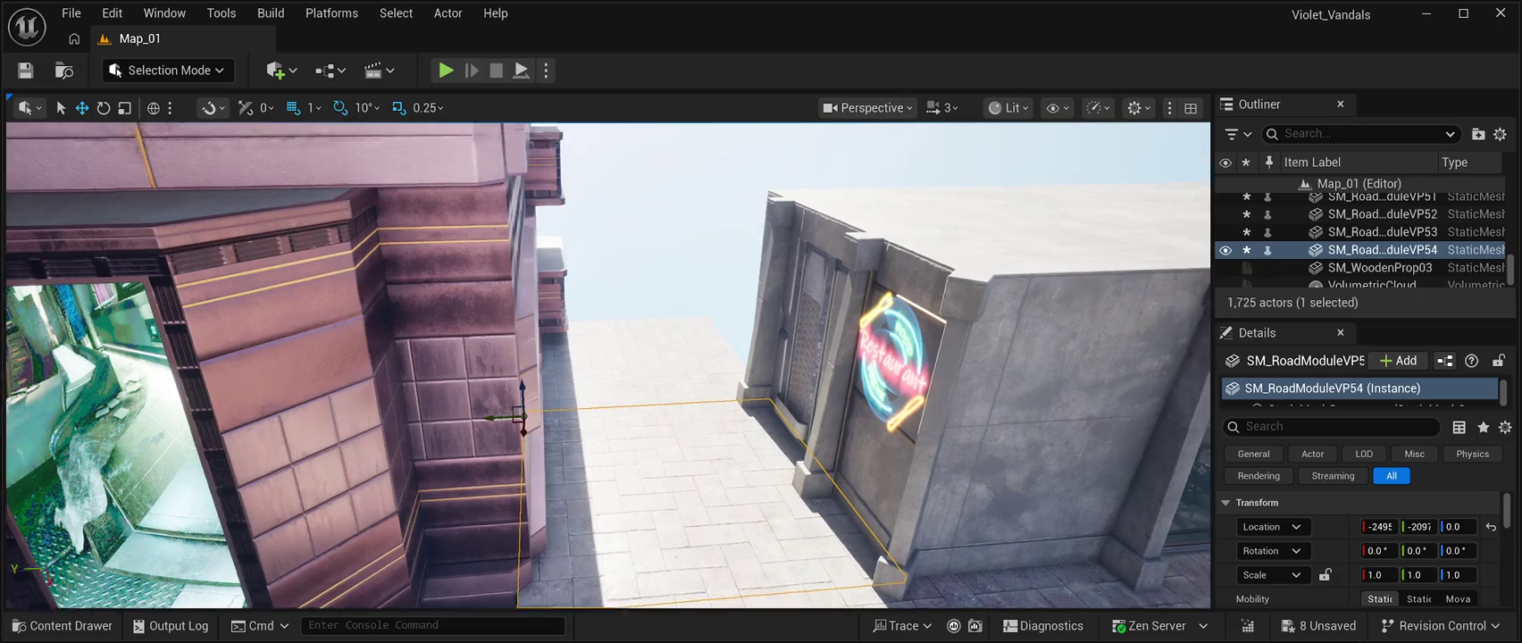
pyautogui.press('f')
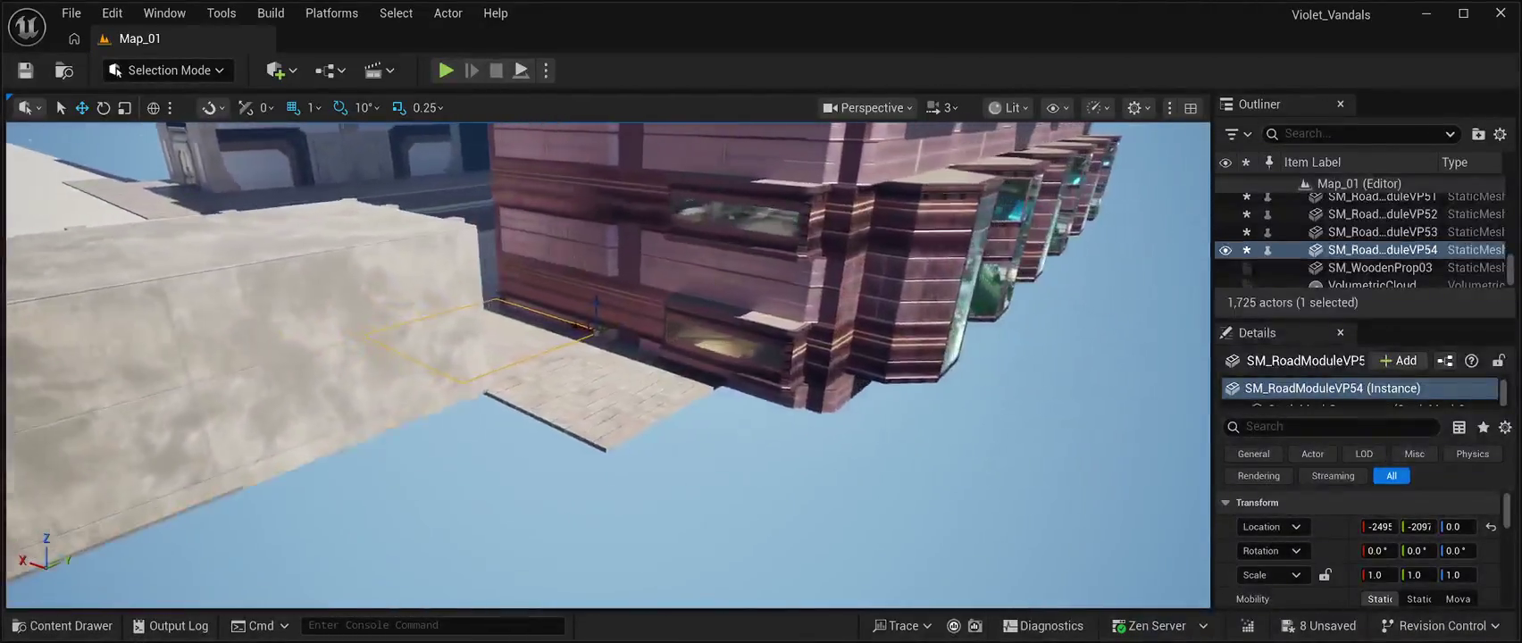
pyautogui.press('w')
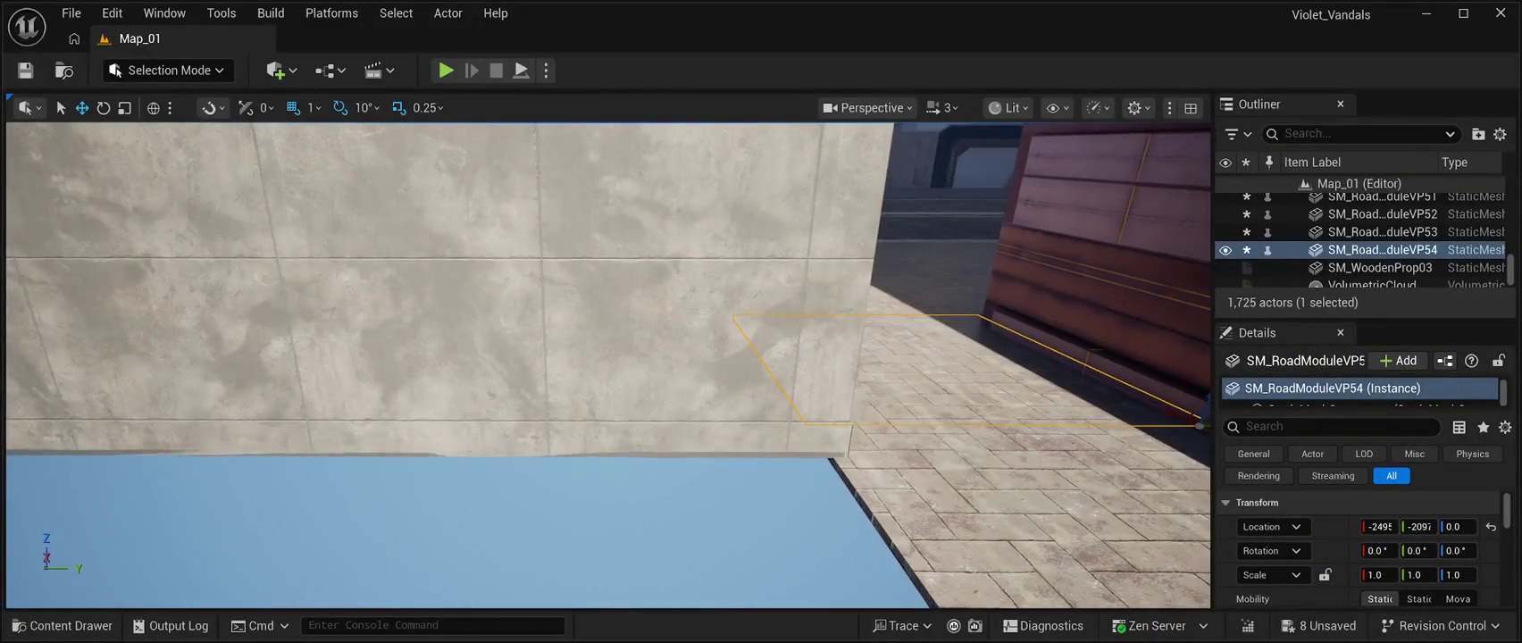
# Set the restaurant's Location Z so it rests back on the pavement.
pyautogui.click(446, 313)
pyautogui.moveTo(608, 357); pyautogui.dragTo(500, 357)
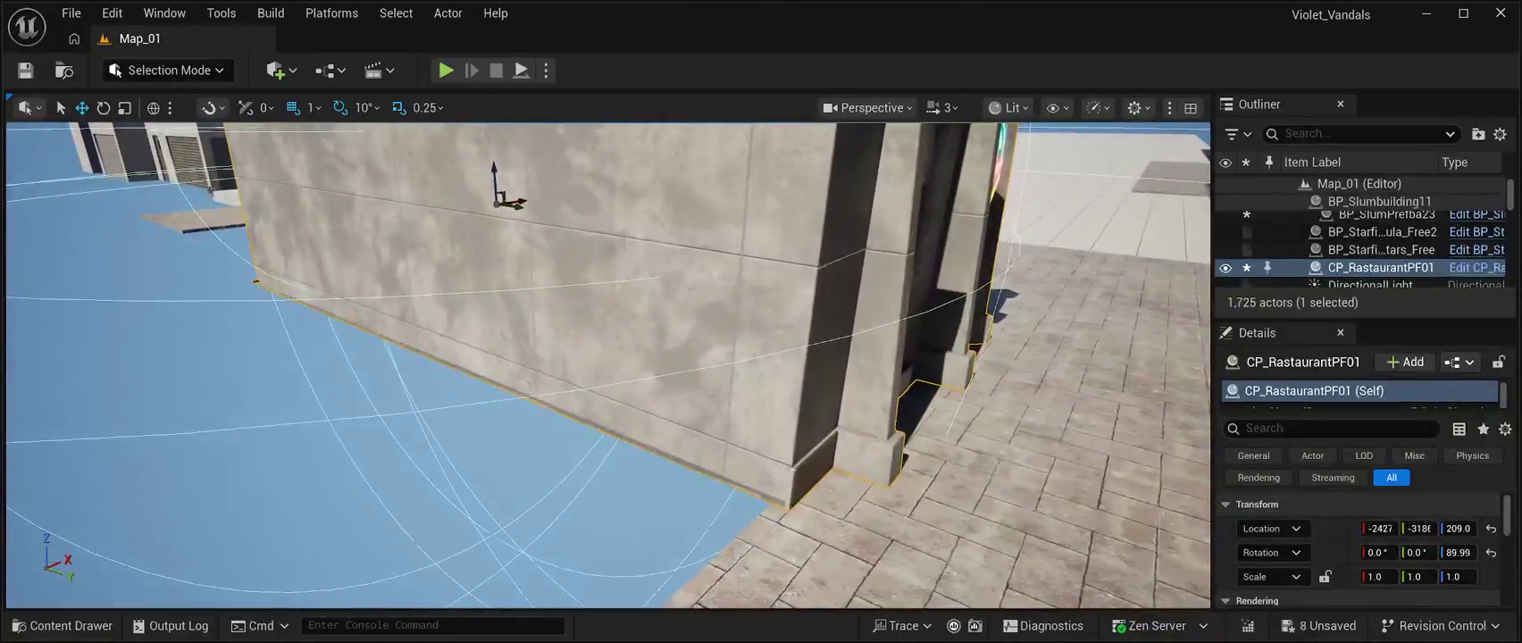
pyautogui.moveTo(607, 357); pyautogui.dragTo(464, 357)
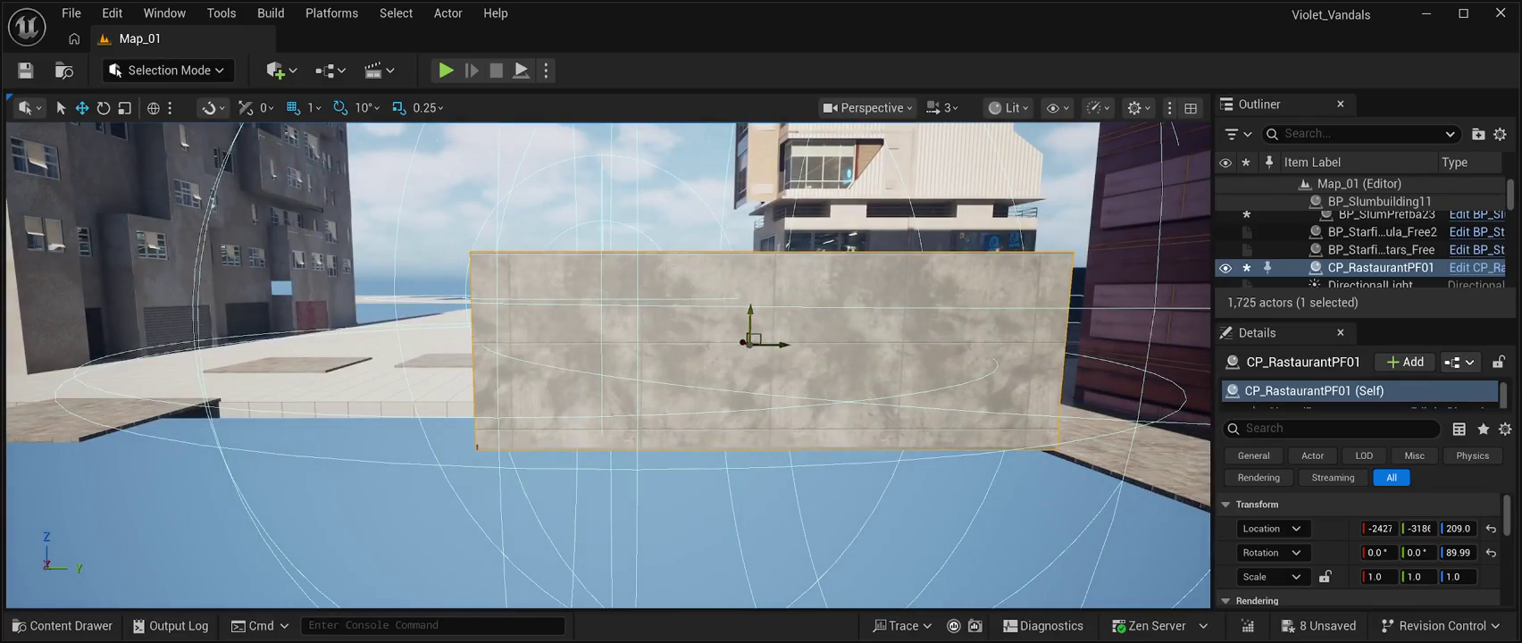
pyautogui.moveTo(750, 309)
pyautogui.mouseDown()
pyautogui.moveTo(755, 289)
pyautogui.moveTo(758, 311)
pyautogui.moveTo(661, 246)
pyautogui.moveTo(683, 272)
pyautogui.mouseUp()
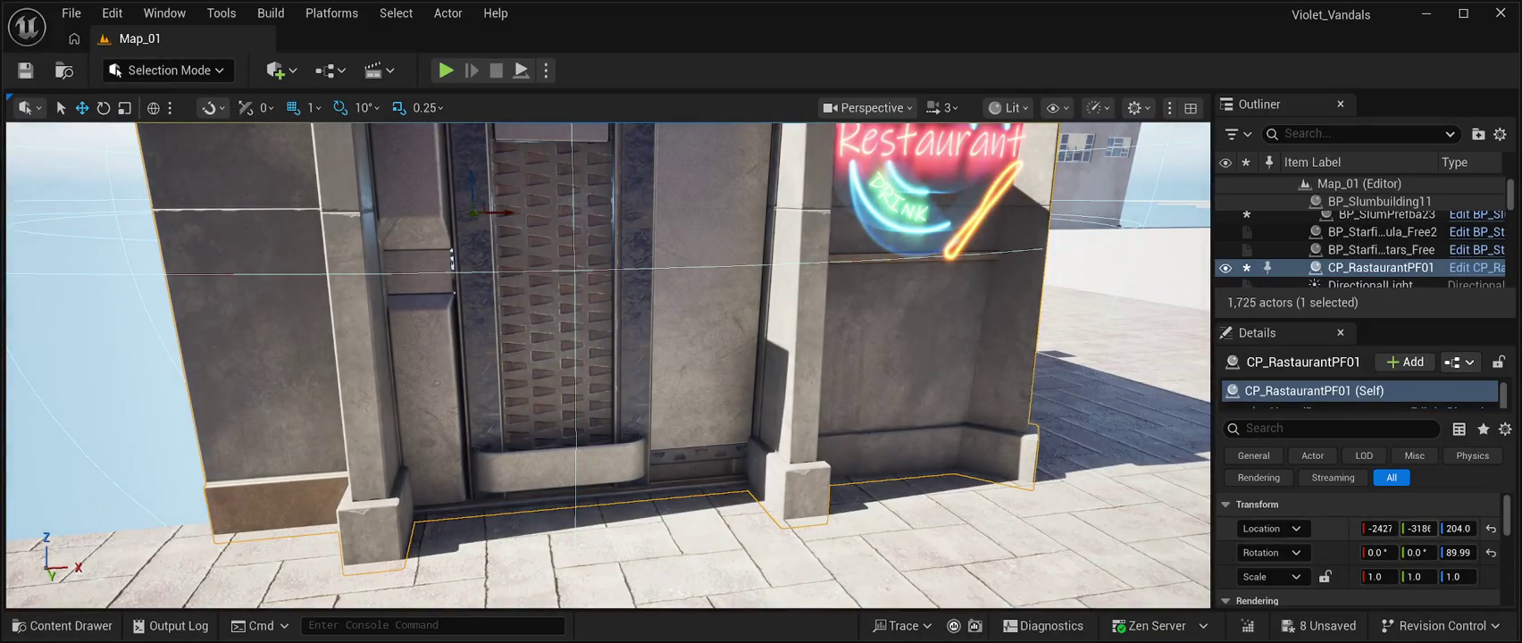
pyautogui.moveTo(1458, 527); pyautogui.dragTo(1463, 528)
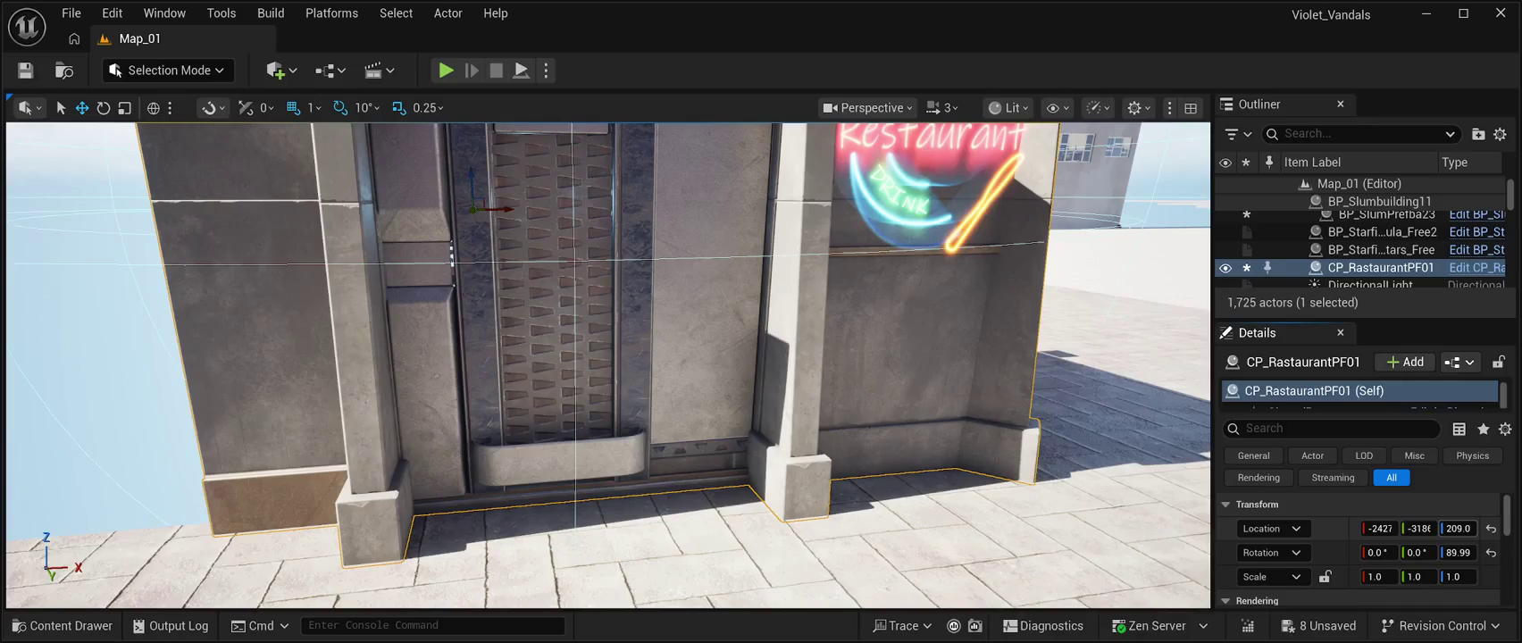
# Inspect the restaurant and alley from several angles, then bring up the Content Drawer.
pyautogui.press('a')
pyautogui.press('s')
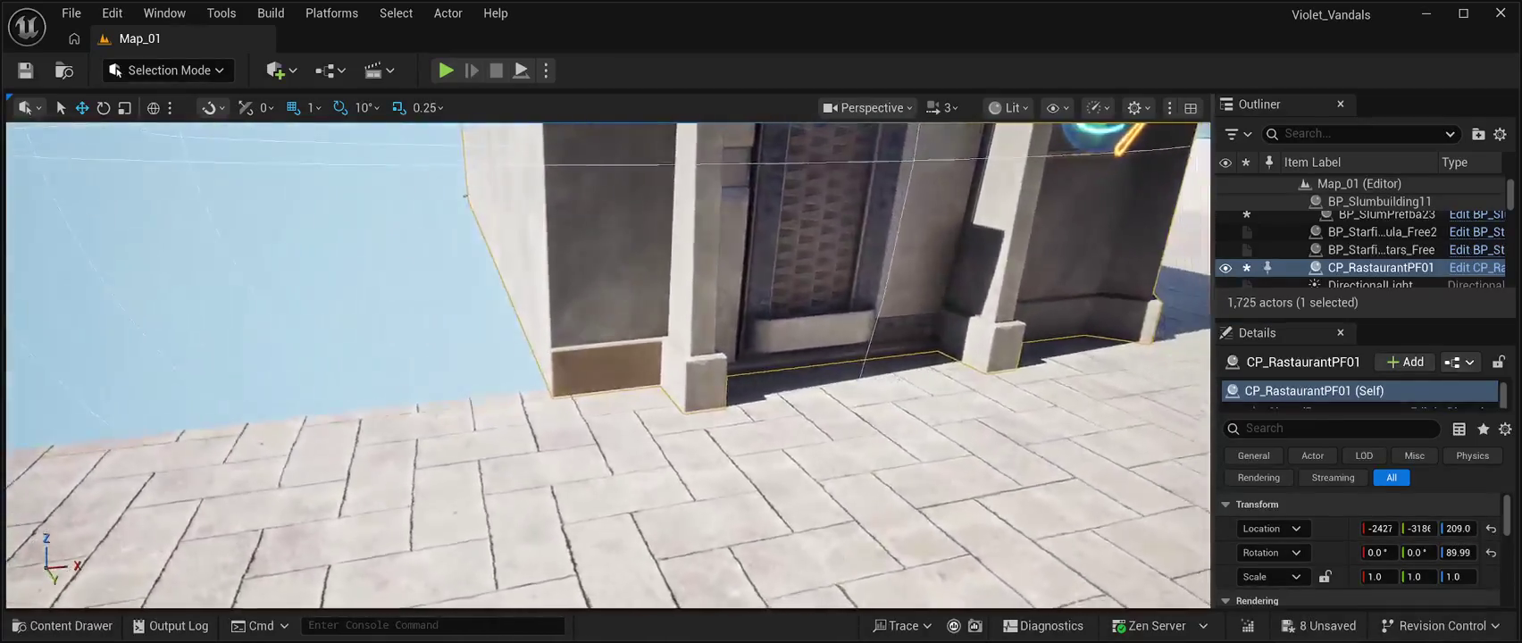
pyautogui.press('q')
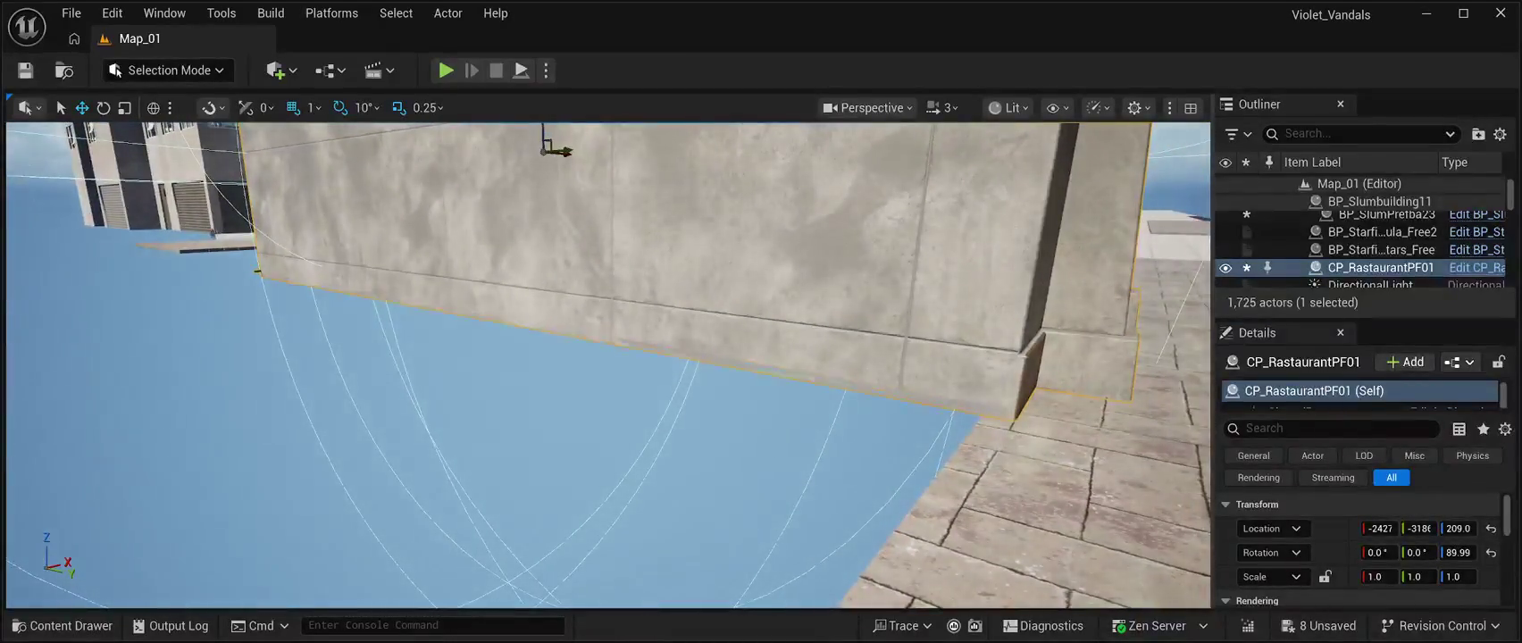
pyautogui.press('w')
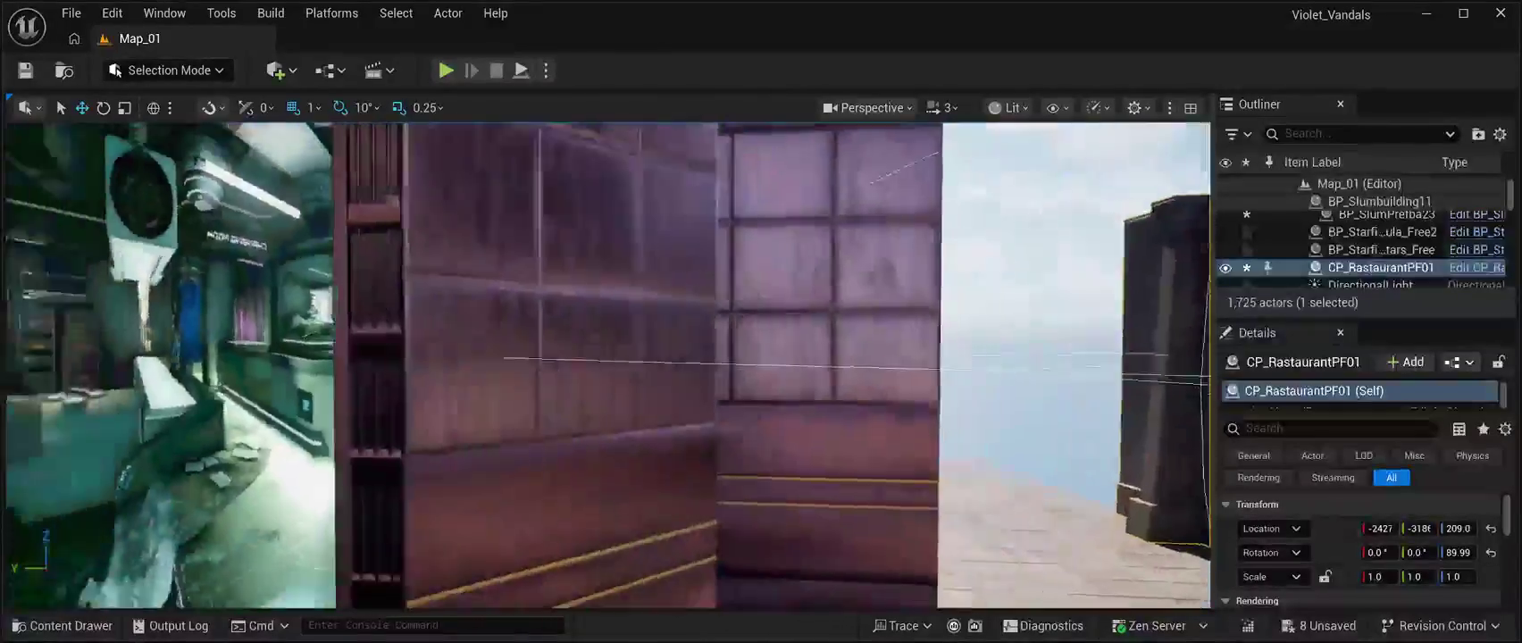
pyautogui.press('w')
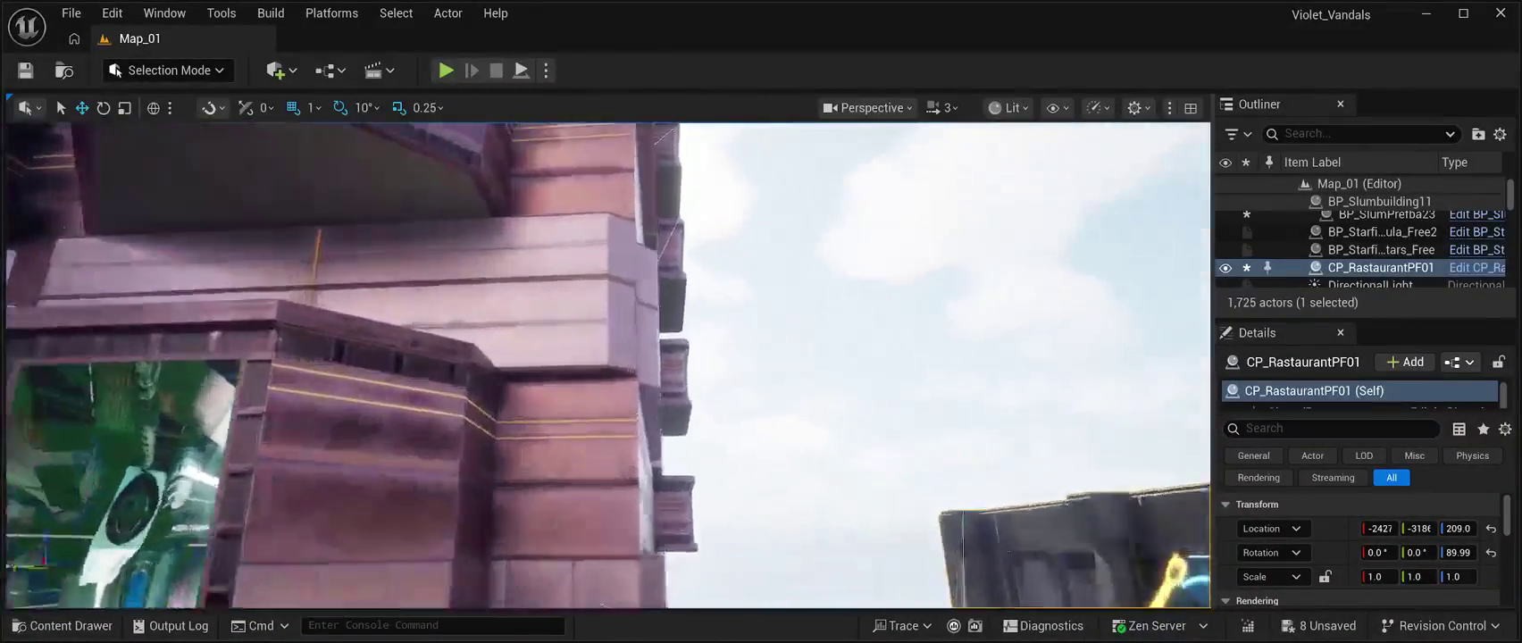
pyautogui.press('s')
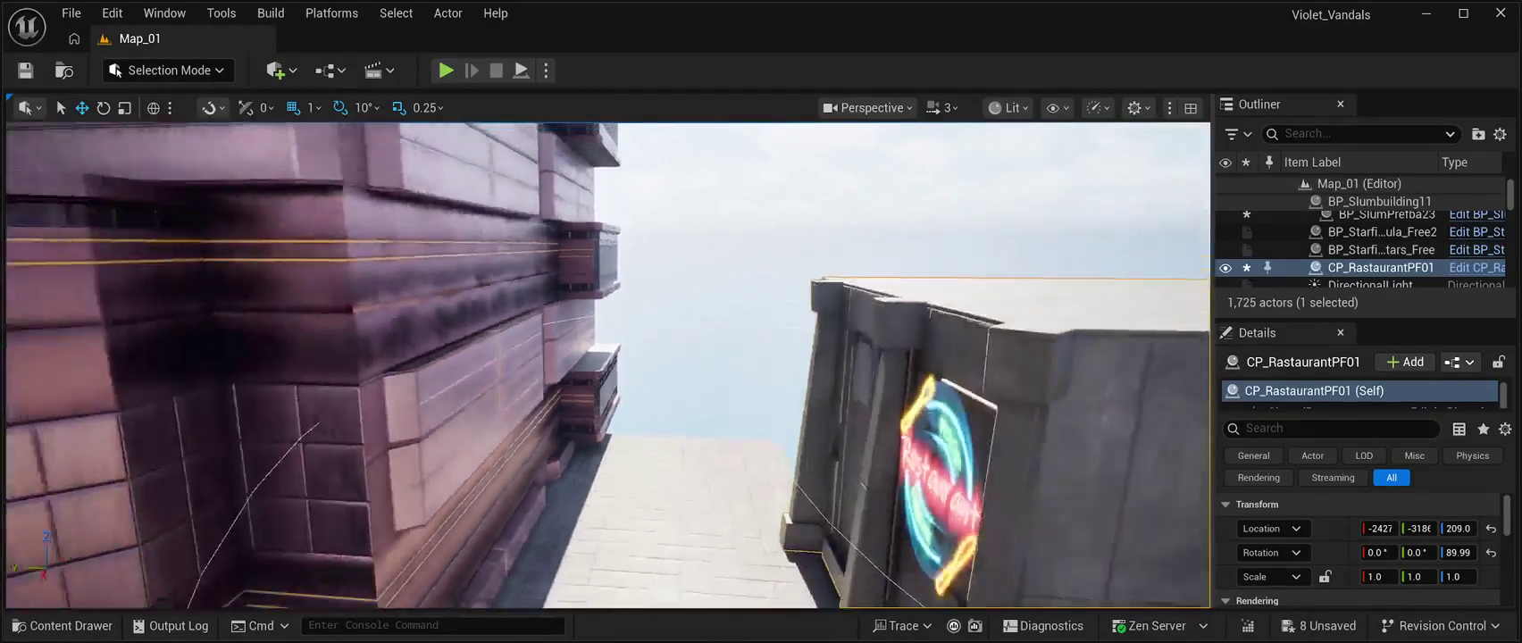
pyautogui.press('a')
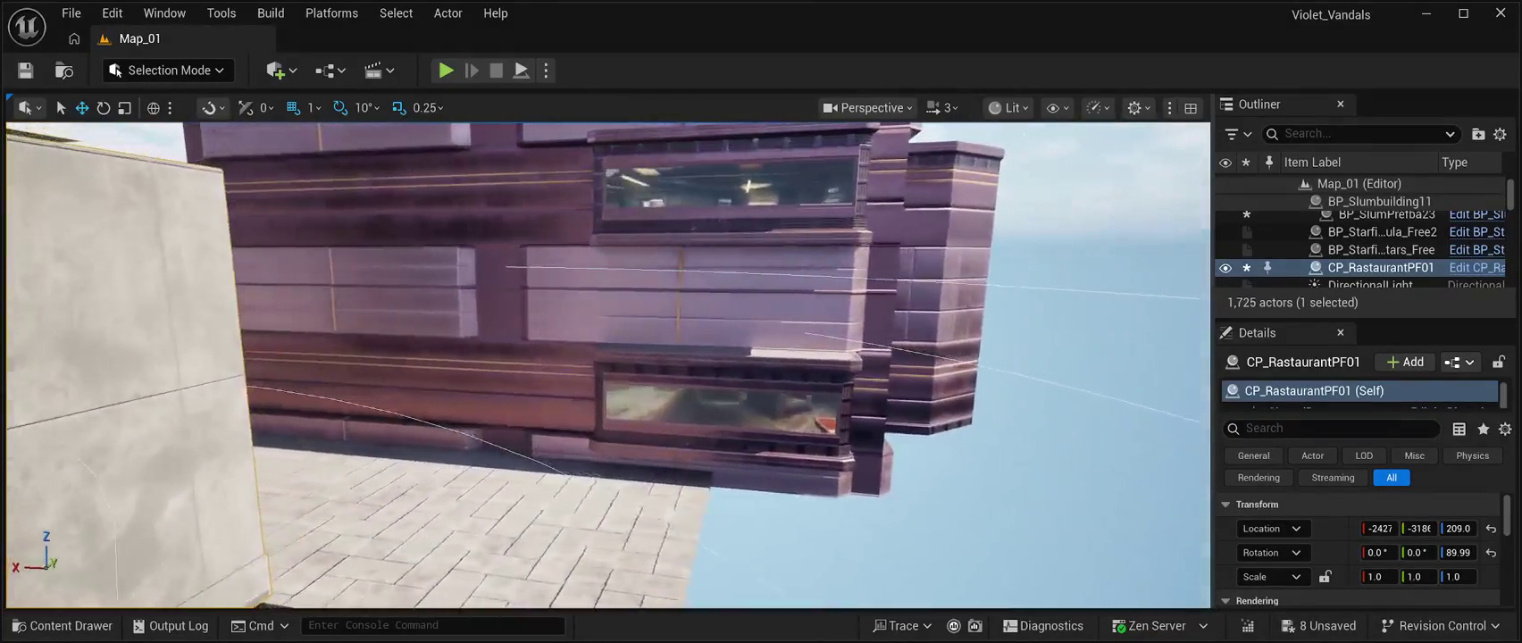
pyautogui.press('f')
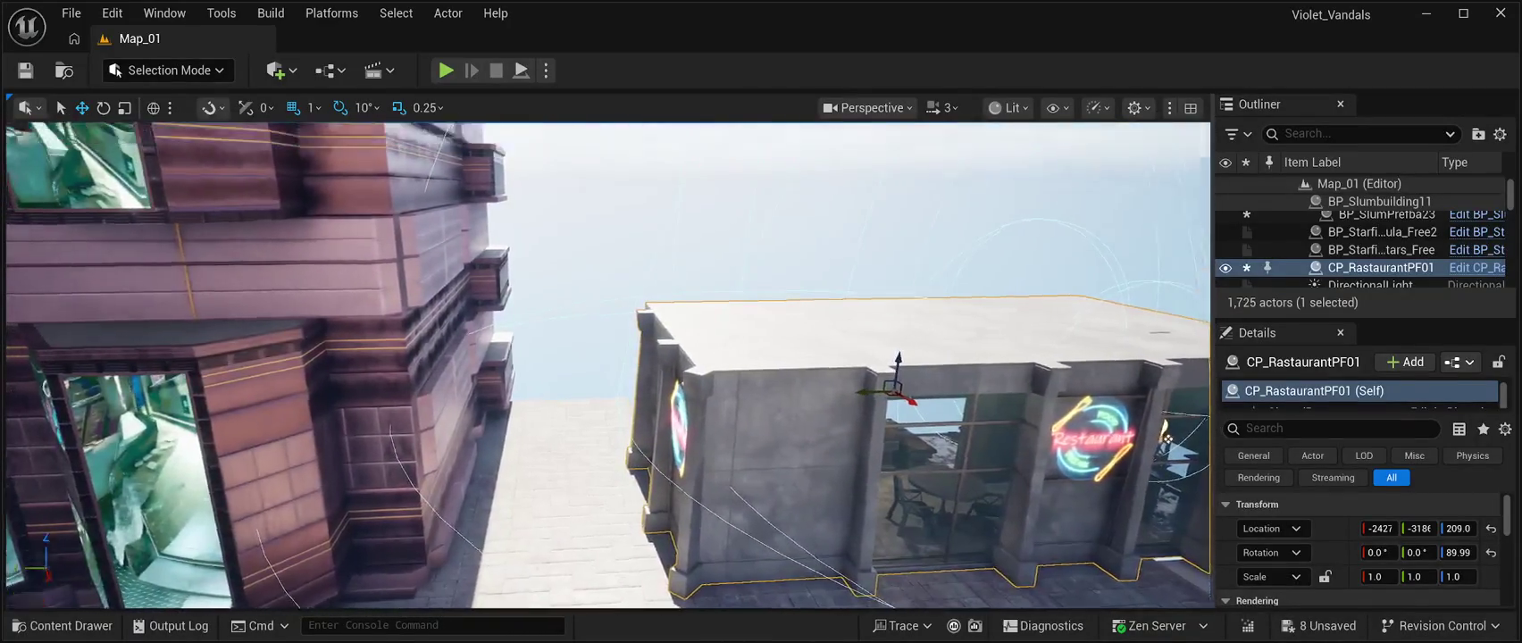
pyautogui.press('w')
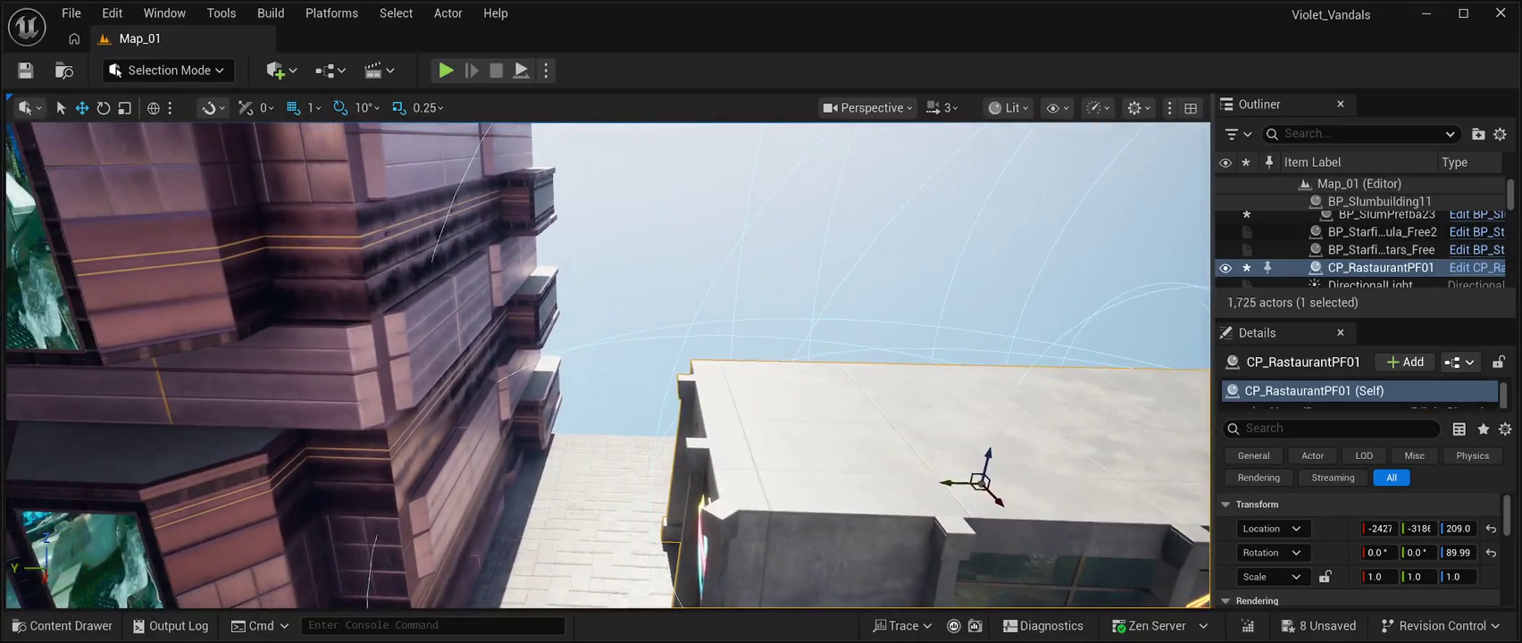
pyautogui.hotkey('ctrl', 'space')
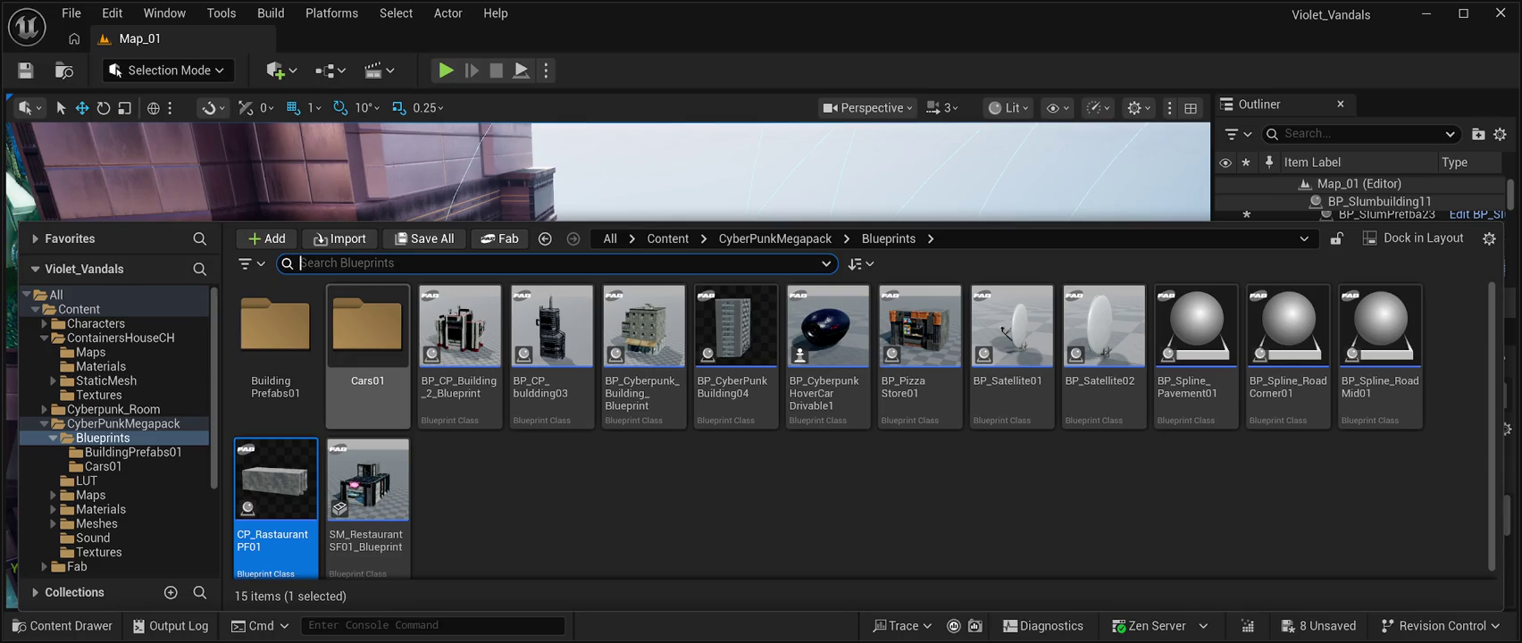
# Browse the ContainersHouseCH pack's Materials, then open its StaticMesh folder.
pyautogui.doubleClick(275, 339)
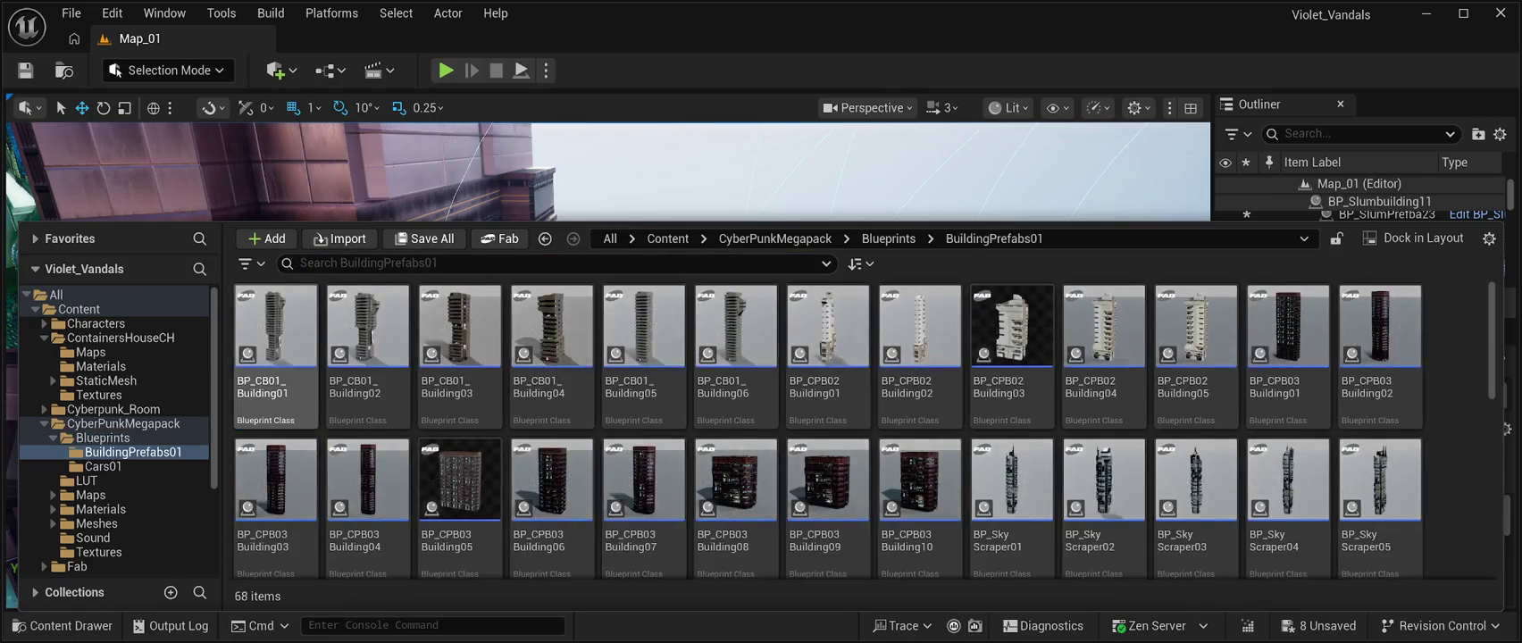
pyautogui.click(121, 337)
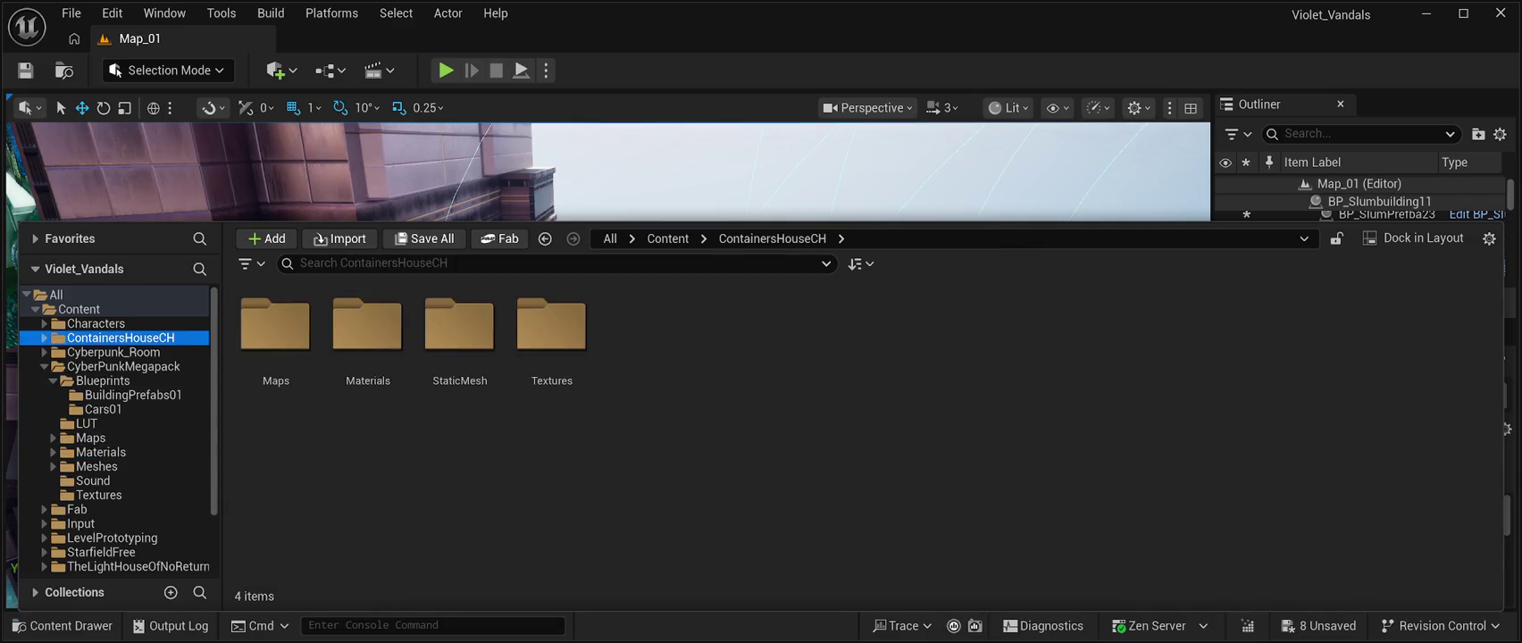
pyautogui.doubleClick(368, 326)
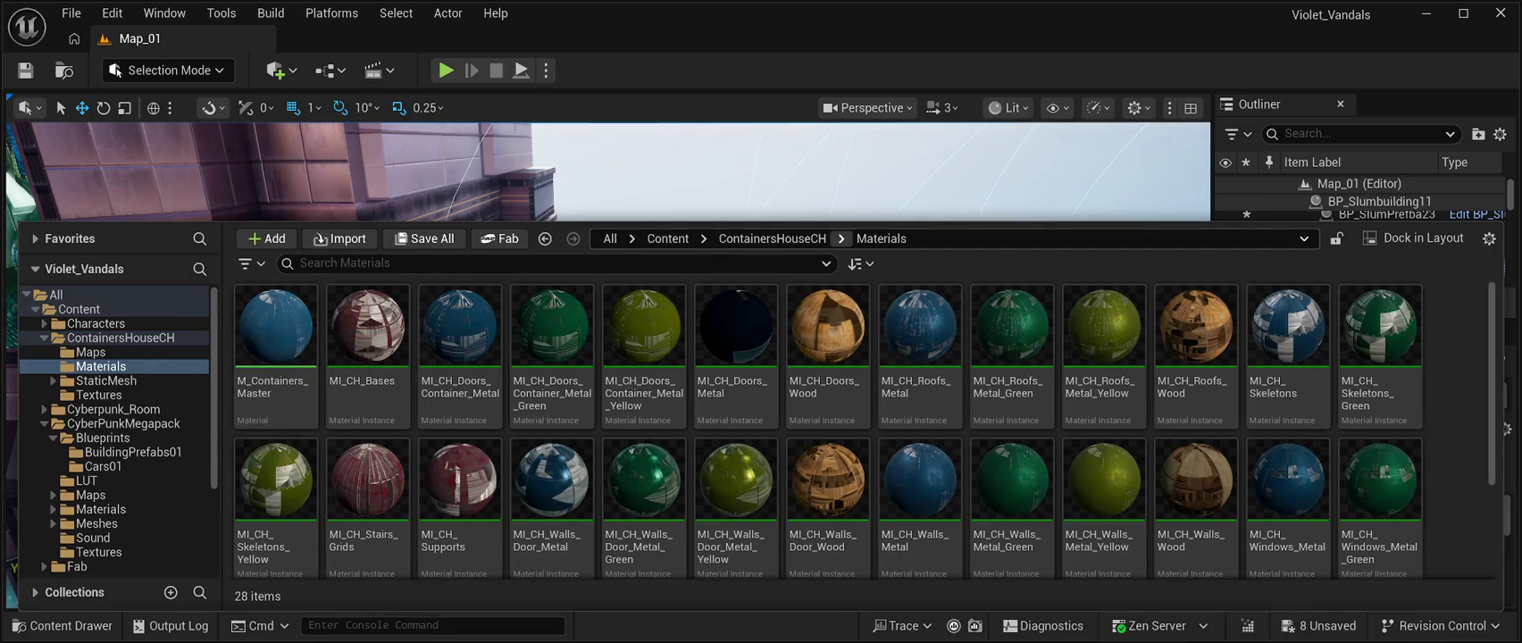
pyautogui.click(773, 239)
pyautogui.doubleClick(460, 331)
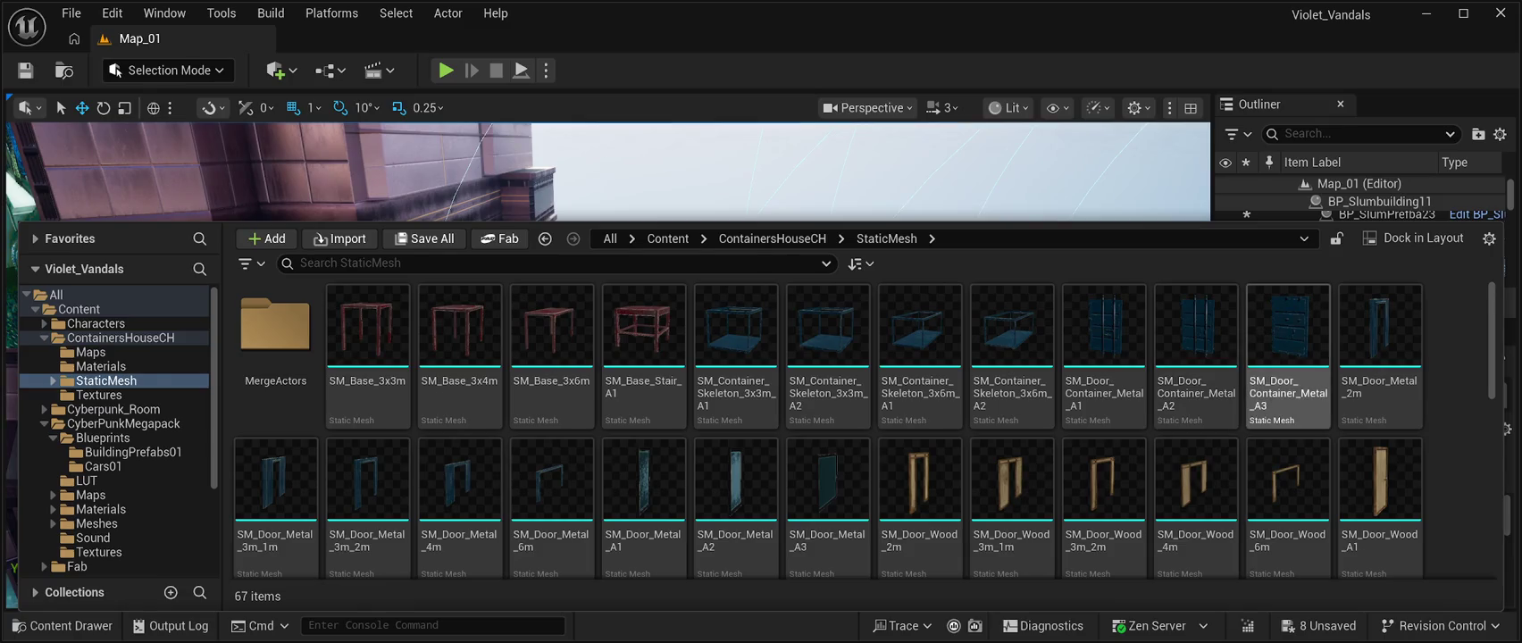
# Scroll through the container meshes and pick SM_Wall_Wood_6m.
pyautogui.scroll(-5, 1286, 357)
pyautogui.scroll(-4, 733, 446)
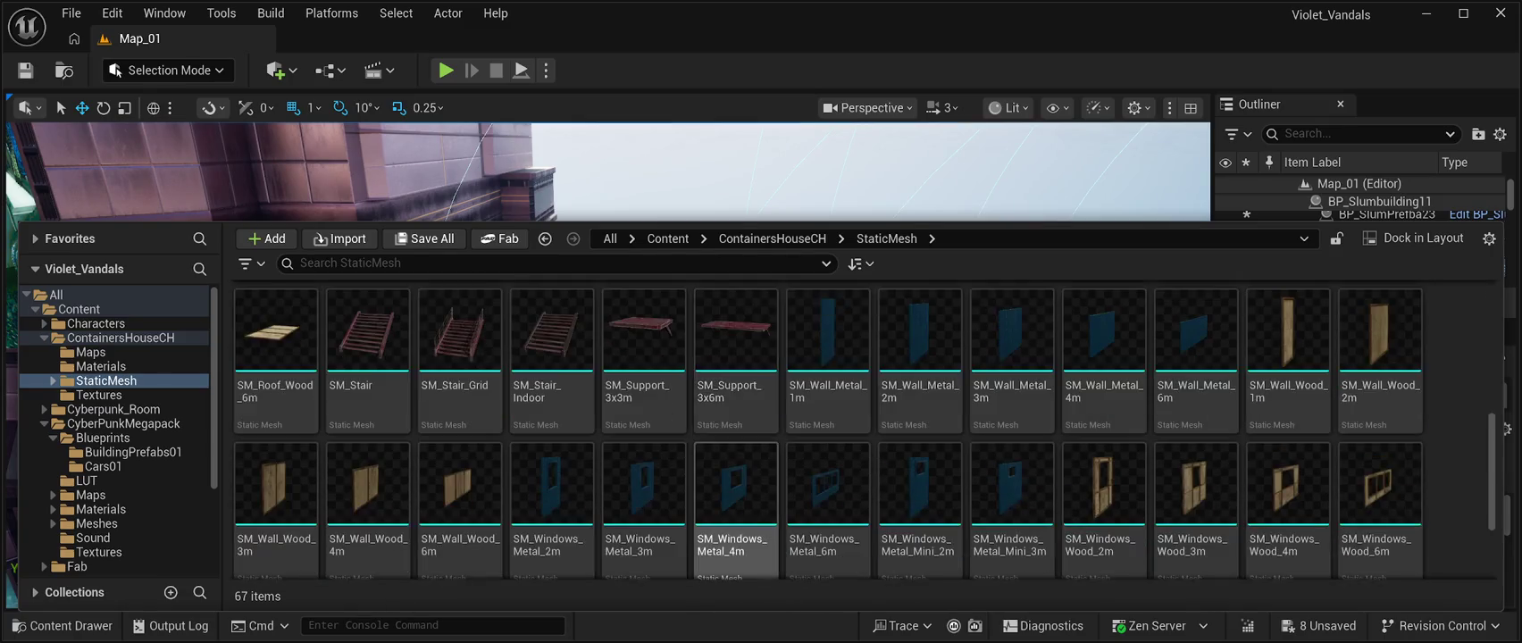
pyautogui.scroll(4, 679, 446)
pyautogui.scroll(-3, 643, 429)
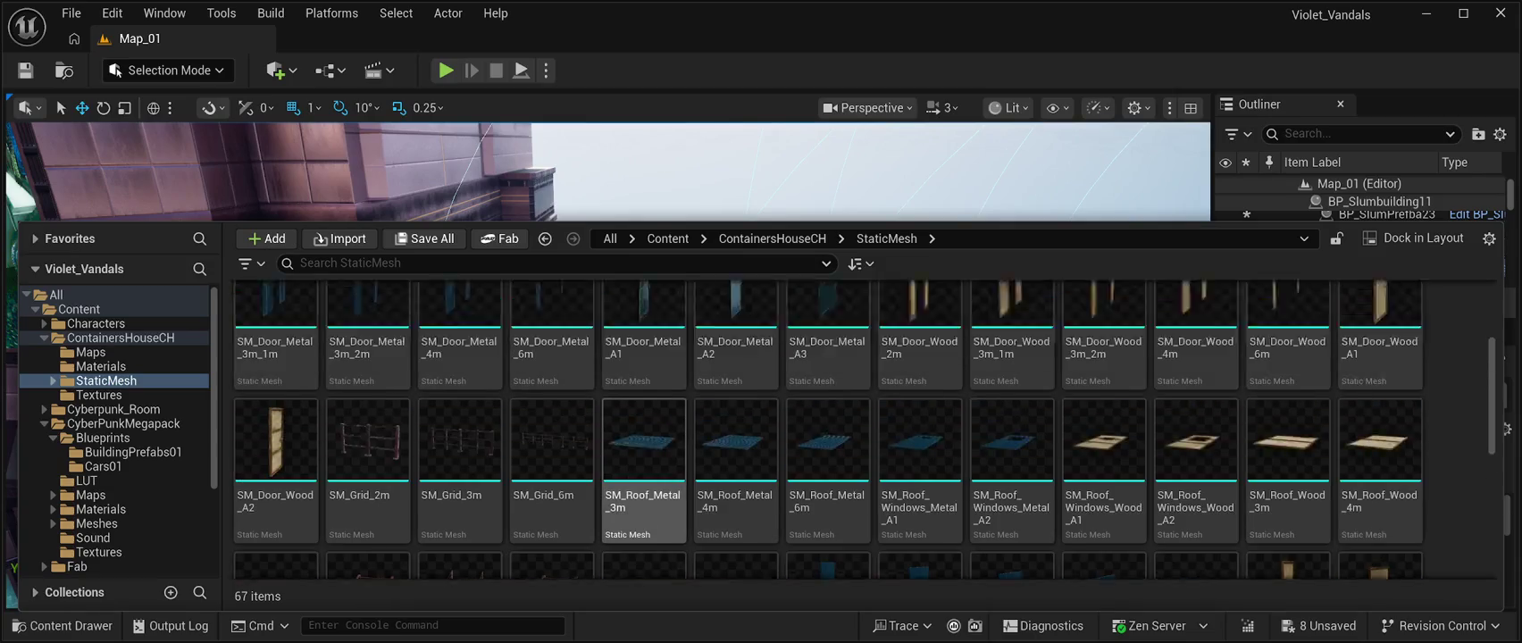
pyautogui.scroll(10, 643, 429)
pyautogui.scroll(-6, 643, 429)
pyautogui.scroll(2, 643, 402)
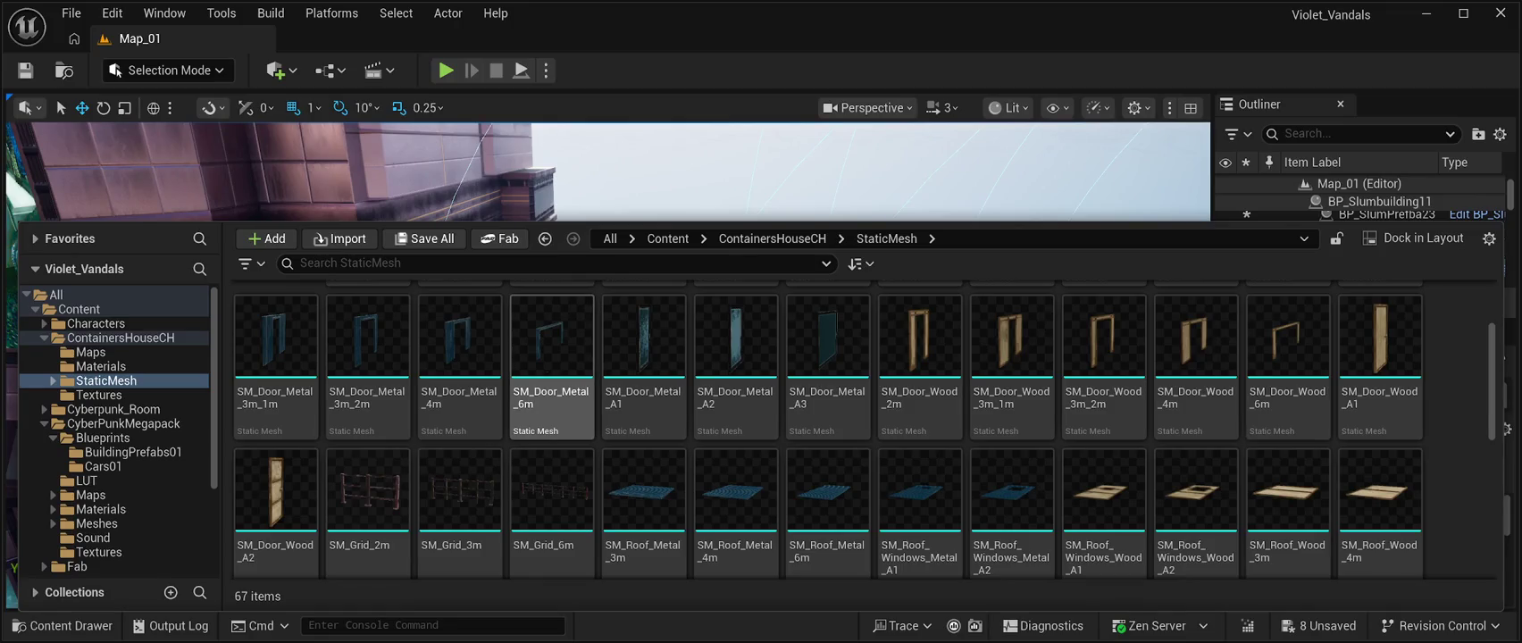
pyautogui.scroll(-2, 643, 429)
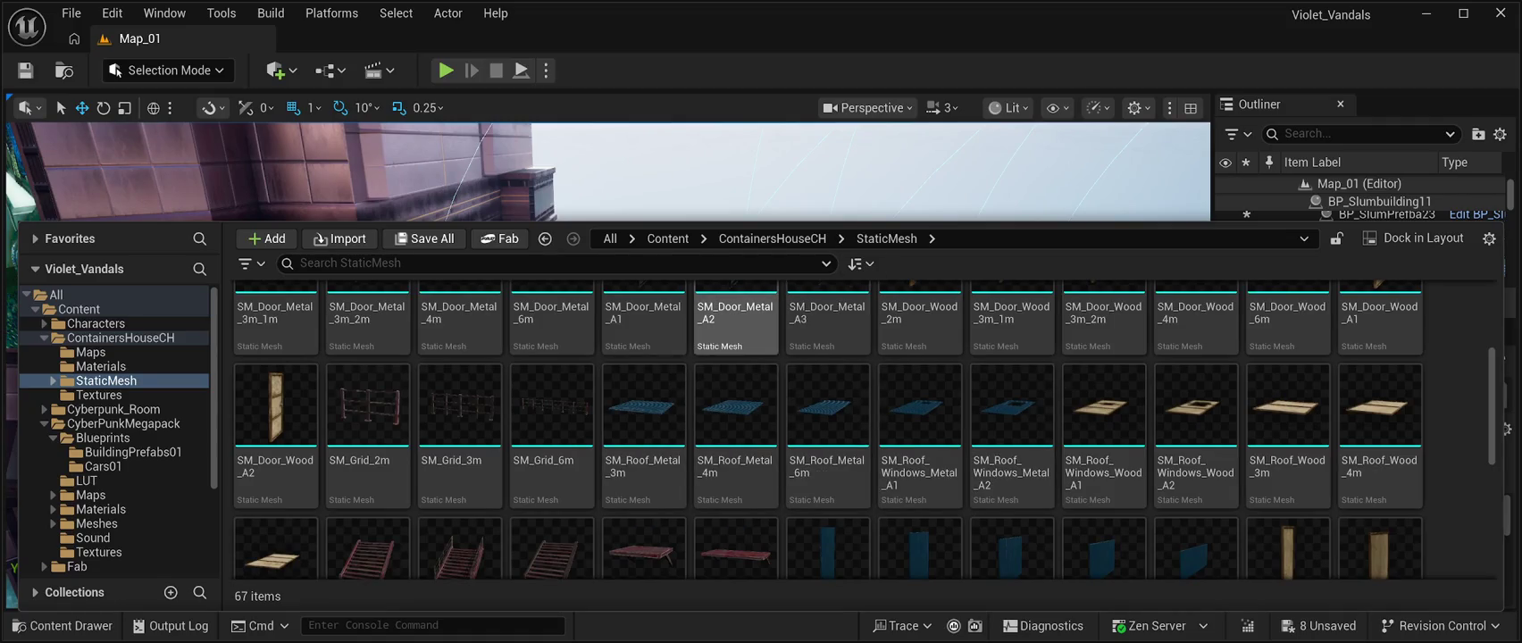
pyautogui.scroll(-1, 735, 393)
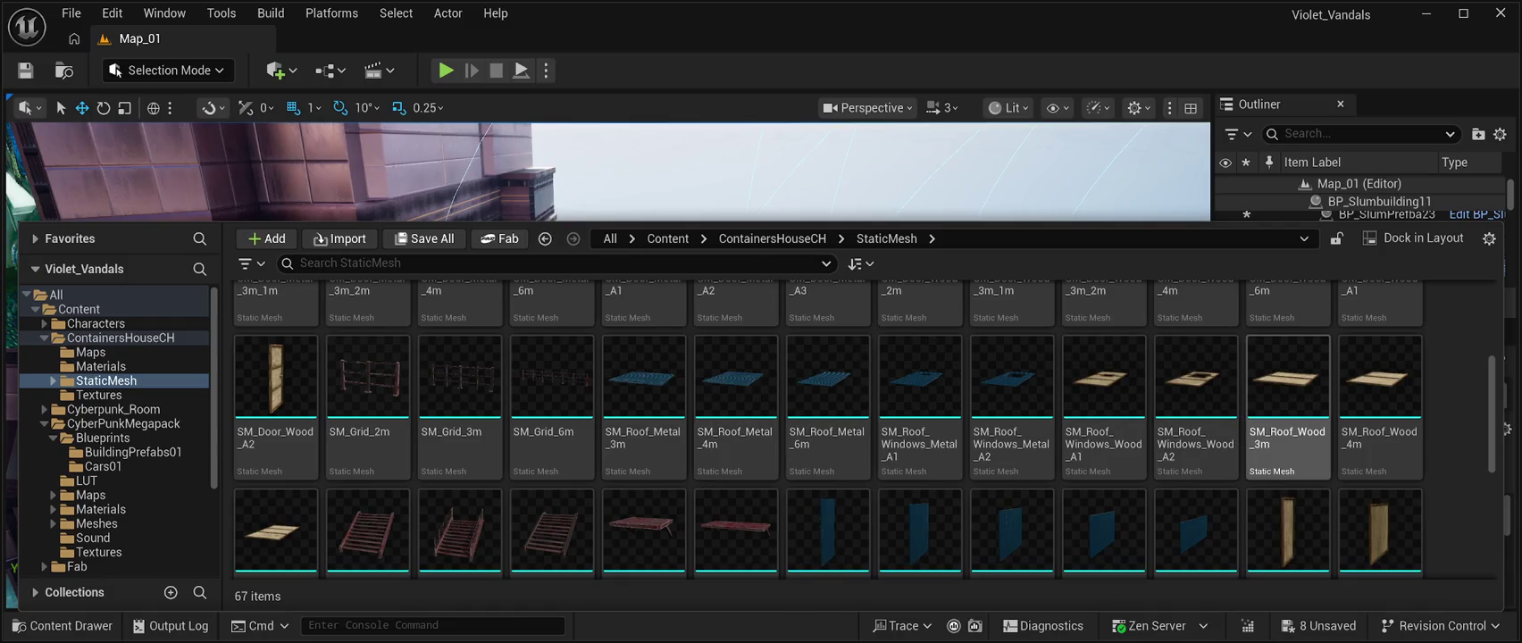
pyautogui.scroll(2, 460, 447)
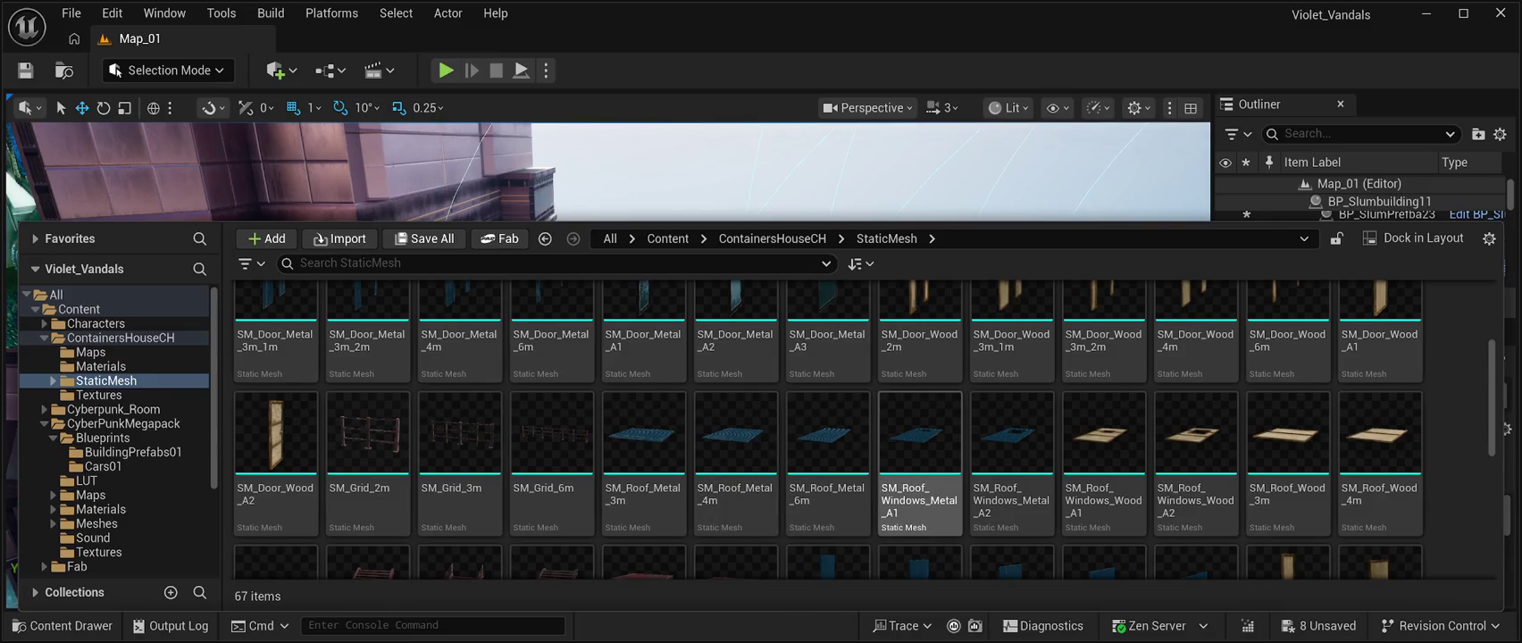
pyautogui.scroll(-3, 920, 465)
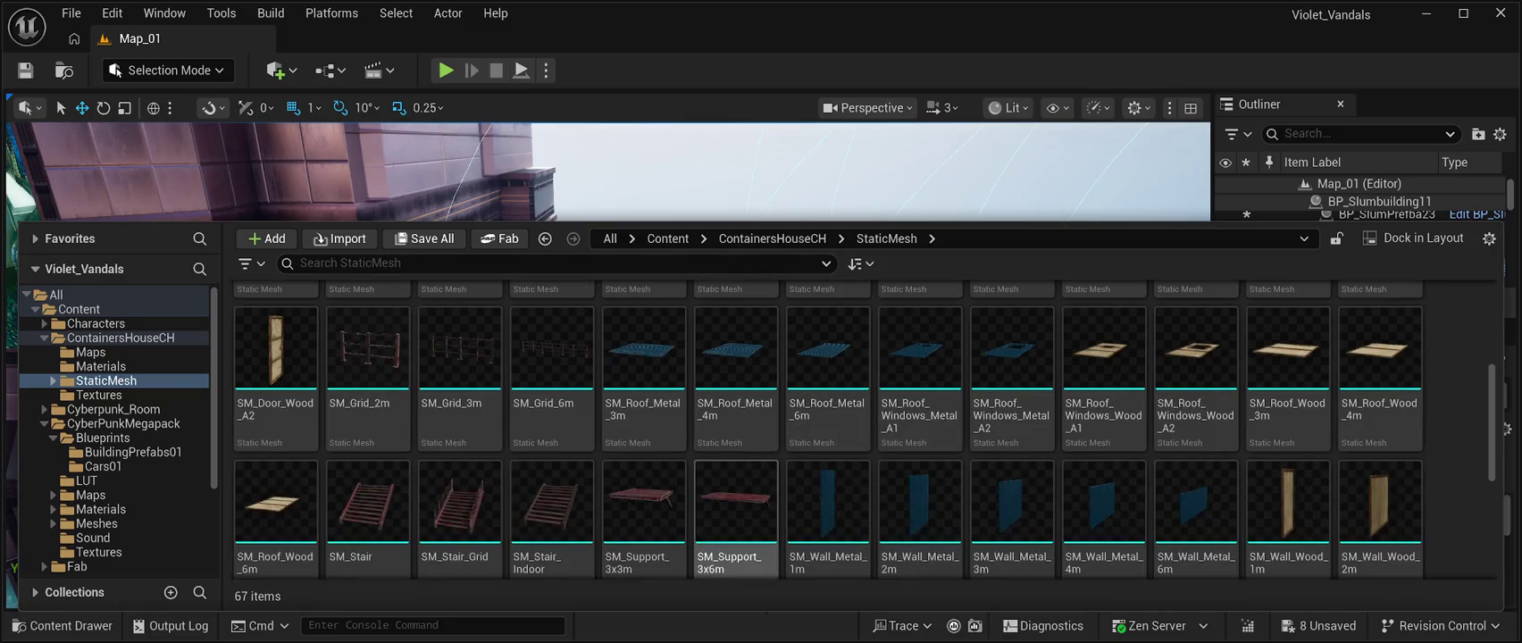
pyautogui.scroll(-4, 827, 420)
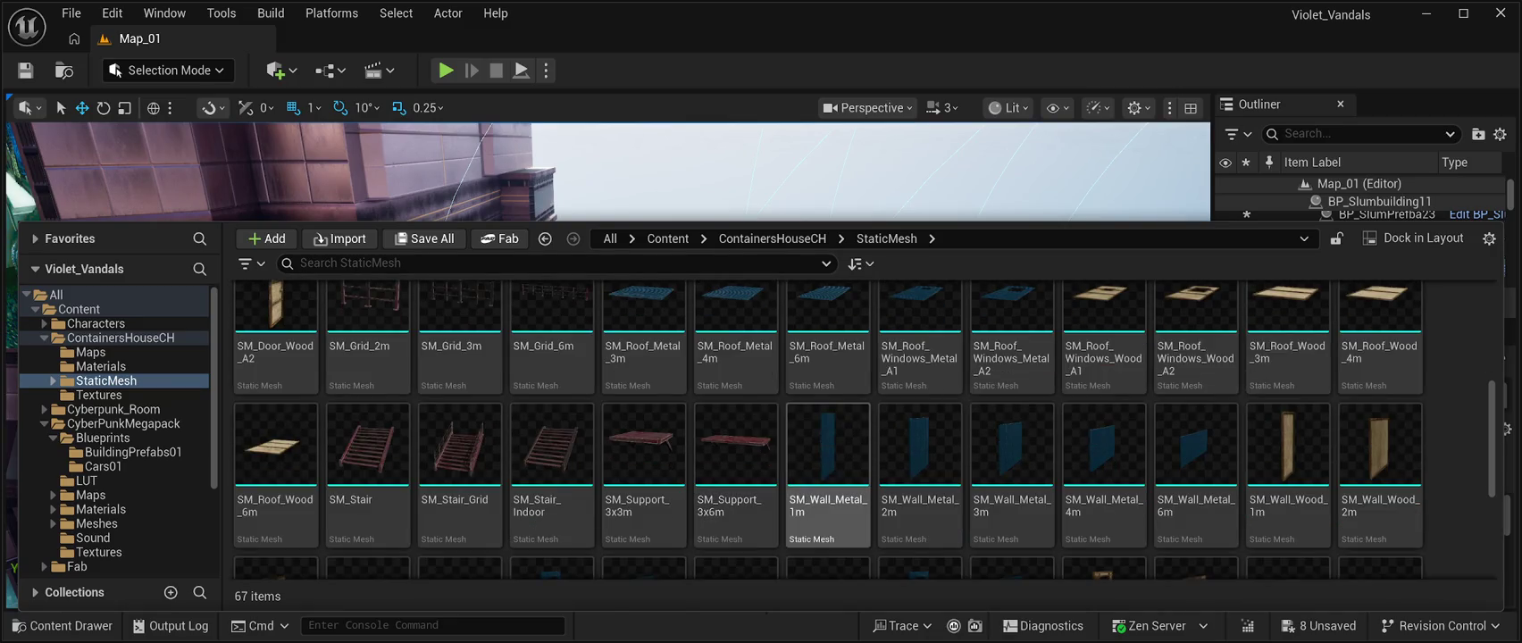
pyautogui.scroll(-4, 828, 437)
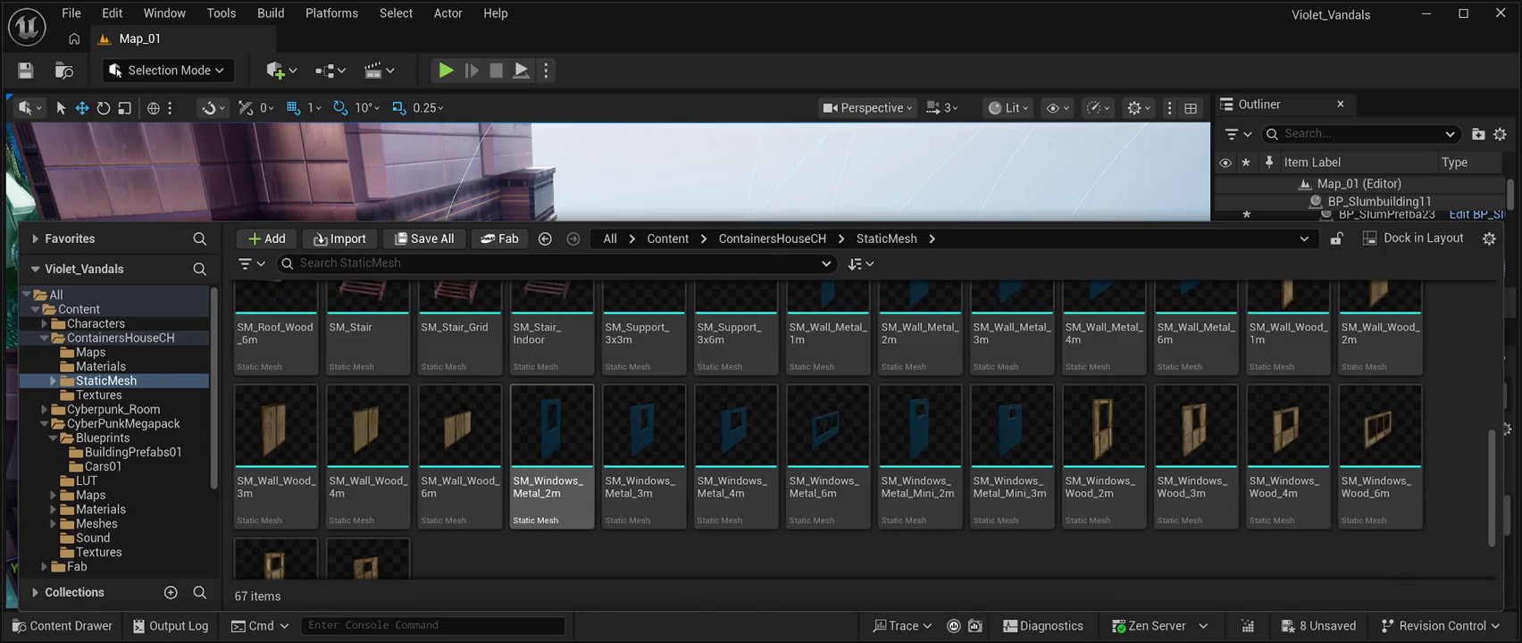
pyautogui.scroll(-1, 552, 420)
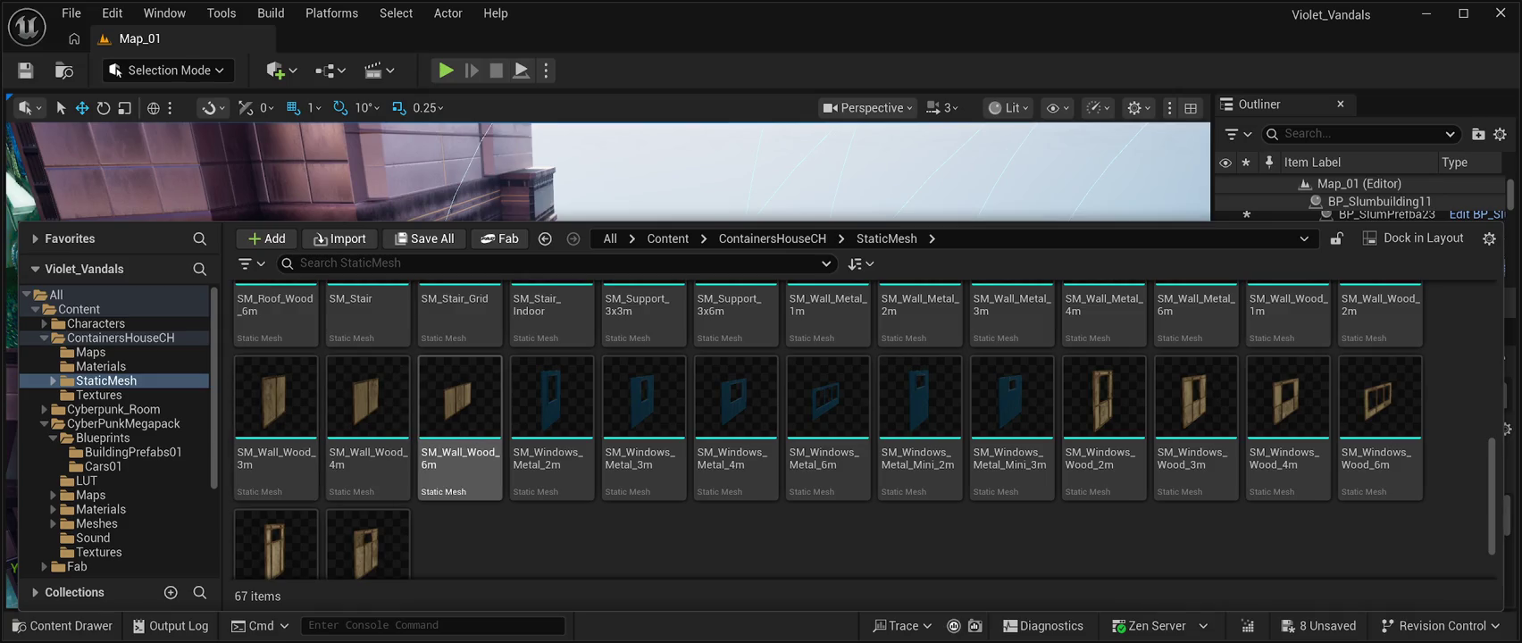
pyautogui.click(459, 411)
# Select the SM_Wall_Wood_6m wall in the level and save all changes.
pyautogui.hotkey('ctrl', 'space')
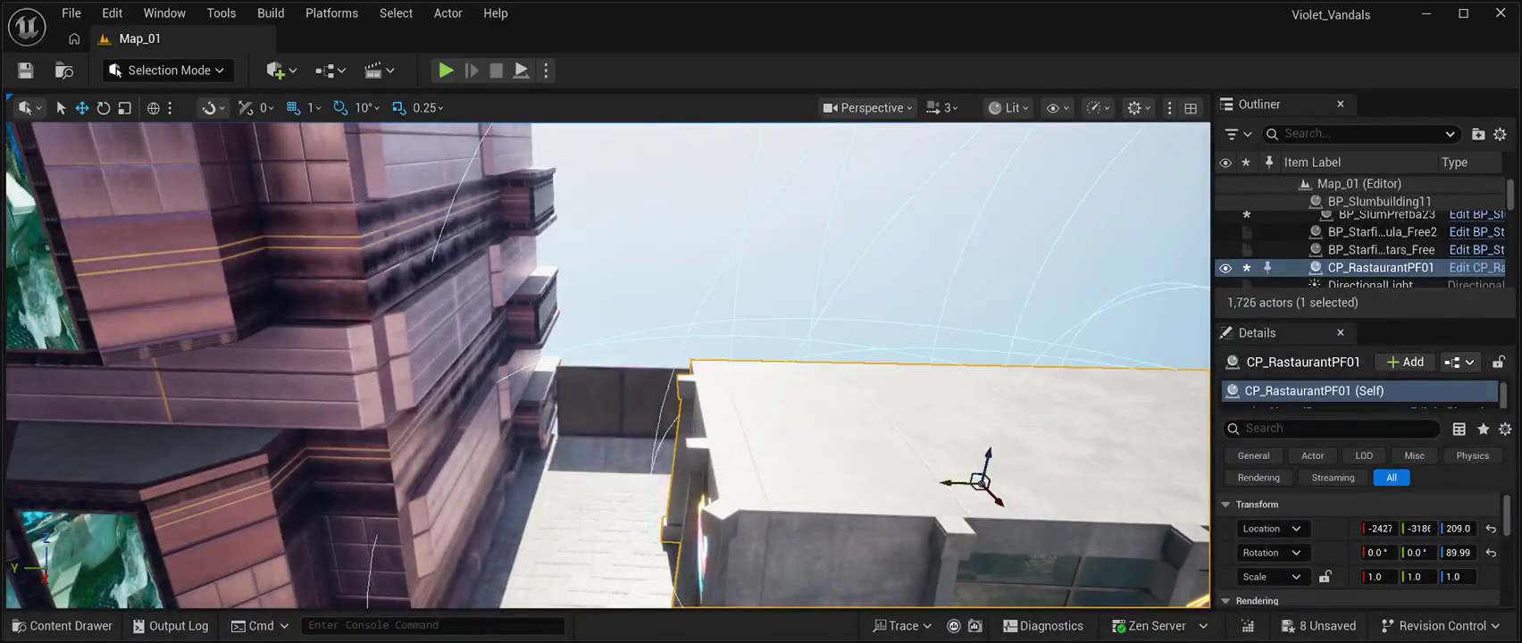
pyautogui.click(607, 406)
pyautogui.press('f')
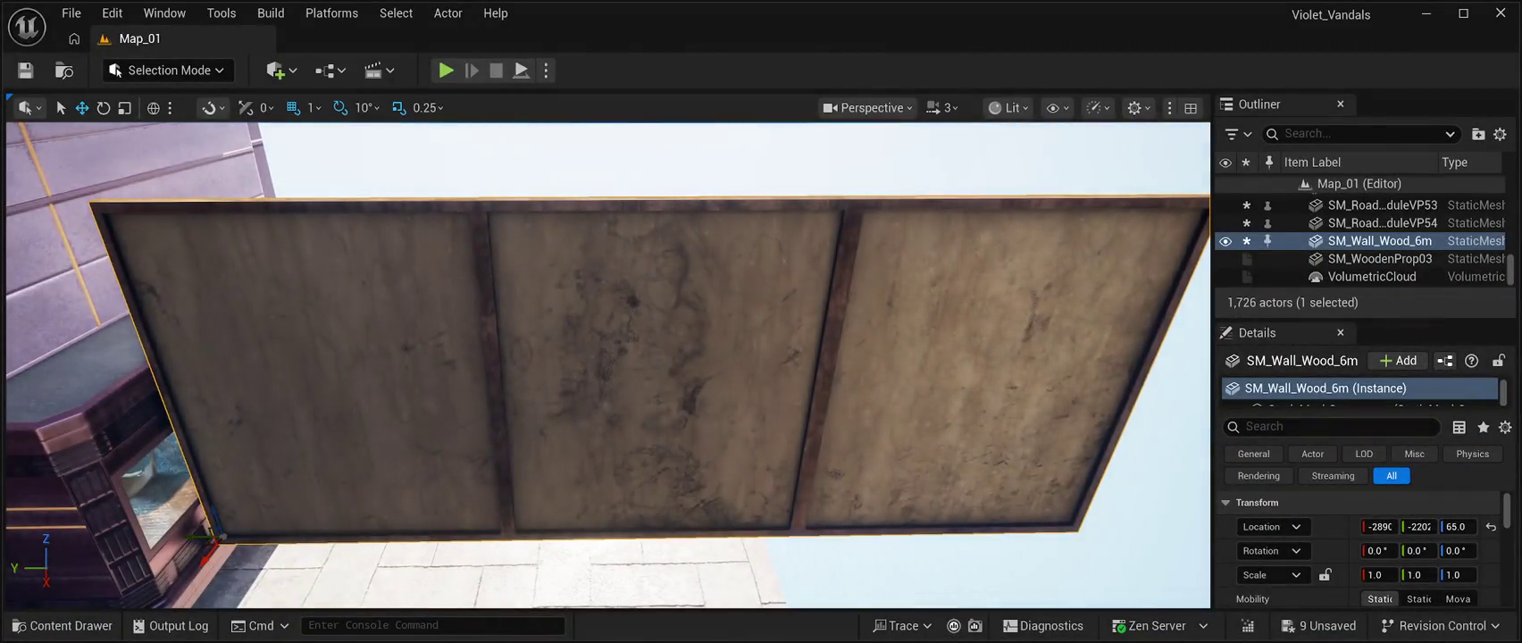
pyautogui.hotkey('ctrl', 's')
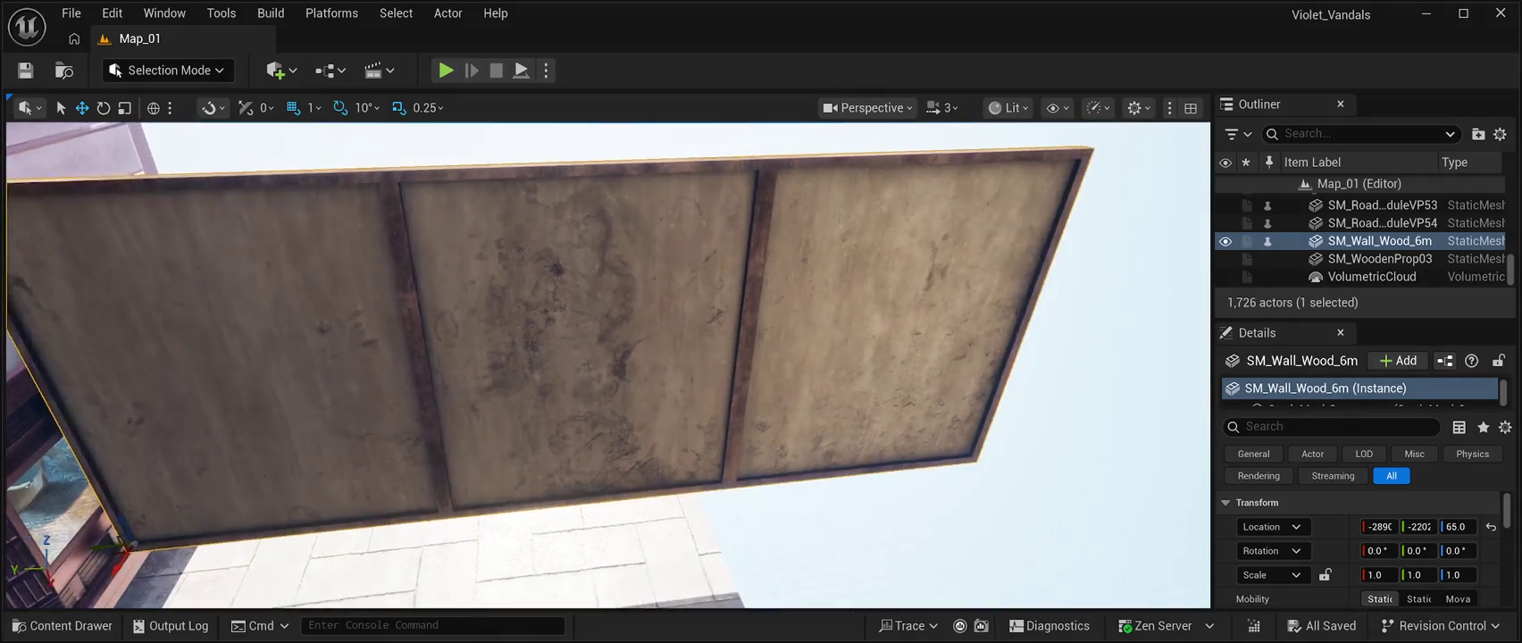
# Lower the wooden wall to Z 13.0 and move it beside the purple building at Y -1988.
pyautogui.moveTo(186, 509)
pyautogui.mouseDown()
pyautogui.moveTo(229, 559)
pyautogui.moveTo(226, 533)
pyautogui.moveTo(237, 546)
pyautogui.mouseUp()
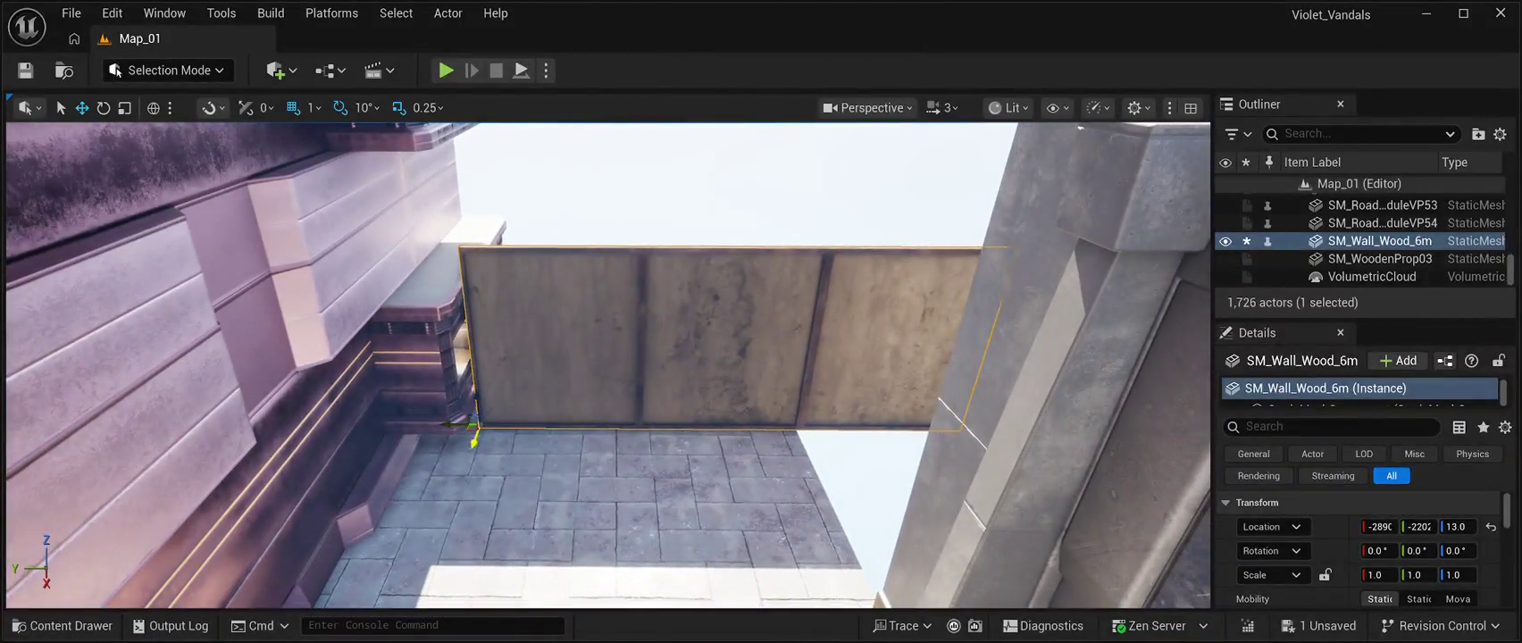
pyautogui.moveTo(473, 427)
pyautogui.mouseDown()
pyautogui.moveTo(497, 304)
pyautogui.moveTo(511, 300)
pyautogui.moveTo(523, 328)
pyautogui.mouseUp()
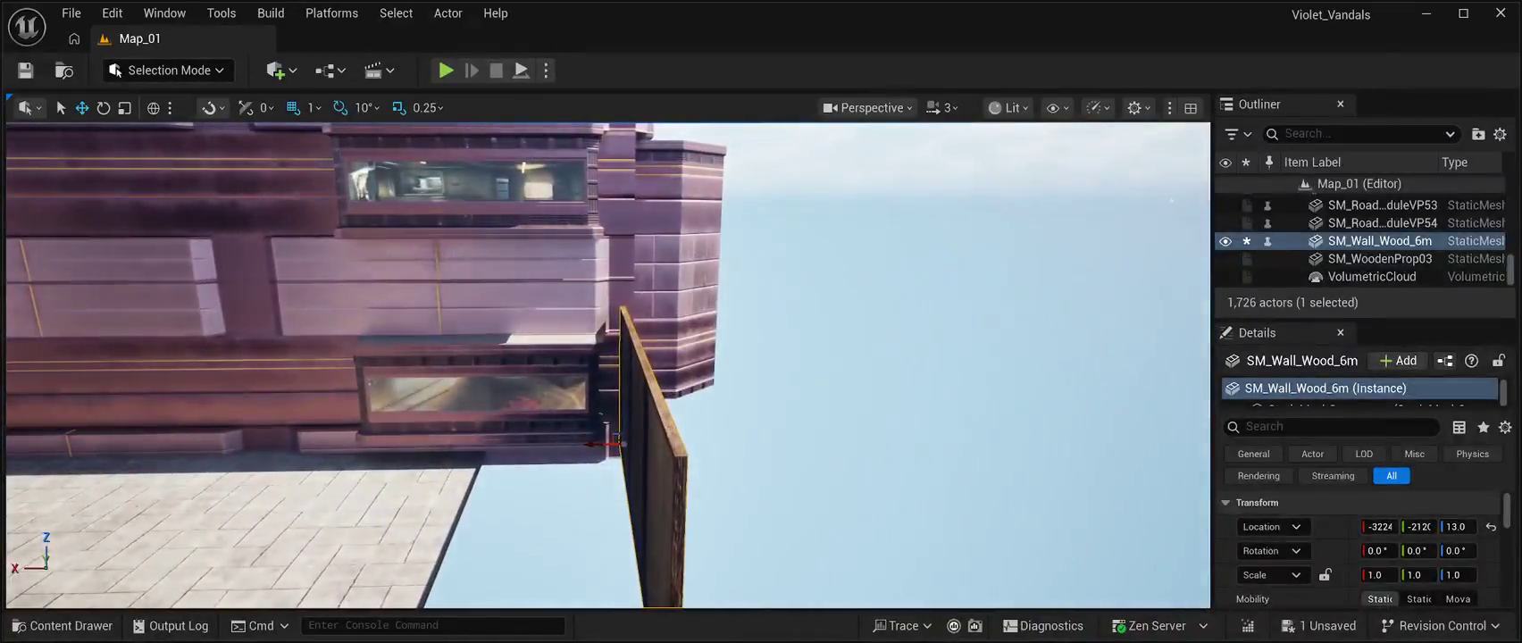
pyautogui.moveTo(602, 443); pyautogui.dragTo(616, 441)
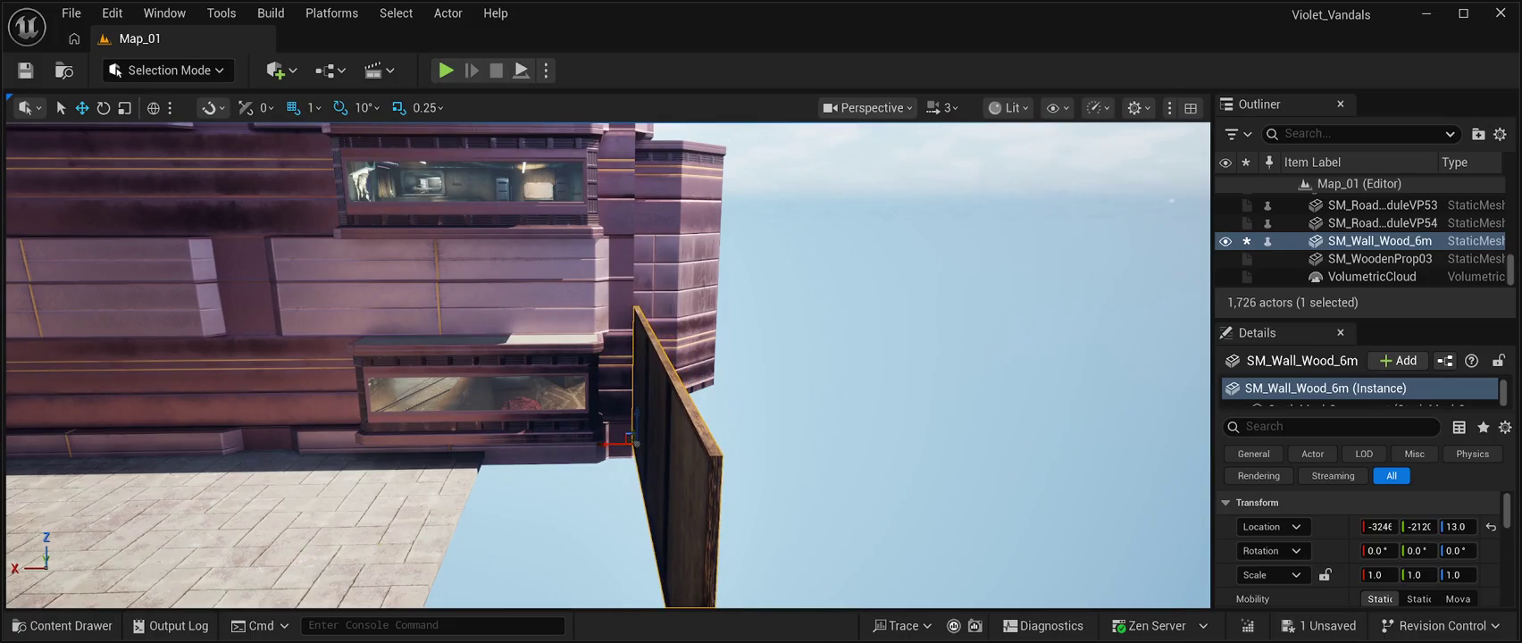
pyautogui.press('f')
pyautogui.moveTo(607, 366); pyautogui.dragTo(608, 366)
pyautogui.moveTo(643, 496); pyautogui.dragTo(710, 496)
pyautogui.moveTo(607, 366); pyautogui.dragTo(607, 366)
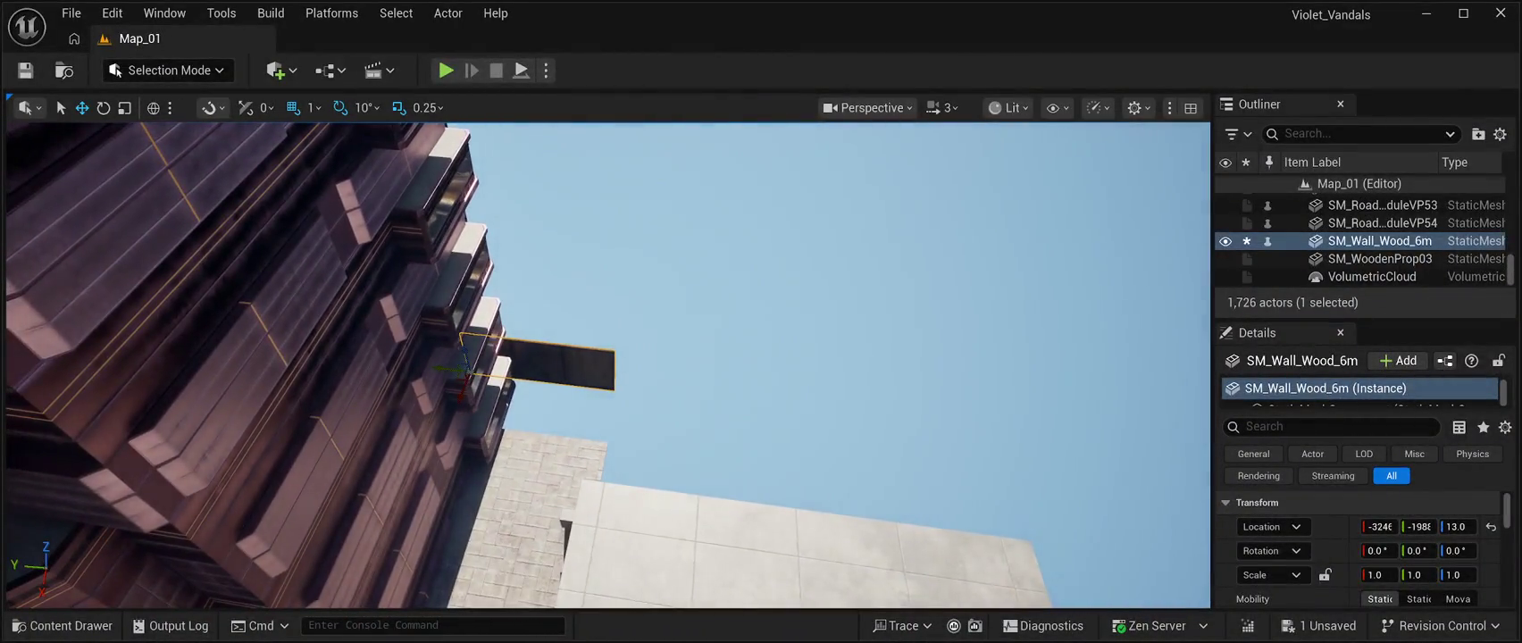
pyautogui.click(518, 500)
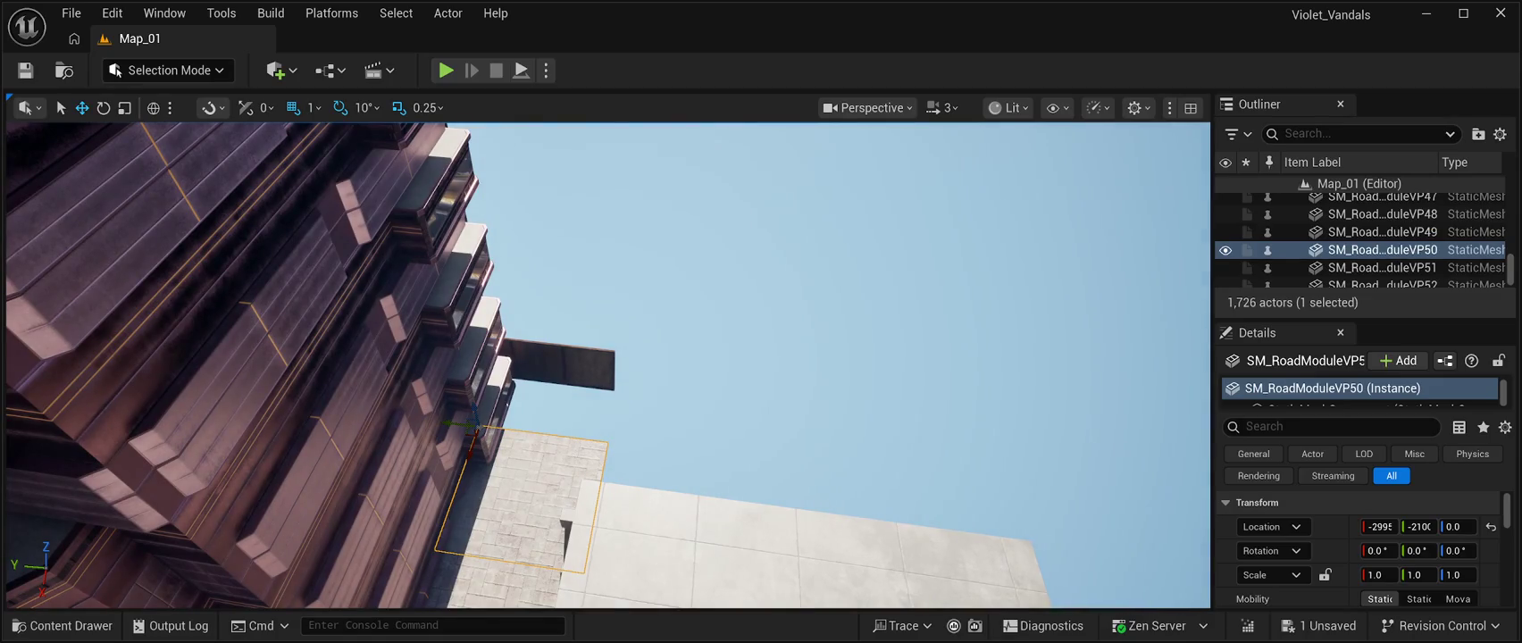
# Duplicate the road tile beside the building and move the wooden wall to X -3497.
pyautogui.hotkey('ctrl', 'd')
pyautogui.moveTo(524, 454)
pyautogui.mouseDown()
pyautogui.moveTo(558, 351)
pyautogui.moveTo(518, 393)
pyautogui.moveTo(563, 371)
pyautogui.mouseUp()
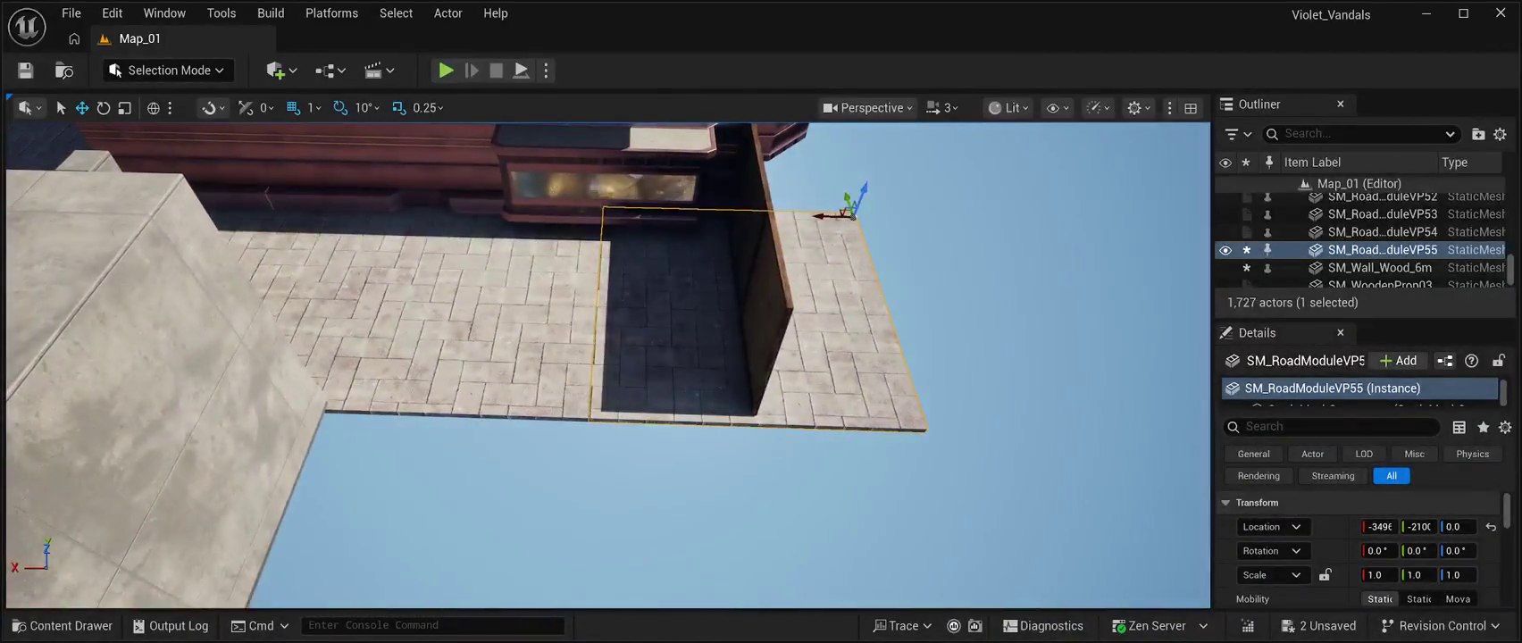
pyautogui.click(982, 500)
pyautogui.hotkey('ctrl', 'z')
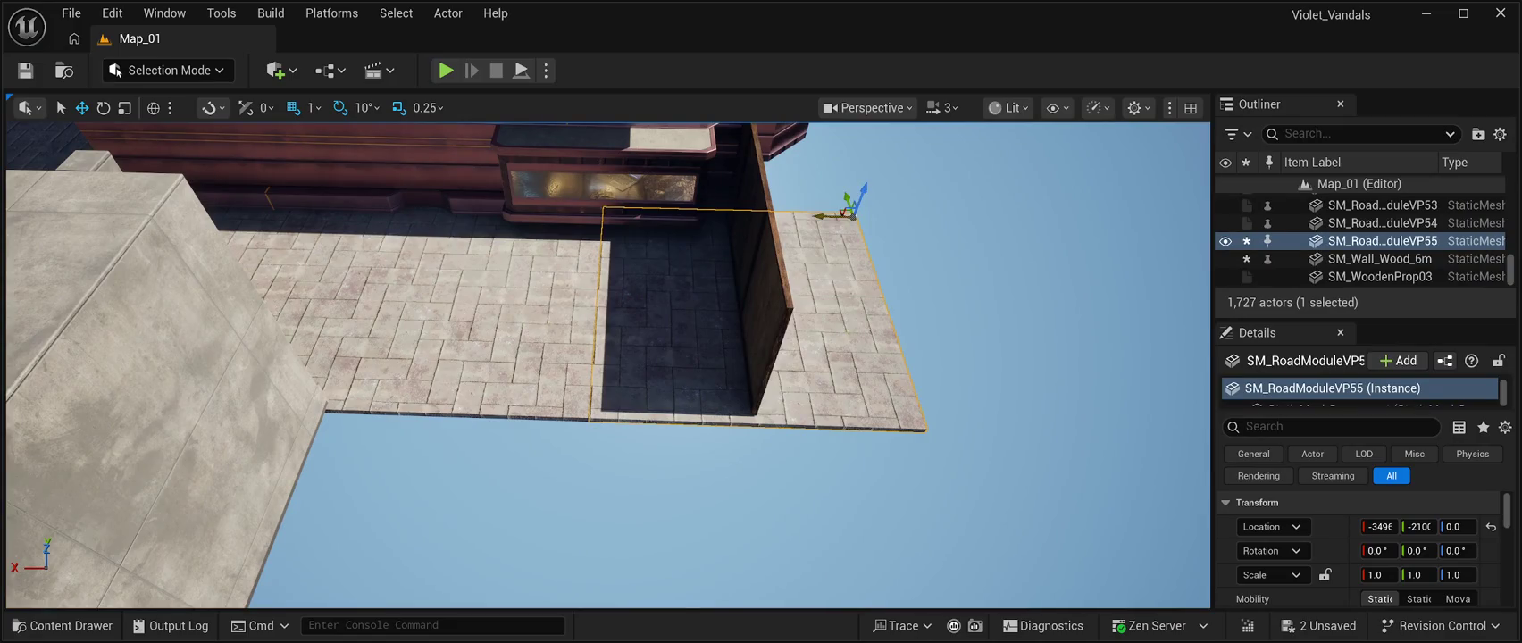
pyautogui.moveTo(822, 215); pyautogui.dragTo(815, 215)
pyautogui.scroll(-5, 608, 358)
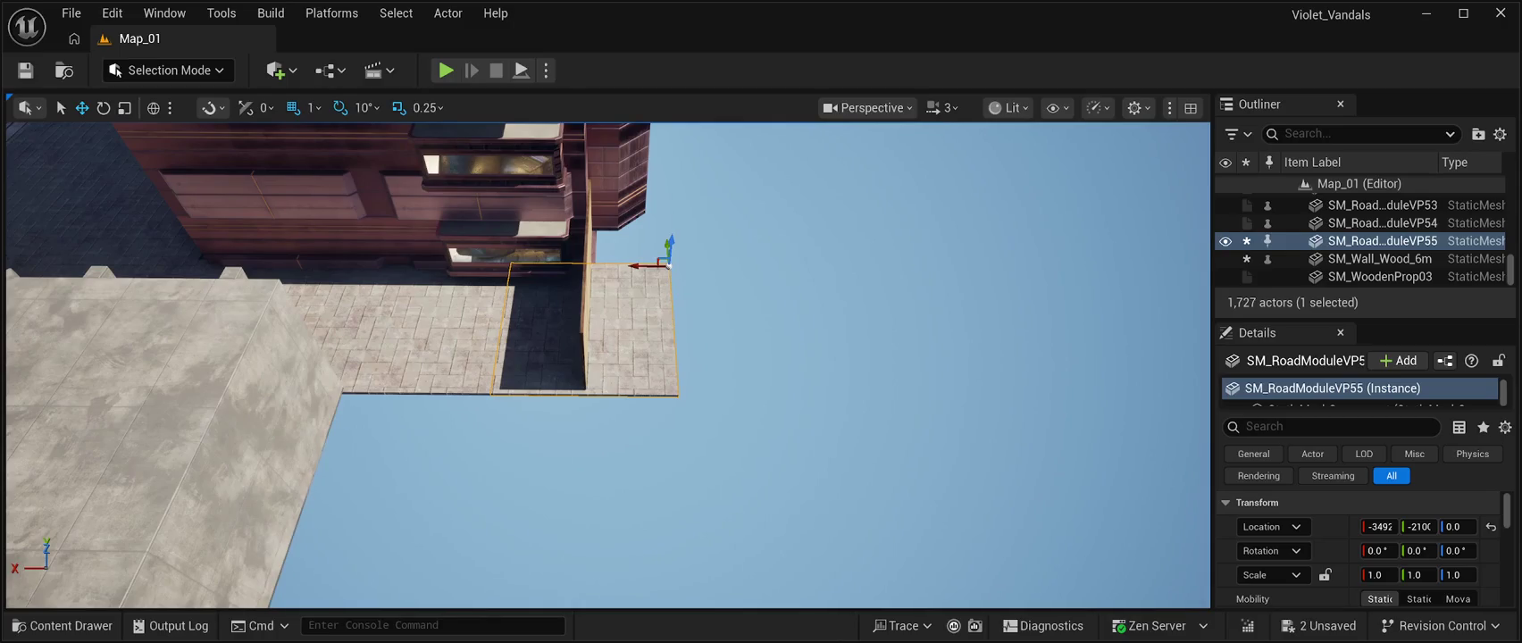
pyautogui.click(587, 313)
pyautogui.moveTo(574, 237); pyautogui.dragTo(650, 245)
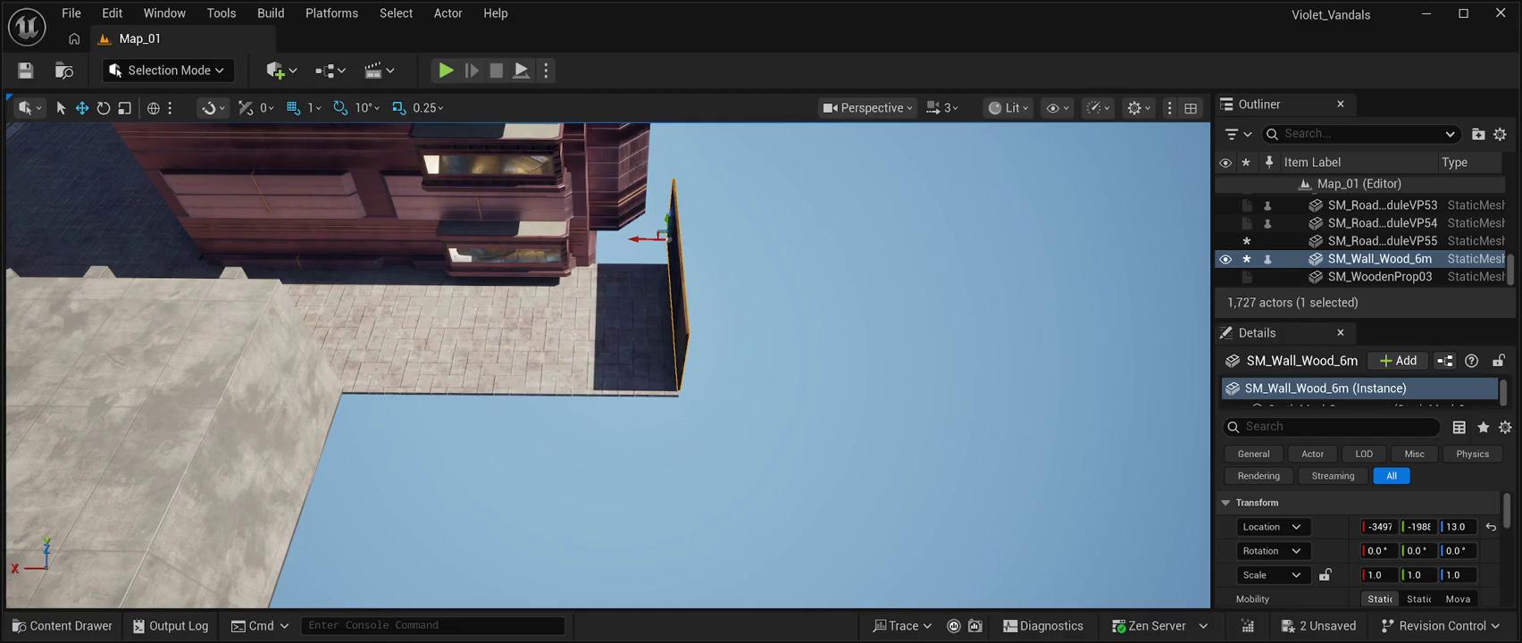
# Duplicate the road tile again and slide the new SM_RoadModuleVP56 along Y.
pyautogui.click(668, 266)
pyautogui.hotkey('ctrl', 'd')
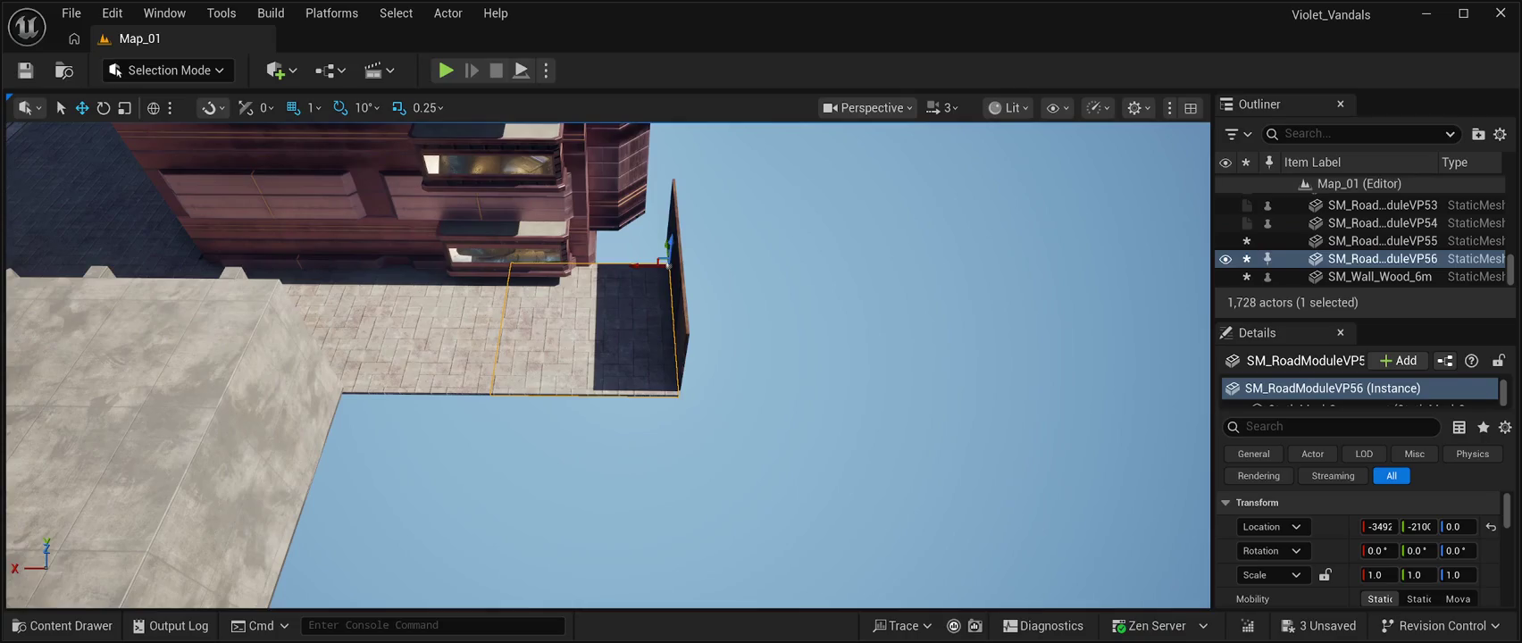
pyautogui.moveTo(668, 265); pyautogui.dragTo(687, 299)
pyautogui.moveTo(711, 253); pyautogui.dragTo(615, 184)
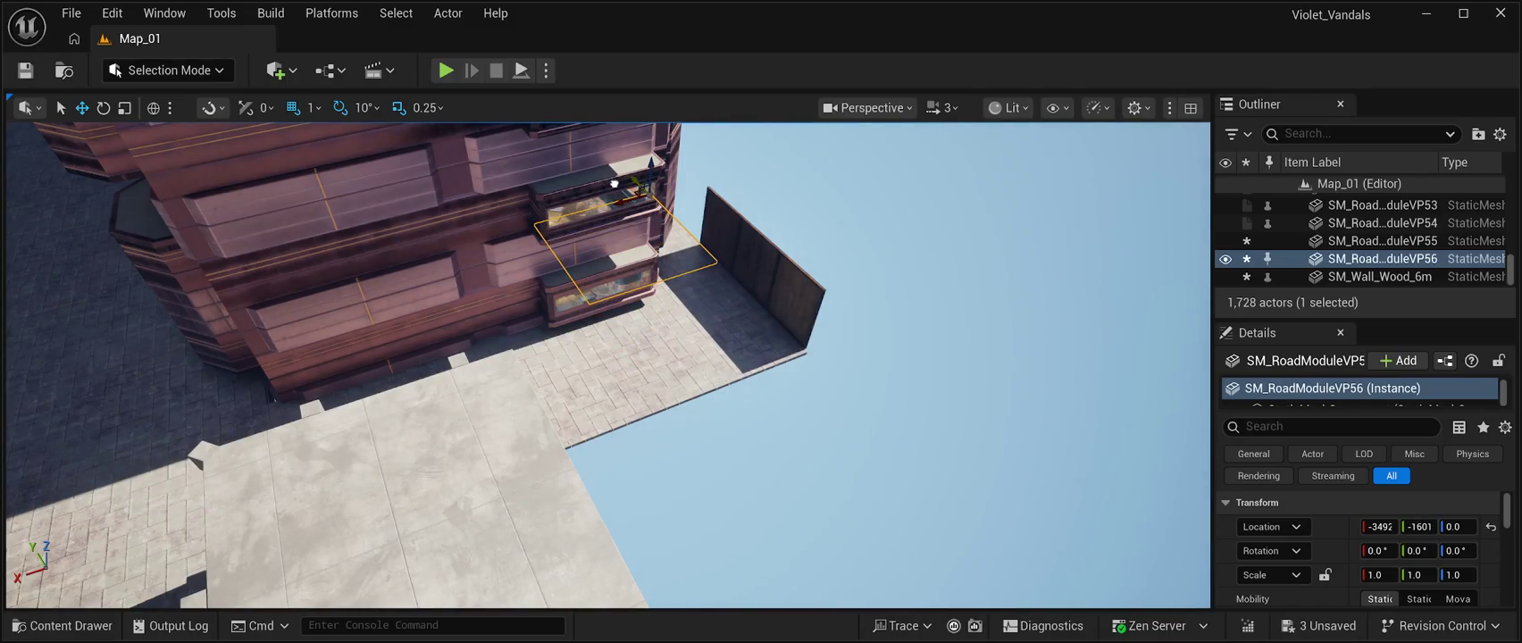
pyautogui.moveTo(893, 357); pyautogui.dragTo(893, 321)
pyautogui.click(982, 357)
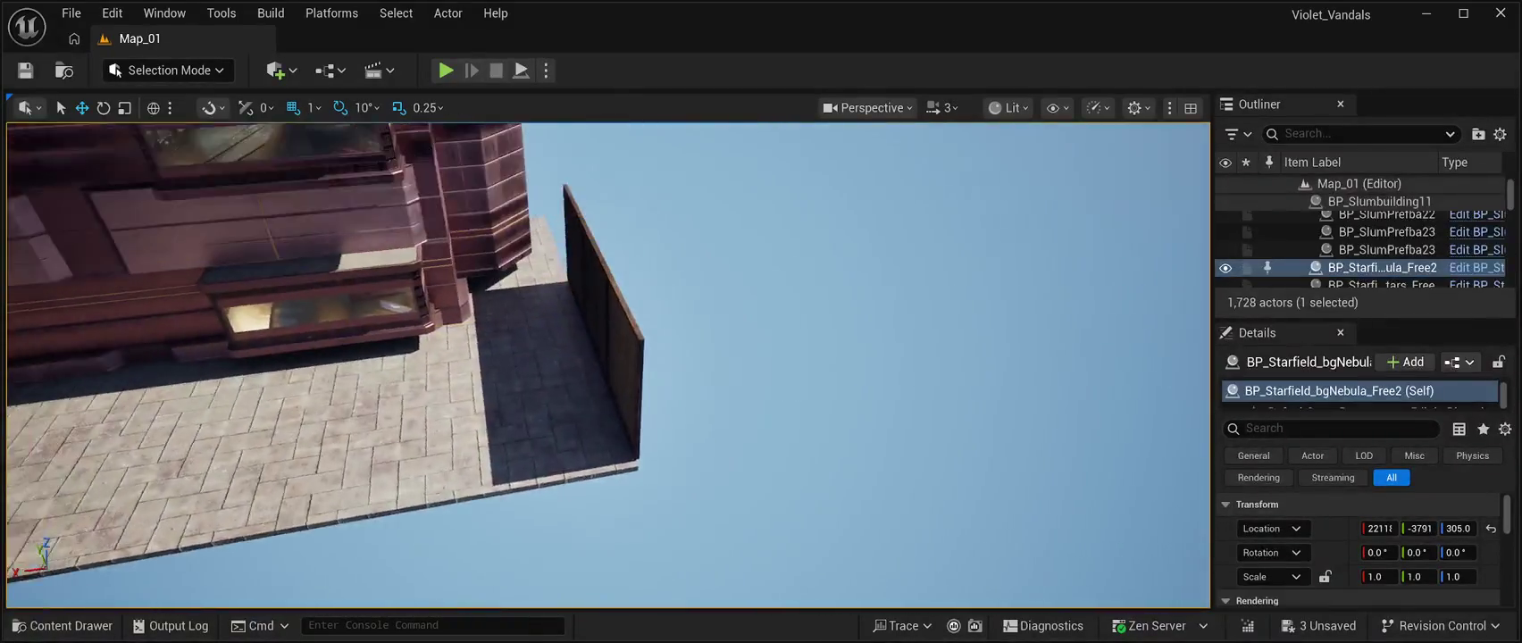
# Duplicate SM_Wall_Wood_6m and slide the copy along Y to extend the wooden wall.
pyautogui.moveTo(983, 357); pyautogui.dragTo(964, 339)
pyautogui.moveTo(720, 393); pyautogui.dragTo(720, 369)
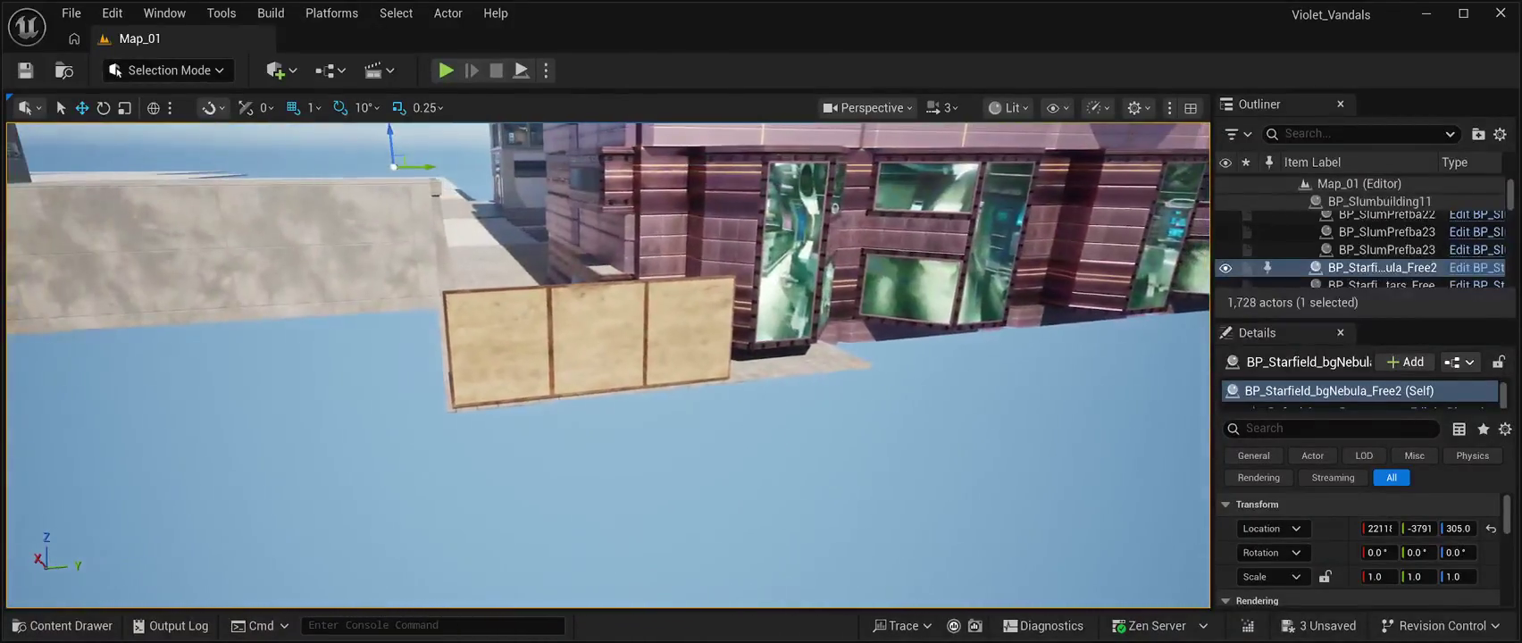
pyautogui.click(720, 369)
pyautogui.hotkey('ctrl', 'd')
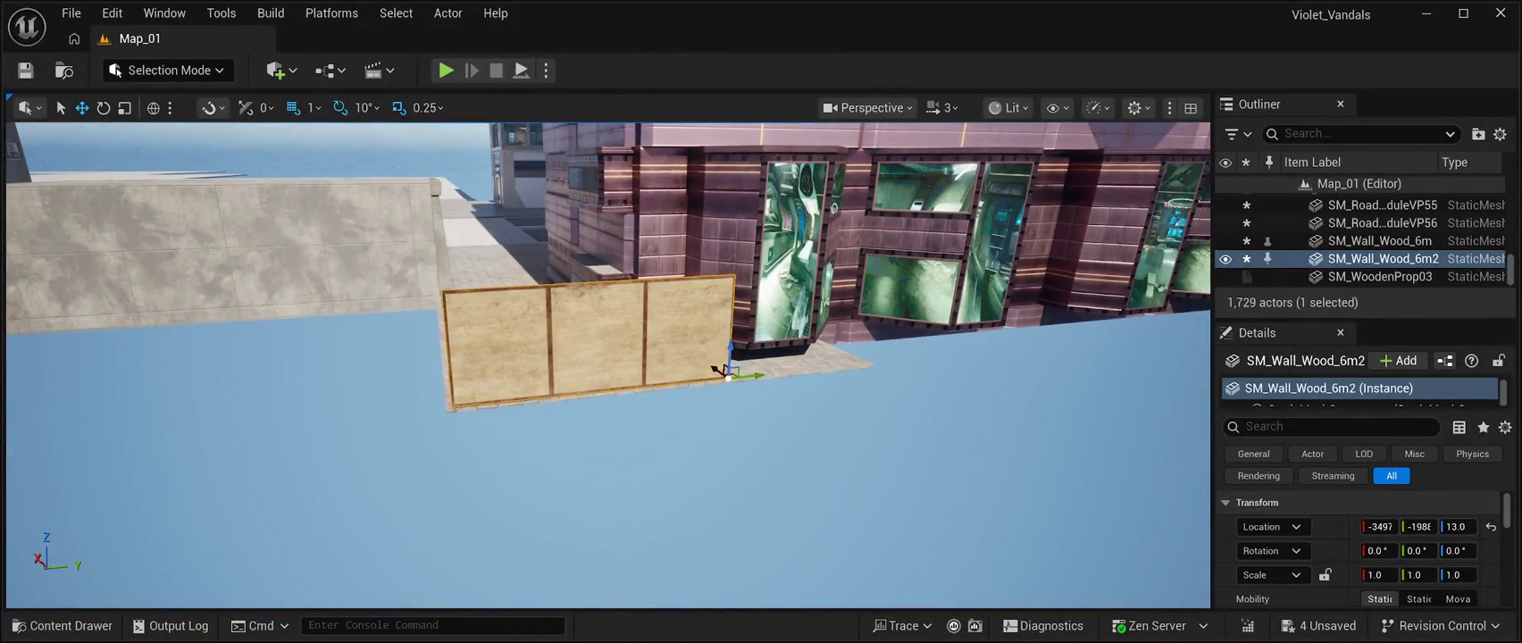
pyautogui.moveTo(749, 376); pyautogui.dragTo(966, 375)
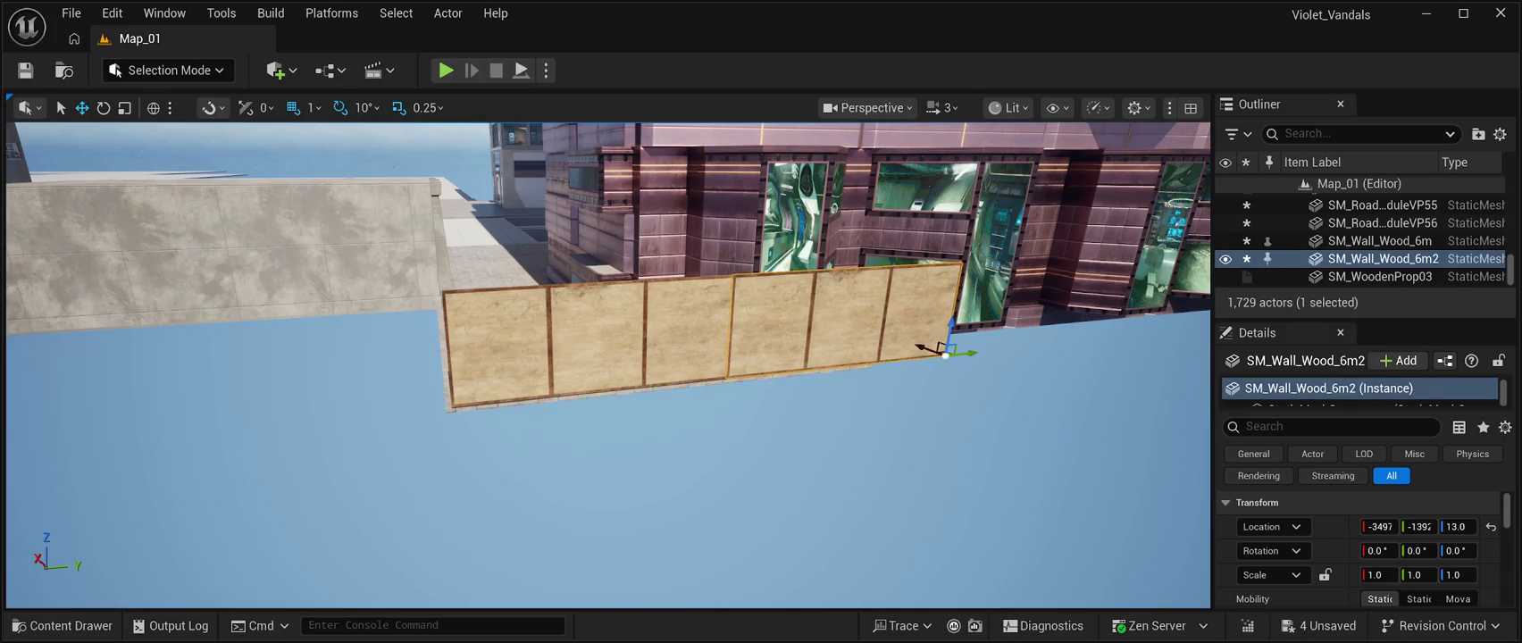
# Copy the original wall piece and raise it on Z to stack flush on top.
pyautogui.click(893, 304)
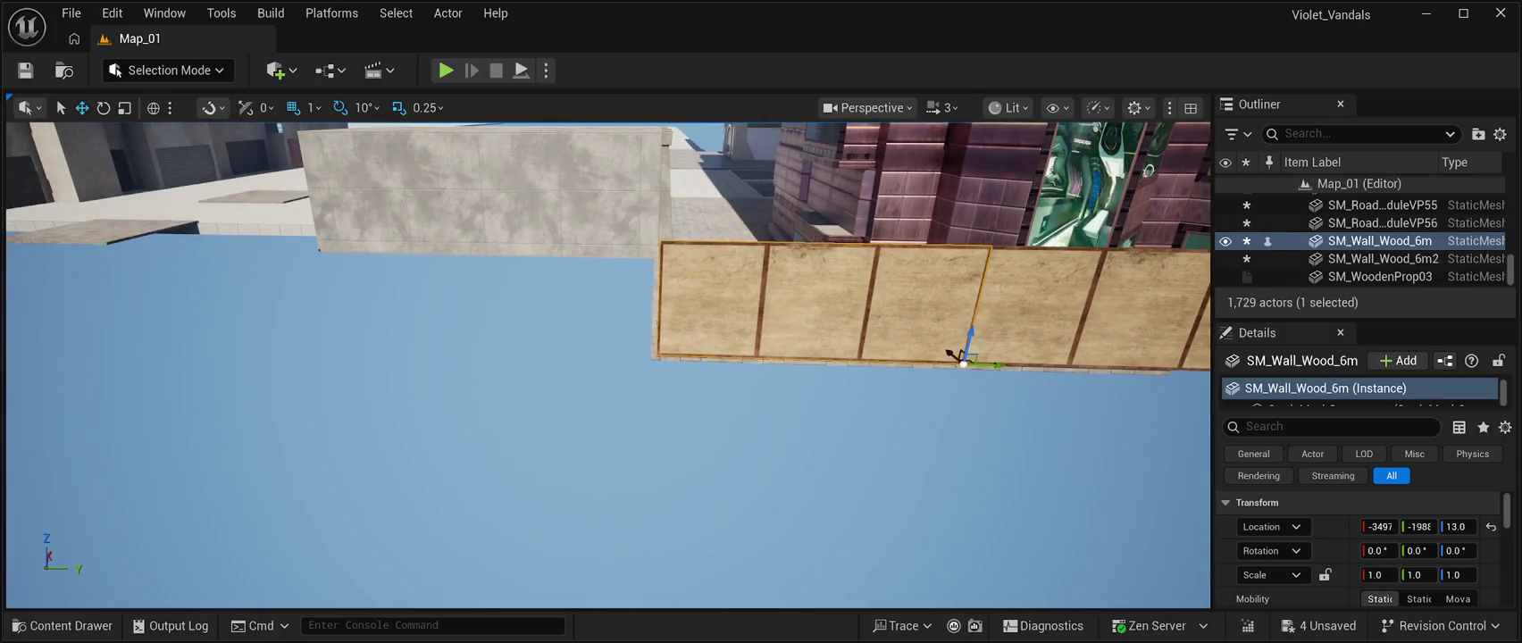
pyautogui.hotkey('ctrl', 'd')
pyautogui.moveTo(970, 347); pyautogui.dragTo(979, 210)
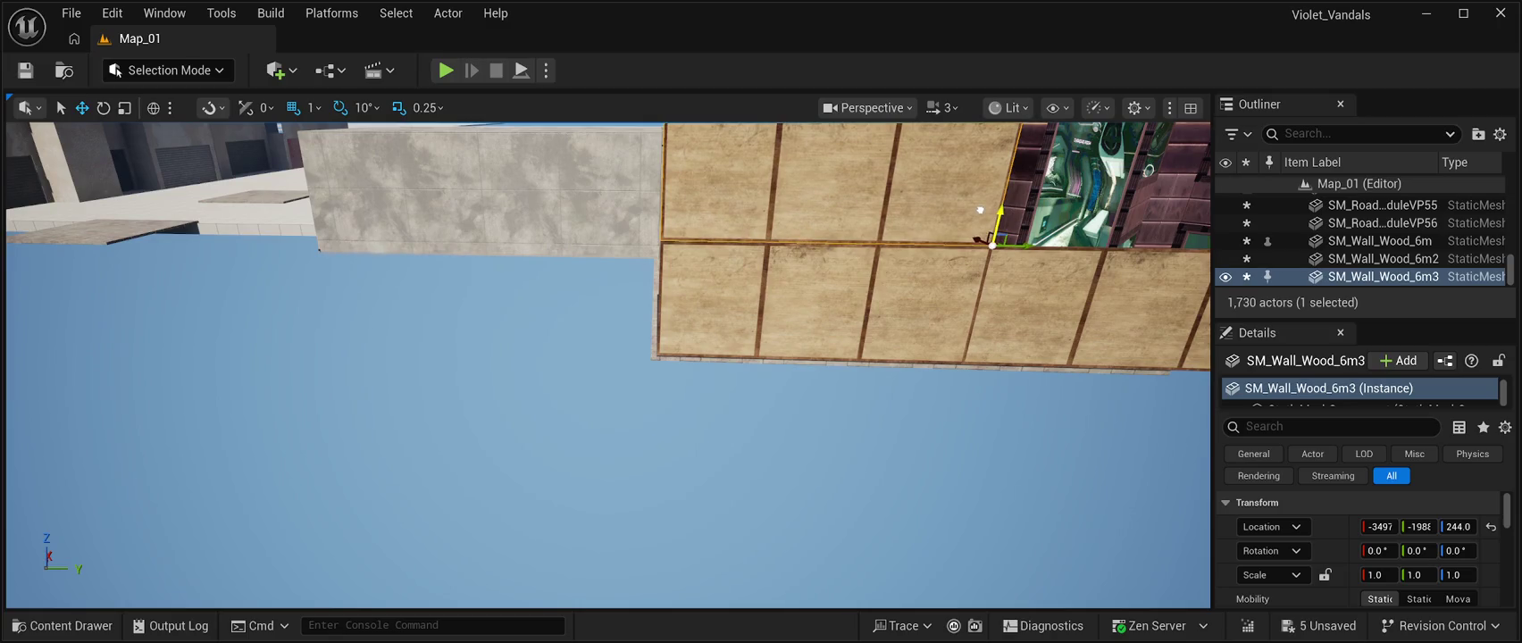
pyautogui.press('d')
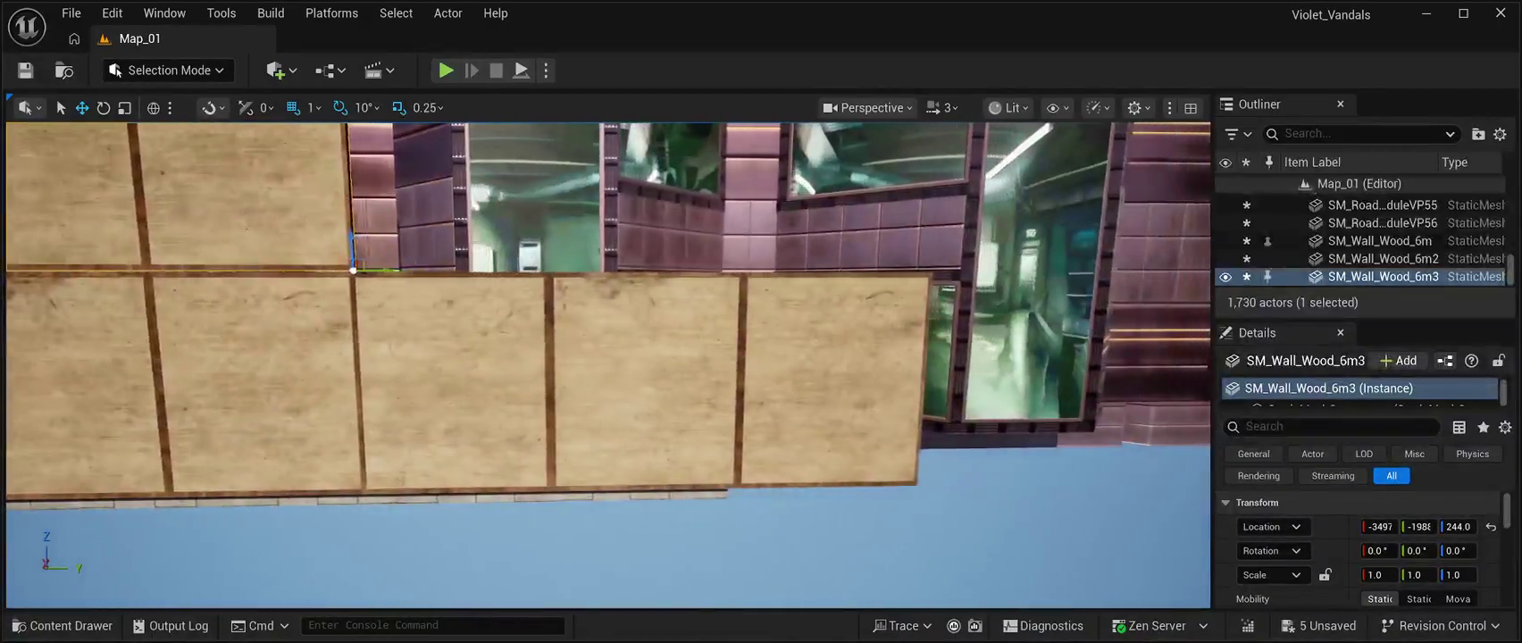
pyautogui.press('a')
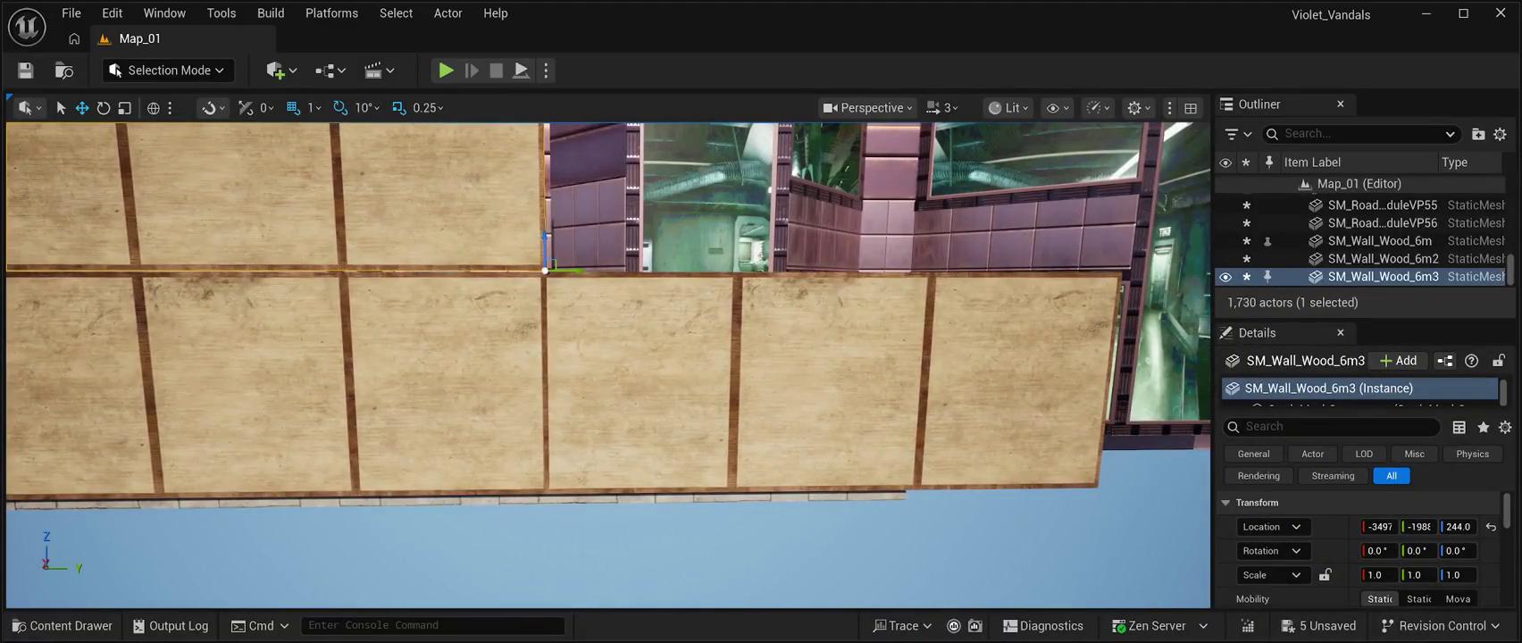
pyautogui.moveTo(545, 250); pyautogui.dragTo(544, 252)
# Close the gap at the lower right piece and stack a copy above it at Z 243.
pyautogui.click(1072, 476)
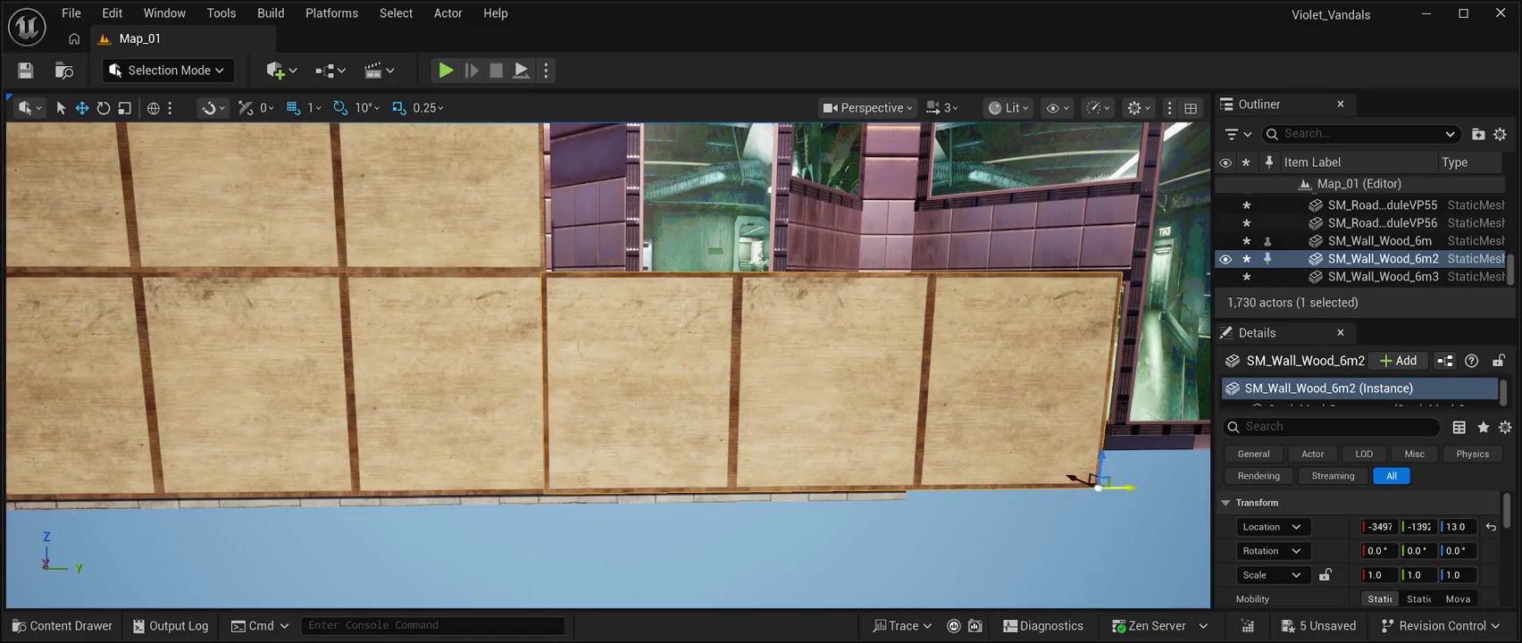
pyautogui.moveTo(1114, 487); pyautogui.dragTo(1118, 486)
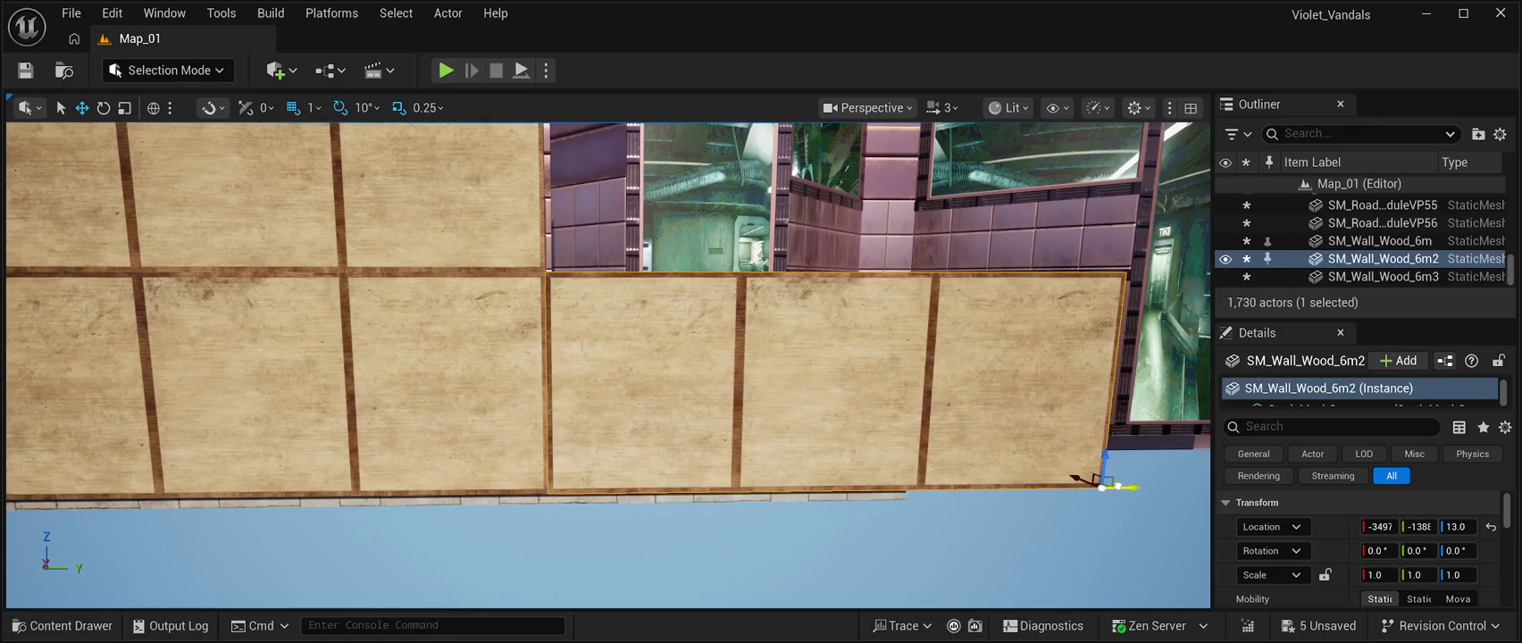
pyautogui.hotkey('ctrl', 'd')
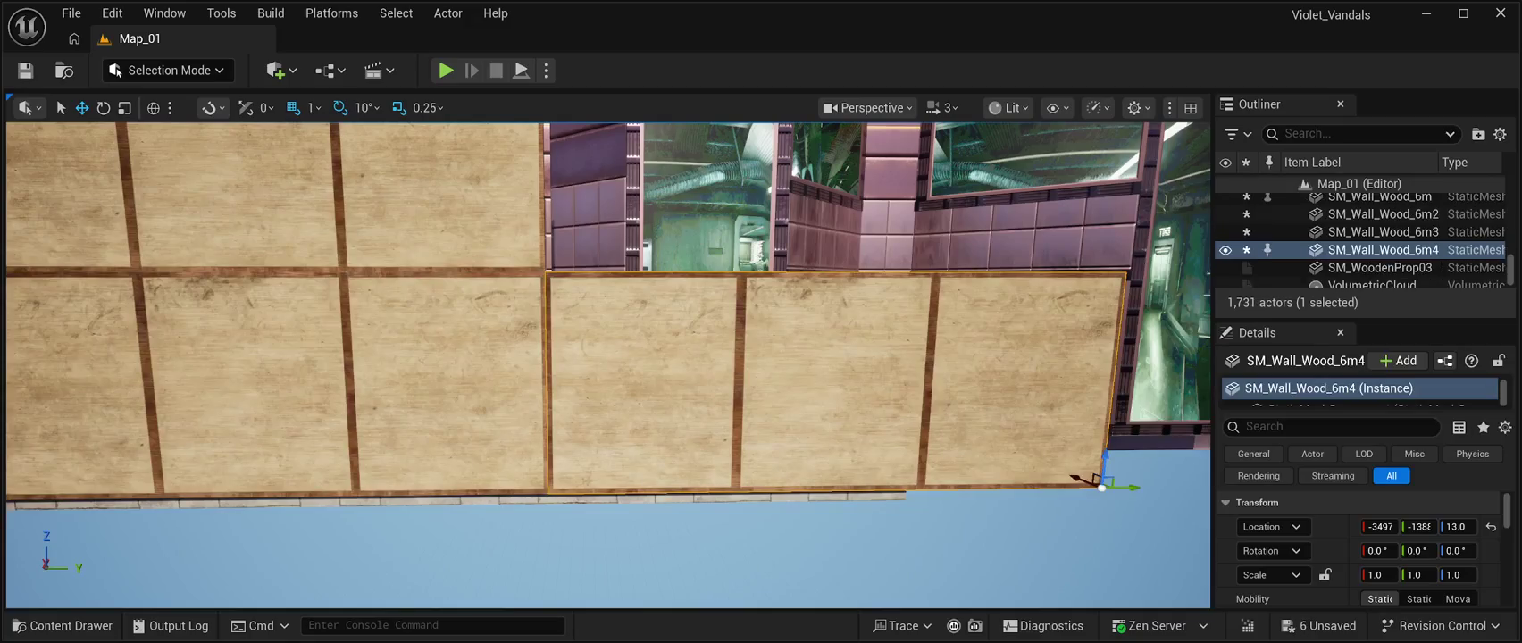
pyautogui.moveTo(1105, 460); pyautogui.dragTo(1111, 237)
pyautogui.moveTo(764, 487)
pyautogui.mouseDown()
pyautogui.moveTo(732, 482)
pyautogui.moveTo(773, 478)
pyautogui.moveTo(755, 473)
pyautogui.mouseUp()
pyautogui.click(755, 473)
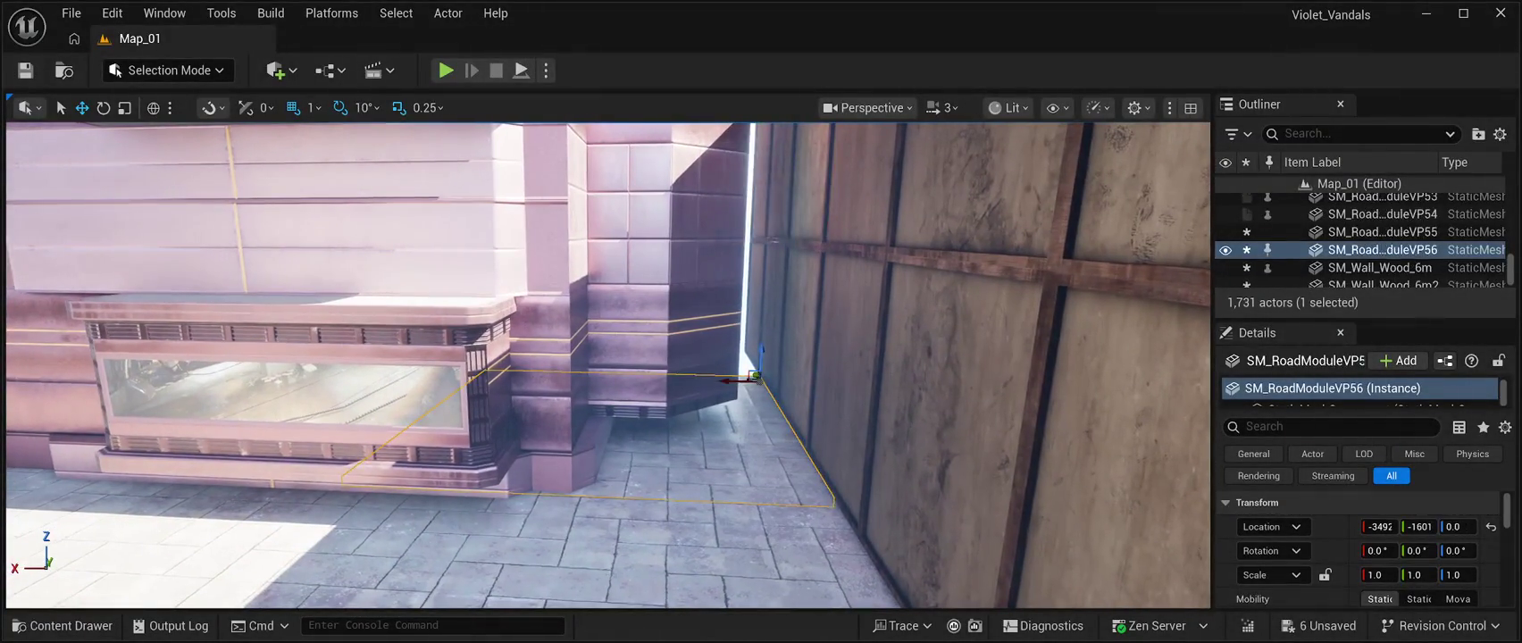
# Duplicate road tile SM_RoadModuleVP56 as VP57 and slide it along the alley near Y -1104.
pyautogui.hotkey('ctrl', 'd')
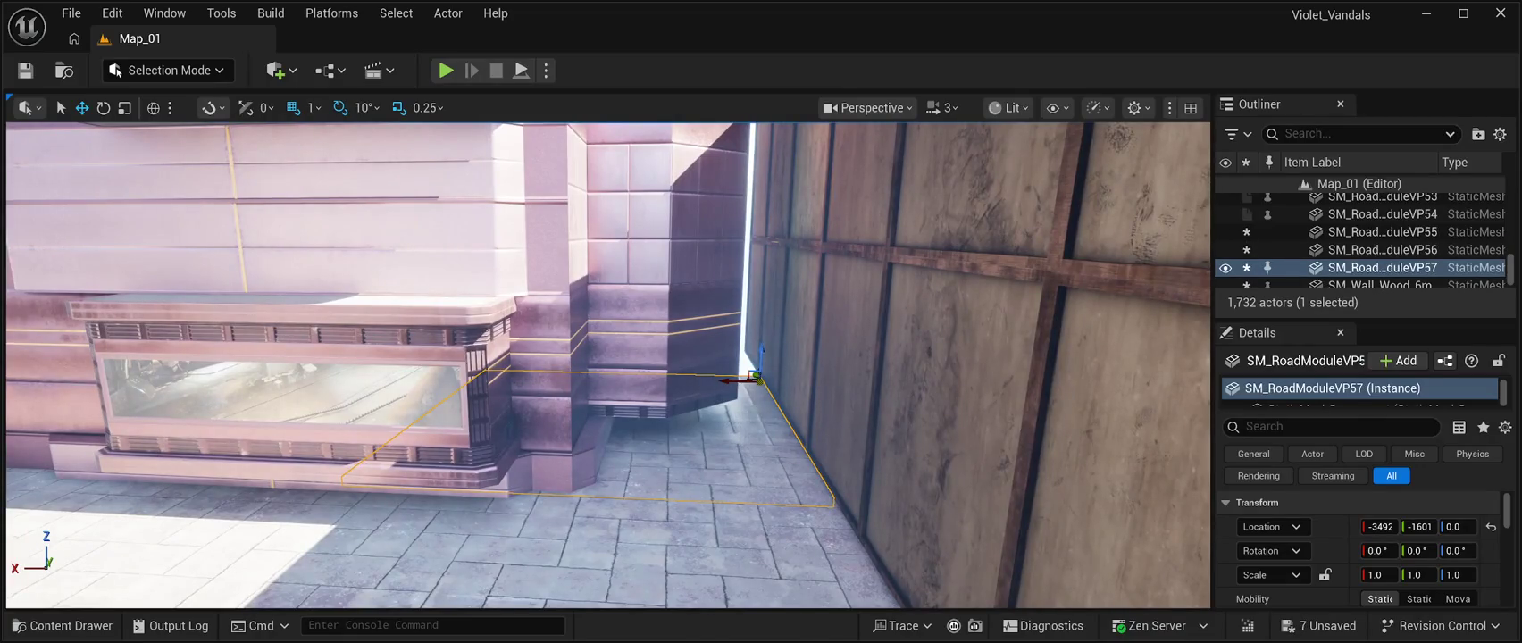
pyautogui.moveTo(1425, 526); pyautogui.dragTo(1483, 526)
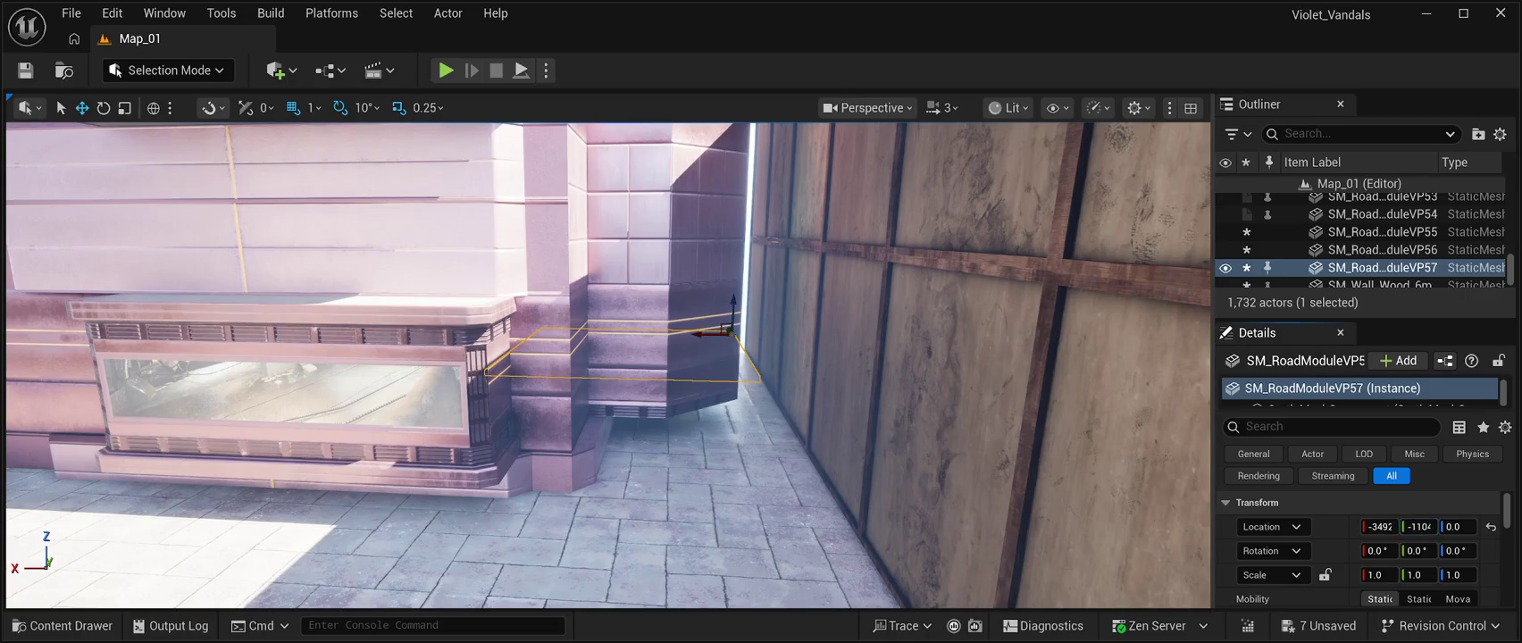
pyautogui.moveTo(728, 330); pyautogui.dragTo(1000, 559)
pyautogui.click(817, 408)
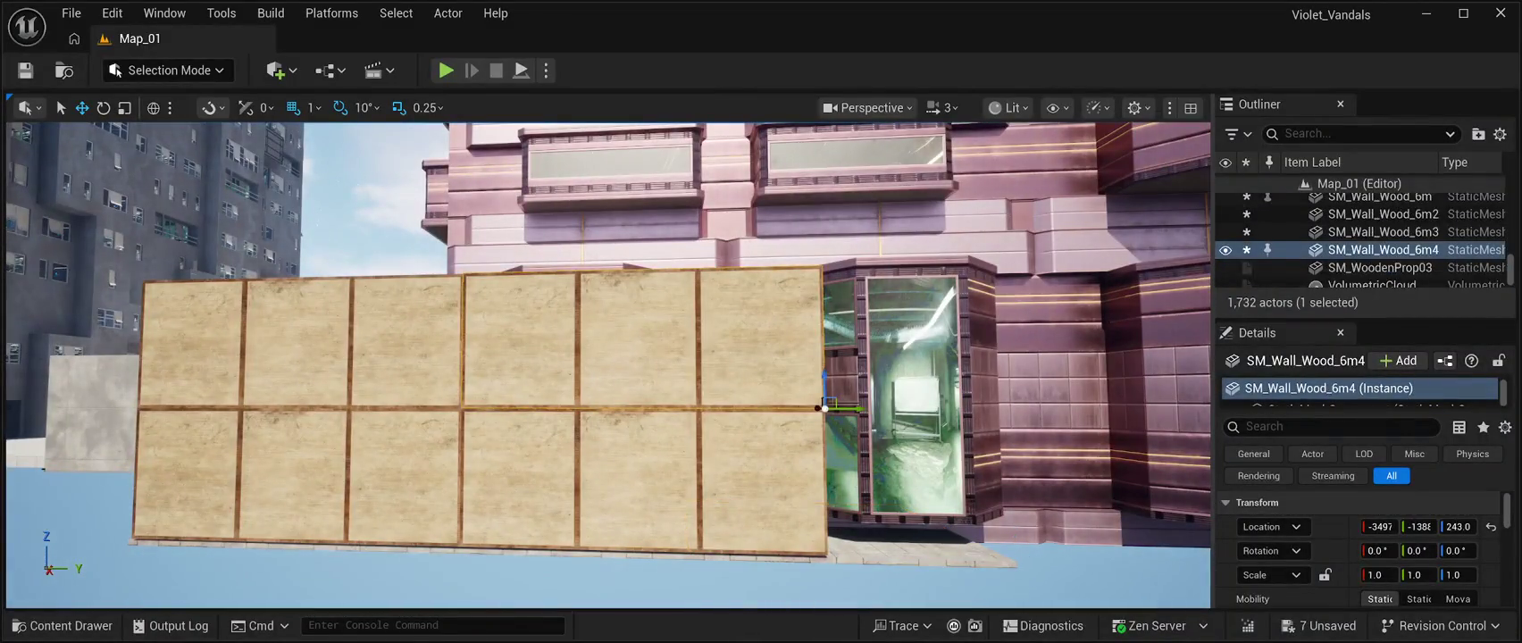
# Duplicate SM_Wall_Wood_6m4 and 6m2 as 6m5 and 6m6 and move them to the wall's end.
pyautogui.keyDown('ctrl'); pyautogui.click(820, 548); pyautogui.keyUp('ctrl')
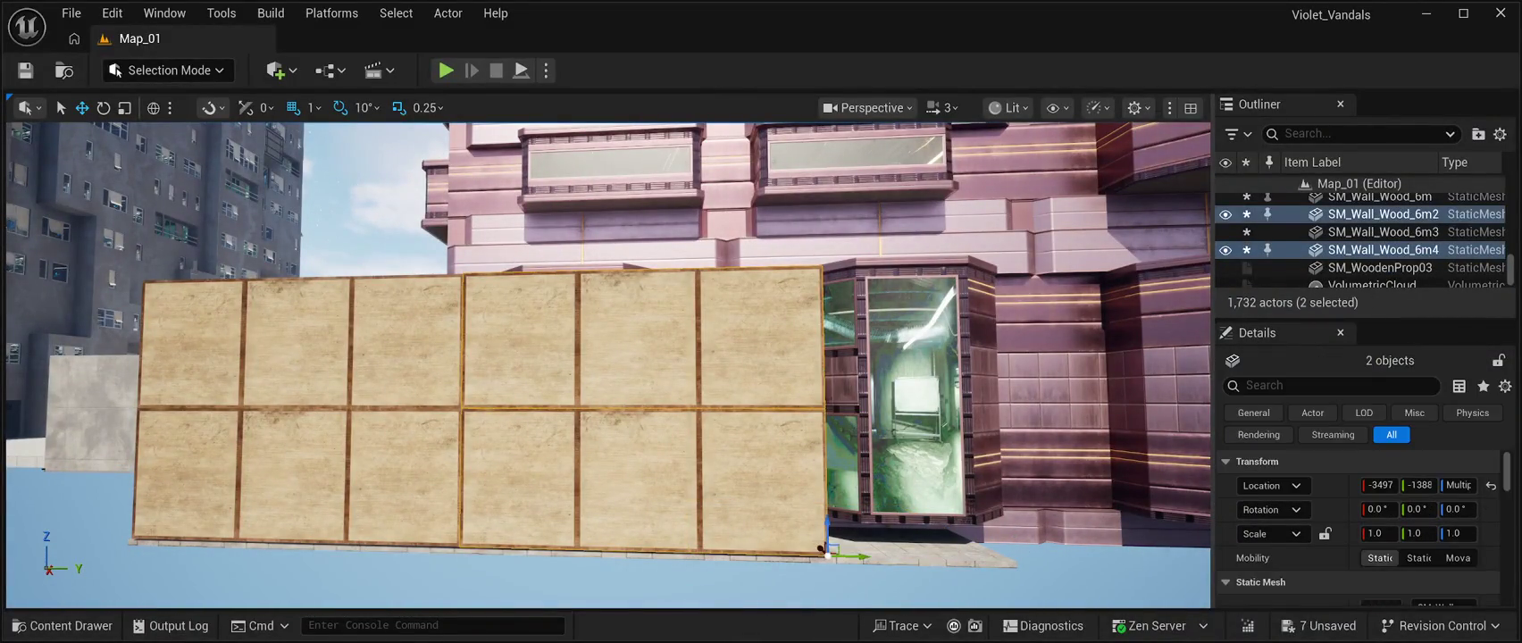
pyautogui.hotkey('ctrl', 'd')
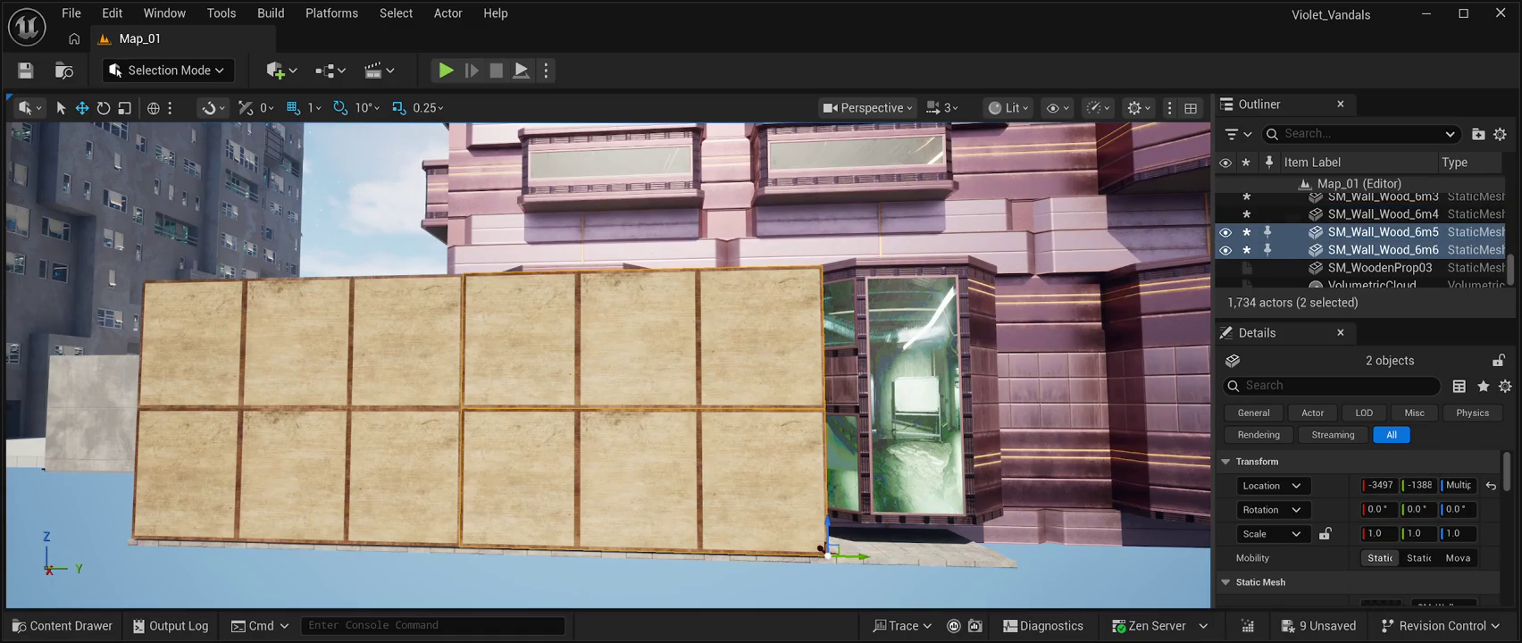
pyautogui.moveTo(819, 548); pyautogui.dragTo(1157, 549)
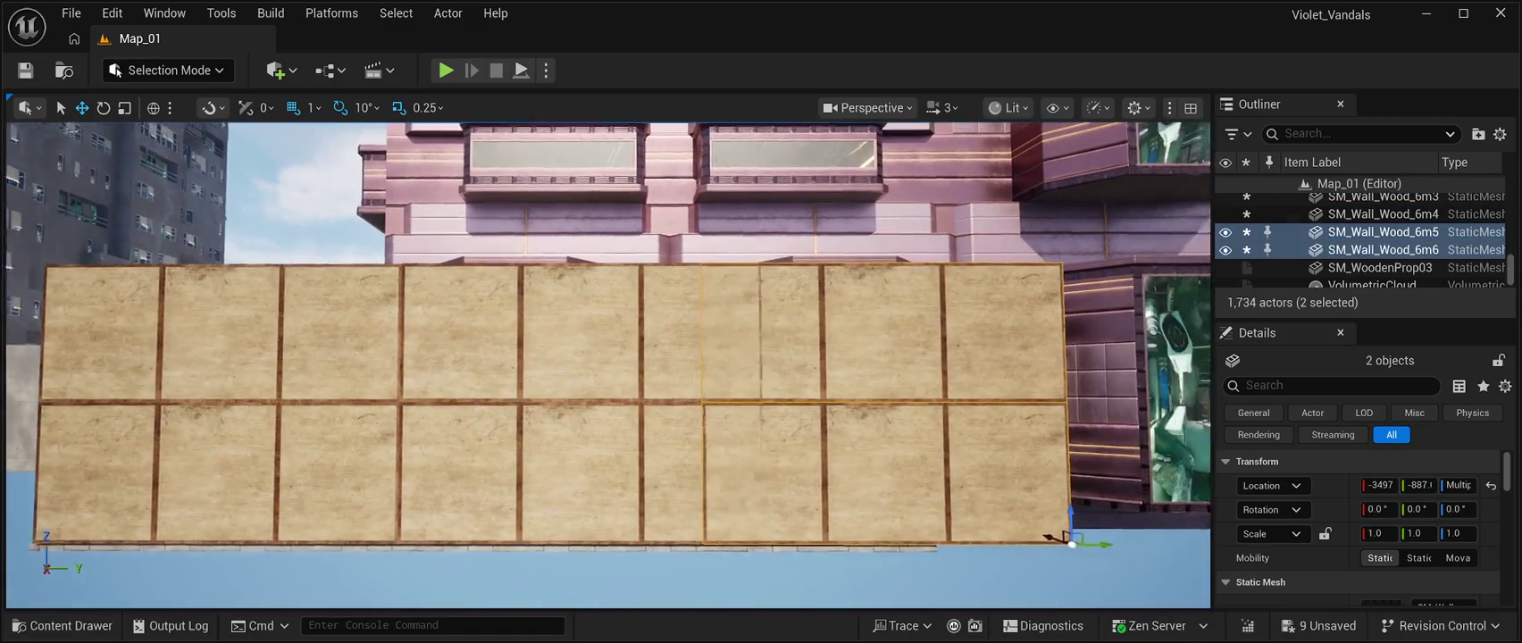
pyautogui.press('Right')
pyautogui.moveTo(956, 516); pyautogui.dragTo(1007, 514)
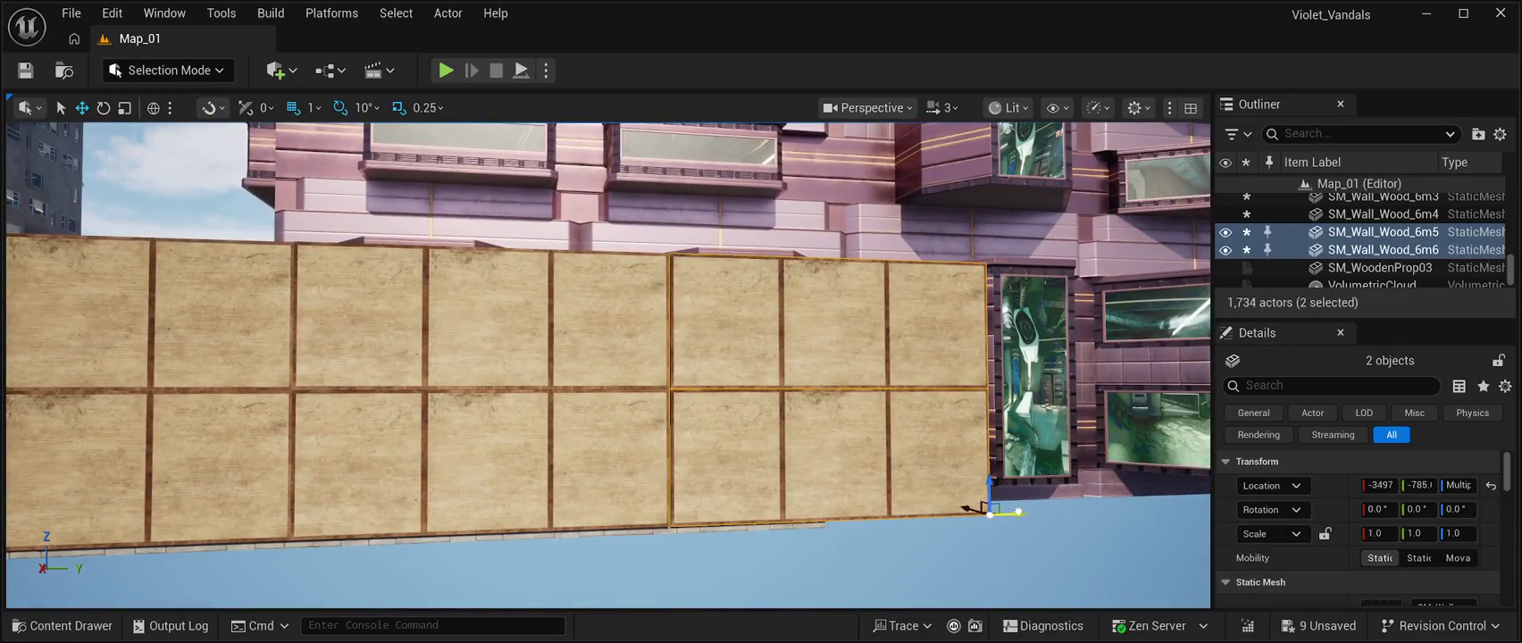
pyautogui.click(974, 509)
pyautogui.press('f')
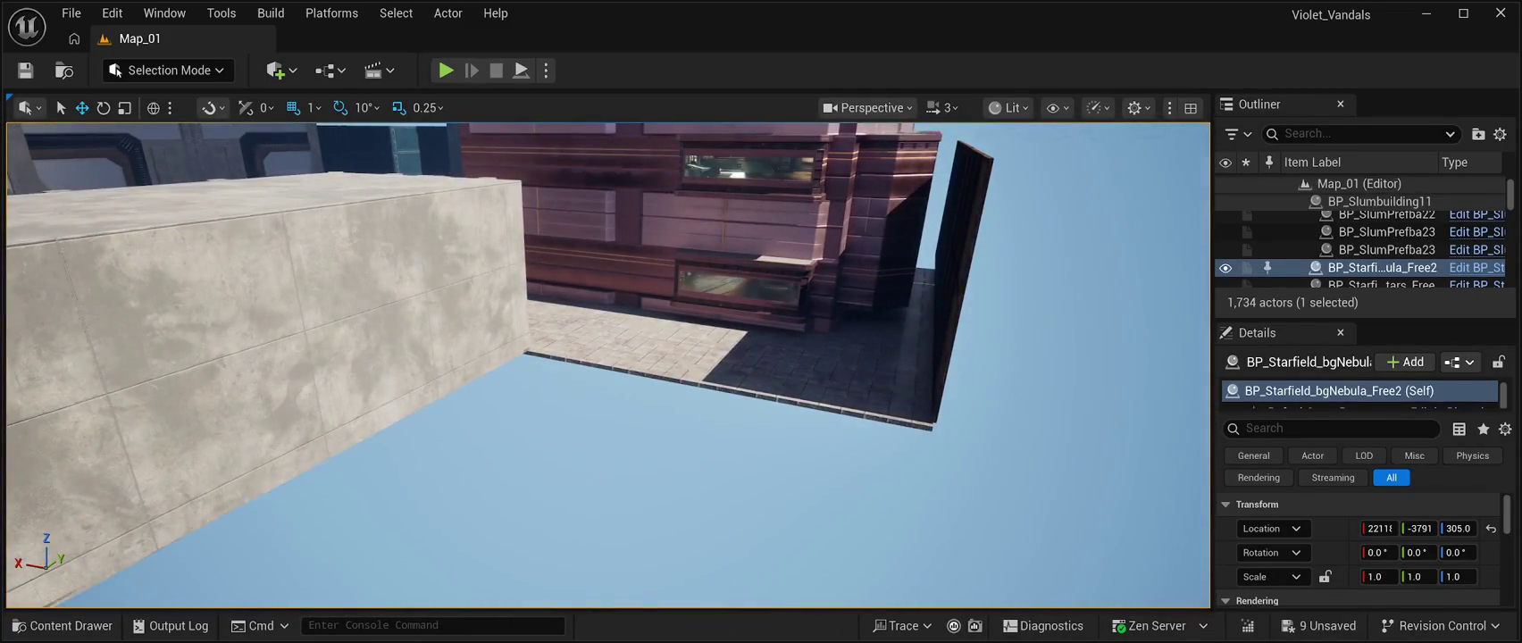
# Copy a pair of road tiles and lay three more pairs along the alley, up to SM_RoadModuleVP63.
pyautogui.click(804, 375)
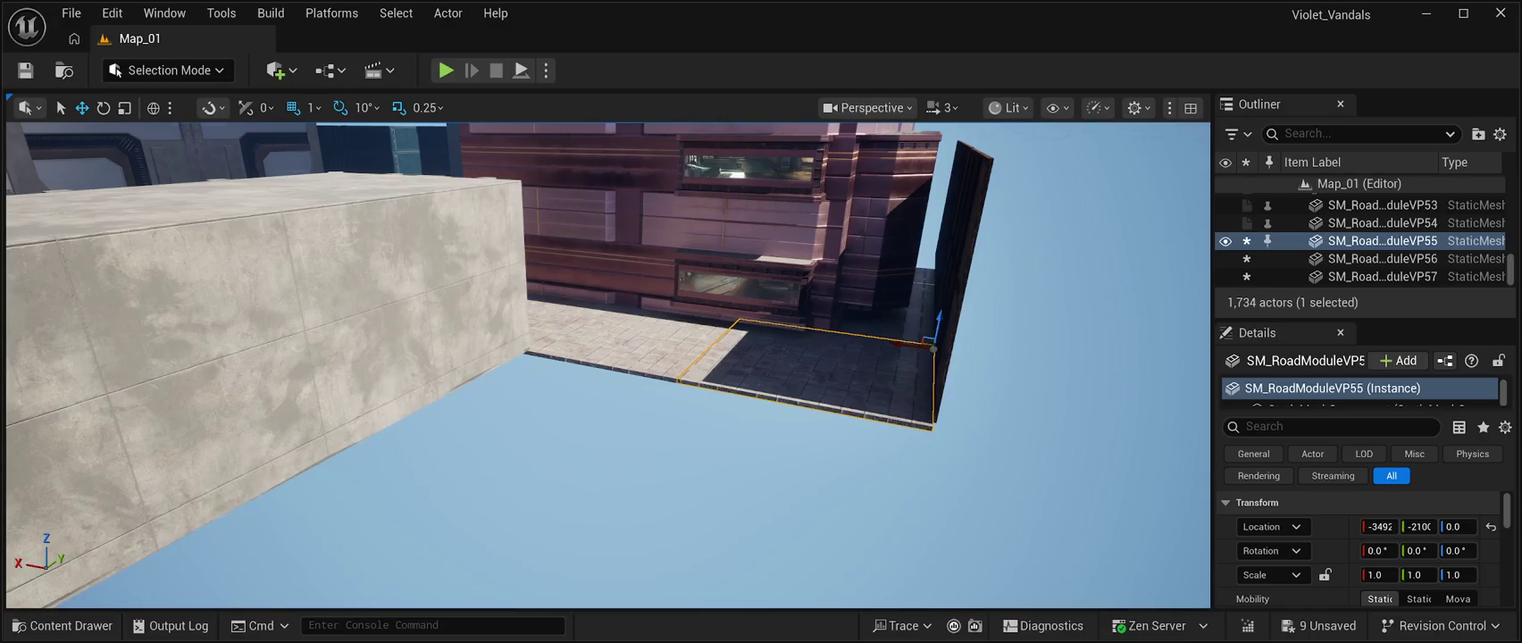
pyautogui.keyDown('ctrl'); pyautogui.click(616, 339); pyautogui.keyUp('ctrl')
pyautogui.hotkey('ctrl', 'd')
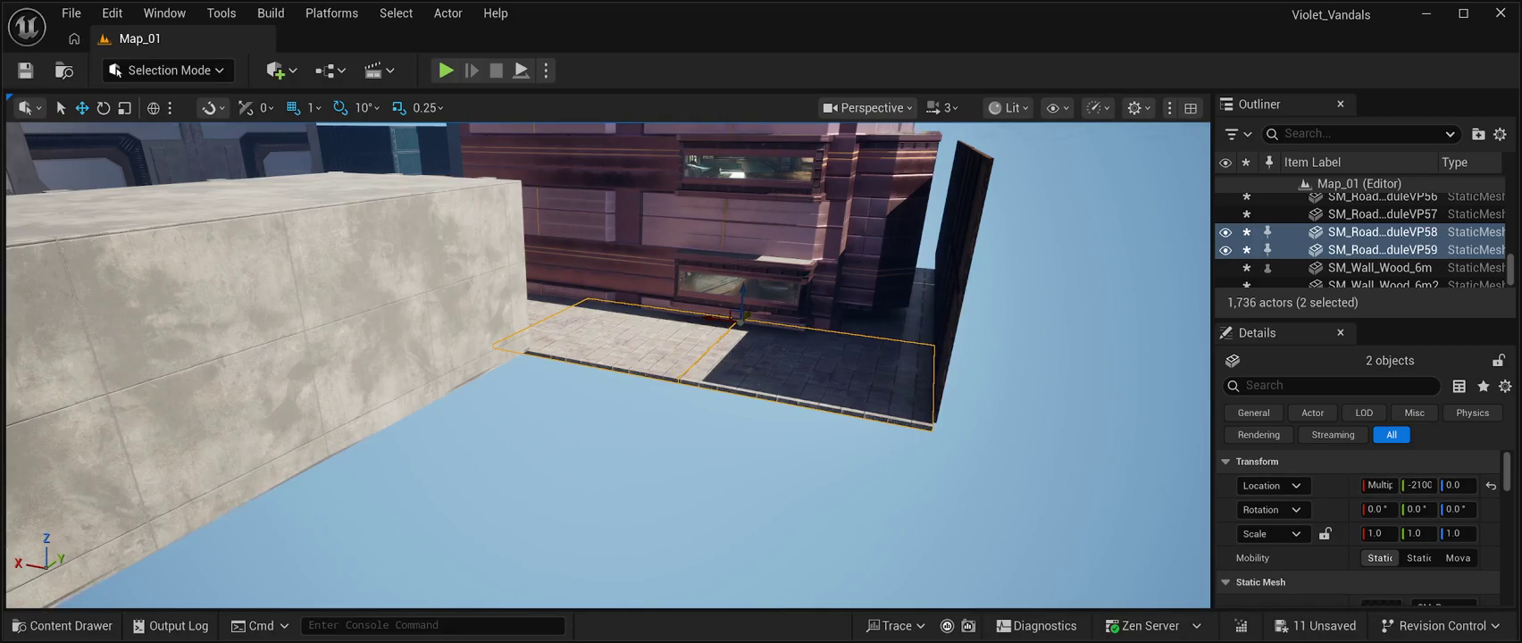
pyautogui.moveTo(740, 324)
pyautogui.mouseDown()
pyautogui.moveTo(567, 354)
pyautogui.moveTo(598, 366)
pyautogui.mouseUp()
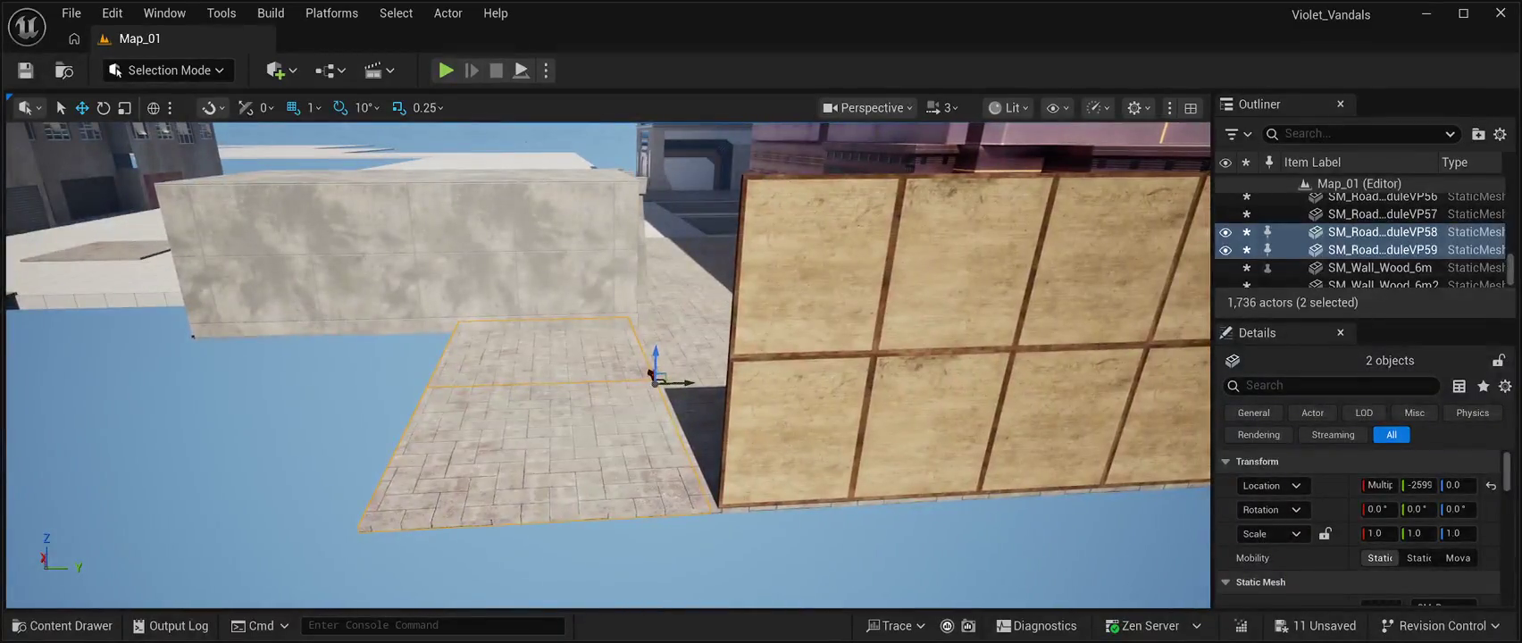
pyautogui.moveTo(655, 375); pyautogui.dragTo(459, 389)
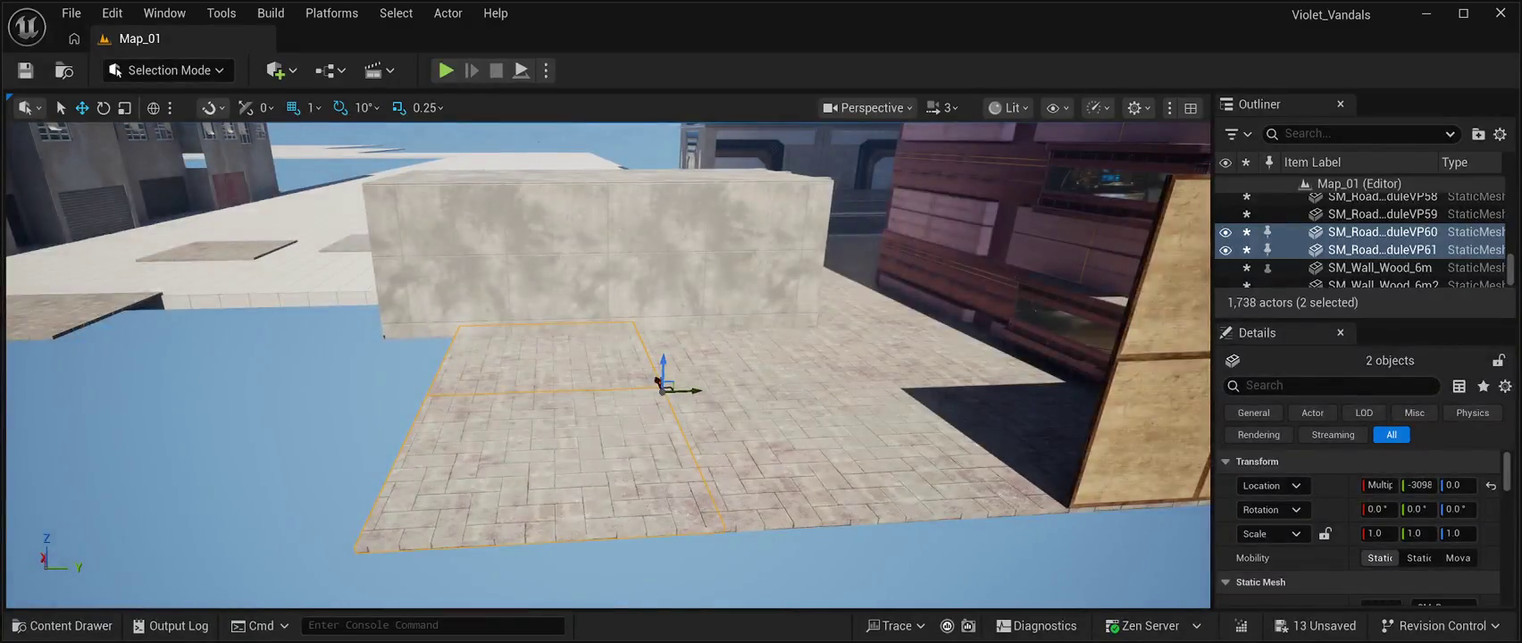
pyautogui.moveTo(658, 381)
pyautogui.mouseDown()
pyautogui.moveTo(435, 389)
pyautogui.moveTo(460, 400)
pyautogui.mouseUp()
pyautogui.press('f')
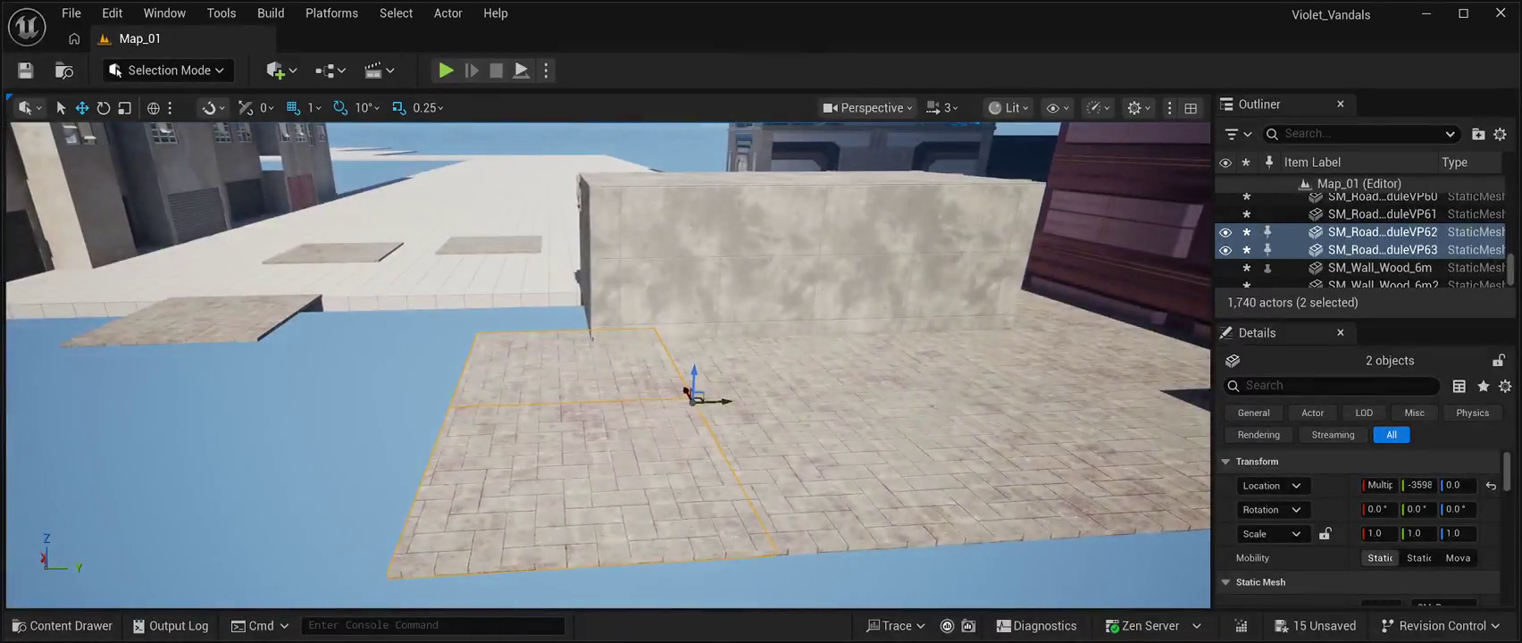
pyautogui.press('d')
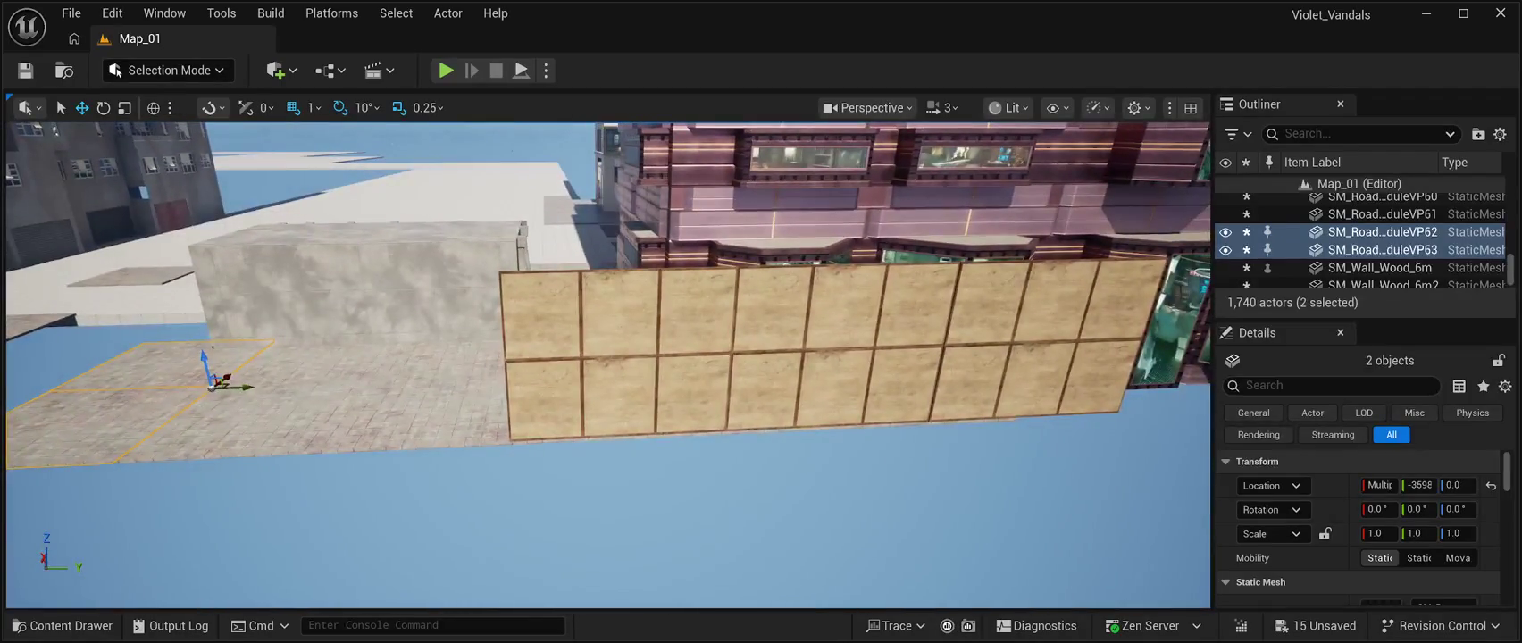
# Copy four two-high wall pieces as SM_Wall_Wood_6m7–6m10 and slide them left along Y.
pyautogui.click(724, 344)
pyautogui.keyDown('ctrl'); pyautogui.click(717, 418); pyautogui.keyUp('ctrl')
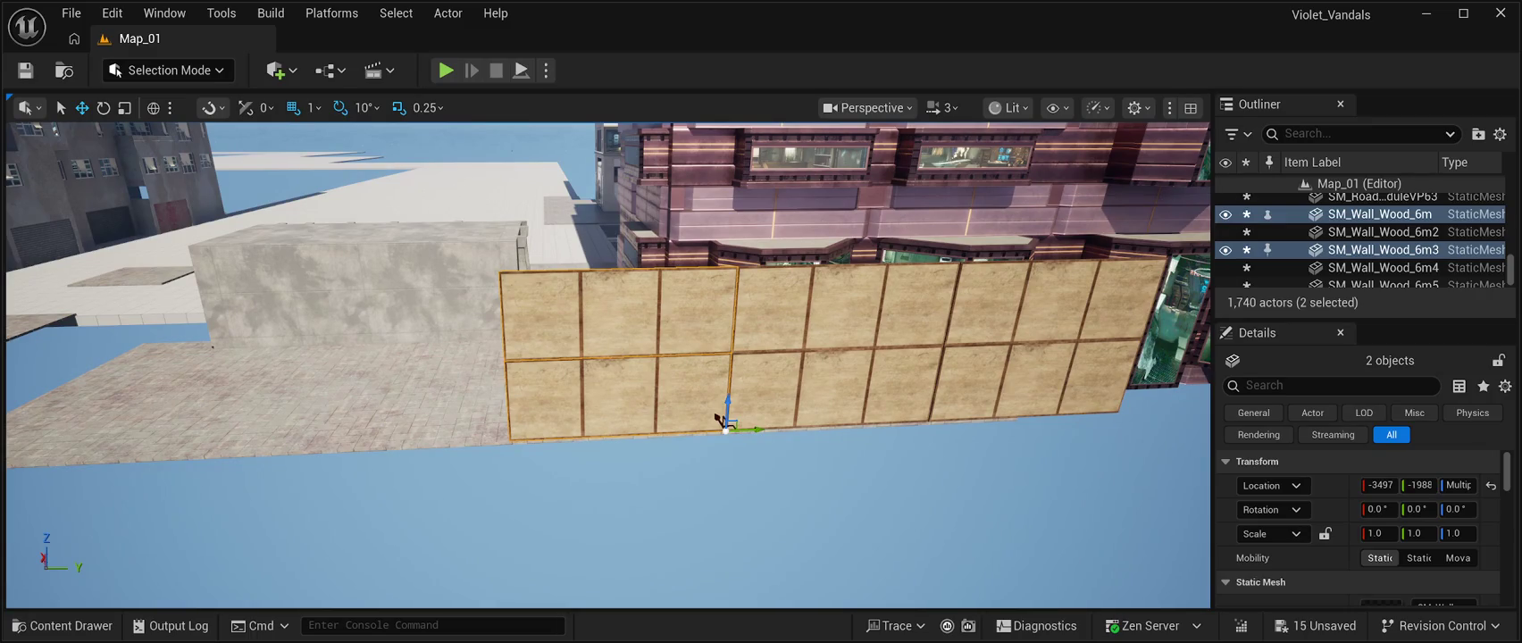
pyautogui.keyDown('ctrl'); pyautogui.click(910, 364); pyautogui.keyUp('ctrl')
pyautogui.keyDown('ctrl'); pyautogui.click(920, 411); pyautogui.keyUp('ctrl')
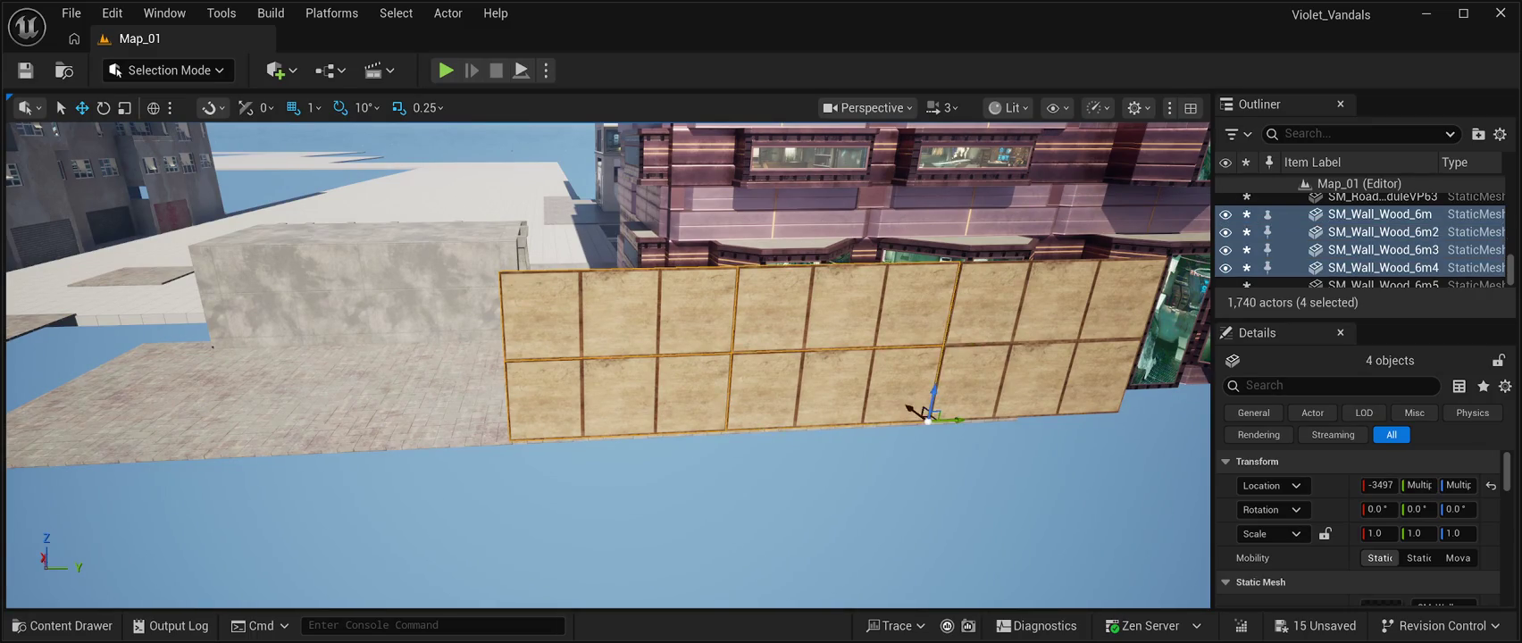
pyautogui.hotkey('ctrl', 'd')
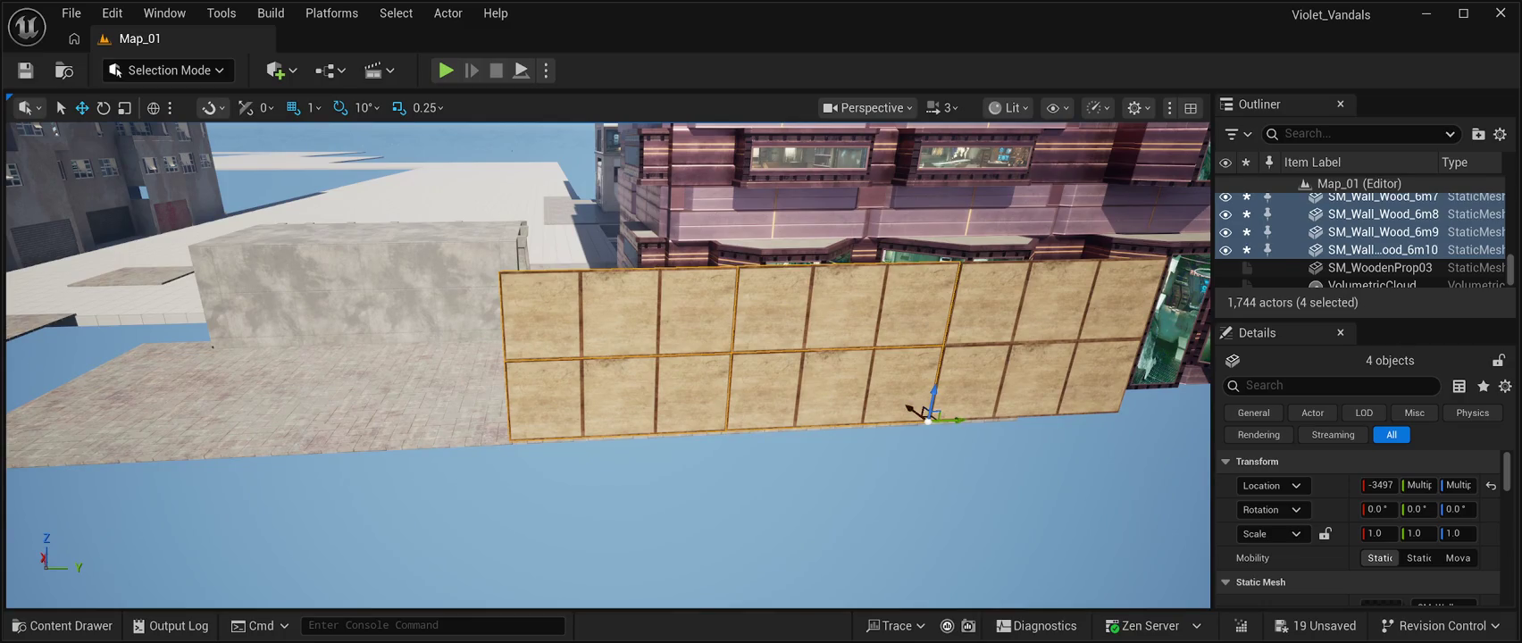
pyautogui.moveTo(962, 420)
pyautogui.mouseDown()
pyautogui.moveTo(679, 411)
pyautogui.moveTo(535, 426)
pyautogui.moveTo(549, 419)
pyautogui.mouseUp()
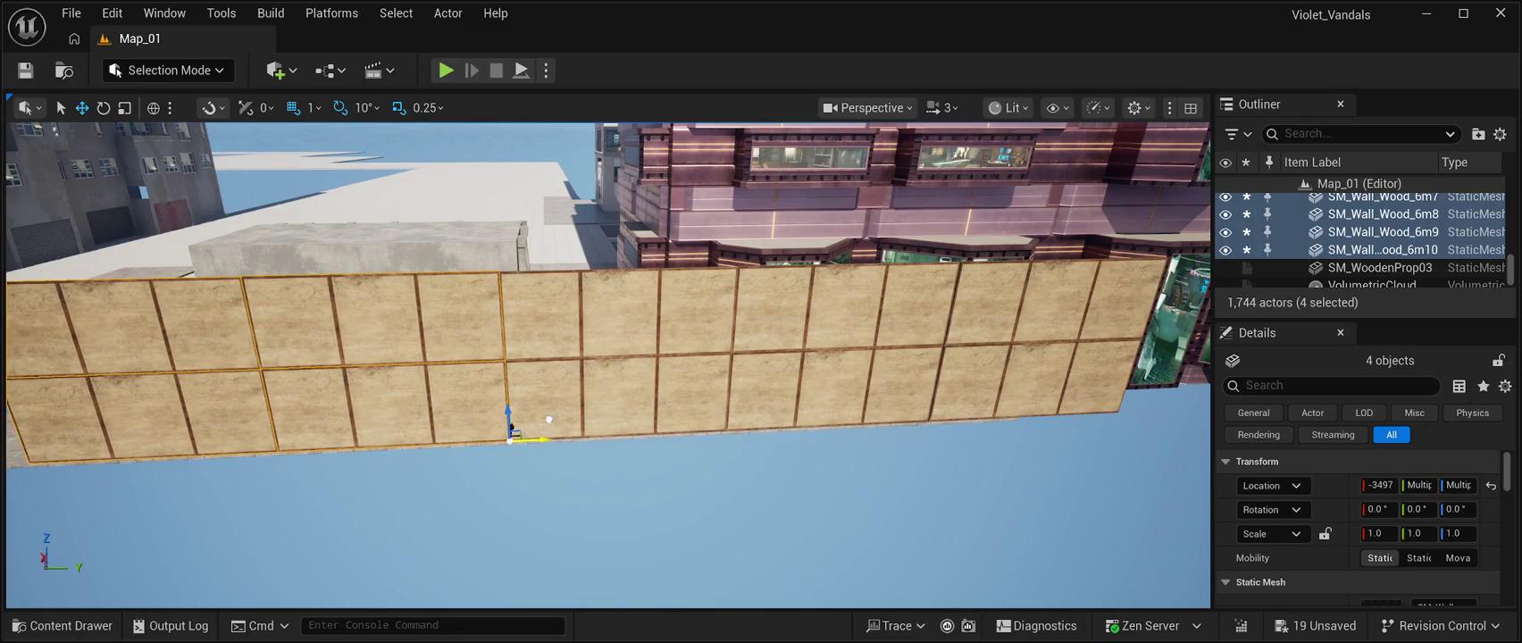
pyautogui.moveTo(608, 357)
pyautogui.mouseDown()
pyautogui.moveTo(465, 360)
pyautogui.moveTo(459, 335)
pyautogui.moveTo(487, 317)
pyautogui.moveTo(516, 327)
pyautogui.mouseUp()
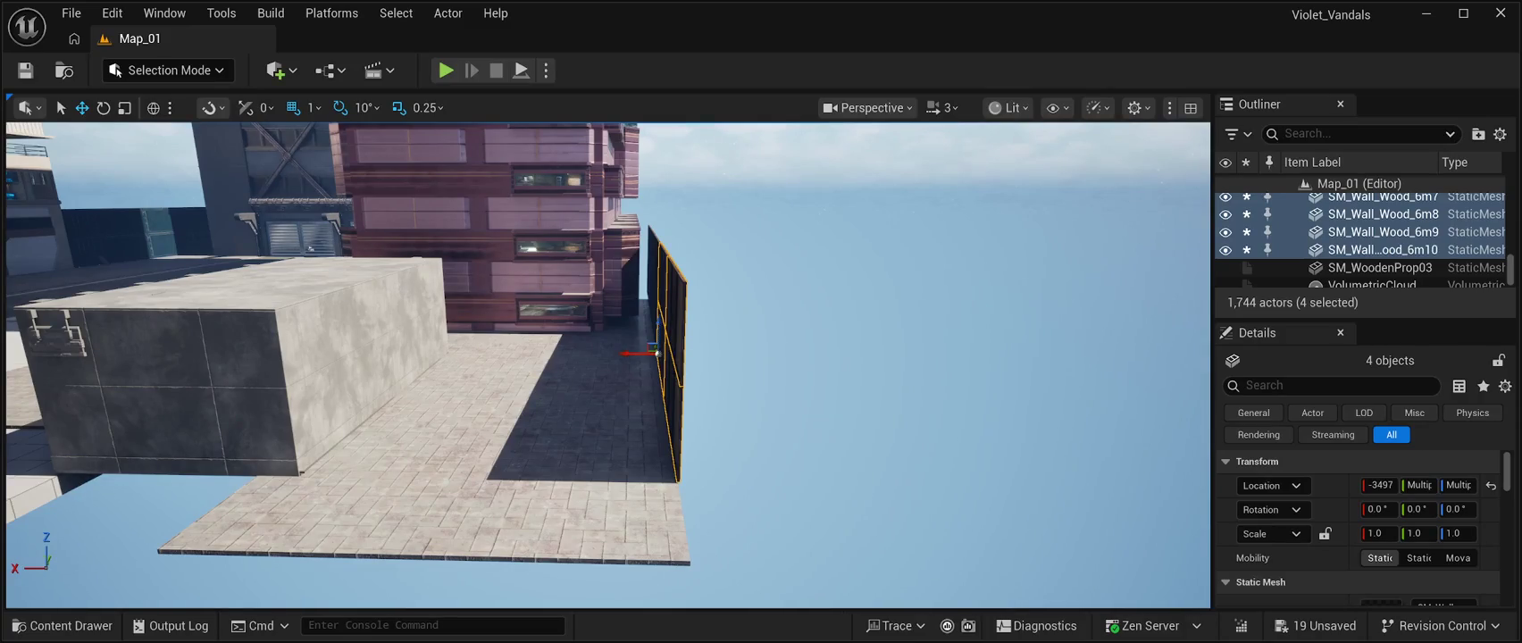
# Duplicate the stacked pair of wooden walls and move the copy along Y to -3792.
pyautogui.click(672, 401)
pyautogui.keyDown('ctrl'); pyautogui.click(668, 285); pyautogui.keyUp('ctrl')
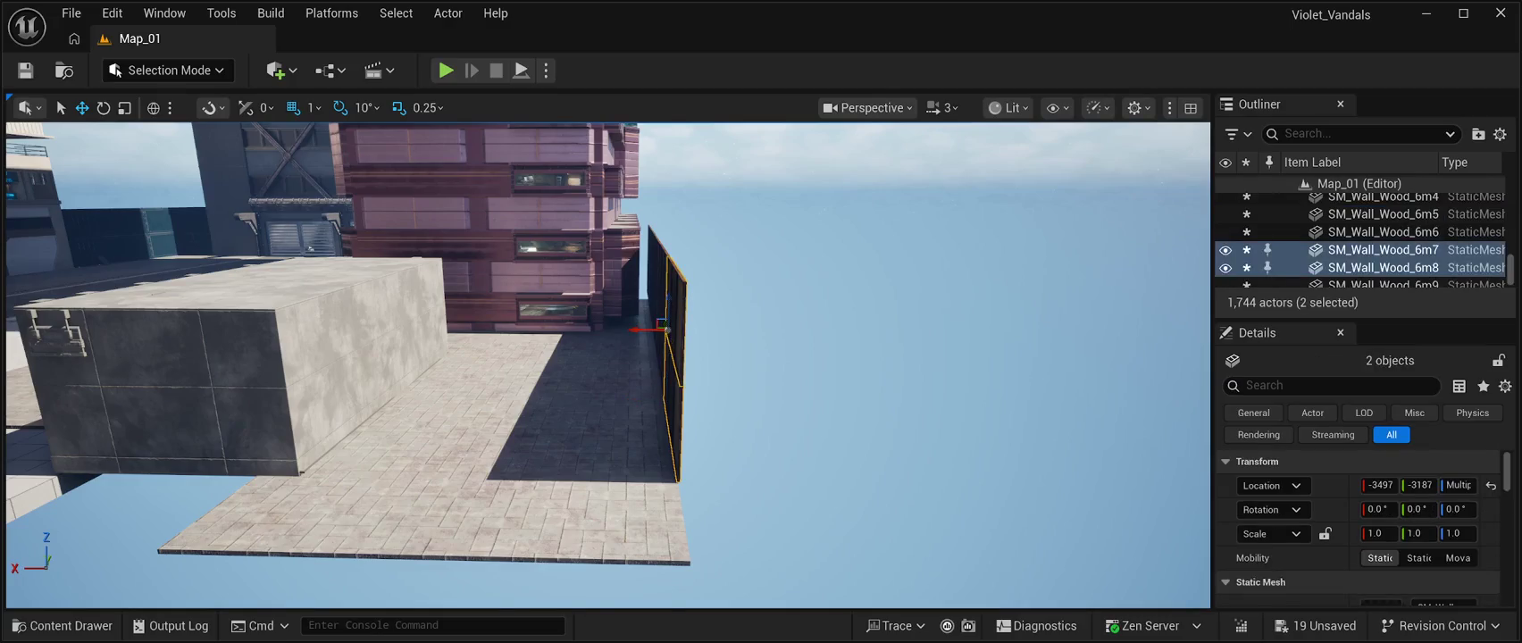
pyautogui.moveTo(666, 329); pyautogui.dragTo(543, 324)
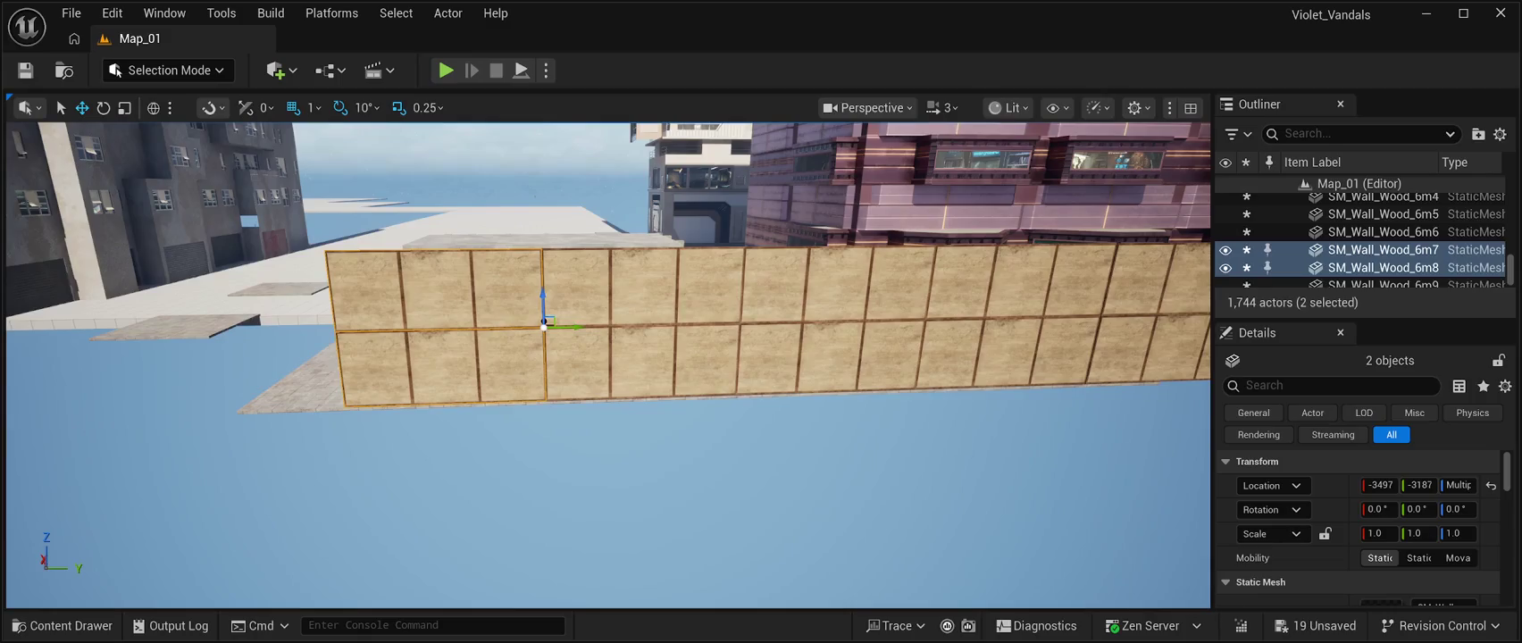
pyautogui.hotkey('ctrl', 'd')
pyautogui.moveTo(551, 326); pyautogui.dragTo(342, 326)
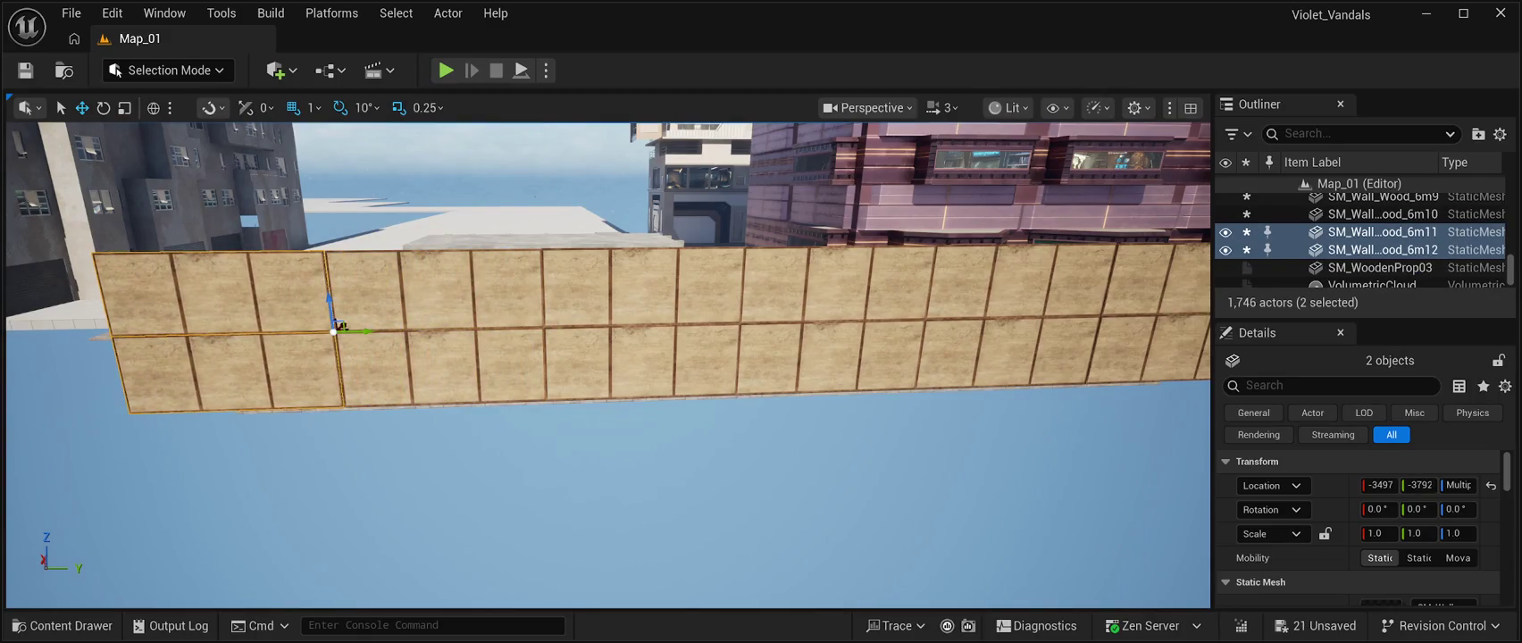
# Rotate the copied walls SM_Wall_Wood_6m11 and 6m12 to 90° on Z as a side wall.
pyautogui.click(104, 107)
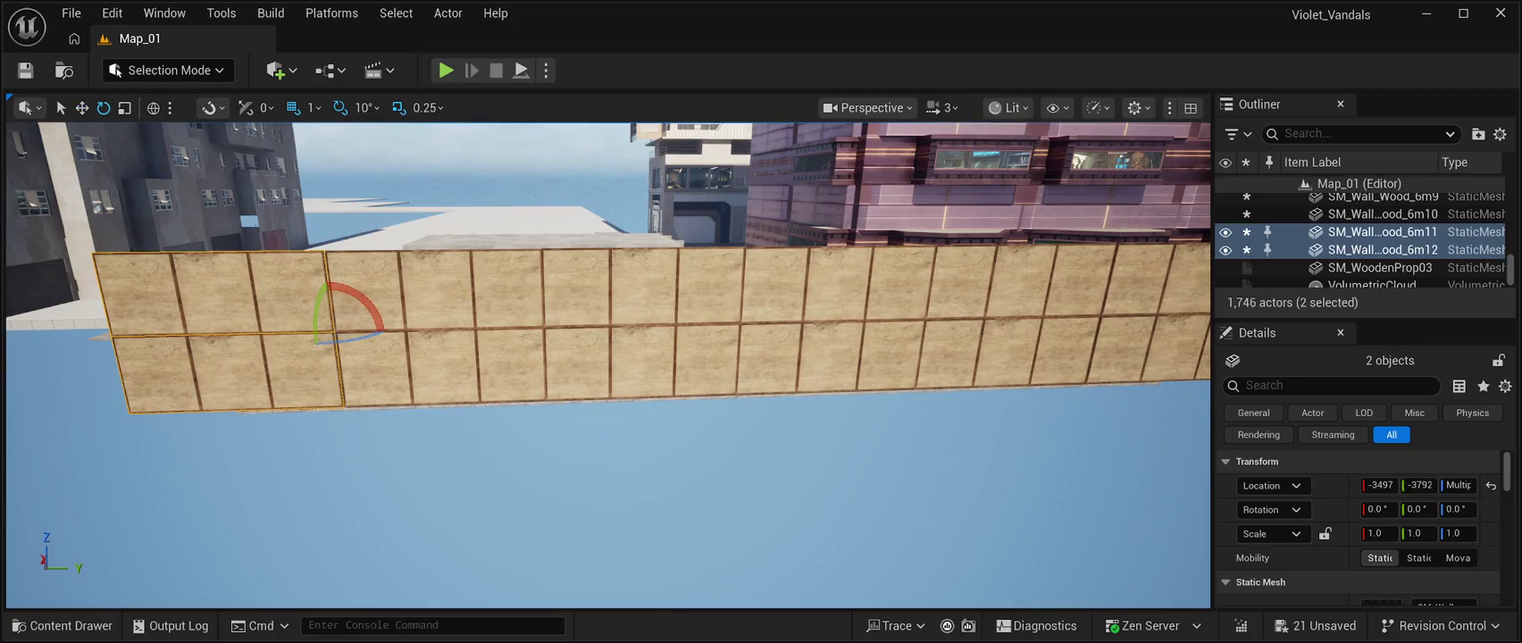
pyautogui.press('a')
pyautogui.moveTo(418, 332); pyautogui.dragTo(462, 332)
pyautogui.press('f')
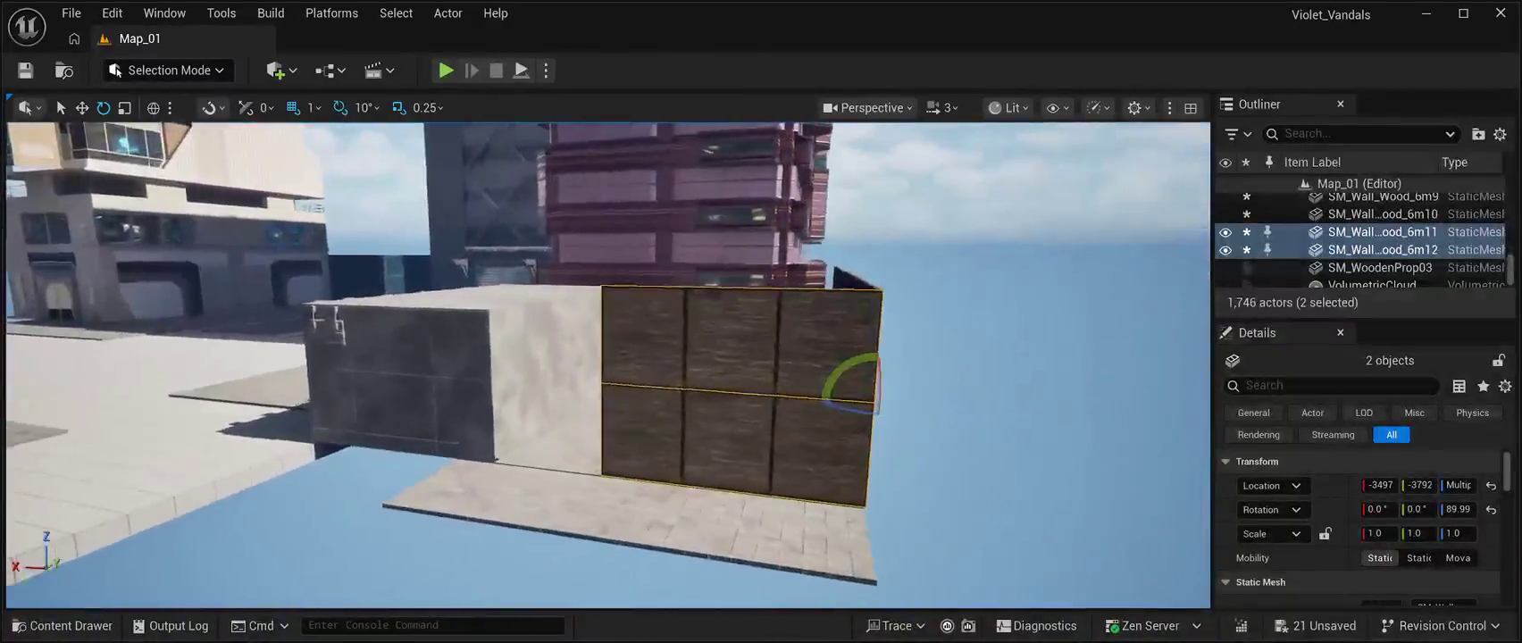
pyautogui.scroll(-5, 607, 365)
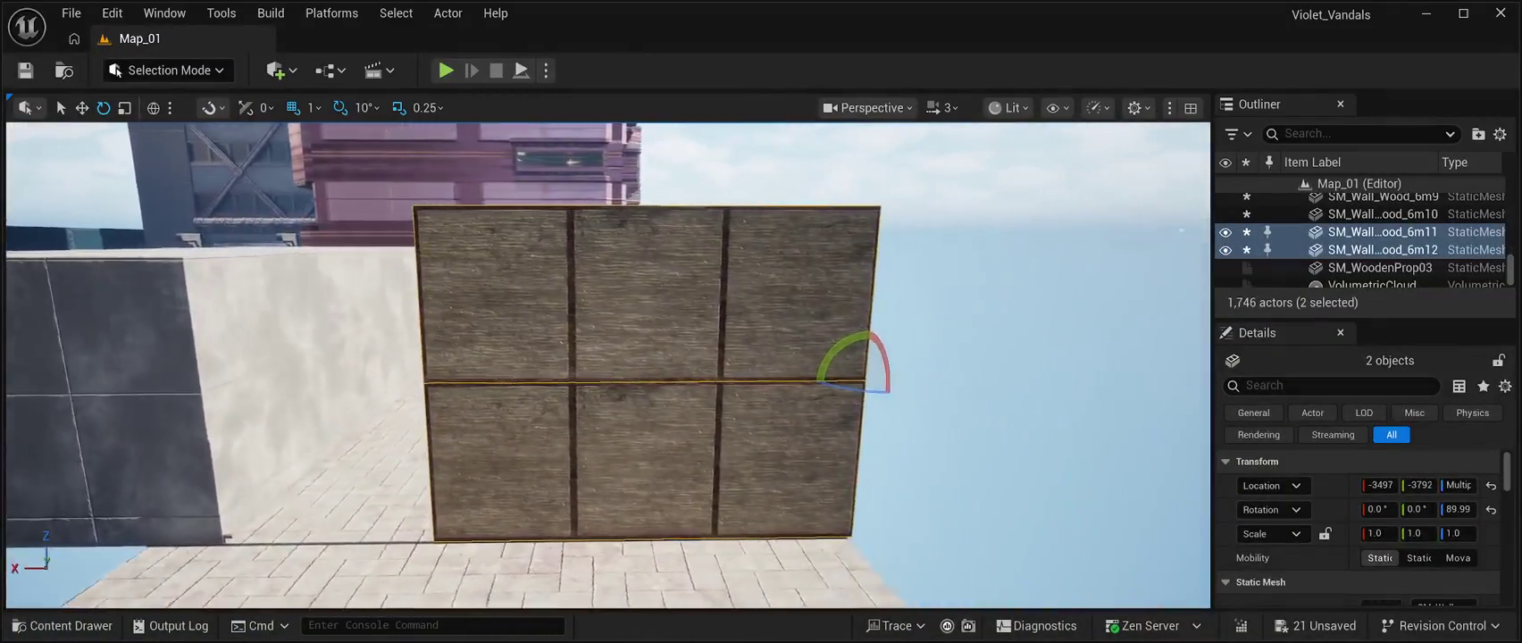
pyautogui.press('a')
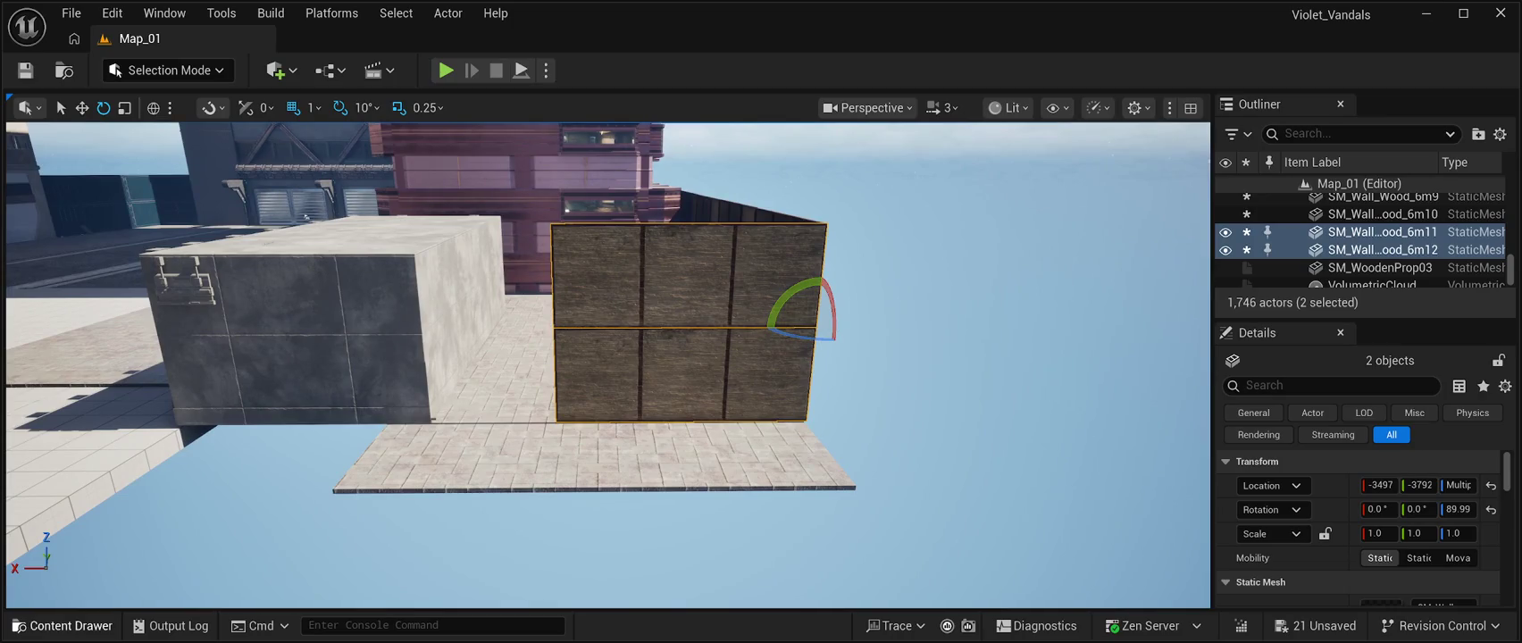
# Place an SM_Wall_Wood_4m panel from the Content Drawer and turn it 90° on Z.
pyautogui.hotkey('ctrl', 'space')
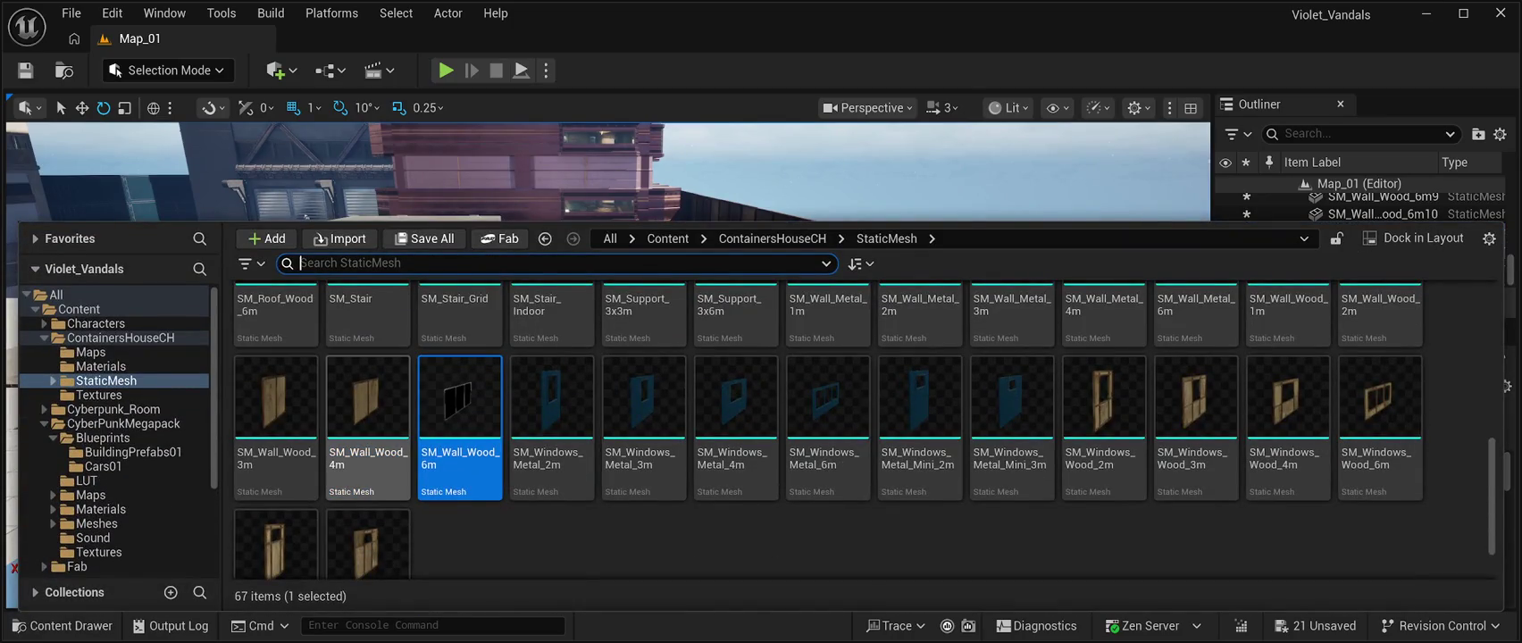
pyautogui.click(367, 419)
pyautogui.hotkey('ctrl', 'space')
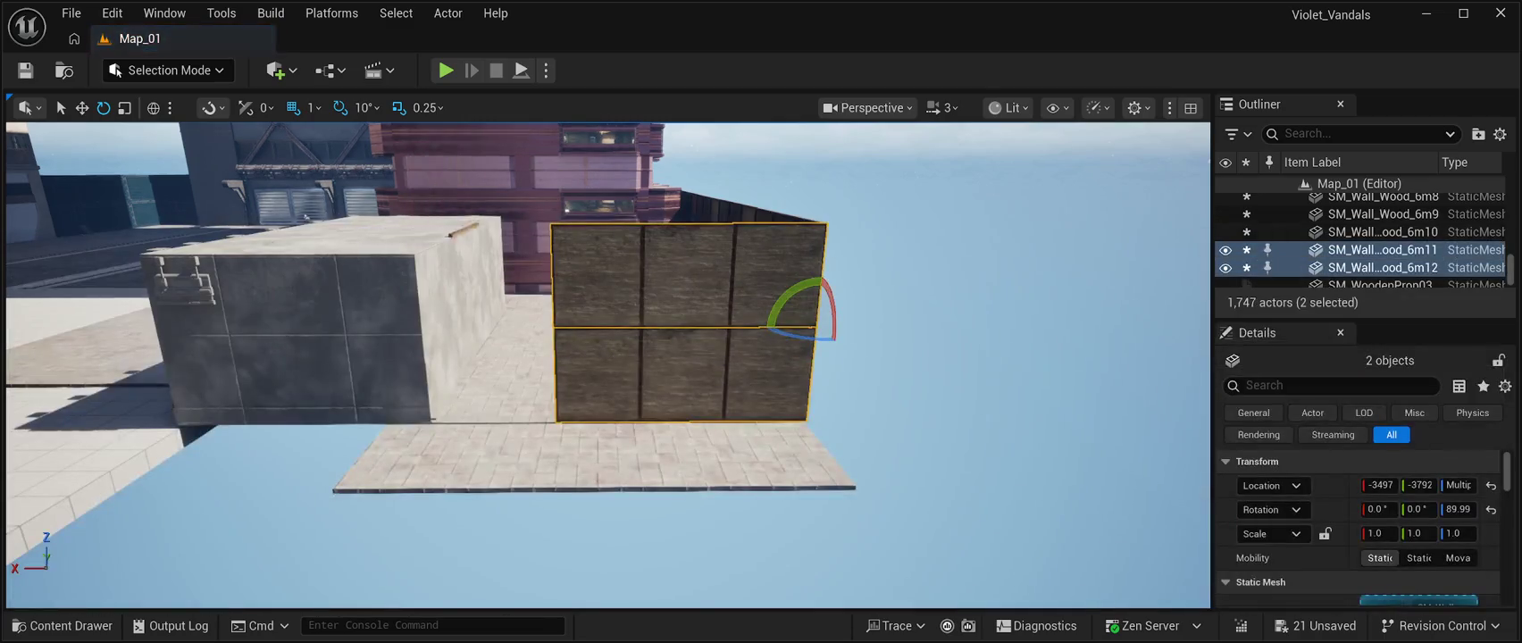
pyautogui.click(482, 393)
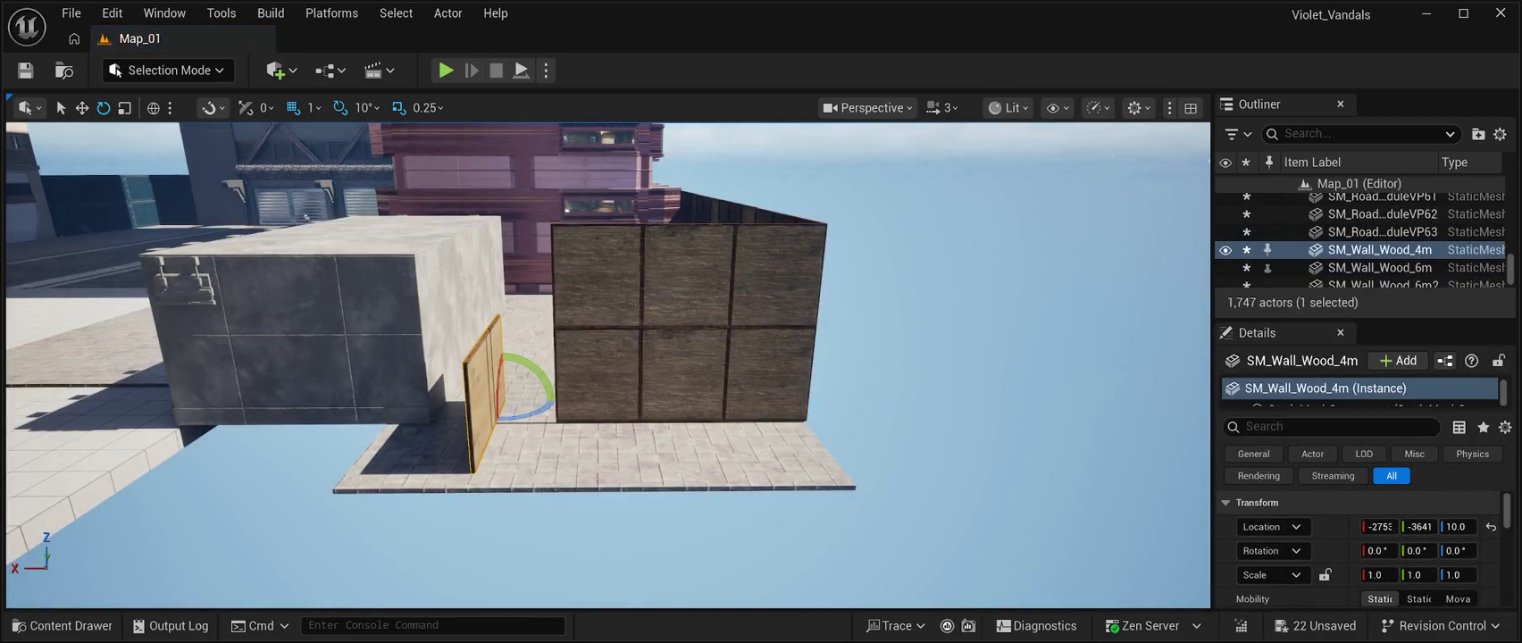
pyautogui.moveTo(536, 411)
pyautogui.mouseDown()
pyautogui.moveTo(433, 415)
pyautogui.moveTo(521, 408)
pyautogui.mouseUp()
# Move the 4 m panel into the gap against the big wall near X -2897.
pyautogui.press('w')
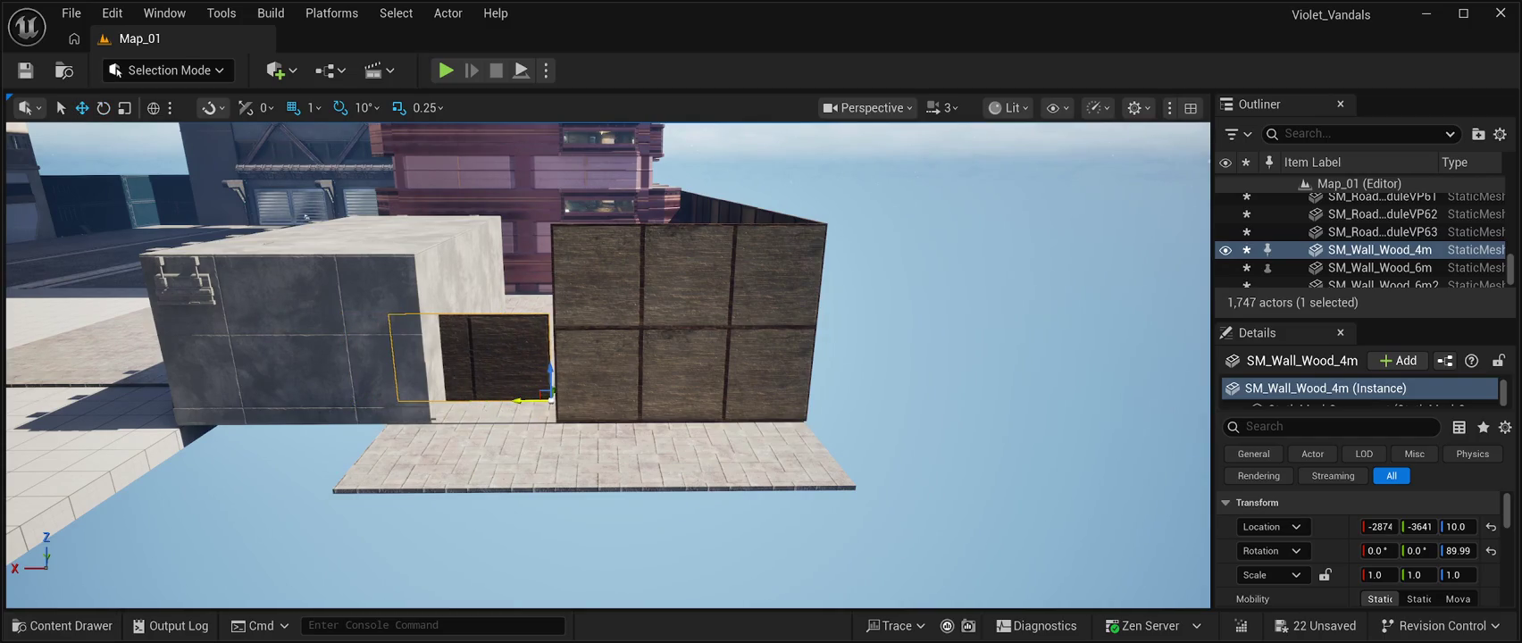
pyautogui.moveTo(1426, 526); pyautogui.dragTo(1393, 526)
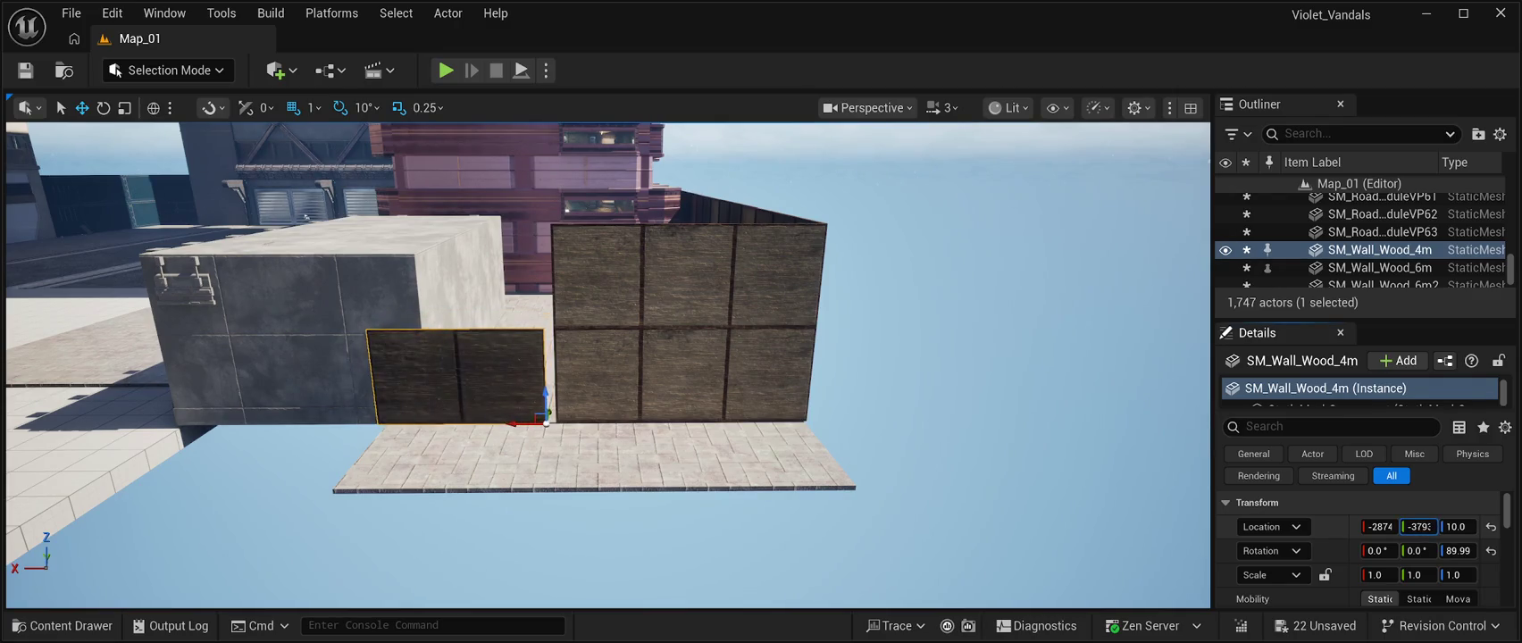
pyautogui.moveTo(607, 366); pyautogui.dragTo(732, 343)
pyautogui.press('e')
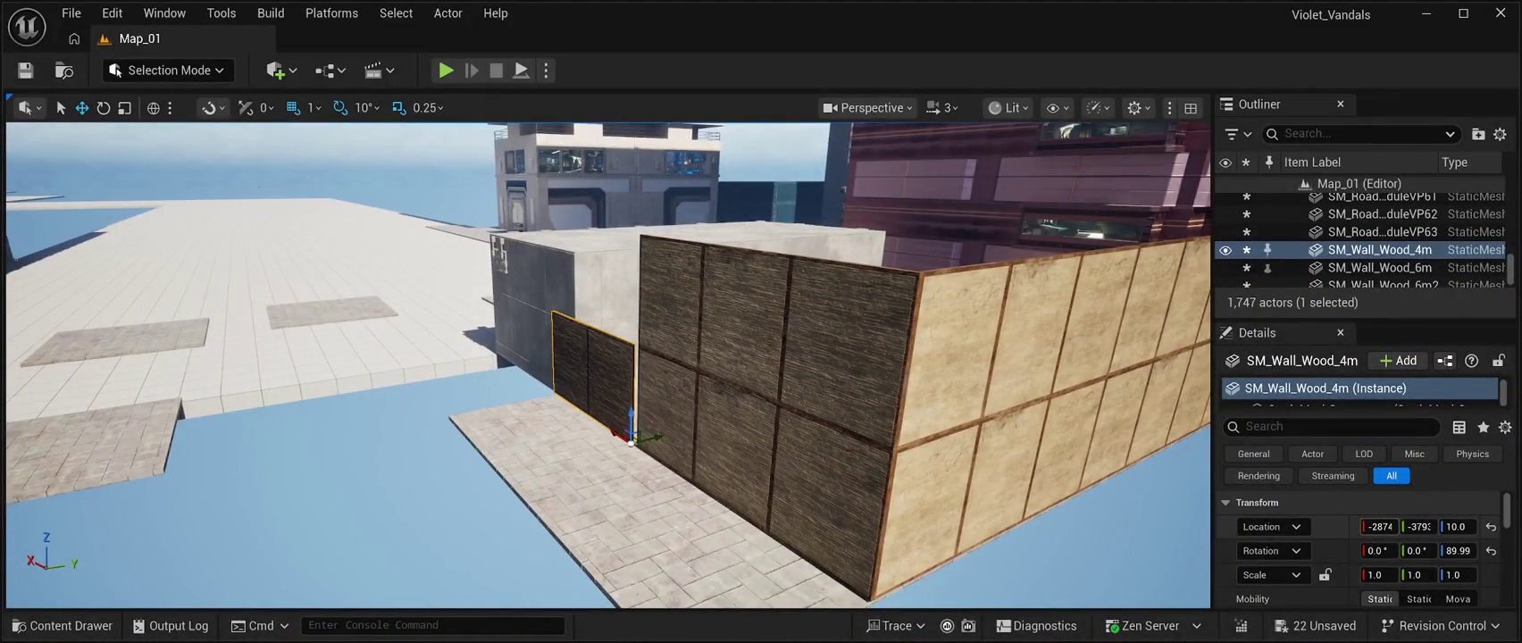
pyautogui.moveTo(617, 435); pyautogui.dragTo(627, 429)
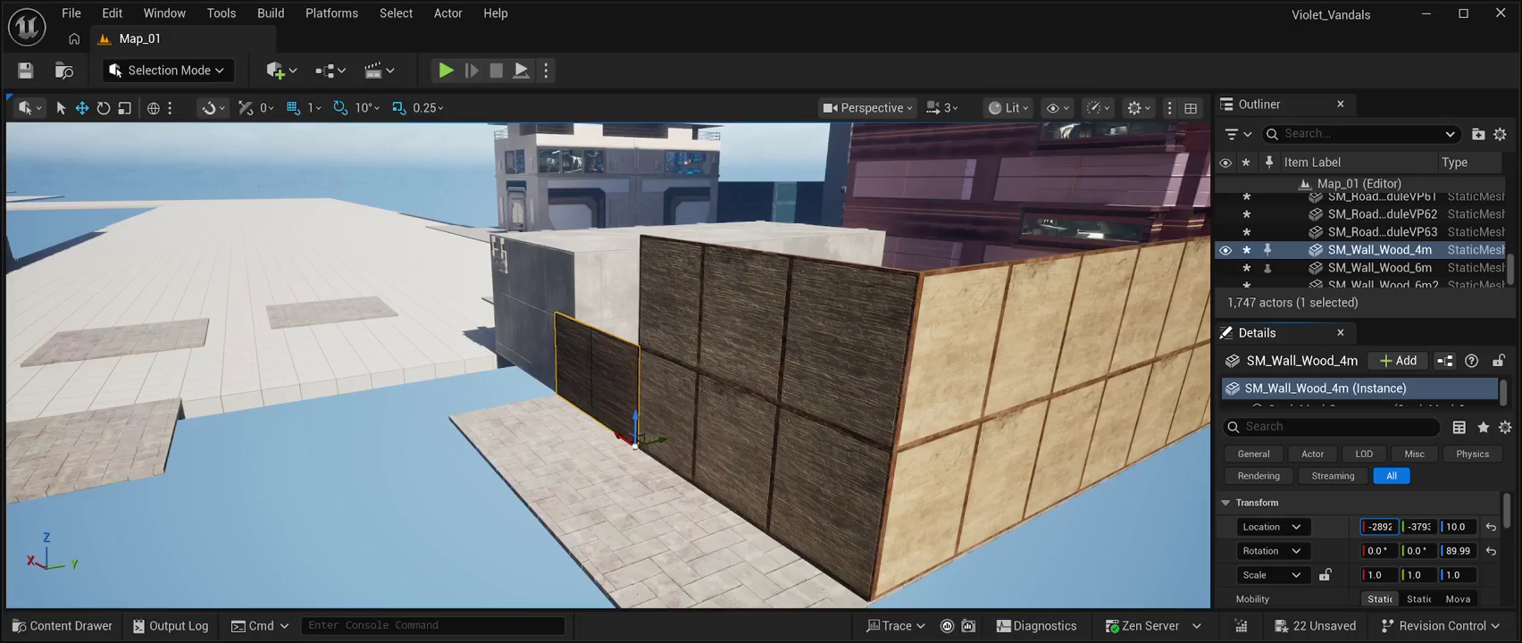
pyautogui.press('f')
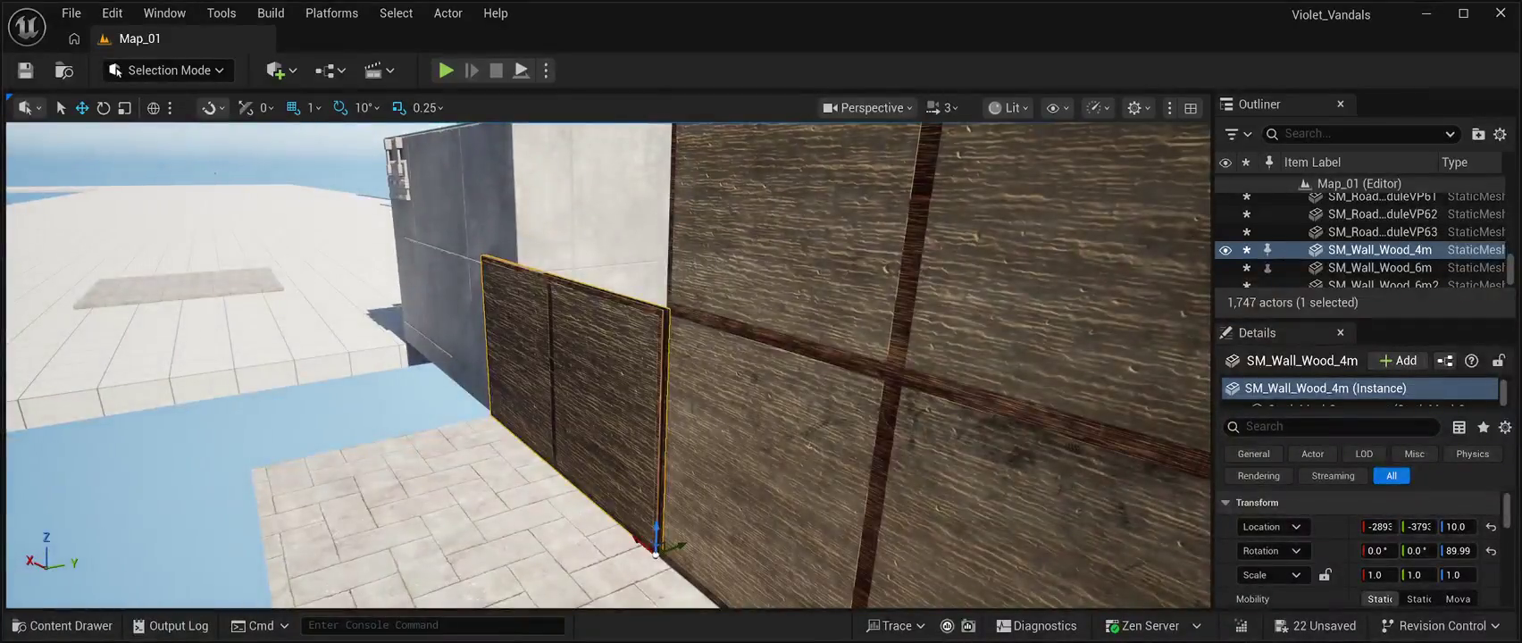
pyautogui.moveTo(639, 542)
pyautogui.mouseDown()
pyautogui.moveTo(706, 531)
pyautogui.moveTo(690, 508)
pyautogui.moveTo(713, 491)
pyautogui.moveTo(697, 489)
pyautogui.mouseUp()
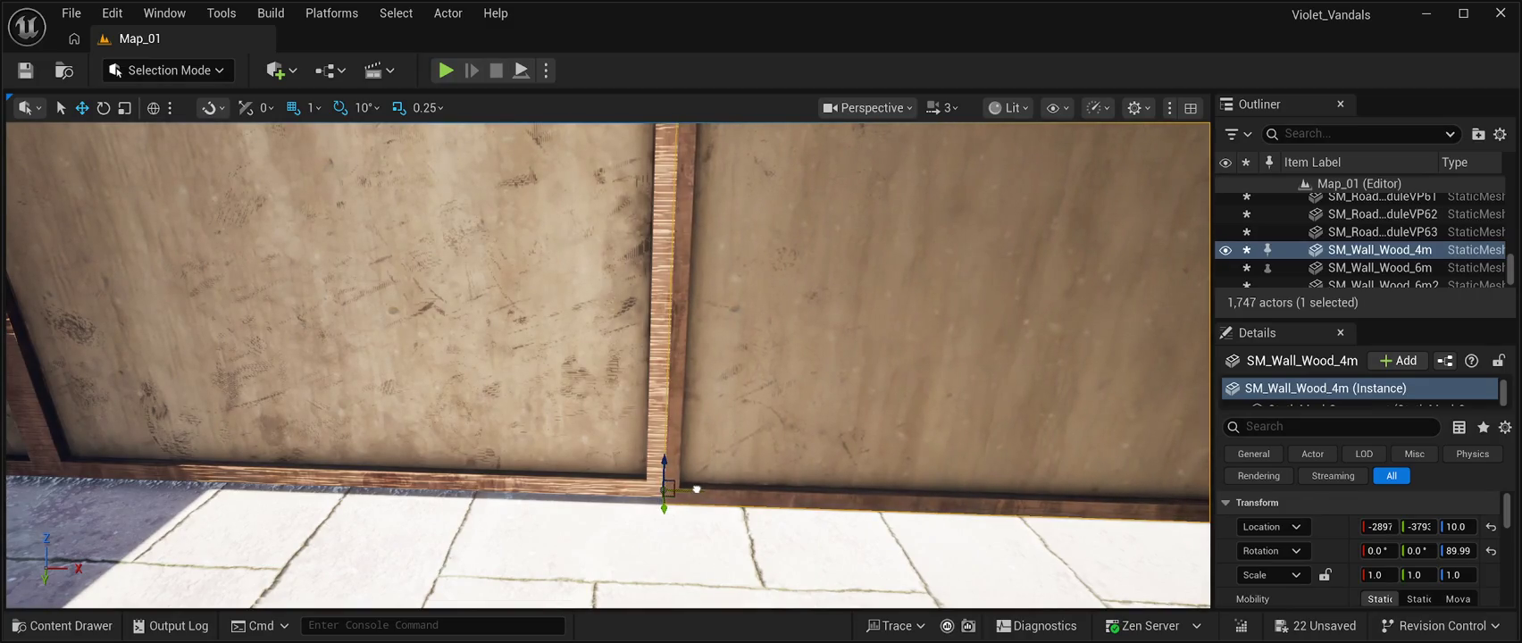
# Duplicate the 4 m panel as SM_Wall_Wood_4m2 and lift it to about Z 240.
pyautogui.scroll(-10, 697, 490)
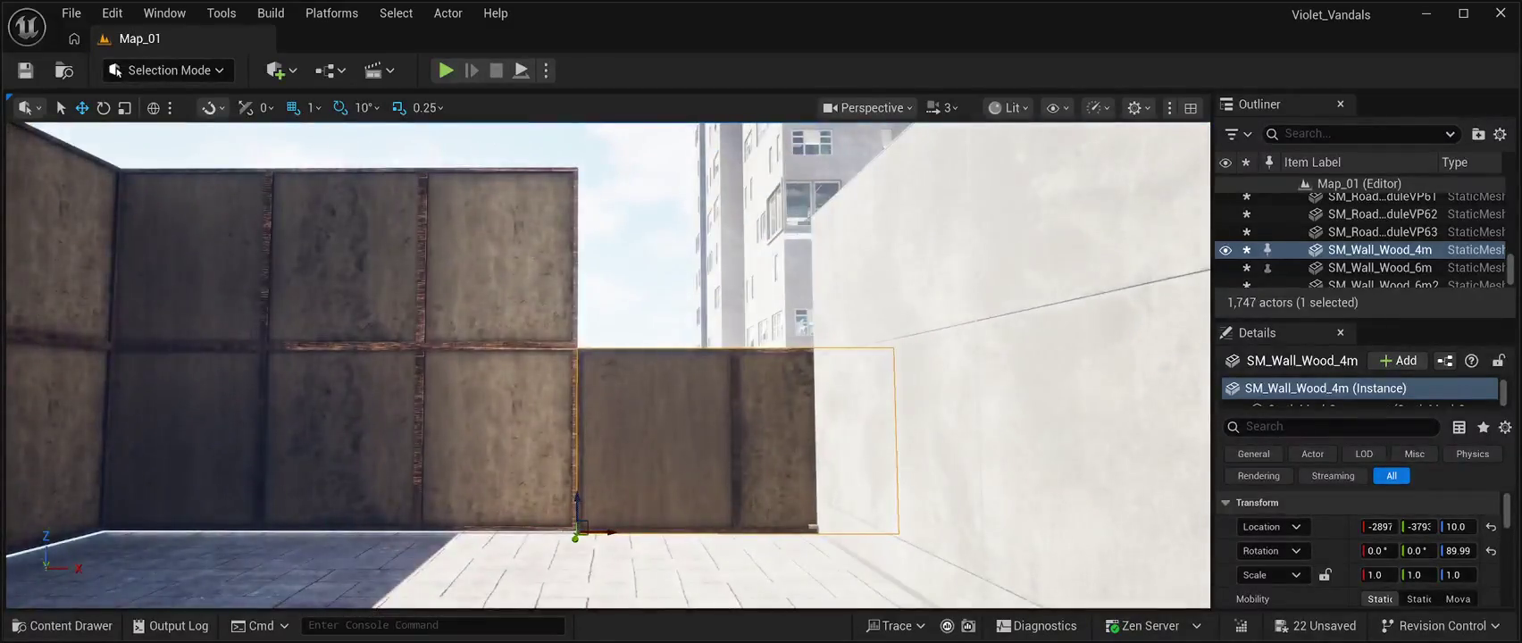
pyautogui.scroll(5, 697, 489)
pyautogui.scroll(-4, 697, 490)
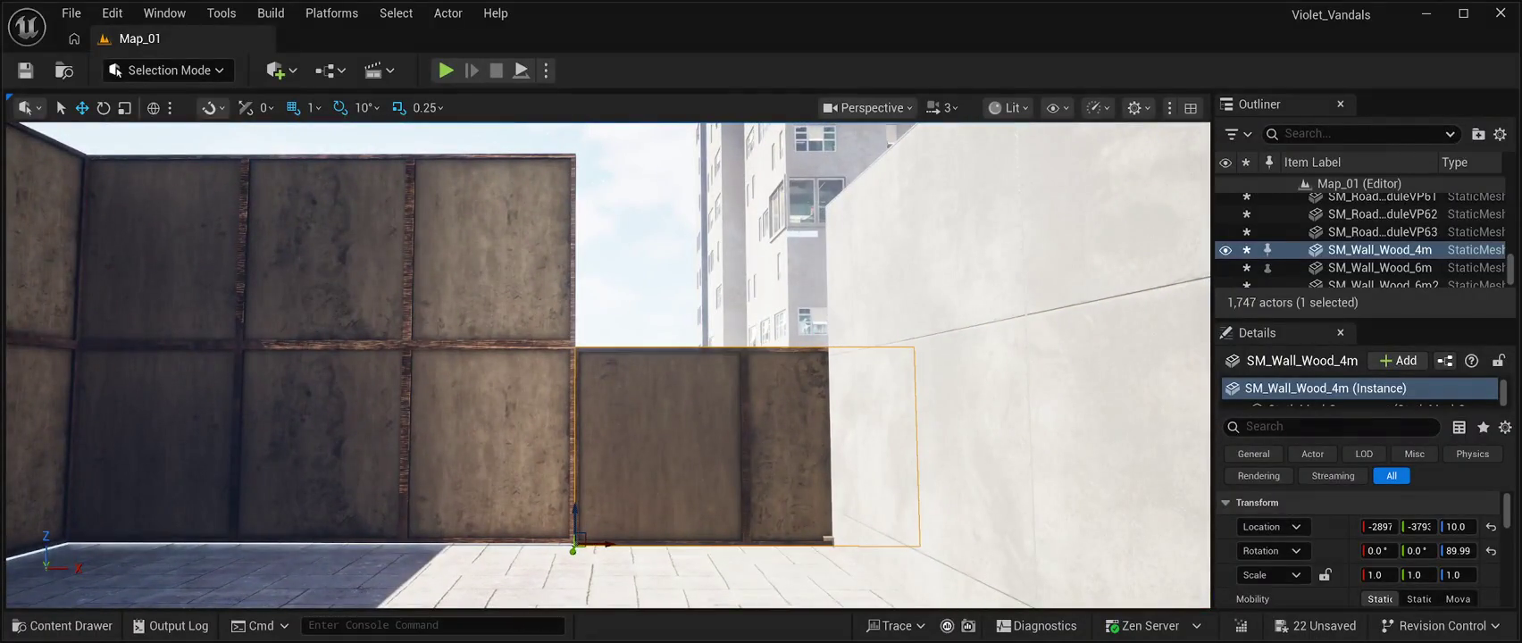
pyautogui.hotkey('ctrl', 'd')
pyautogui.moveTo(573, 505); pyautogui.dragTo(602, 309)
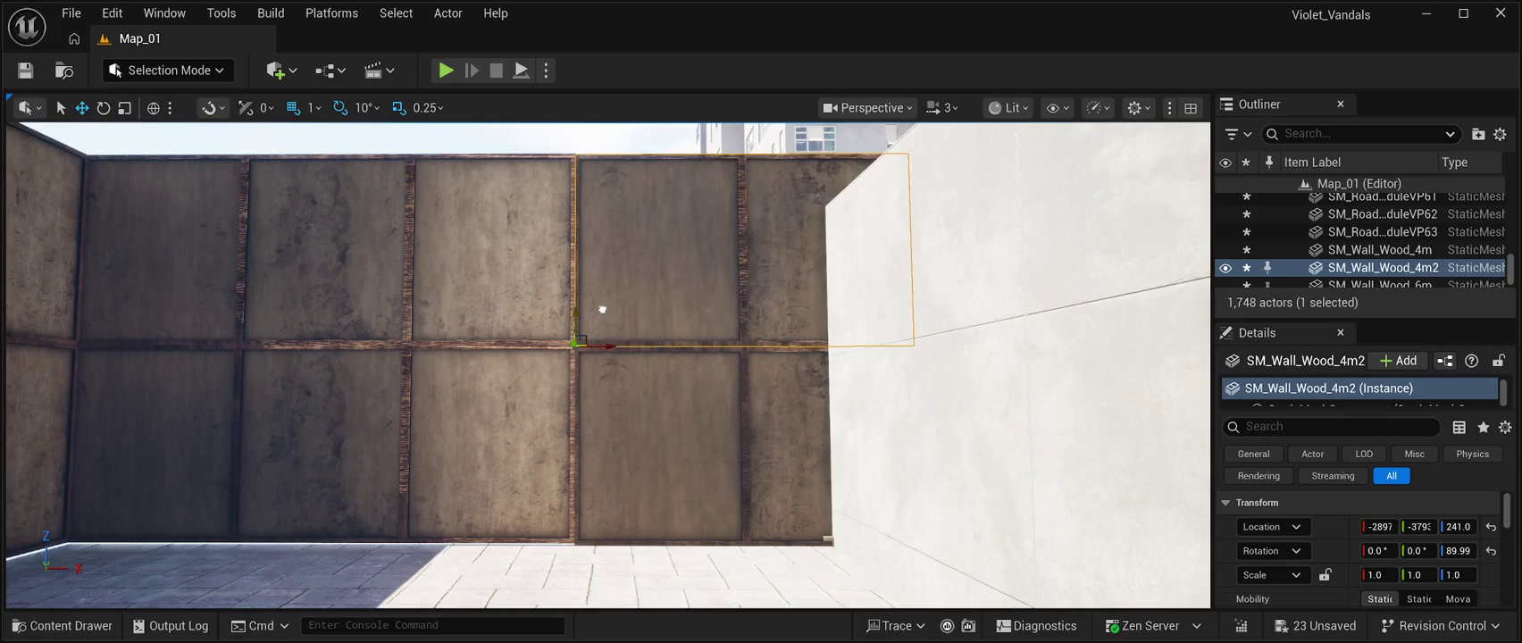
pyautogui.click(601, 309)
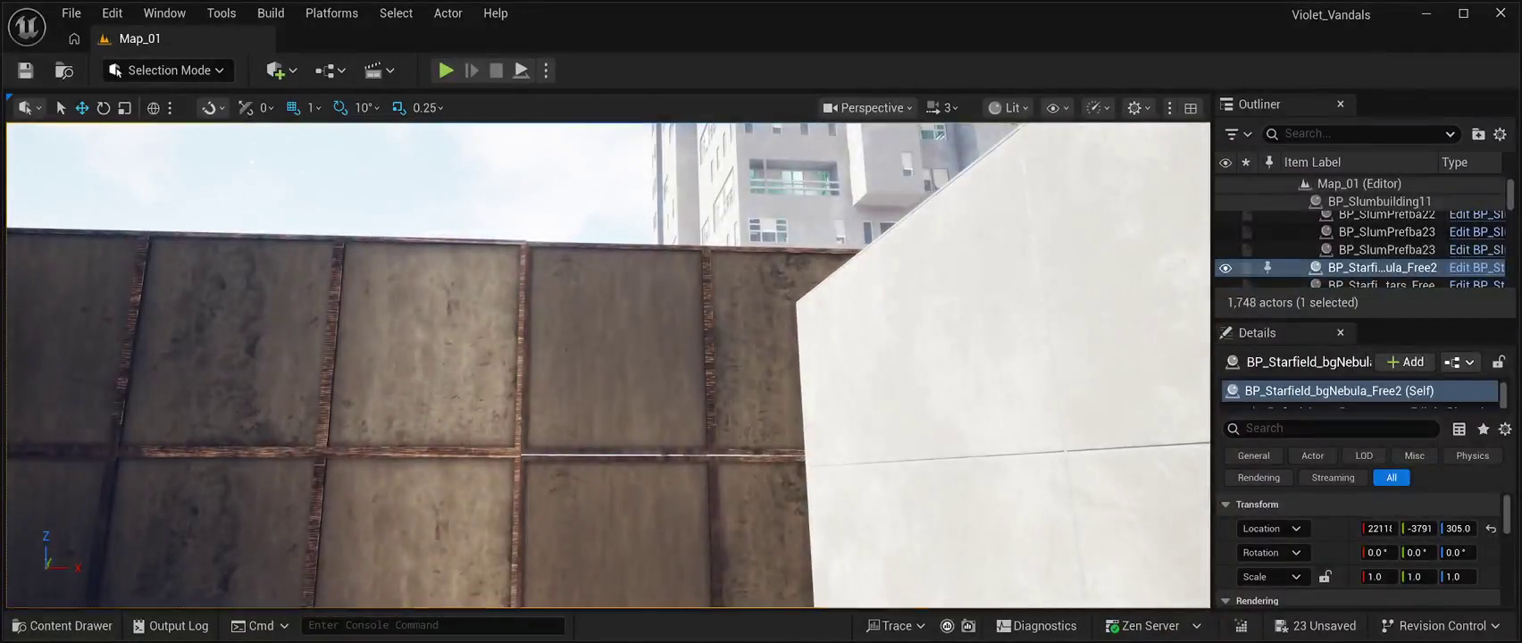
pyautogui.hotkey('ctrl', 'z')
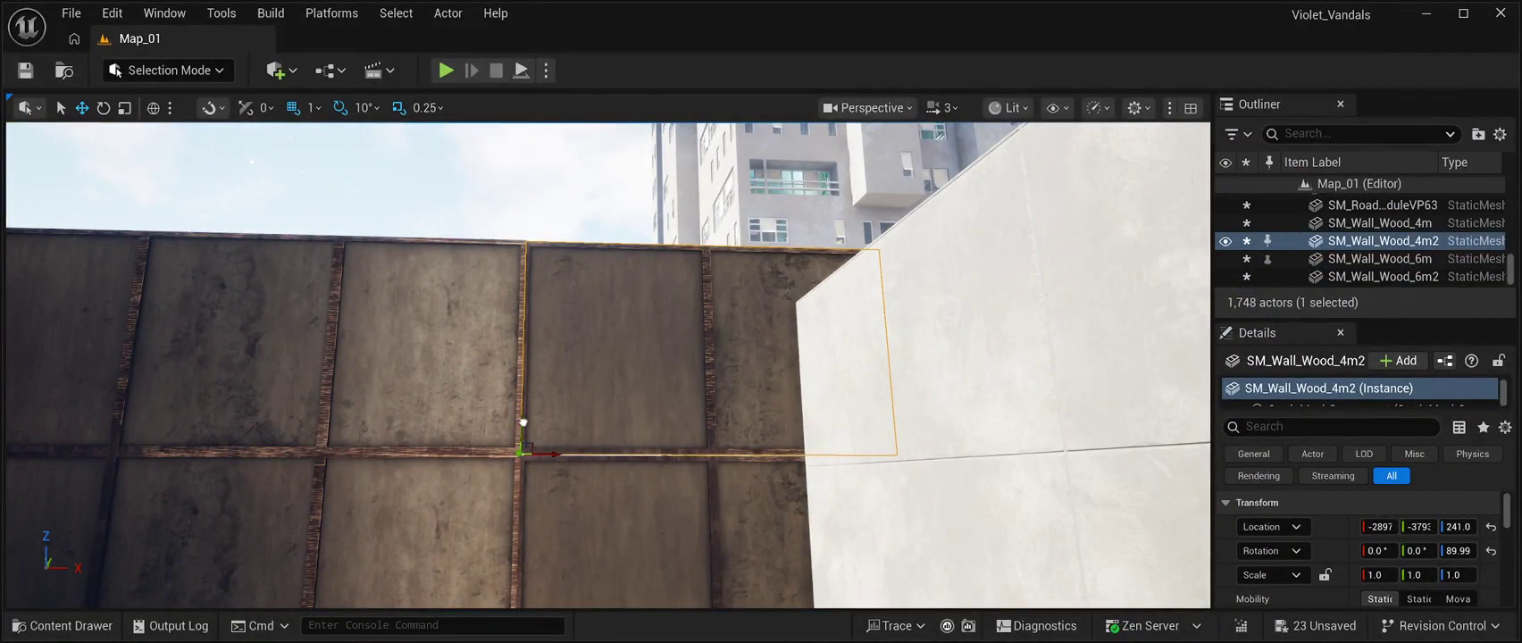
pyautogui.hotkey('ctrl', 'z')
pyautogui.hotkey('ctrl', 'z')
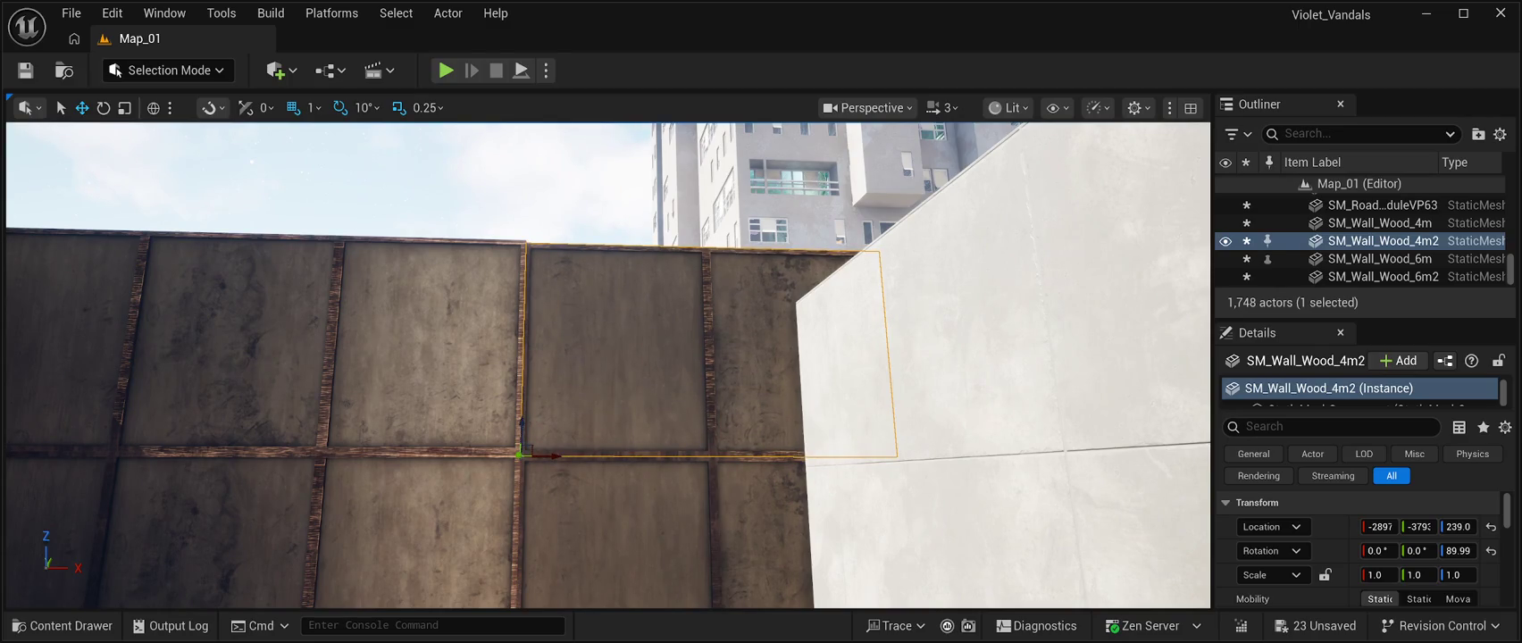
pyautogui.hotkey('ctrl', 'y')
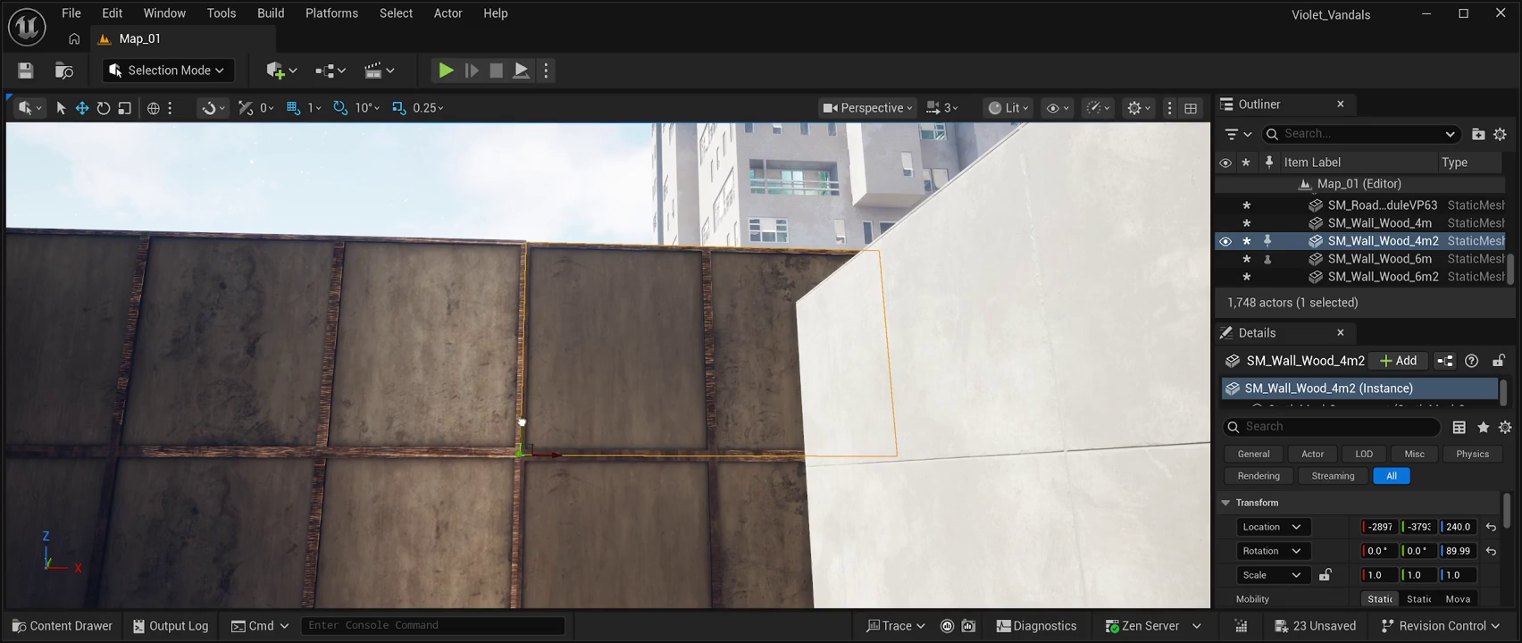
pyautogui.hotkey('ctrl', 'y')
pyautogui.hotkey('ctrl', 'z')
pyautogui.hotkey('ctrl', 'z')
pyautogui.hotkey('ctrl', 'z')
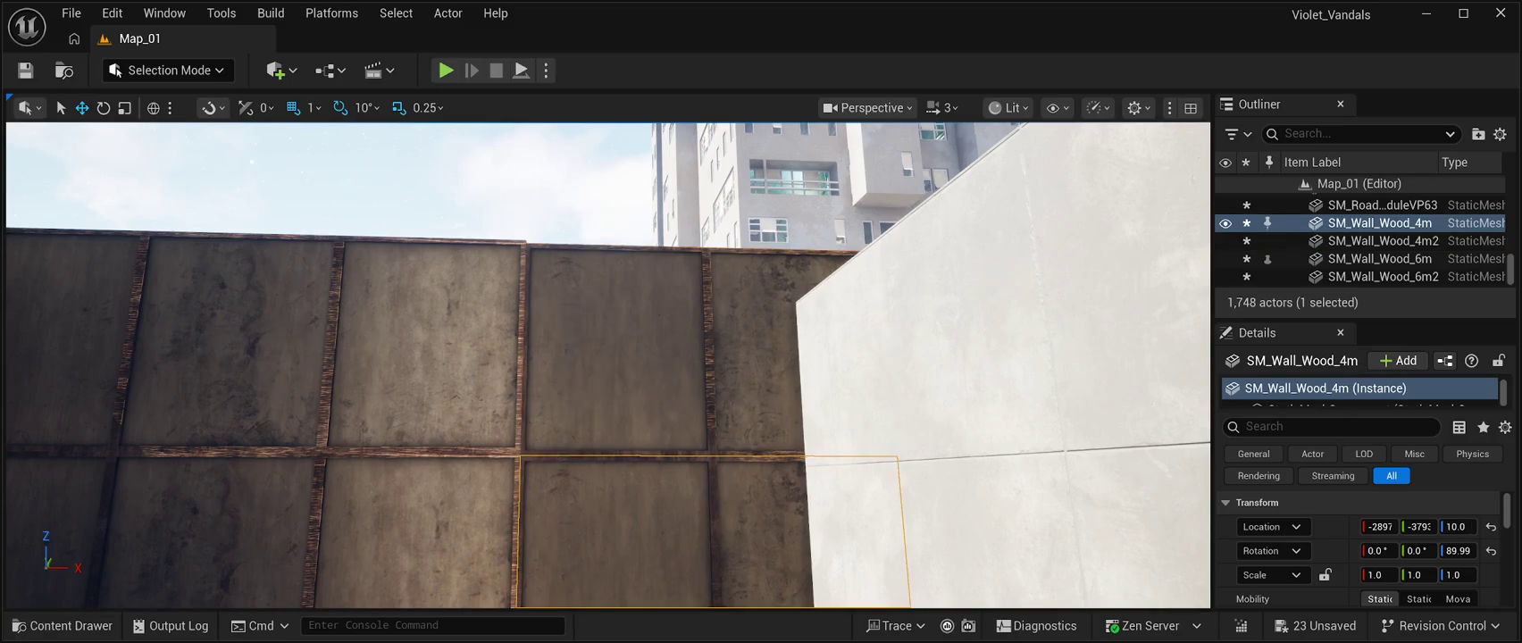
# Align the pair by setting the lower panel to Z 12 and the upper to Z 240.
pyautogui.press('f')
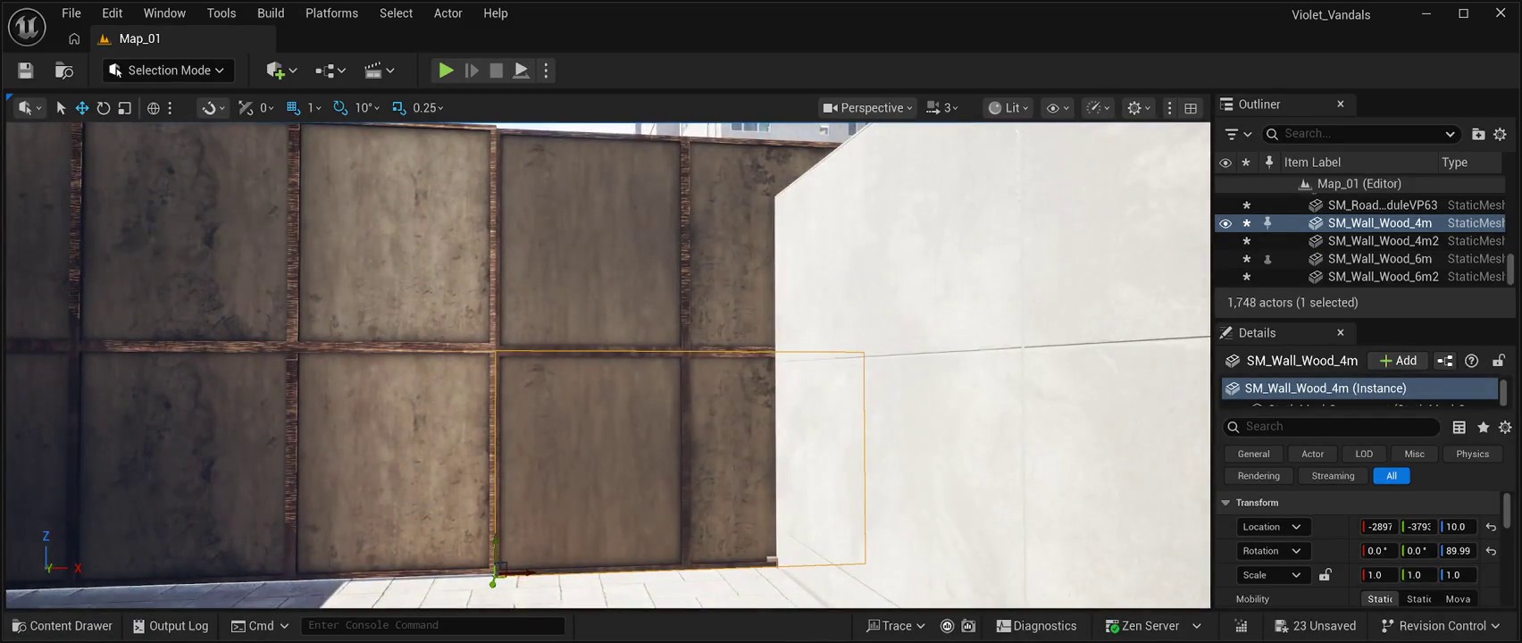
pyautogui.moveTo(497, 540); pyautogui.dragTo(498, 538)
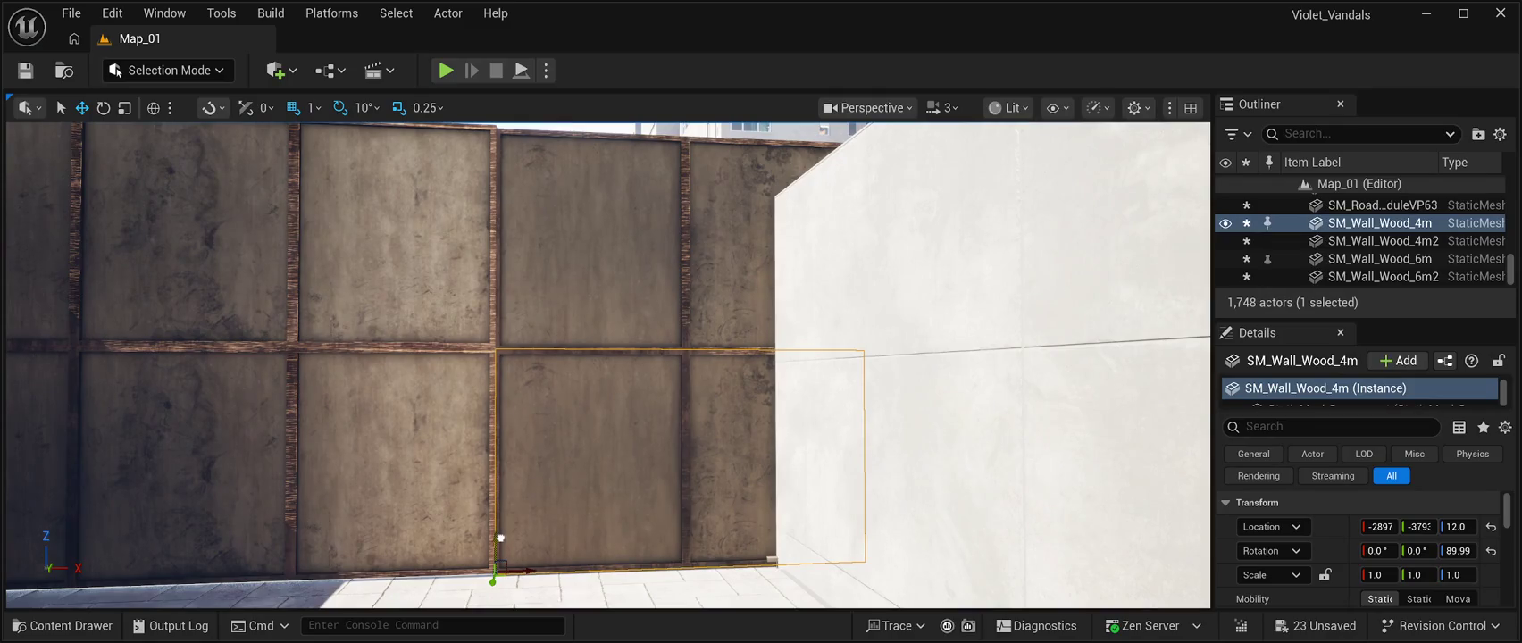
pyautogui.scroll(-5, 607, 366)
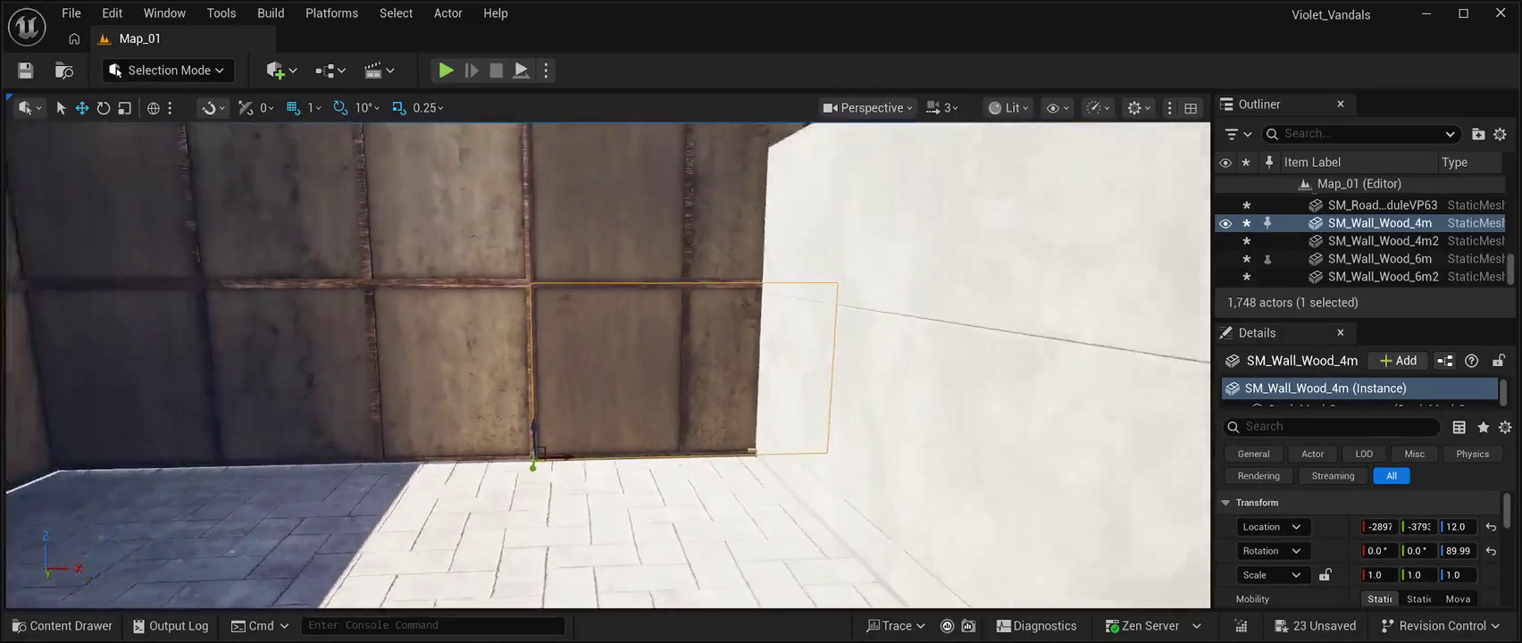
pyautogui.click(268, 148)
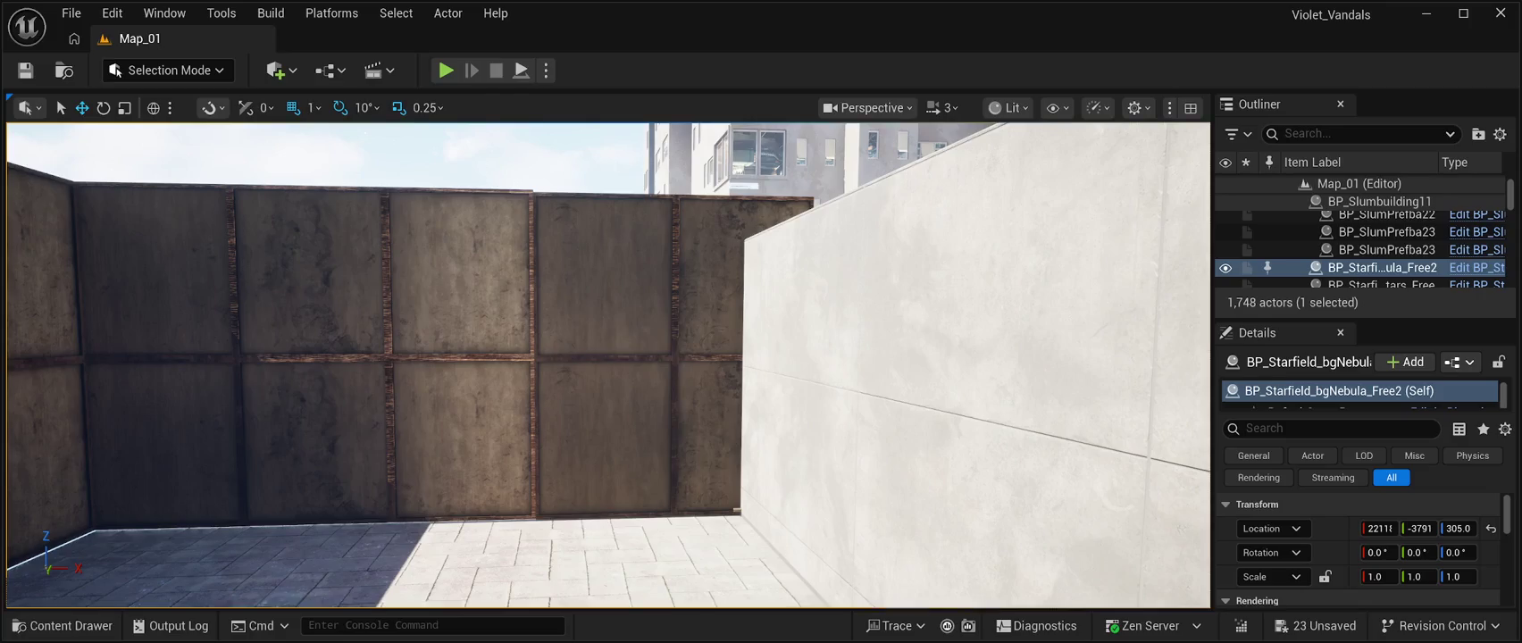
pyautogui.click(626, 277)
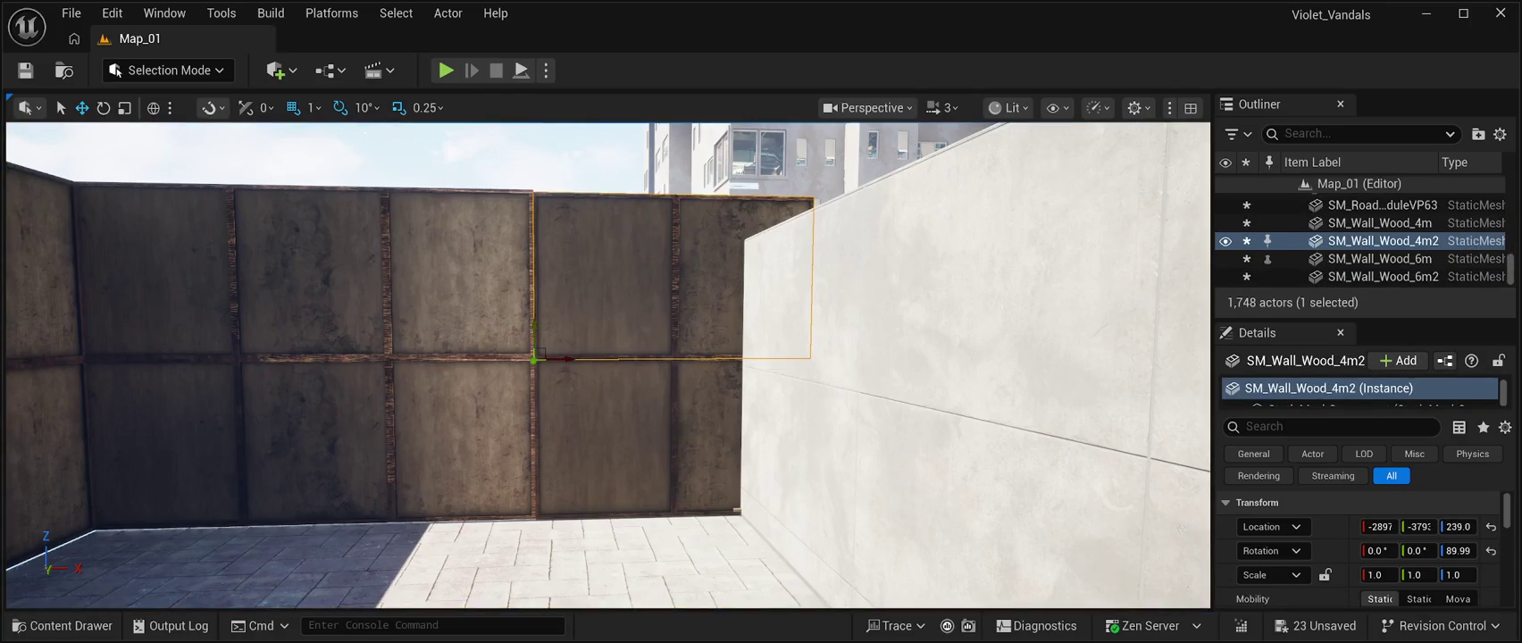
pyautogui.moveTo(535, 324); pyautogui.dragTo(536, 325)
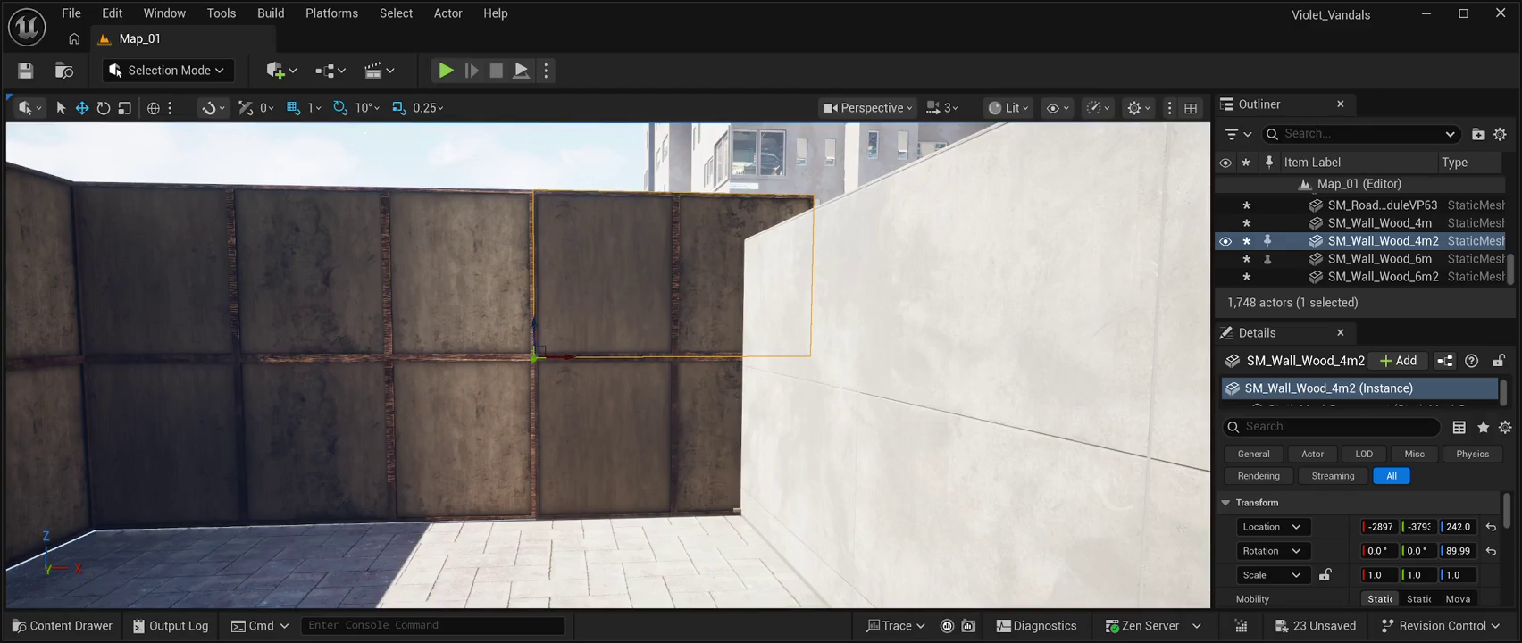
pyautogui.click(345, 177)
pyautogui.moveTo(345, 176); pyautogui.dragTo(959, 326)
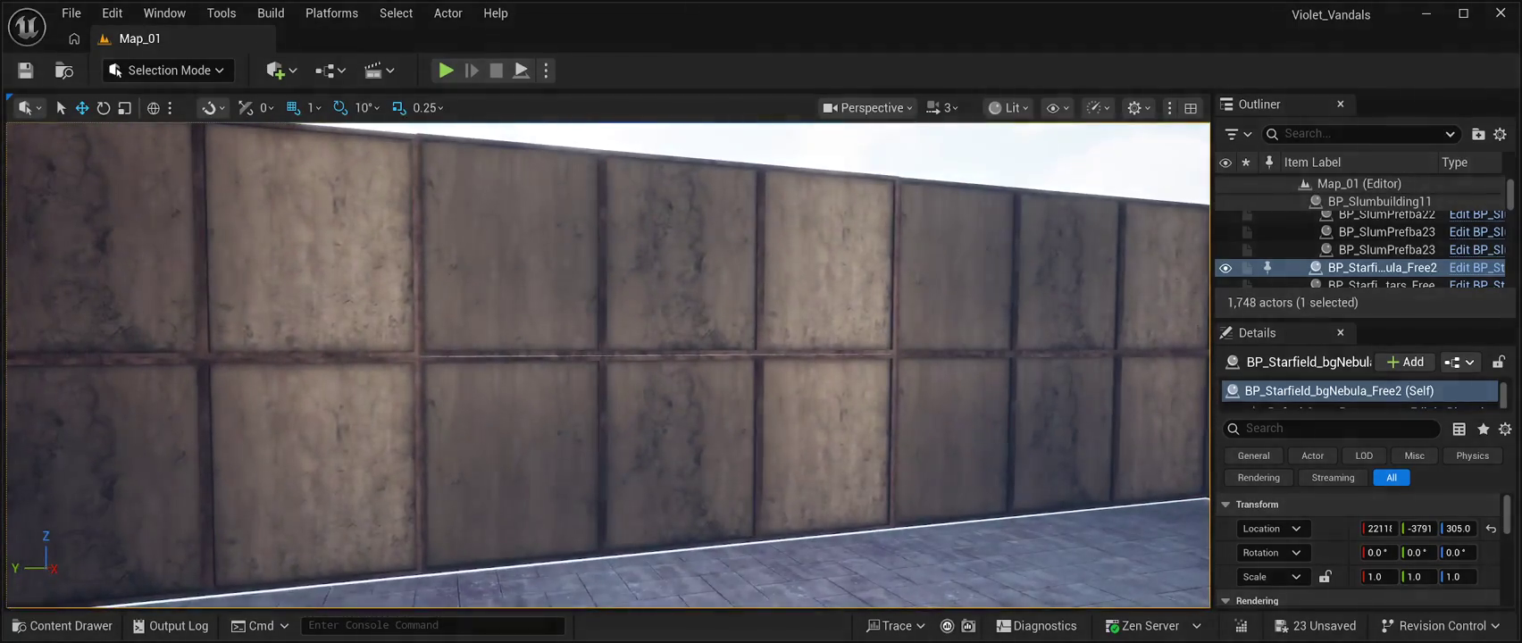
# Deselect the wall and fly the camera over to the open plaza between the tall buildings.
pyautogui.click(656, 241)
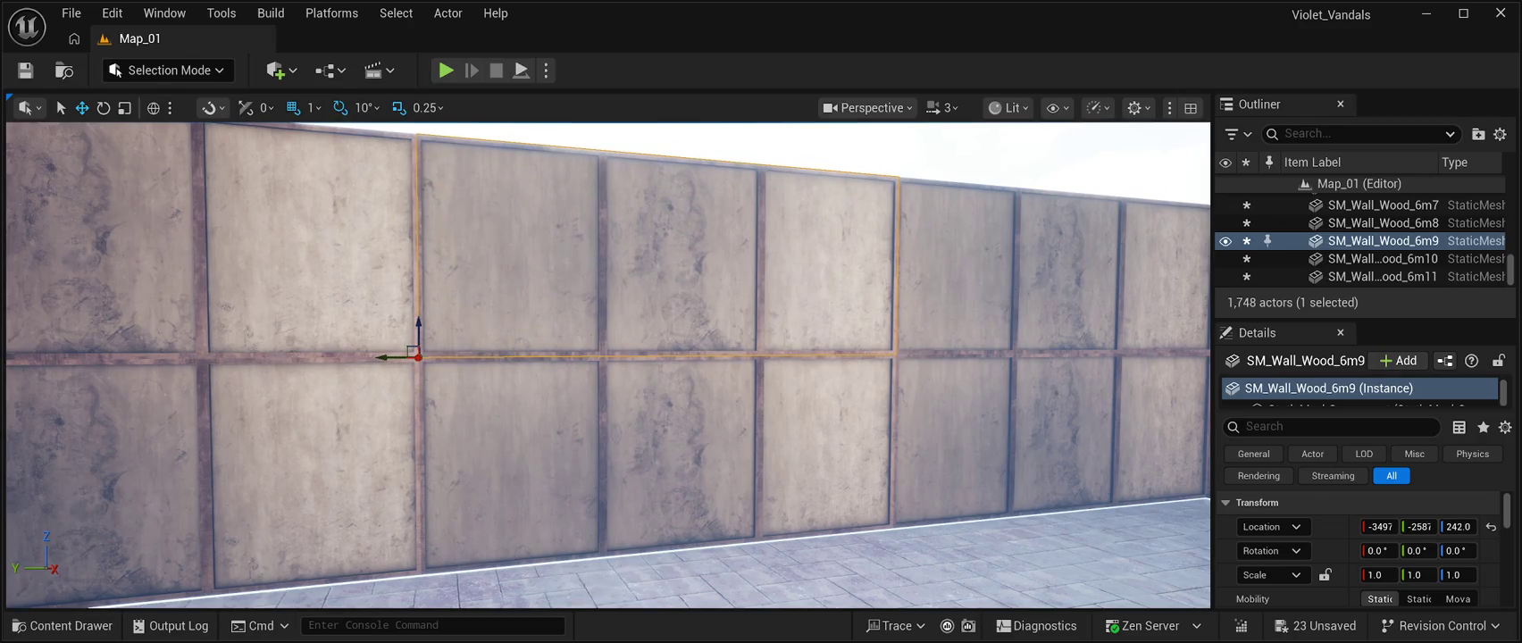
pyautogui.click(1027, 147)
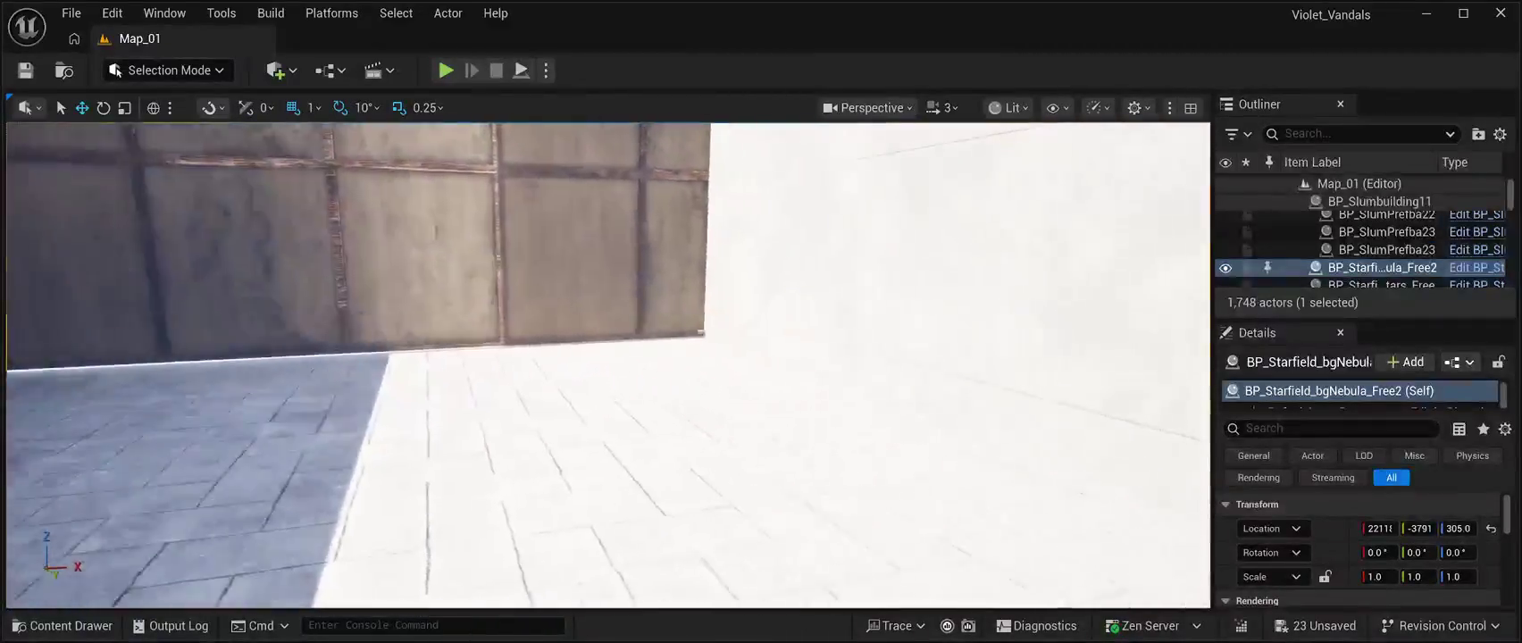
pyautogui.moveTo(607, 366)
pyautogui.mouseDown()
pyautogui.moveTo(112, 281)
pyautogui.moveTo(129, 282)
pyautogui.mouseUp()
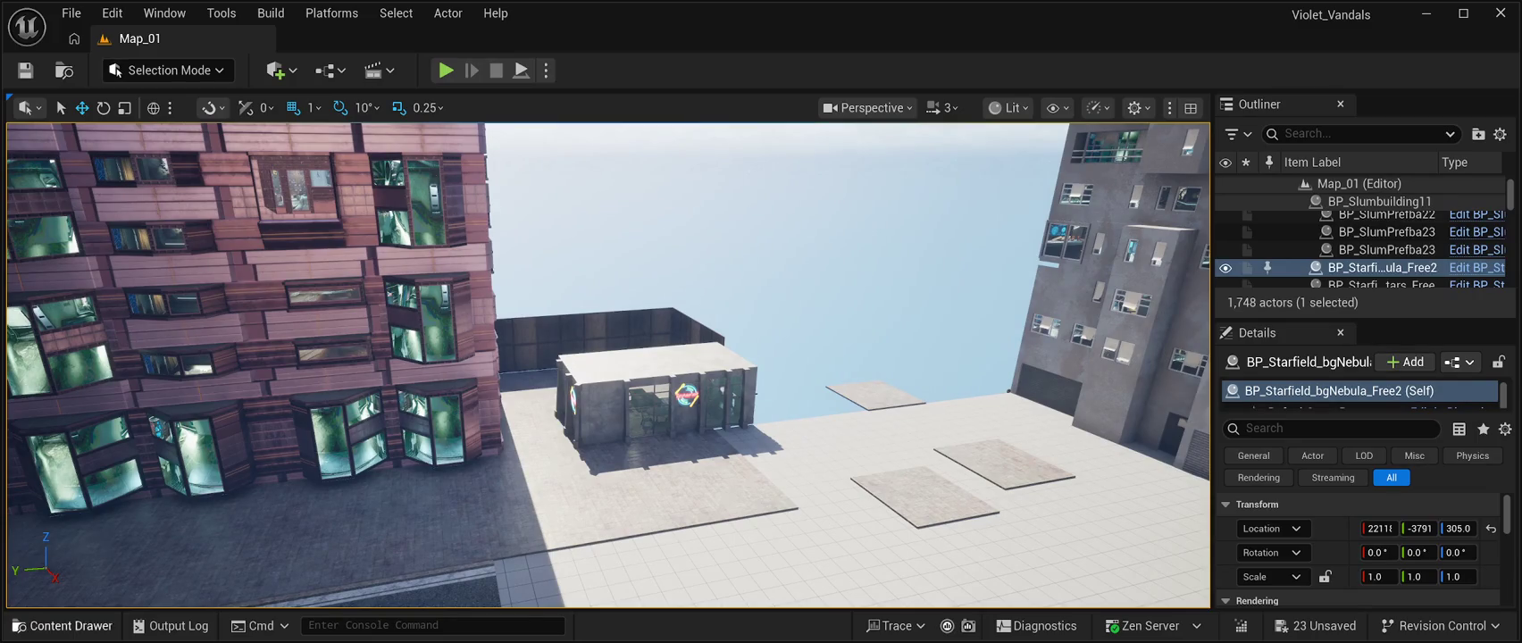
pyautogui.hotkey('ctrl', 'space')
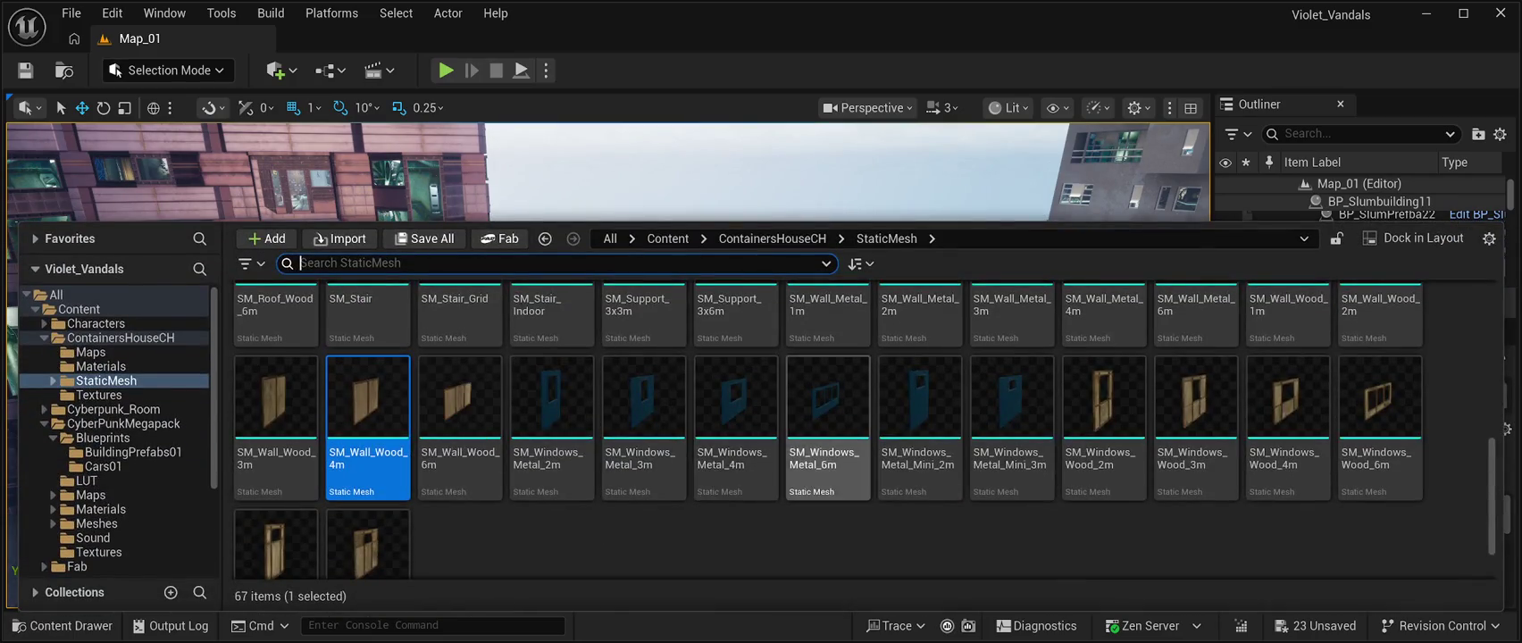
# Drag the yellow BP_CR03 Drivable car from CyberPunkMegapack > Blueprints > Cars01 into the level.
pyautogui.scroll(10, 460, 482)
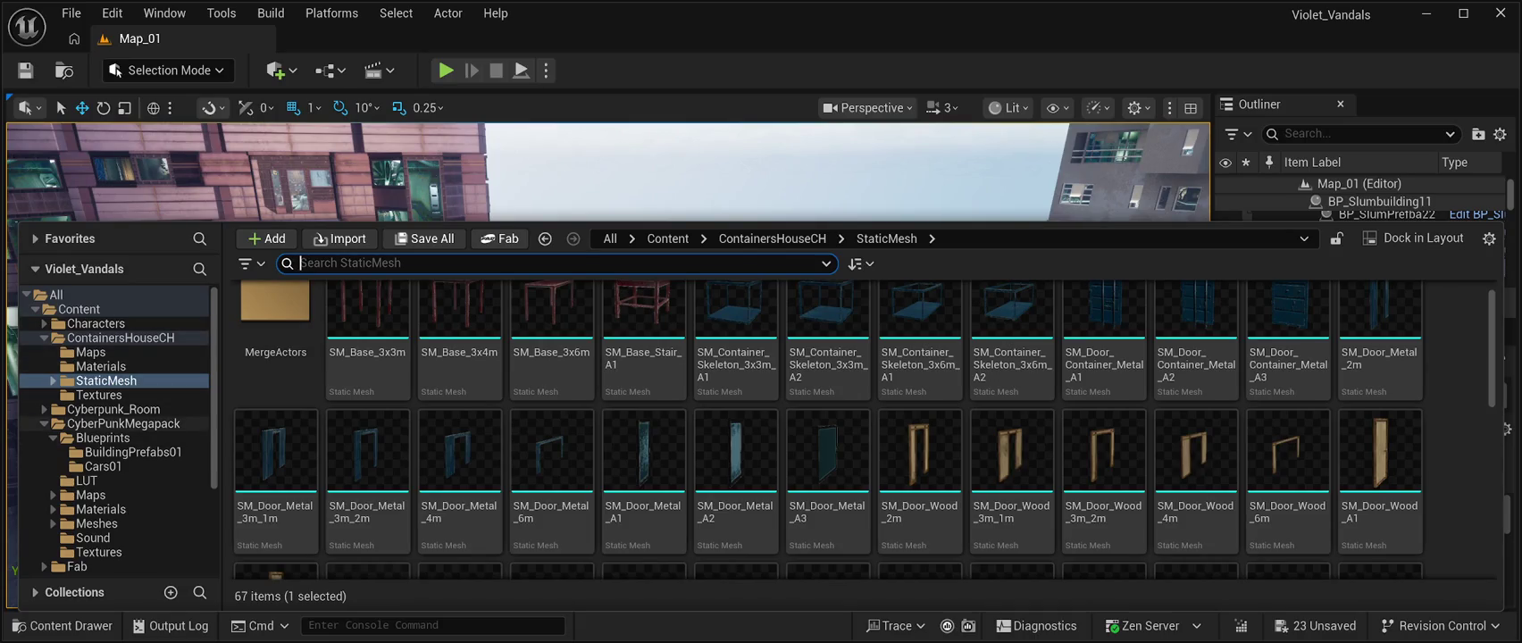
pyautogui.click(123, 423)
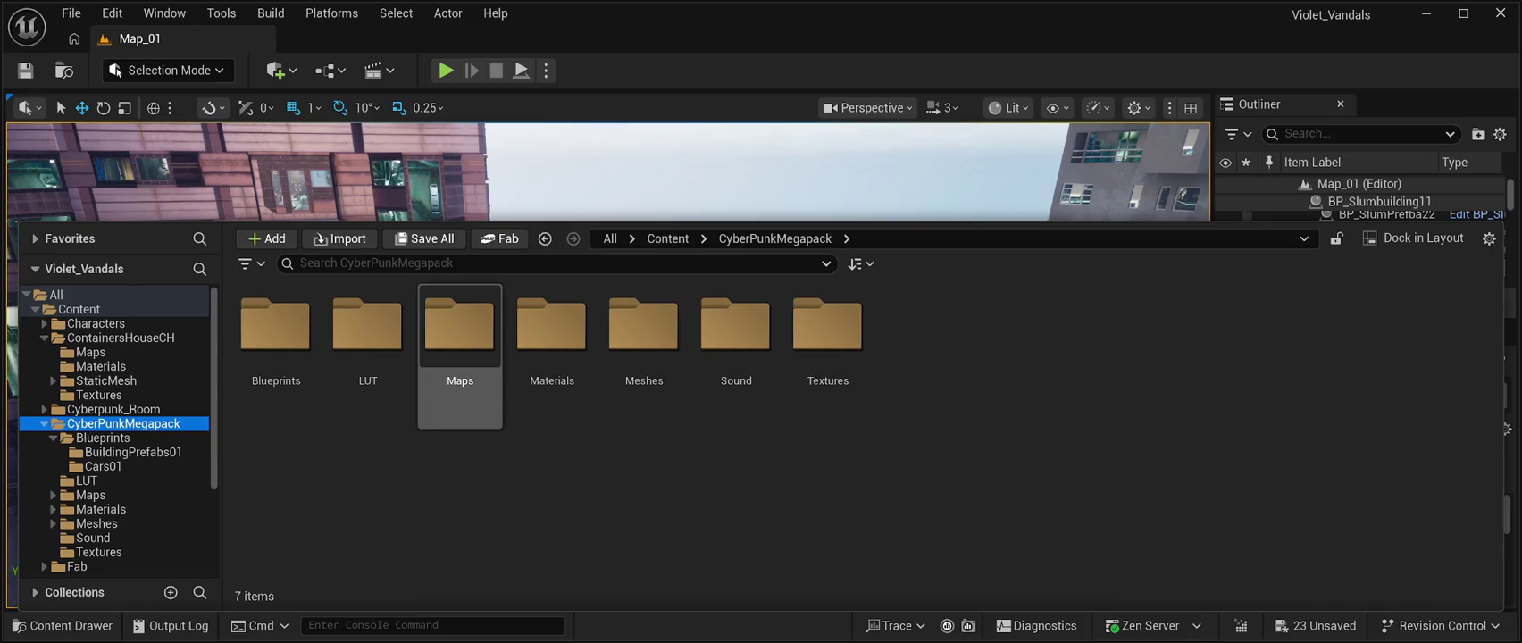
pyautogui.doubleClick(275, 326)
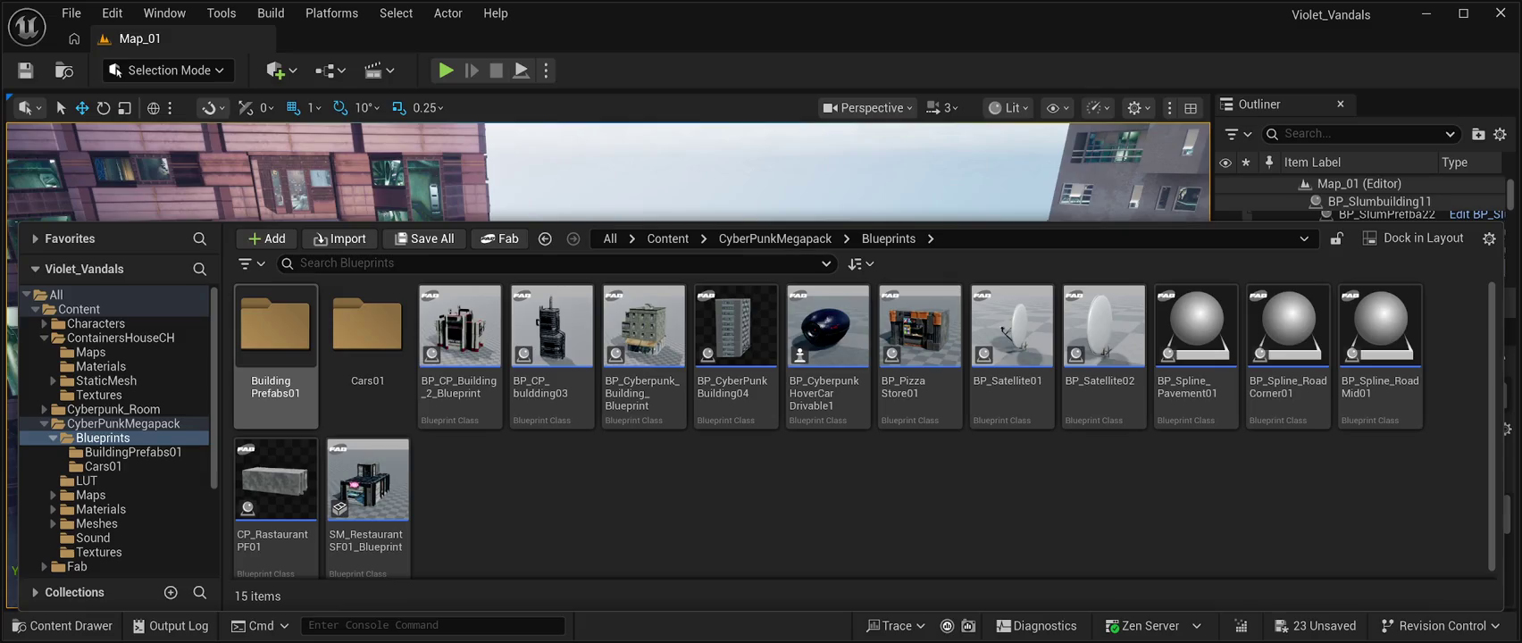
pyautogui.doubleClick(367, 326)
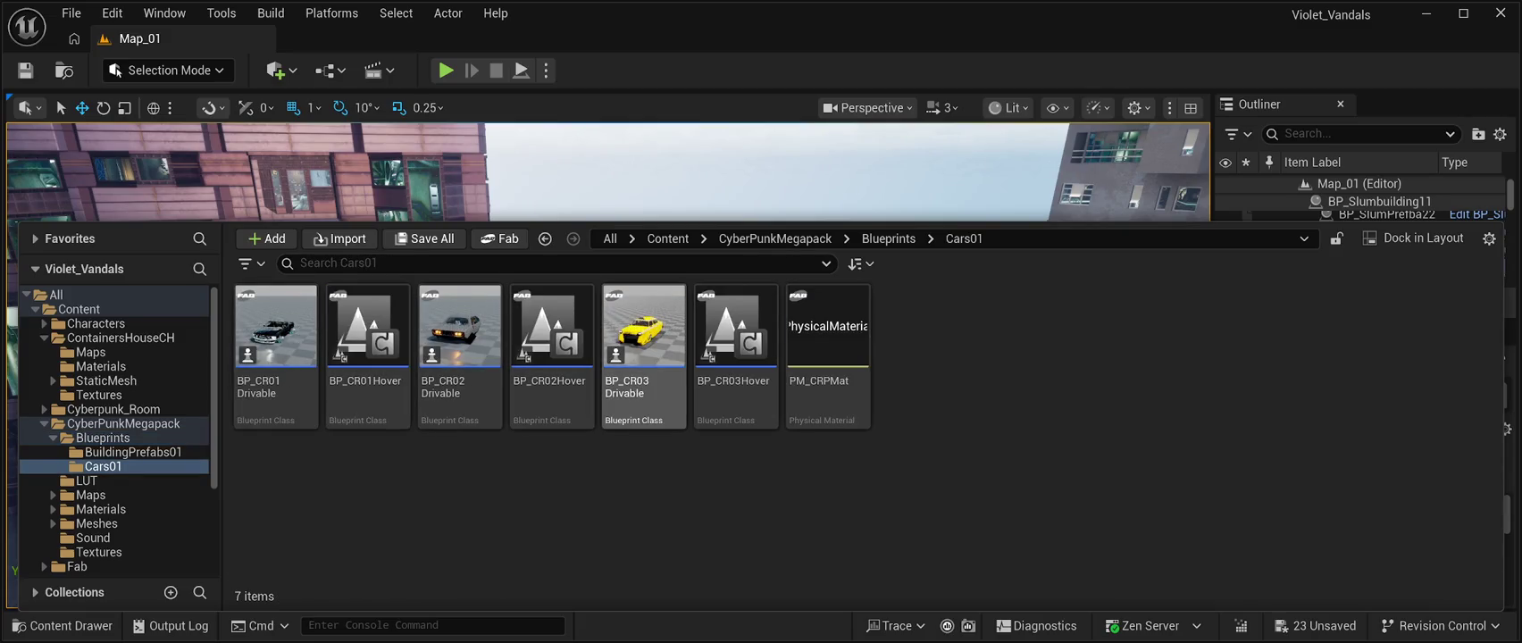
pyautogui.click(643, 339)
pyautogui.moveTo(643, 340)
pyautogui.mouseDown()
pyautogui.moveTo(643, 286)
pyautogui.moveTo(679, 224)
pyautogui.moveTo(643, 393)
pyautogui.moveTo(607, 366)
pyautogui.moveTo(605, 317)
pyautogui.moveTo(607, 340)
pyautogui.mouseUp()
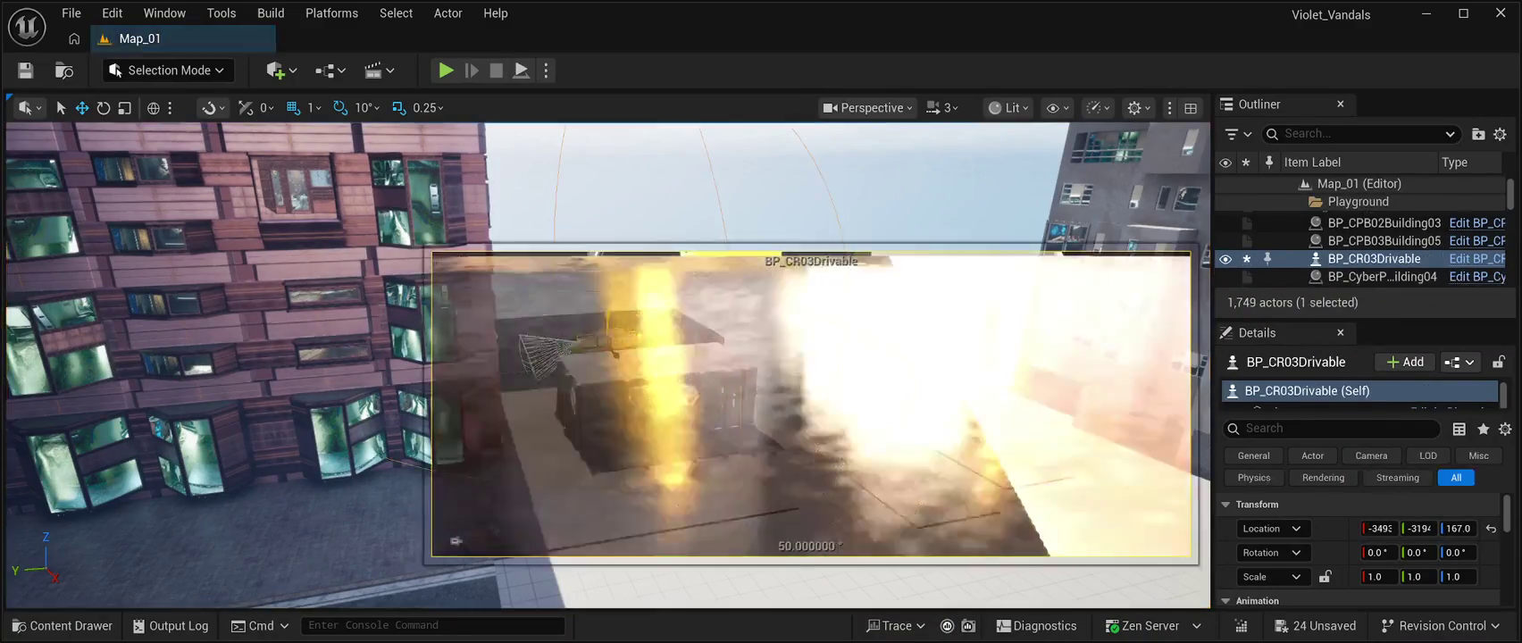
# Move the yellow BP_CR03Drivable taxi along the alley and lower it just above the pavement.
pyautogui.click(626, 178)
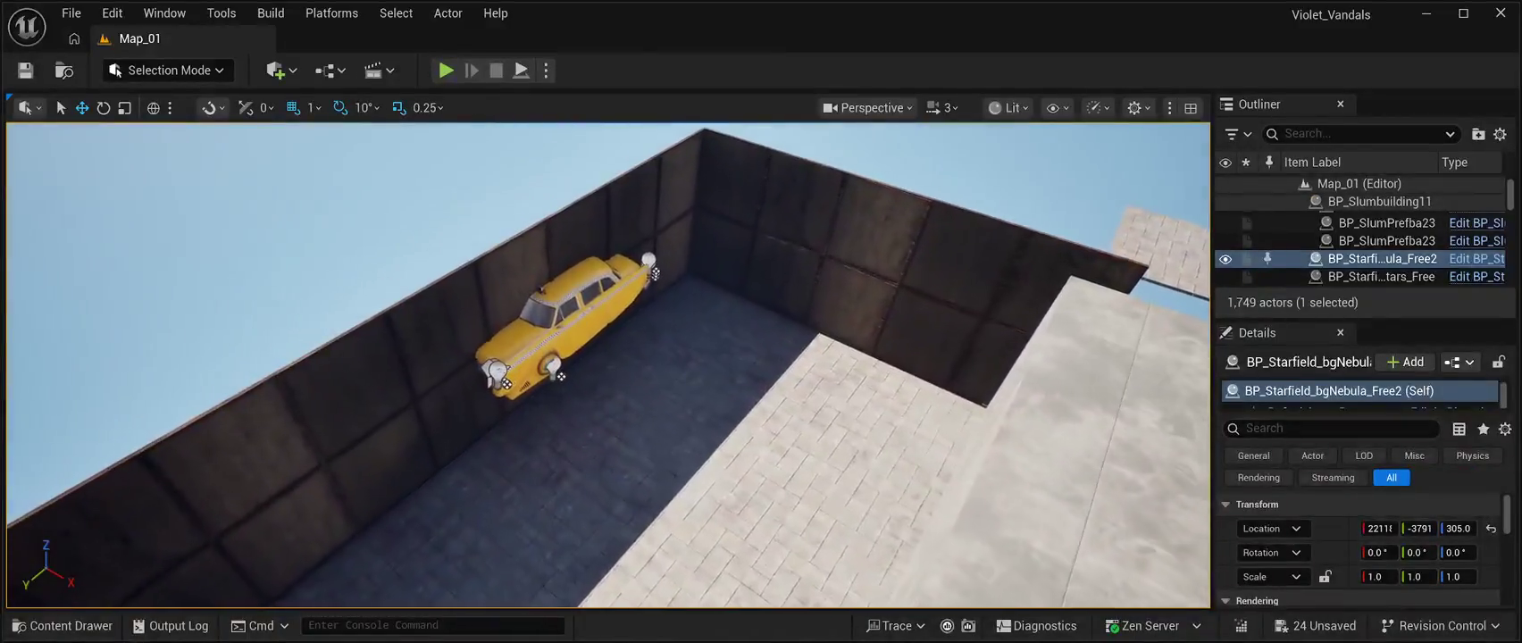
pyautogui.click(584, 329)
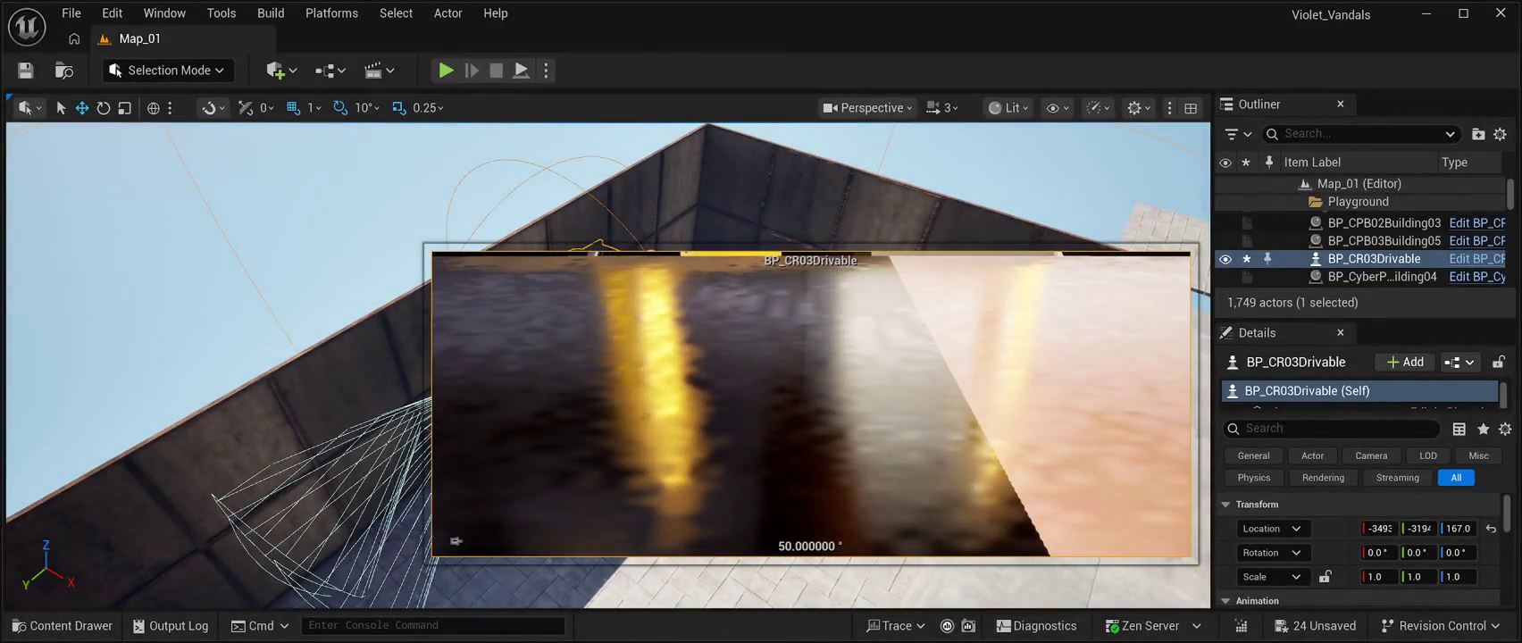
pyautogui.press('f')
pyautogui.moveTo(468, 183)
pyautogui.mouseDown()
pyautogui.moveTo(447, 175)
pyautogui.moveTo(616, 161)
pyautogui.moveTo(670, 219)
pyautogui.moveTo(670, 152)
pyautogui.moveTo(562, 170)
pyautogui.mouseUp()
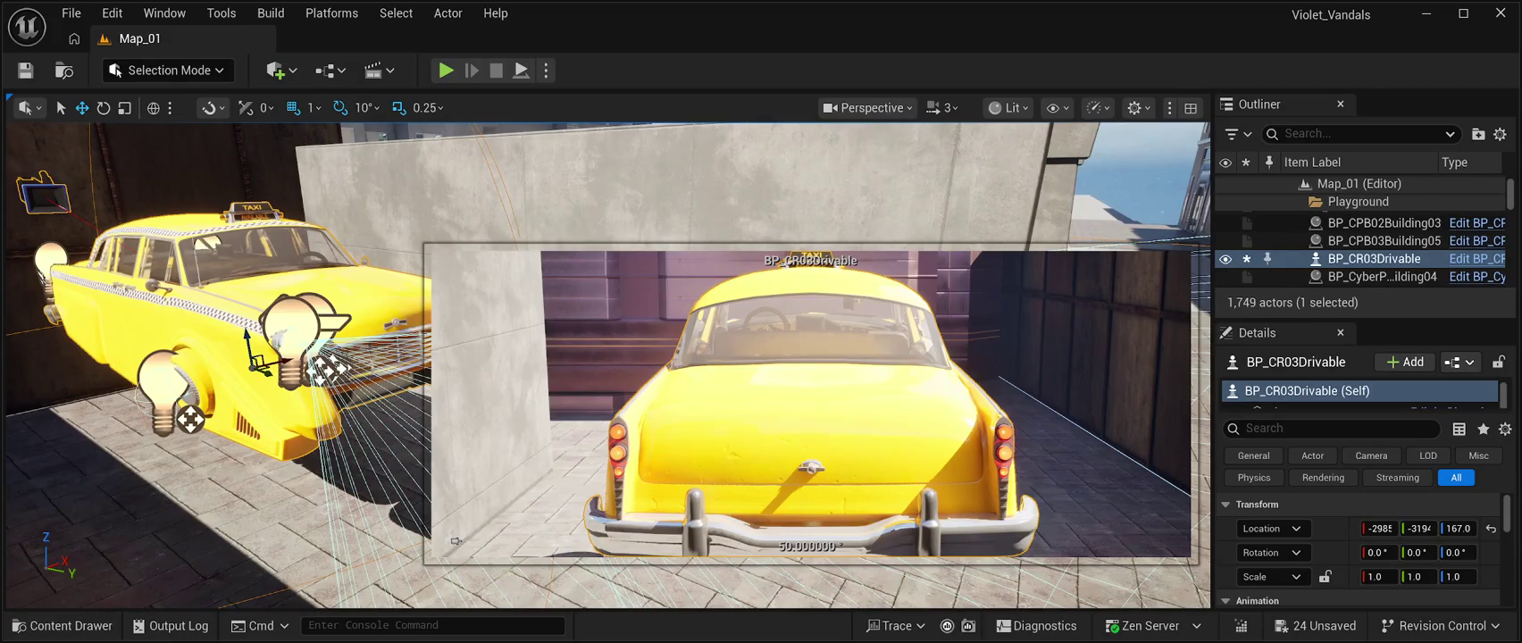
pyautogui.moveTo(249, 344)
pyautogui.mouseDown()
pyautogui.moveTo(270, 469)
pyautogui.moveTo(266, 441)
pyautogui.moveTo(302, 457)
pyautogui.moveTo(295, 533)
pyautogui.moveTo(301, 500)
pyautogui.mouseUp()
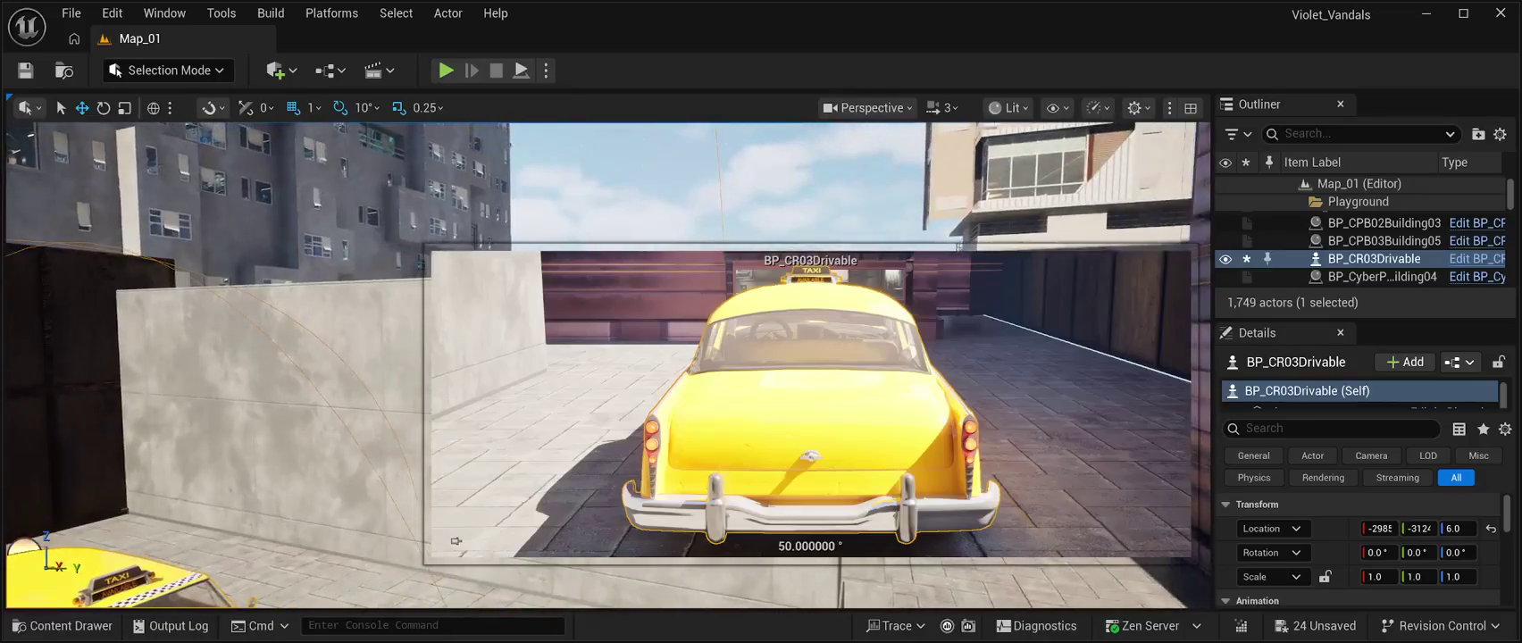
# Deselect the taxi, frame the whole car in view, and start a Play-mode test of Map_01.
pyautogui.click(643, 179)
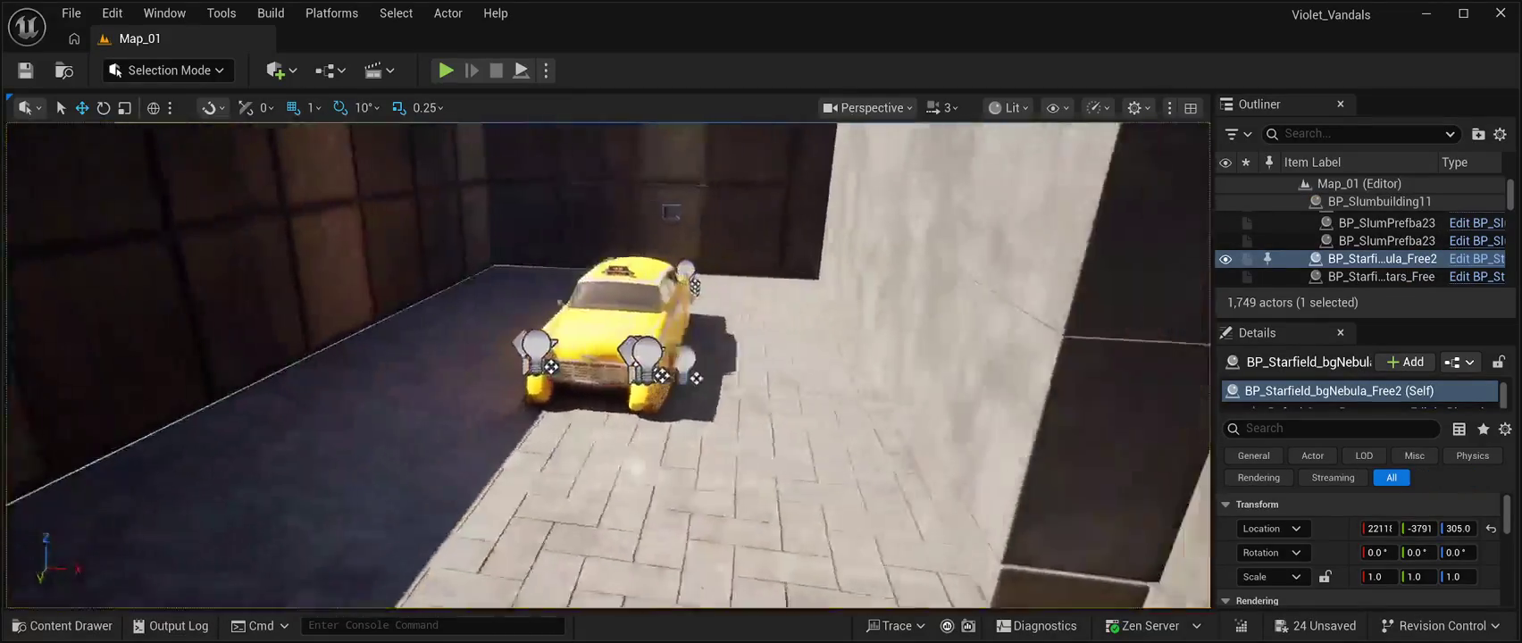
pyautogui.press('w')
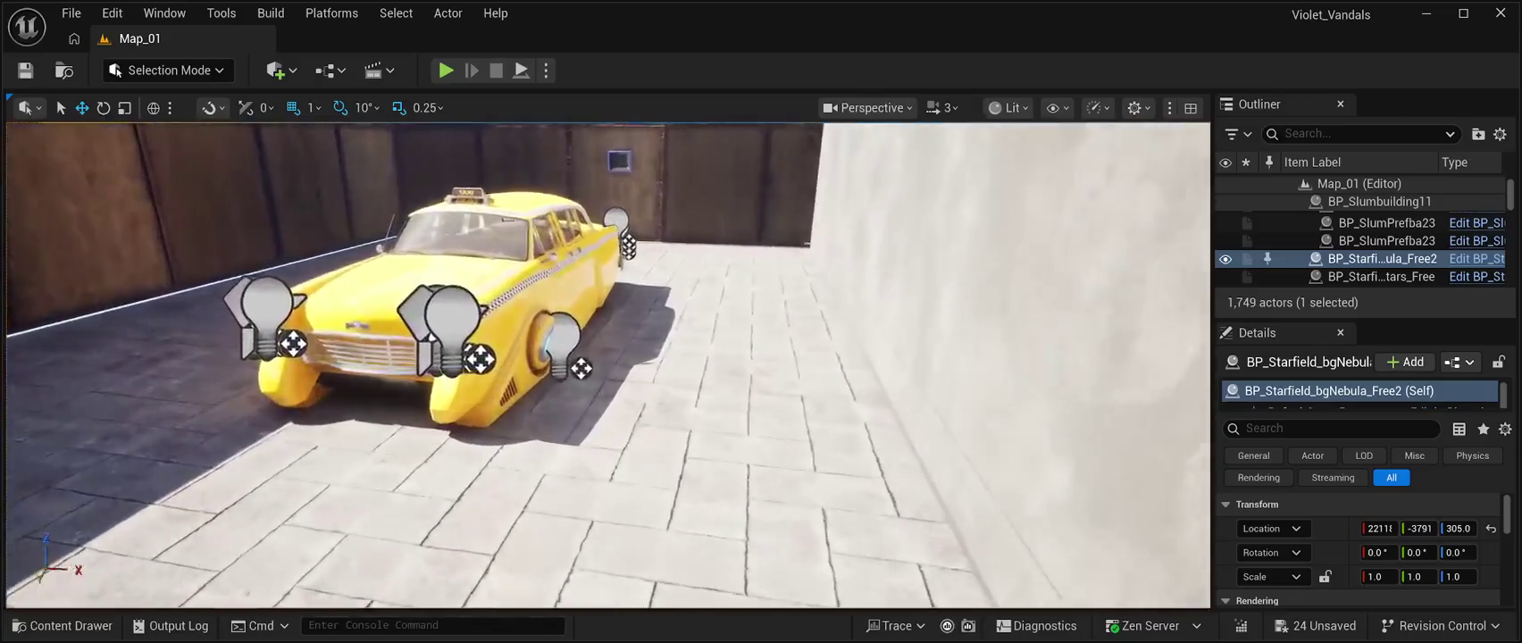
pyautogui.press('s')
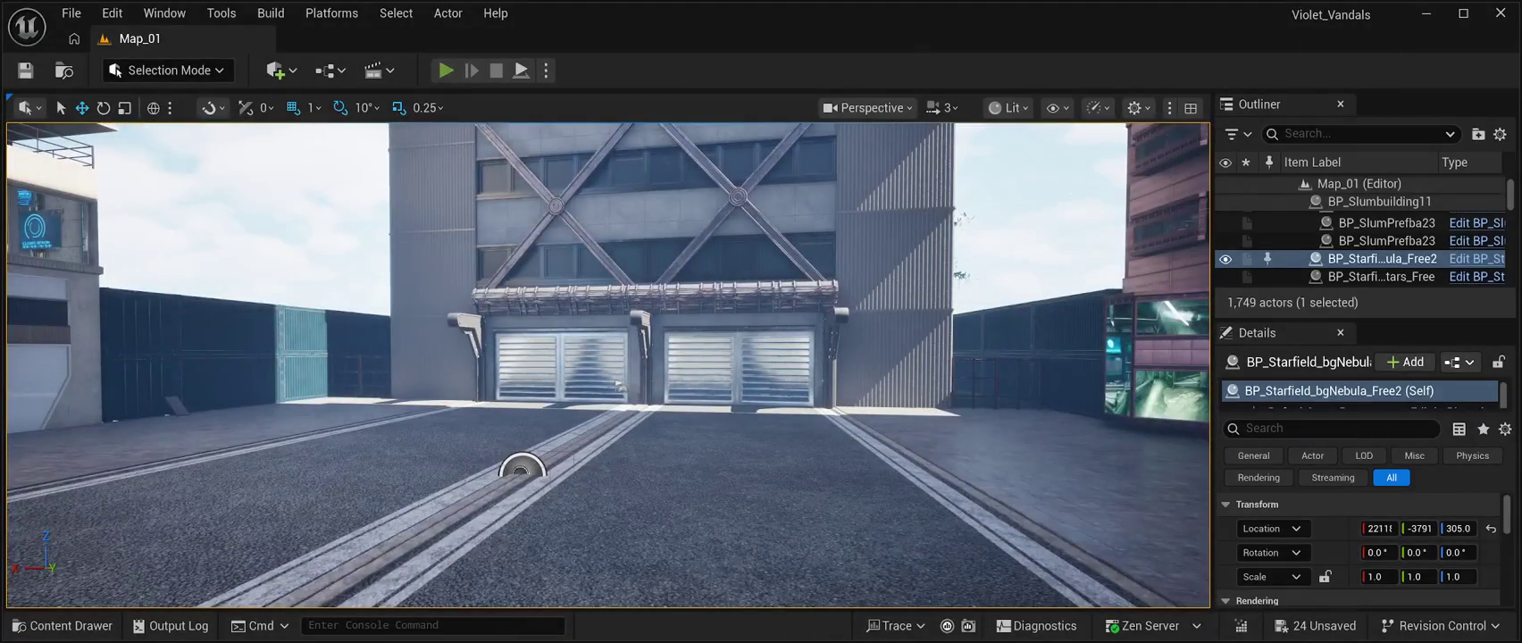
pyautogui.hotkey('alt', 'p')
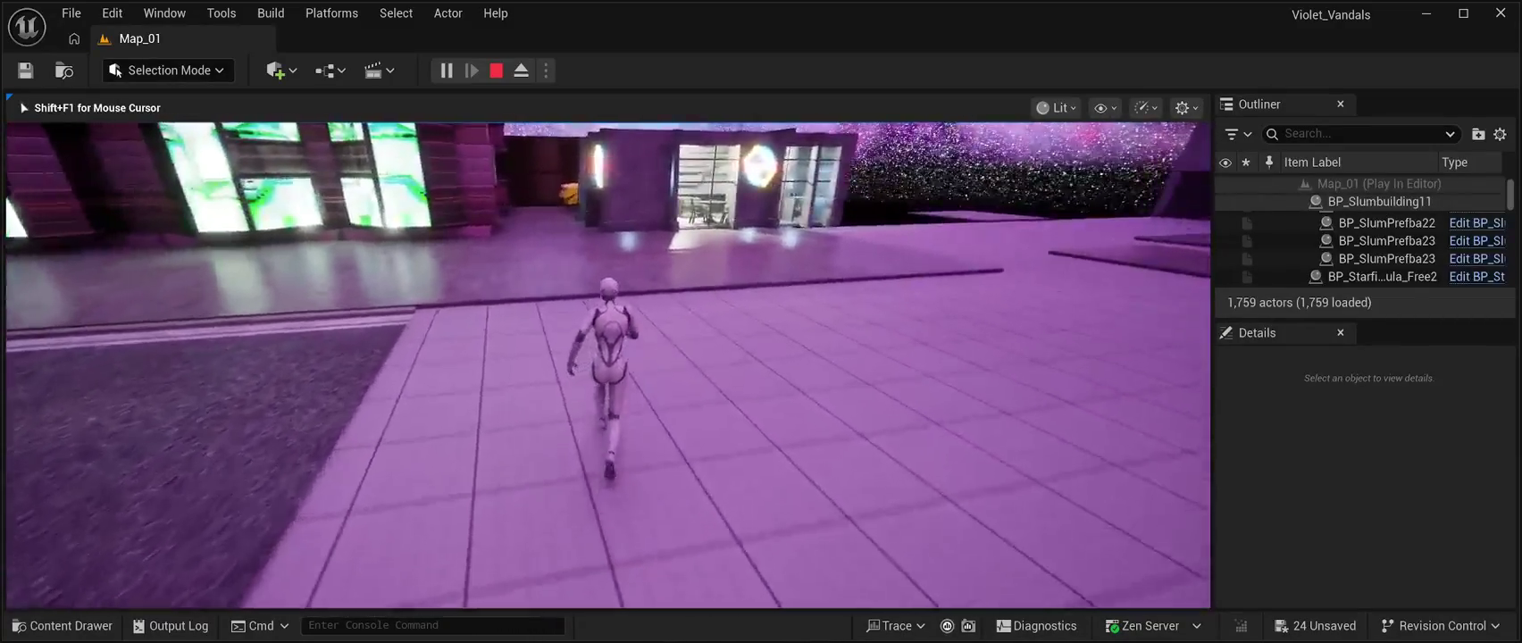
pyautogui.press('w')
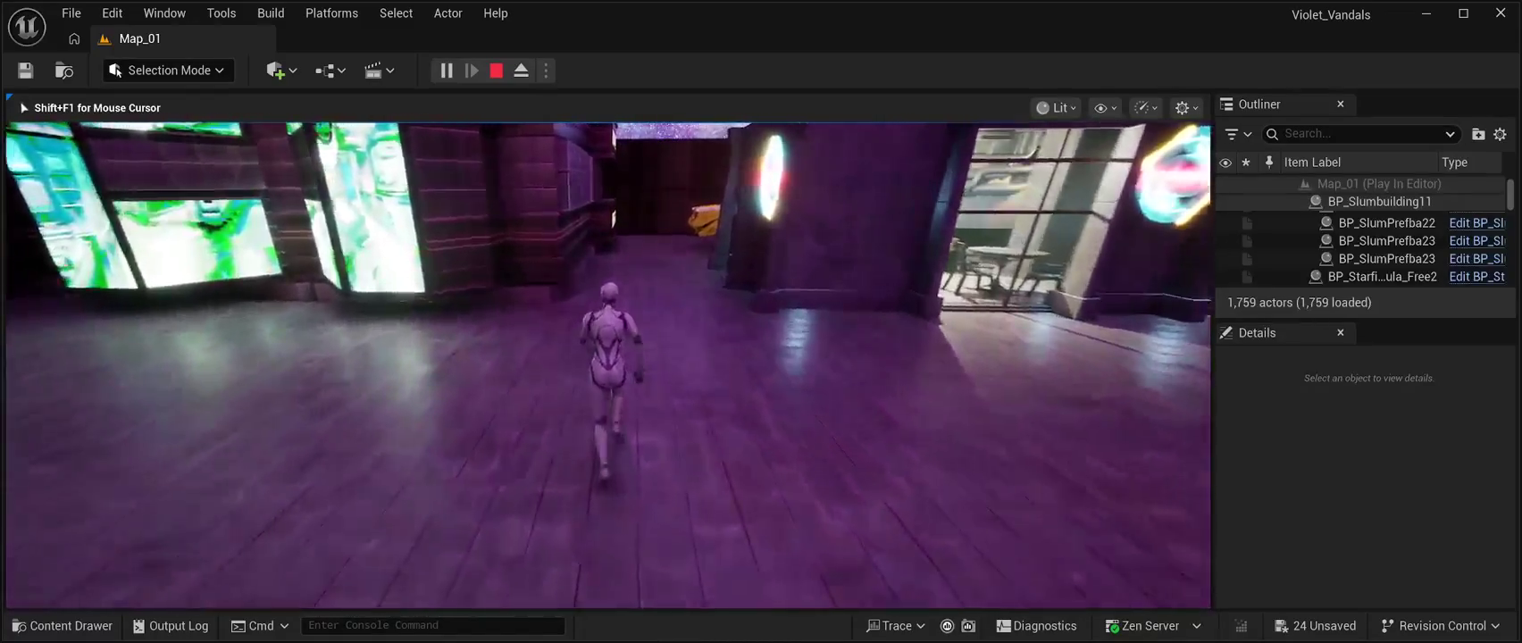
pyautogui.press('w')
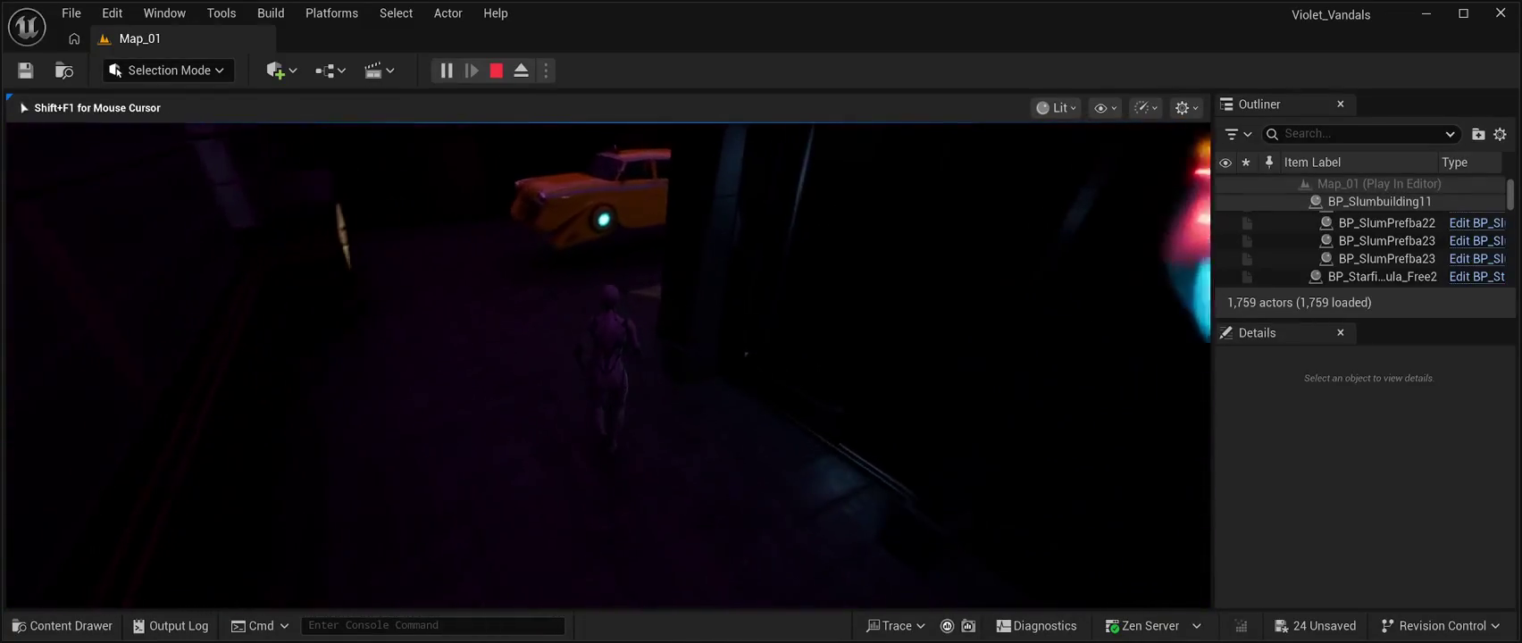
pyautogui.press('w')
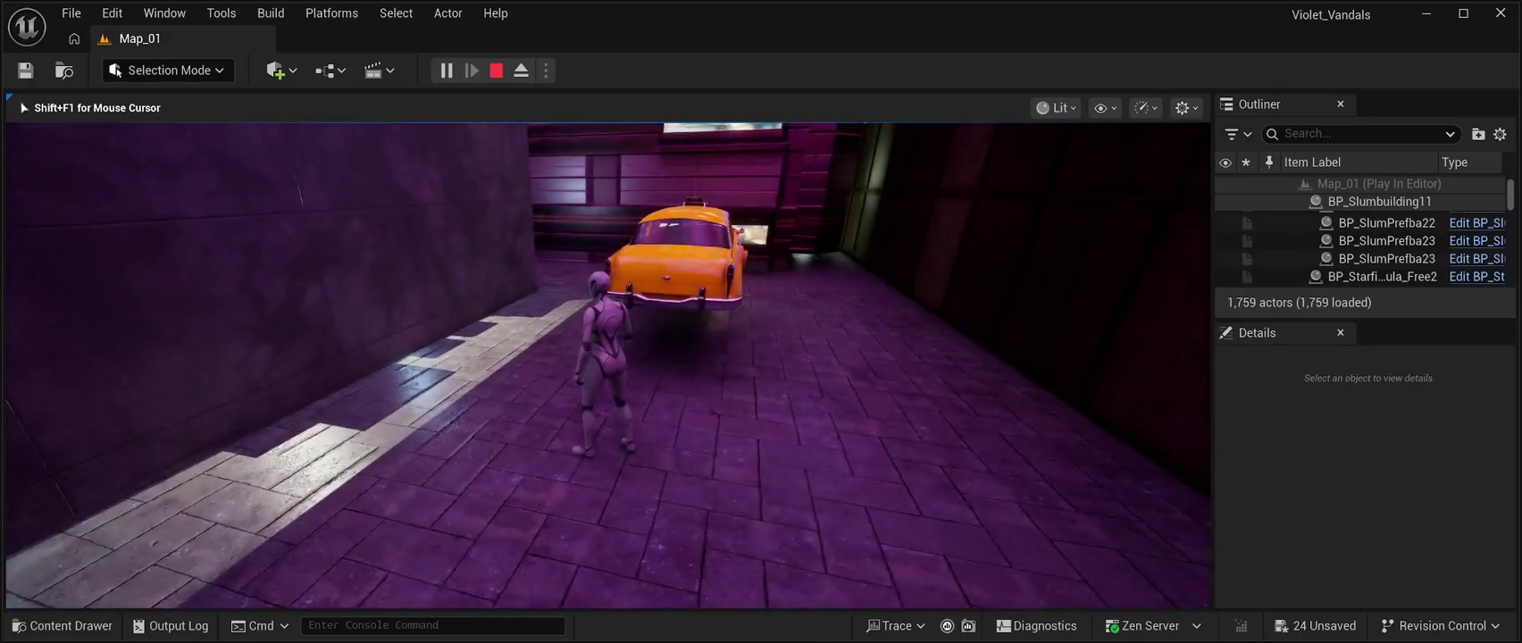
pyautogui.press('w')
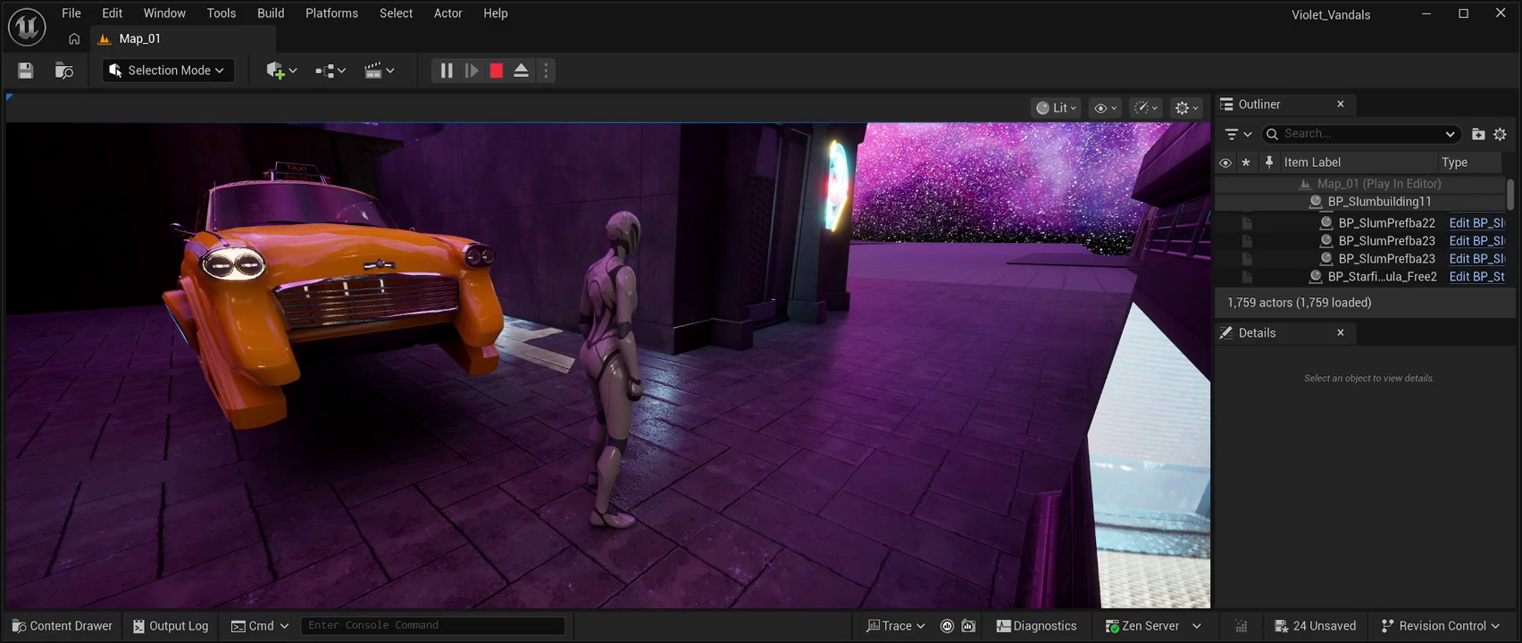
pyautogui.press('Escape')
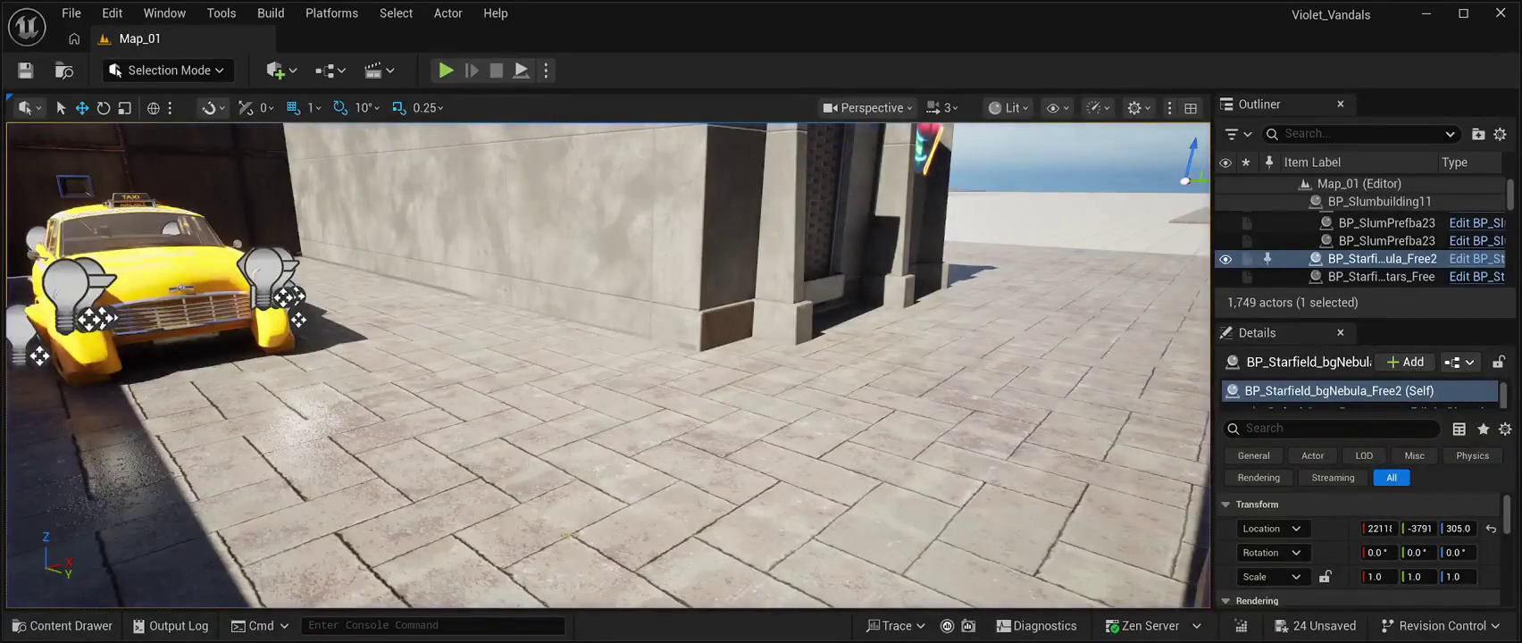
# Focus the viewport on the yellow taxi and select BP_CR03Drivable to show its camera preview.
pyautogui.press('f')
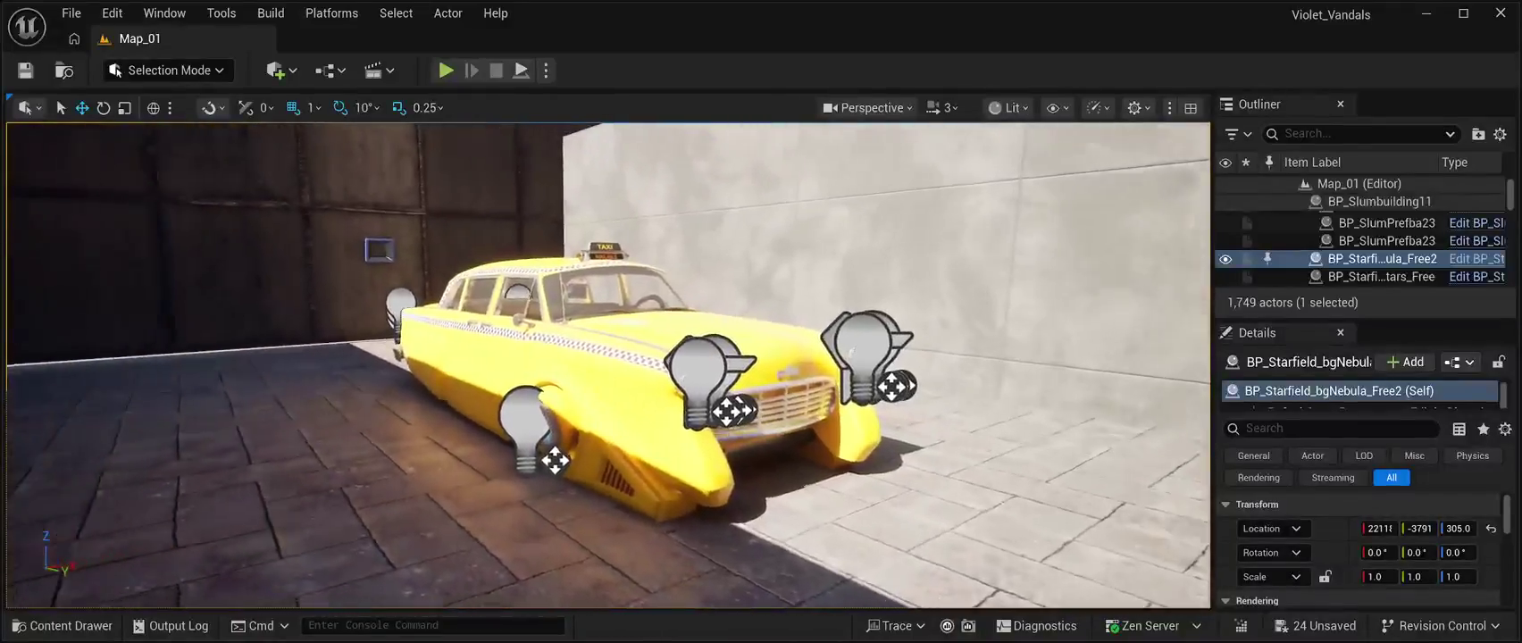
pyautogui.click(625, 420)
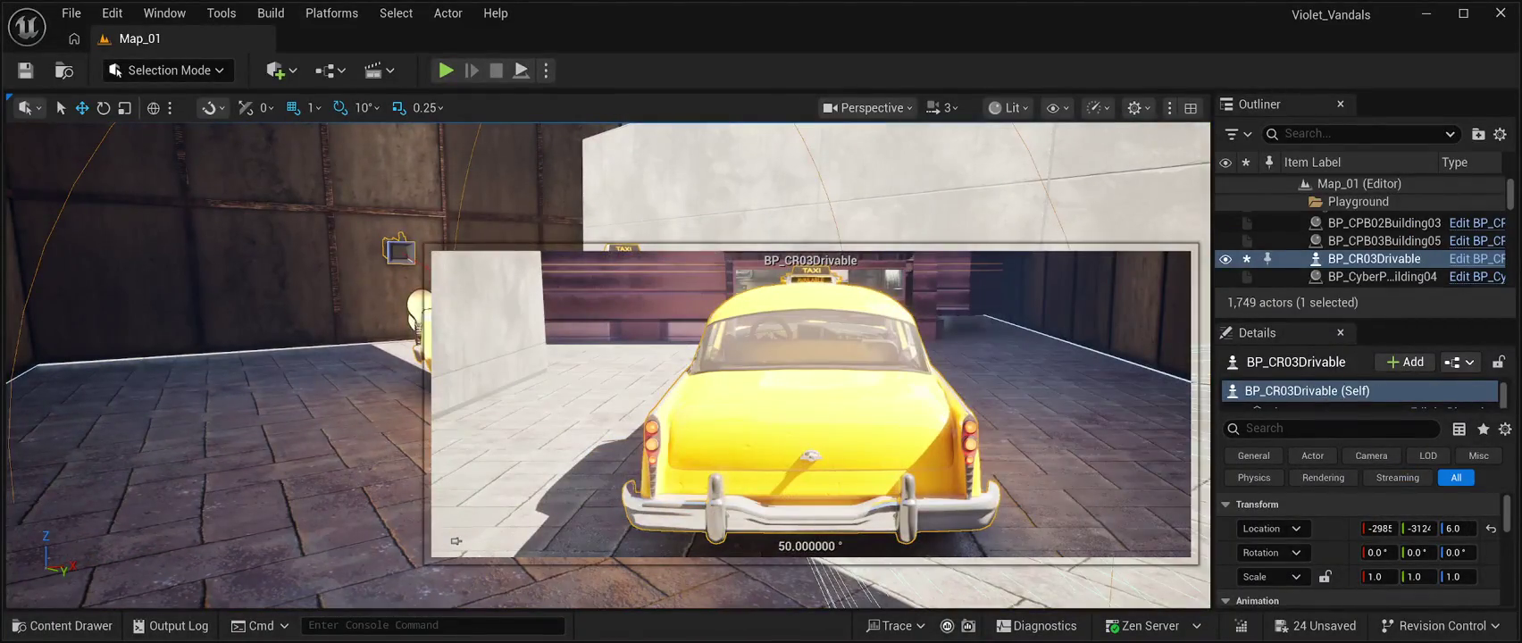
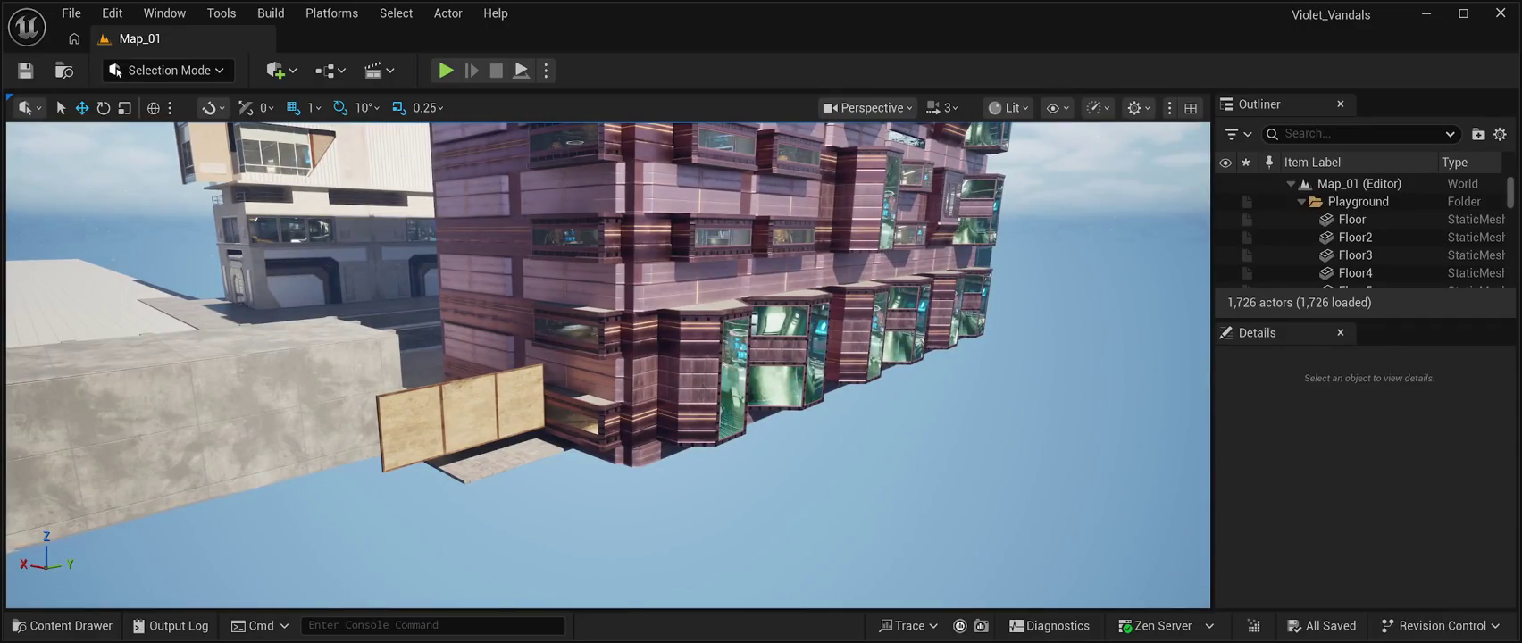
# Move the wooden wall SM_Wall_Wood_6m farther out along X, then paste a paving tile and align it along Y.
pyautogui.click(460, 415)
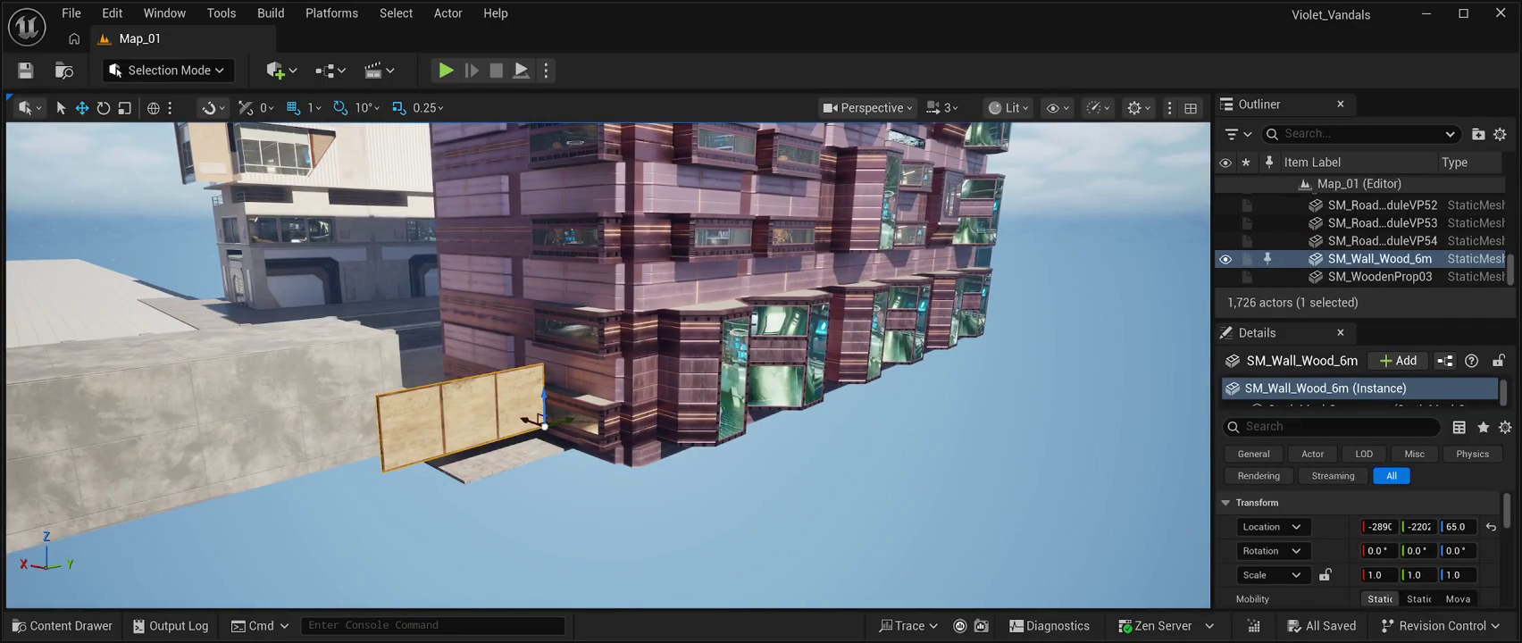
pyautogui.moveTo(540, 420); pyautogui.dragTo(689, 474)
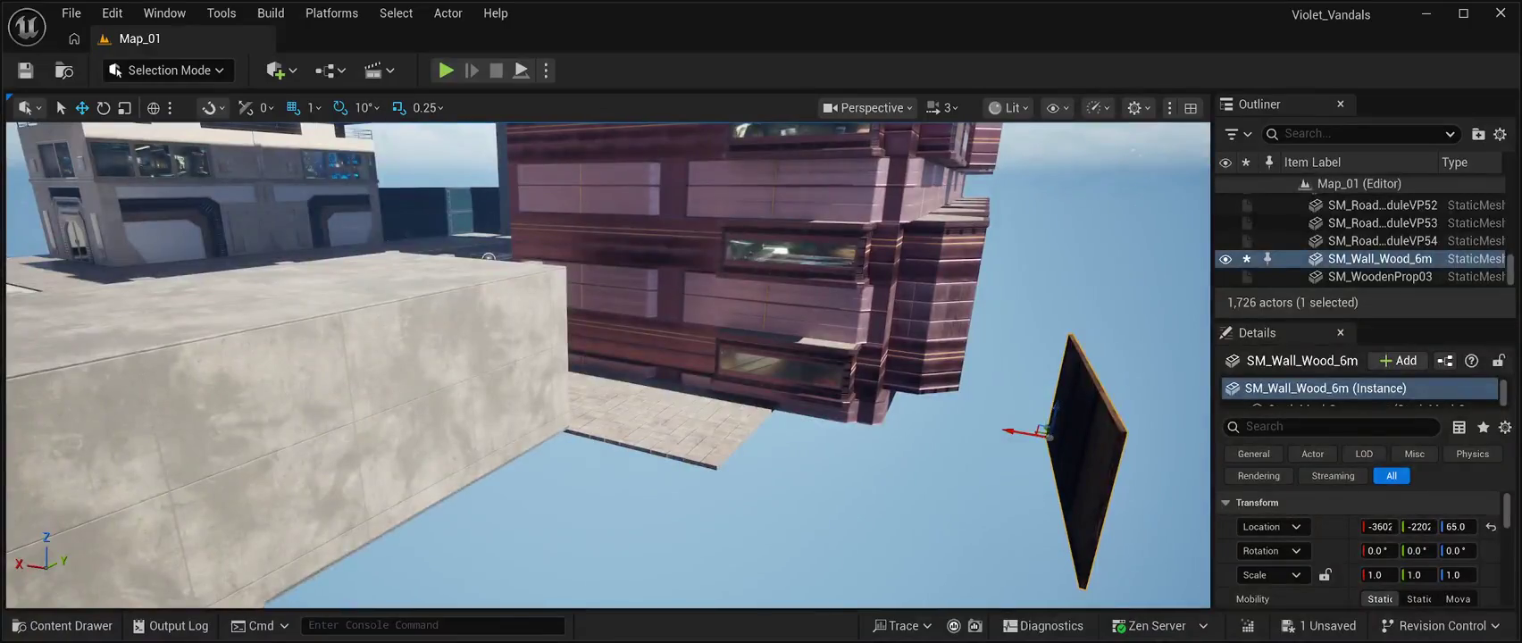
pyautogui.hotkey('ctrl', 'v')
pyautogui.moveTo(488, 257); pyautogui.dragTo(531, 268)
pyautogui.moveTo(933, 333)
pyautogui.mouseDown()
pyautogui.moveTo(697, 337)
pyautogui.moveTo(757, 370)
pyautogui.moveTo(857, 383)
pyautogui.mouseUp()
pyautogui.scroll(4, 757, 371)
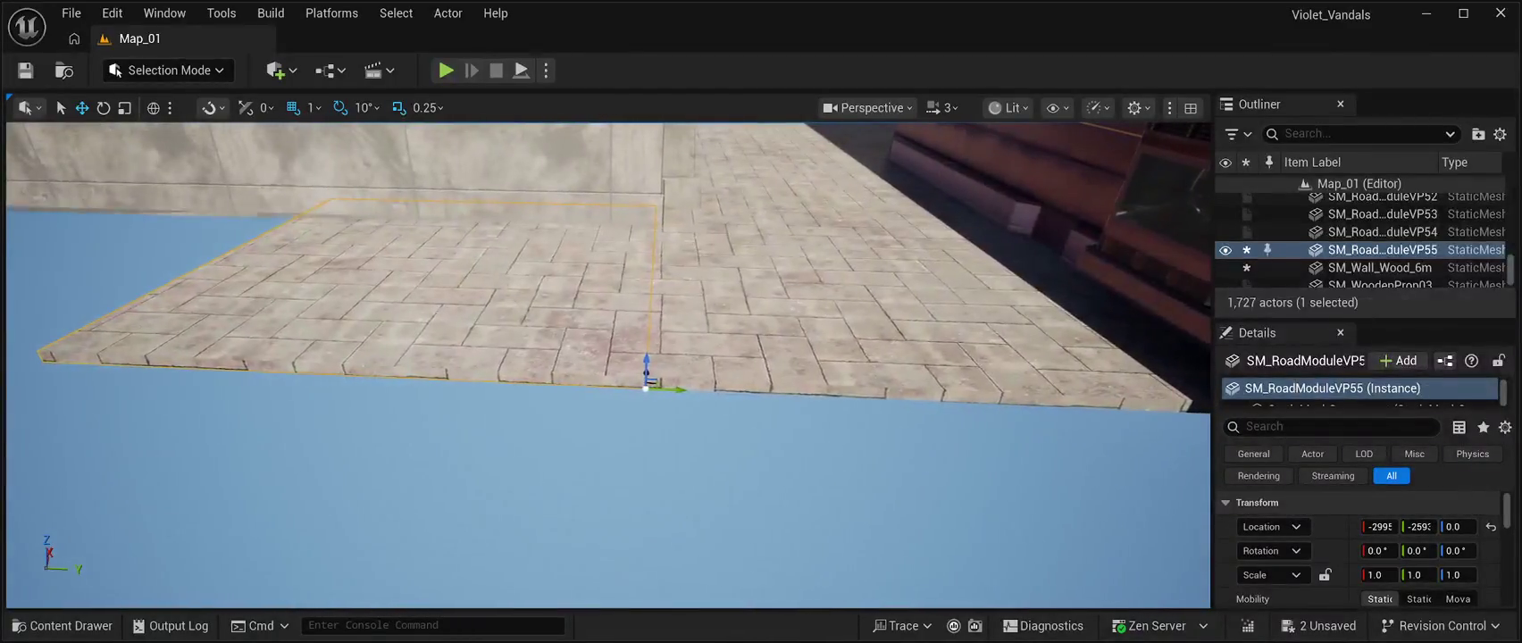
pyautogui.moveTo(670, 389)
pyautogui.mouseDown()
pyautogui.moveTo(40, 352)
pyautogui.moveTo(24, 333)
pyautogui.mouseUp()
pyautogui.moveTo(55, 362); pyautogui.dragTo(66, 362)
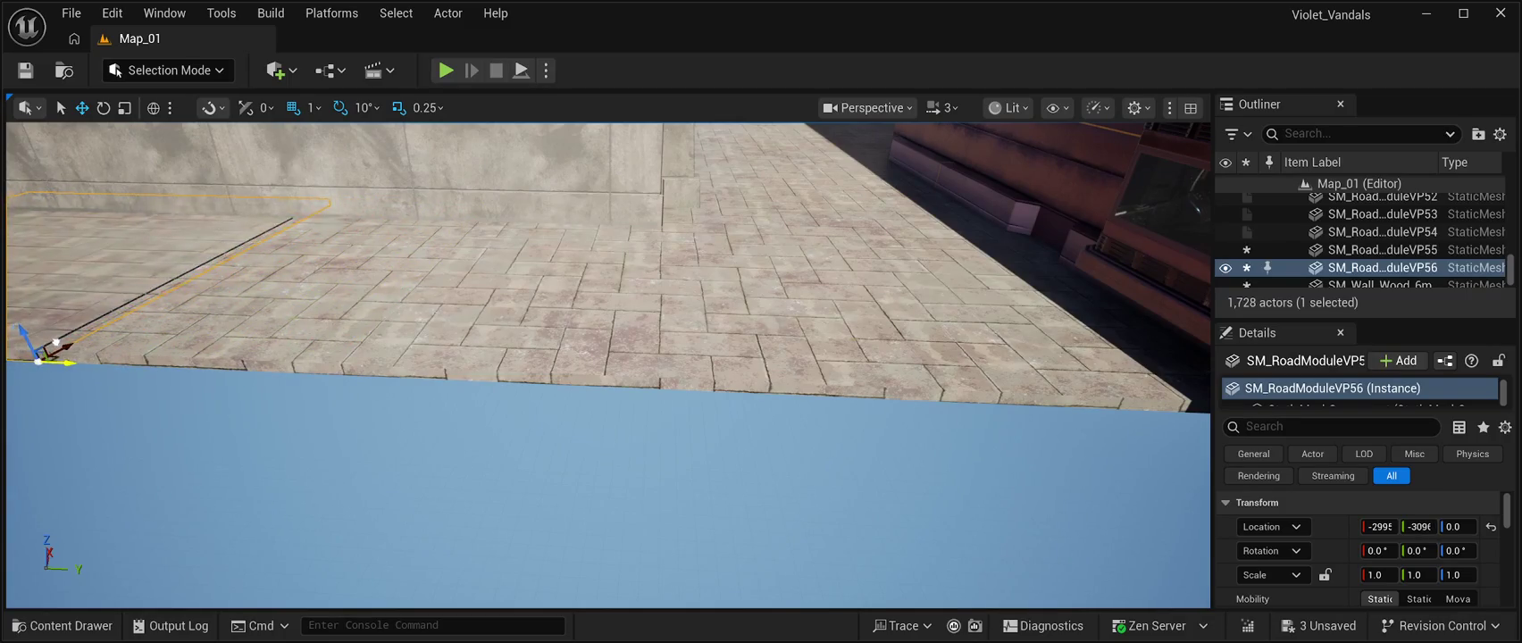
pyautogui.press('f')
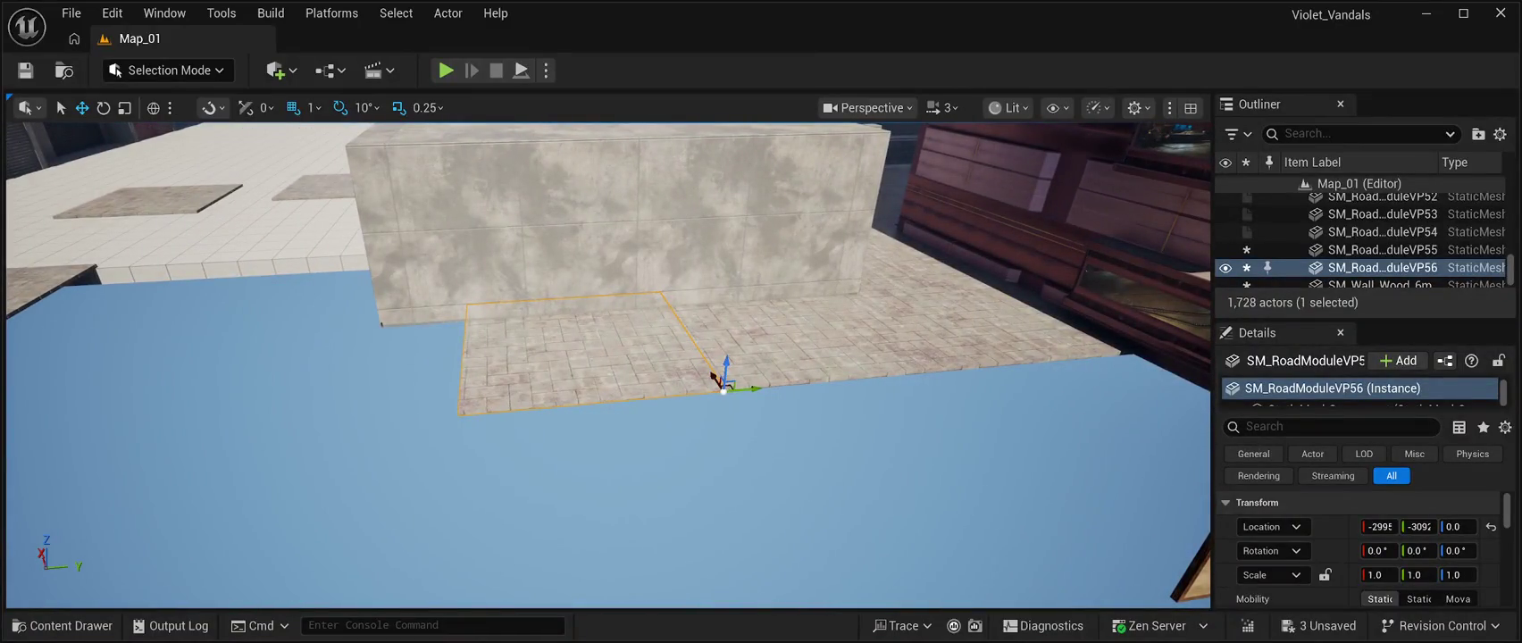
# Duplicate the paving tile again and slide the copy along Y to extend the floor.
pyautogui.hotkey('ctrl', 'd')
pyautogui.moveTo(754, 390)
pyautogui.mouseDown()
pyautogui.moveTo(486, 397)
pyautogui.moveTo(473, 413)
pyautogui.moveTo(490, 419)
pyautogui.mouseUp()
pyautogui.click(461, 401)
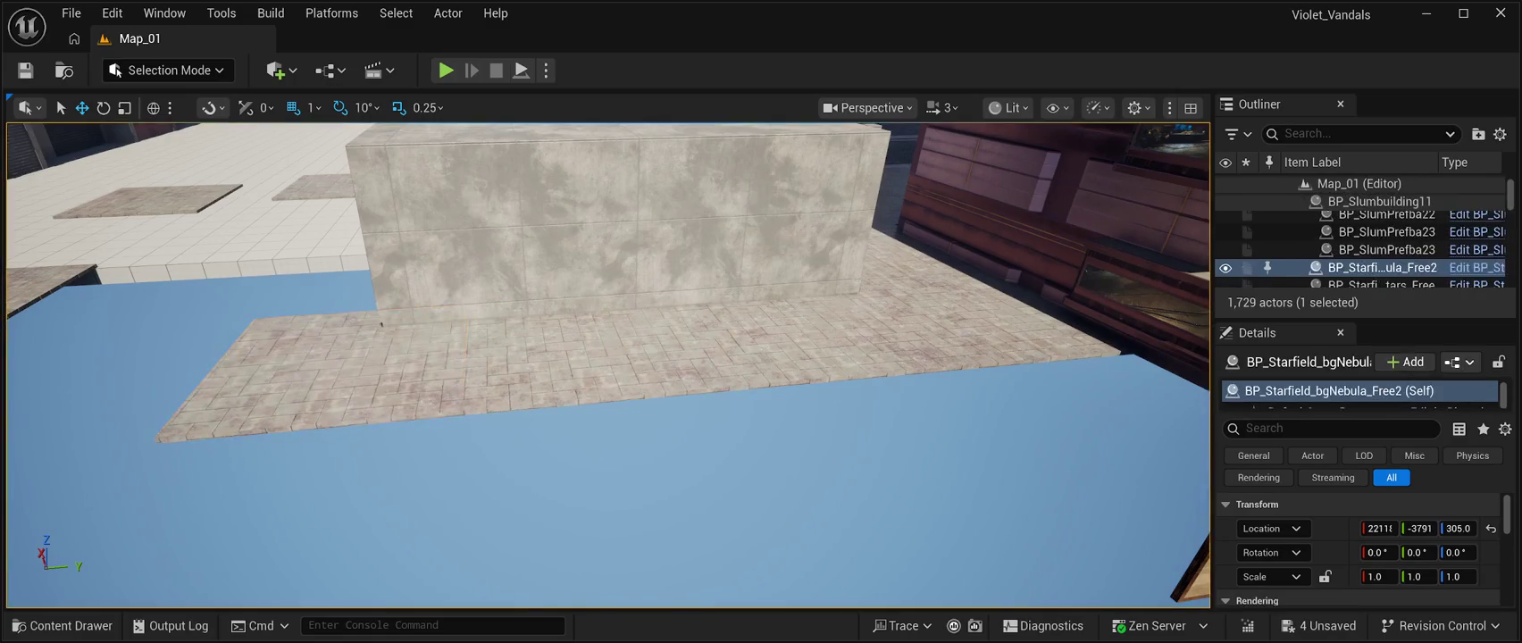
pyautogui.press('f')
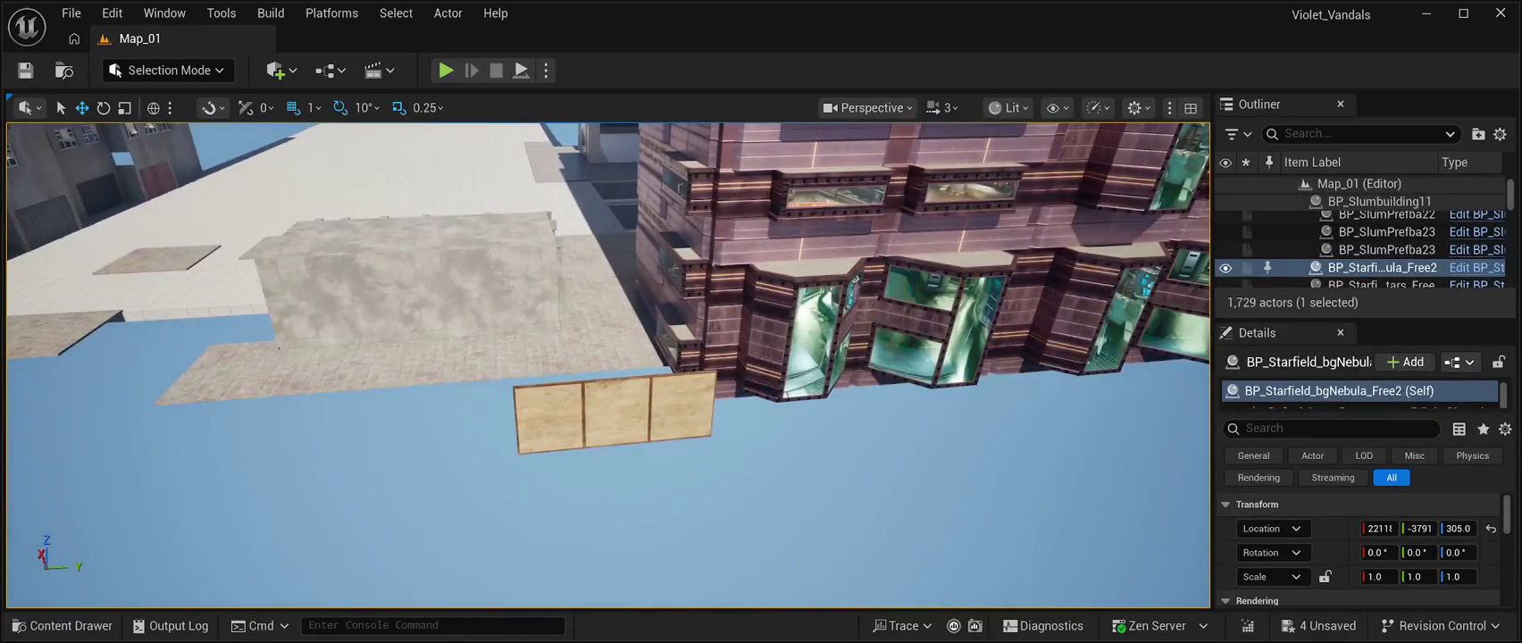
pyautogui.click(703, 419)
pyautogui.moveTo(702, 420)
pyautogui.mouseDown()
pyautogui.moveTo(589, 398)
pyautogui.moveTo(509, 409)
pyautogui.moveTo(502, 390)
pyautogui.mouseUp()
# Move a rooftop paving tile out toward the wall and fine-tune its X position.
pyautogui.click(549, 357)
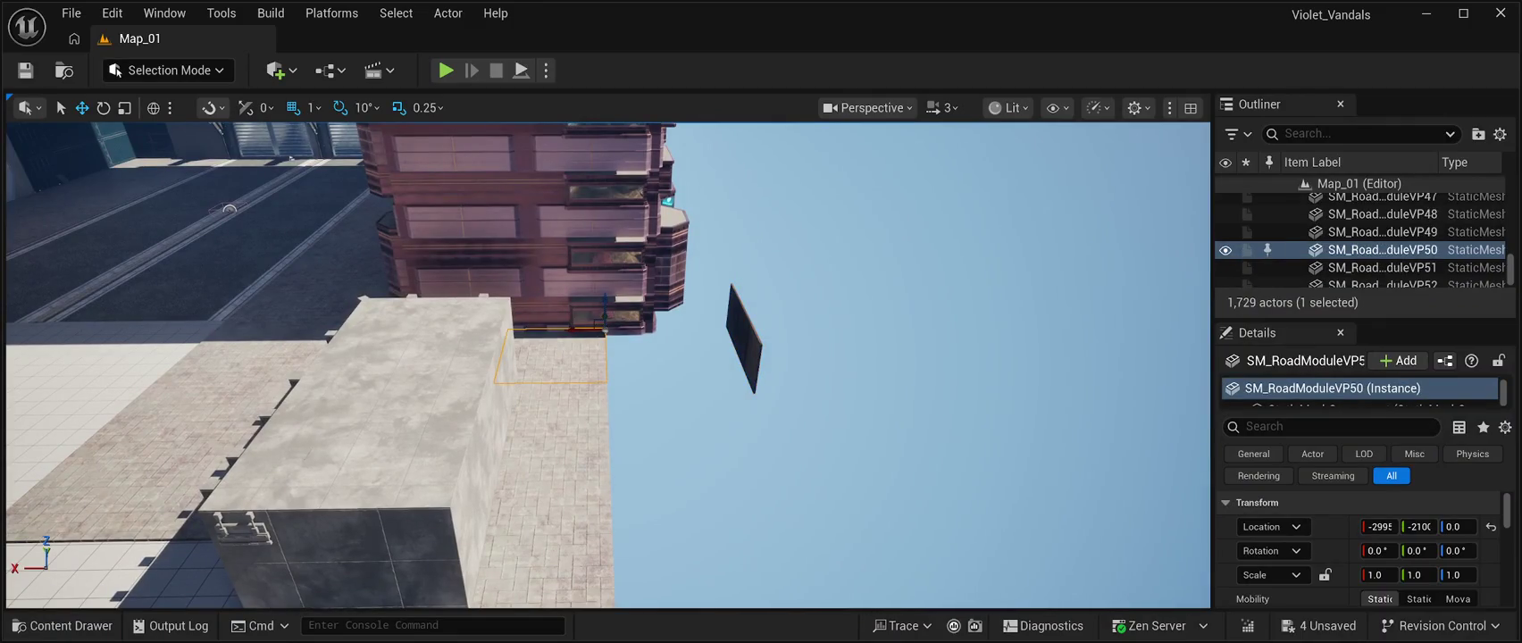
pyautogui.moveTo(587, 332); pyautogui.dragTo(663, 345)
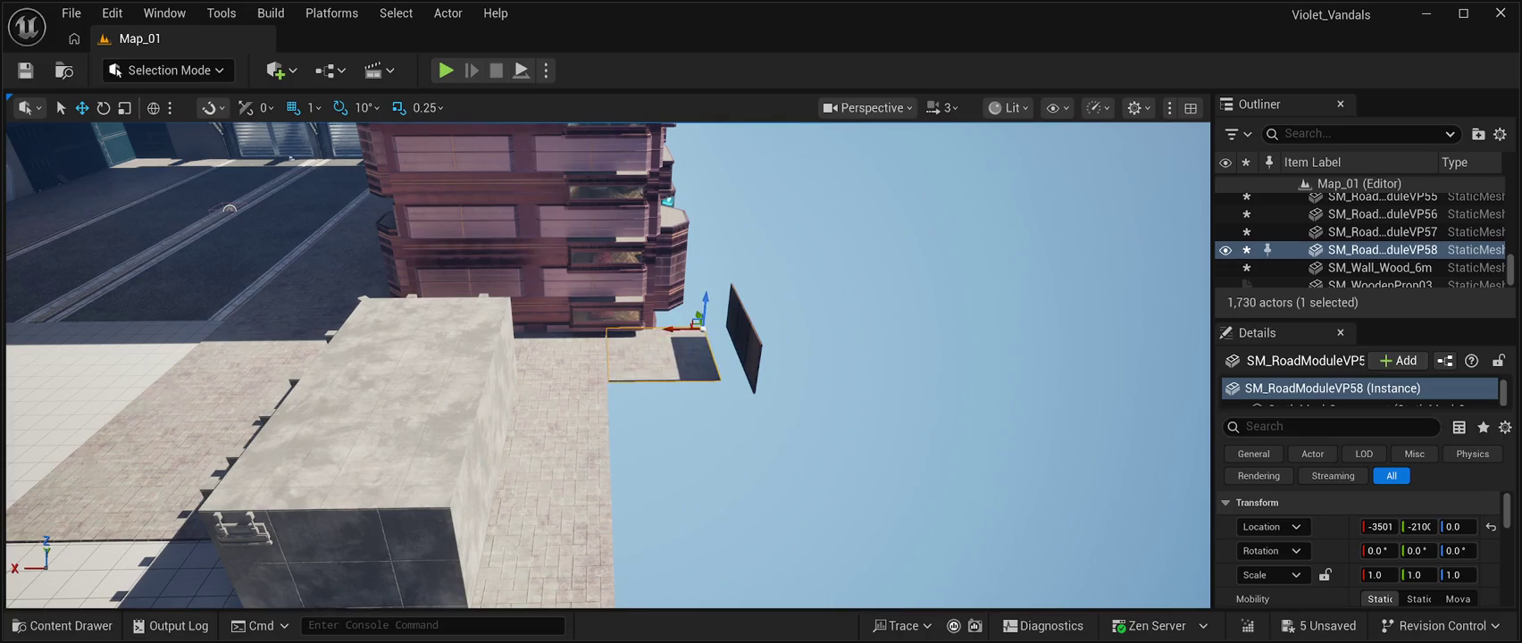
pyautogui.press('Right')
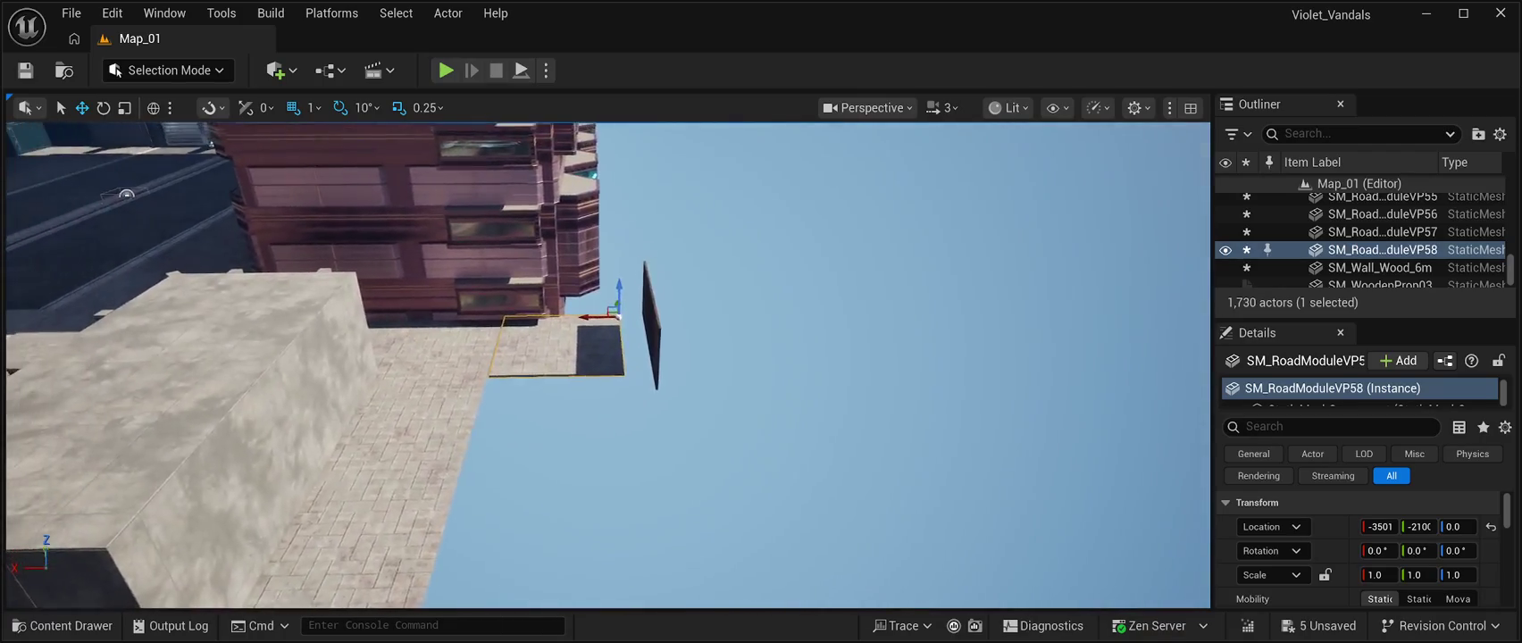
pyautogui.press('Up')
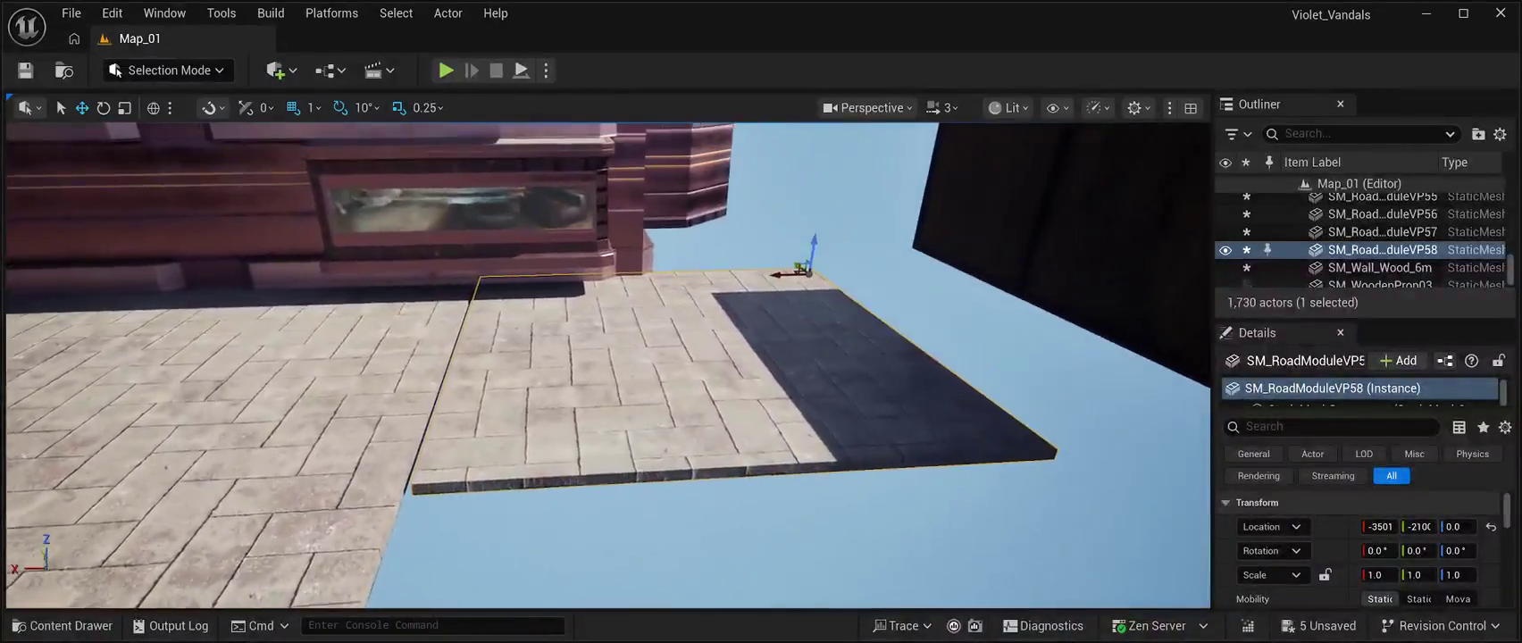
pyautogui.moveTo(786, 273); pyautogui.dragTo(780, 274)
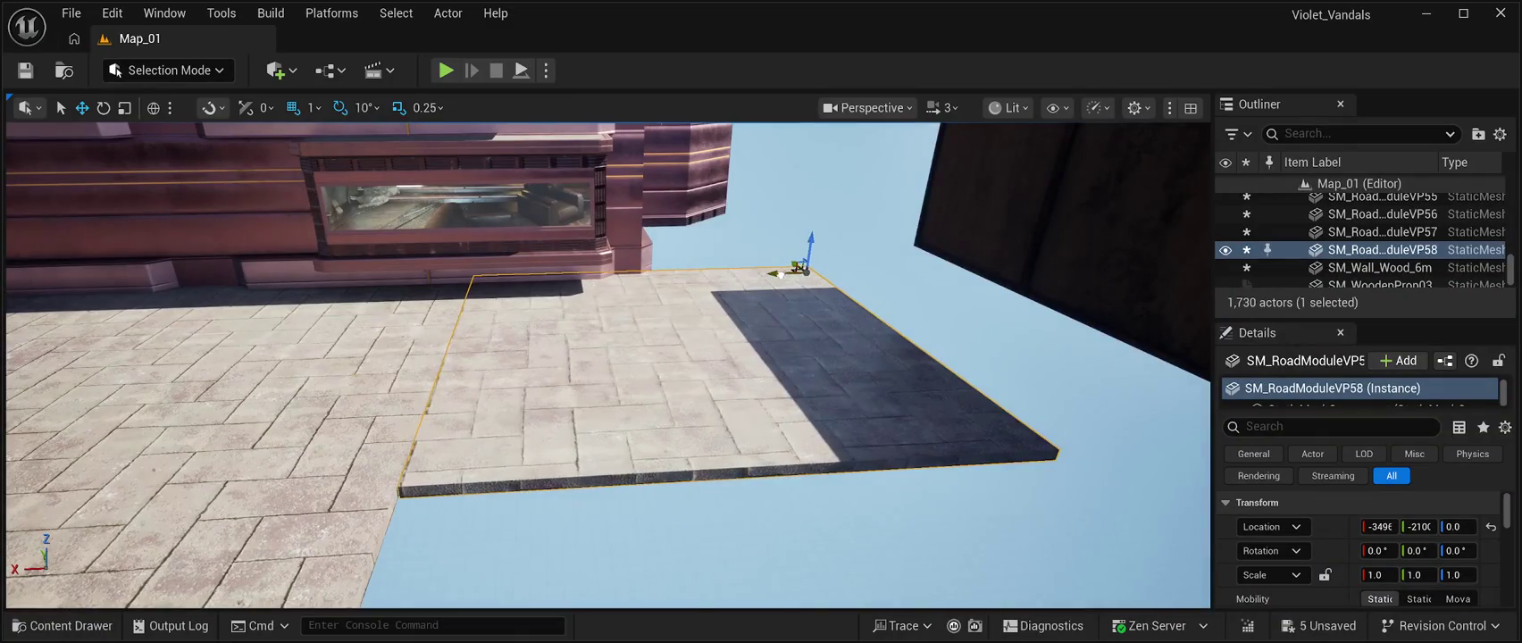
pyautogui.click(831, 223)
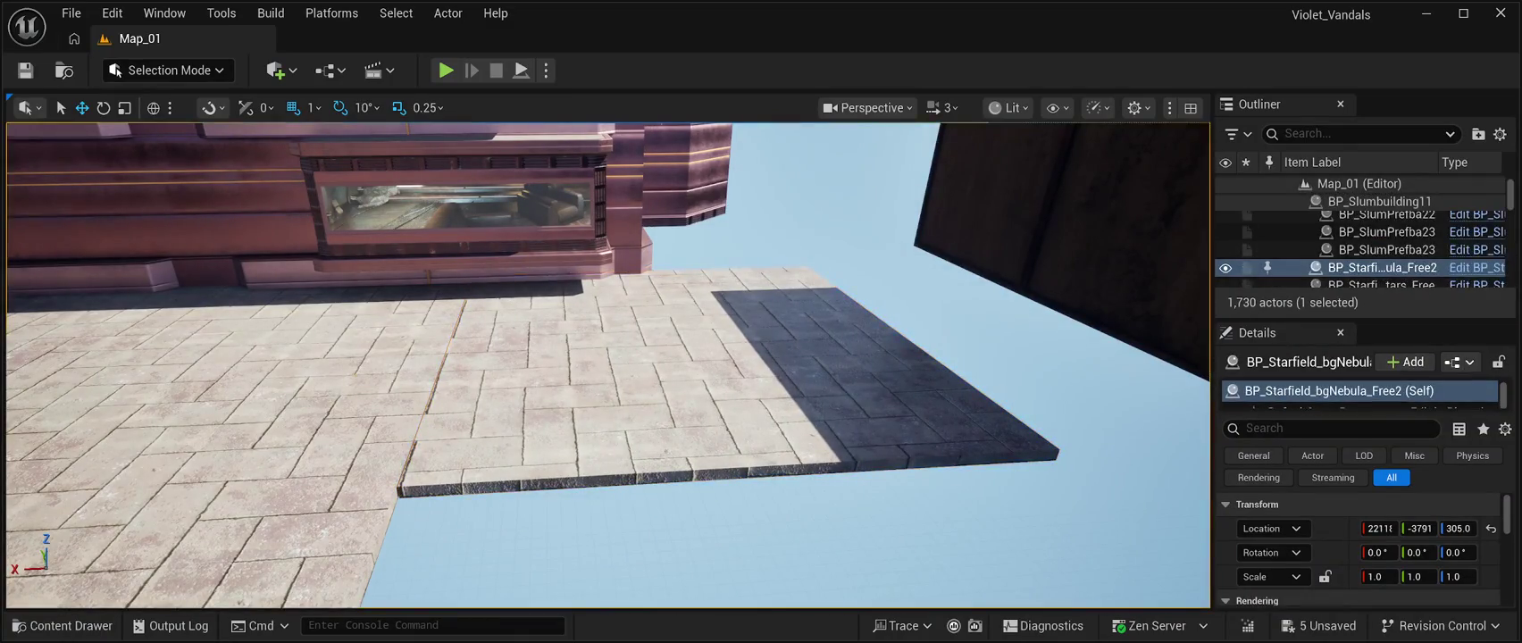
# Nudge the outer paving tile so its edges line up, then duplicate it in place.
pyautogui.click(786, 286)
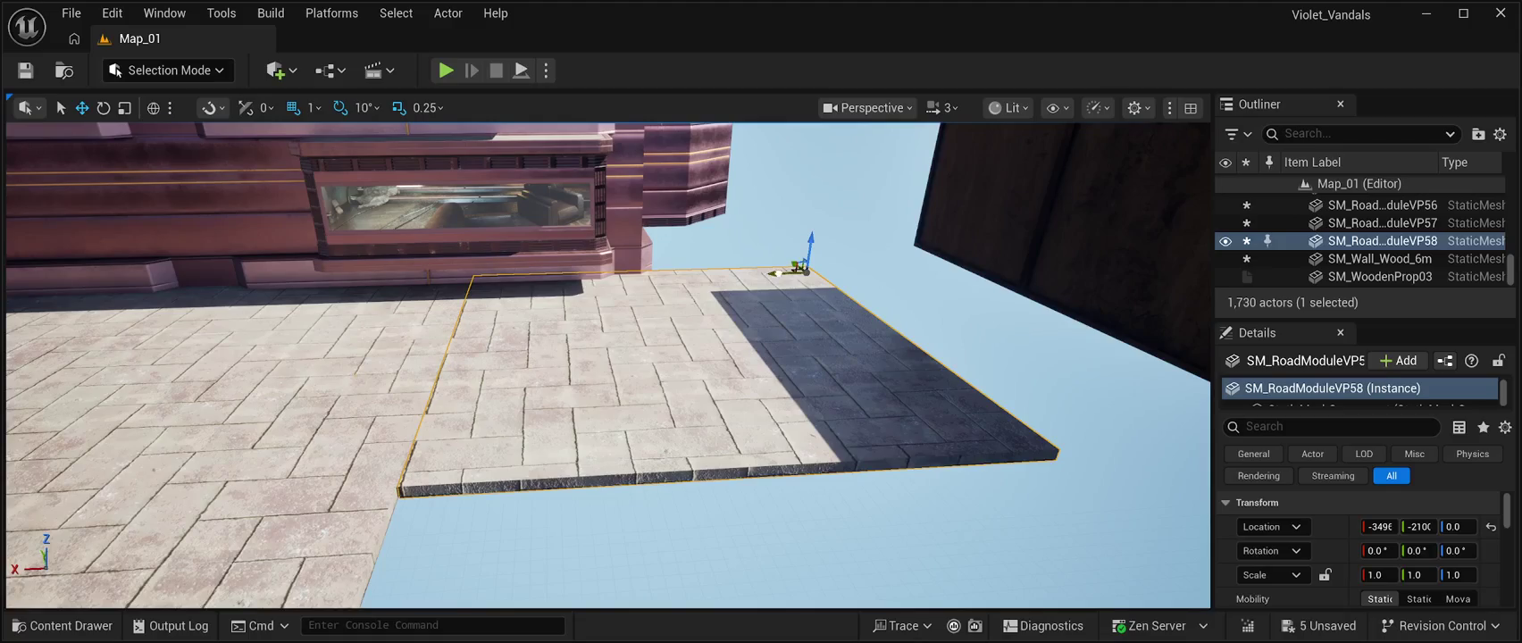
pyautogui.moveTo(778, 273); pyautogui.dragTo(778, 274)
pyautogui.click(776, 274)
pyautogui.press('f')
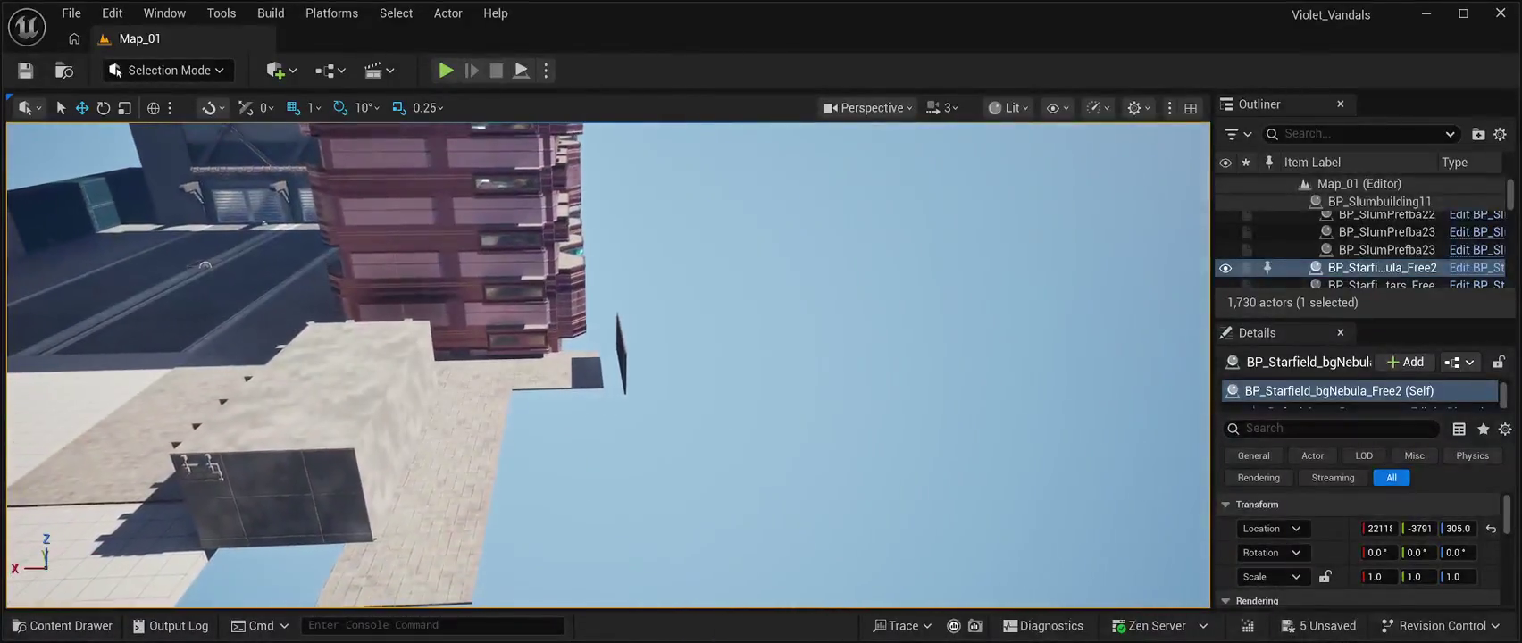
pyautogui.click(558, 370)
pyautogui.hotkey('ctrl', 'd')
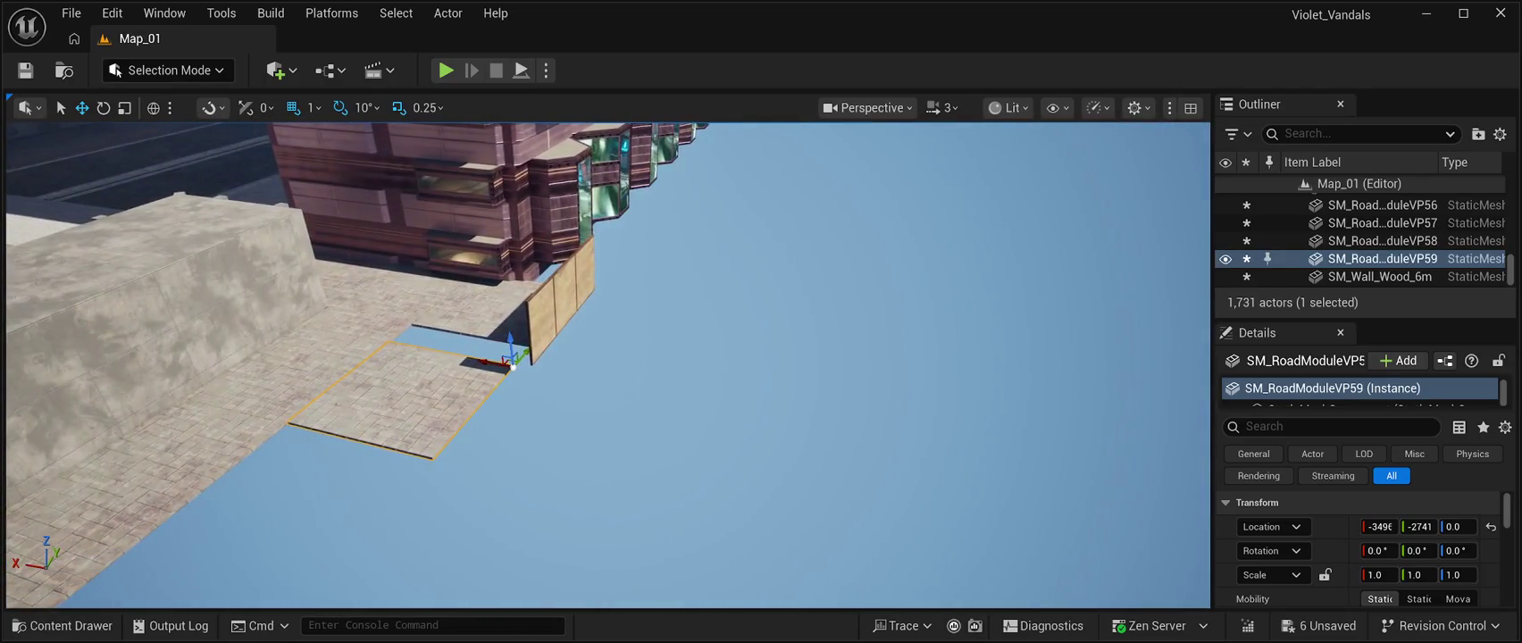
# Place two more paving tile copies along Y beside the wall, ending with SM_RoadModuleVP60 at Y -3100.
pyautogui.moveTo(529, 351); pyautogui.dragTo(551, 337)
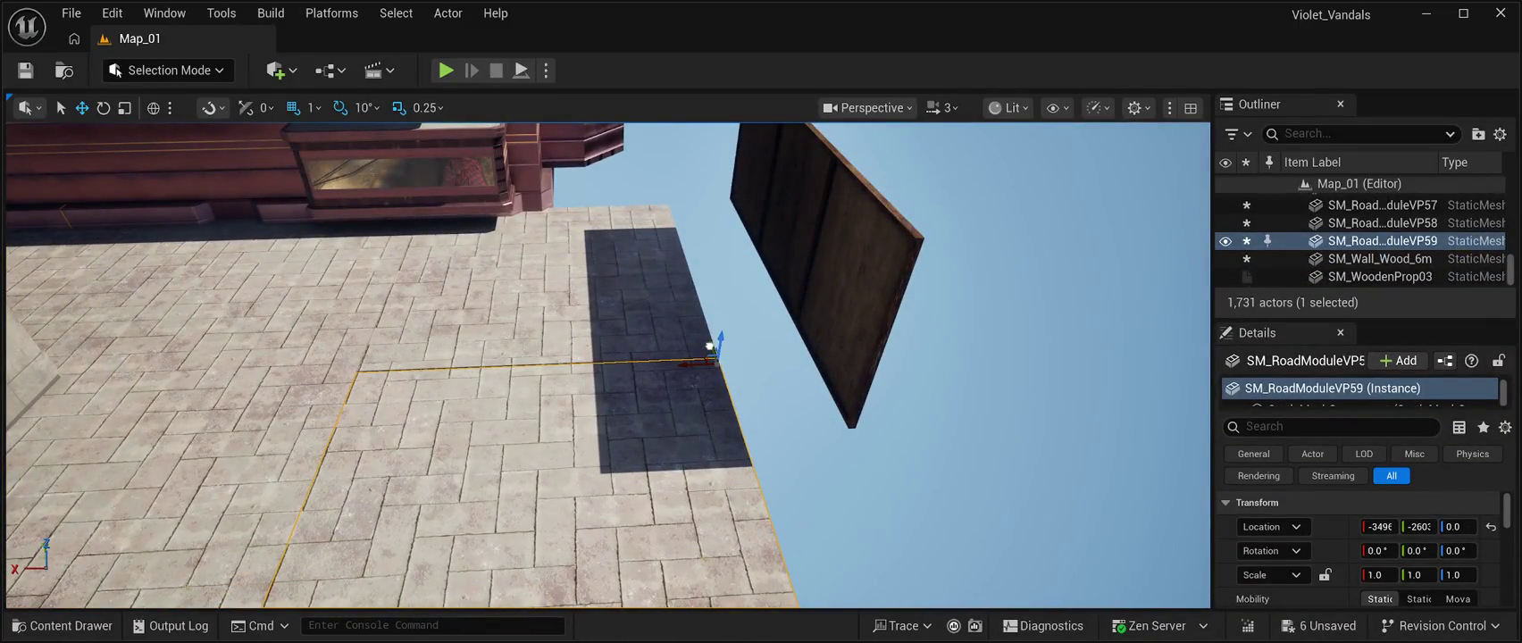
pyautogui.click(982, 268)
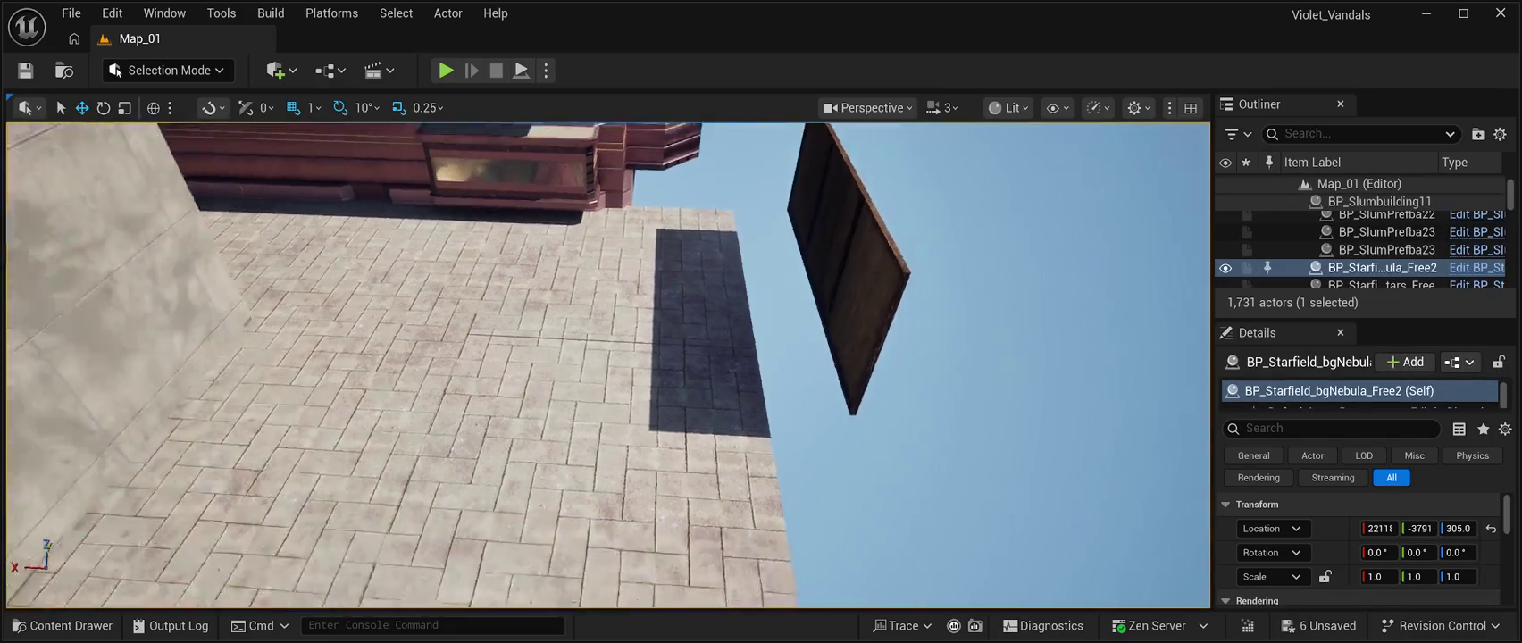
pyautogui.hotkey('ctrl', 'v')
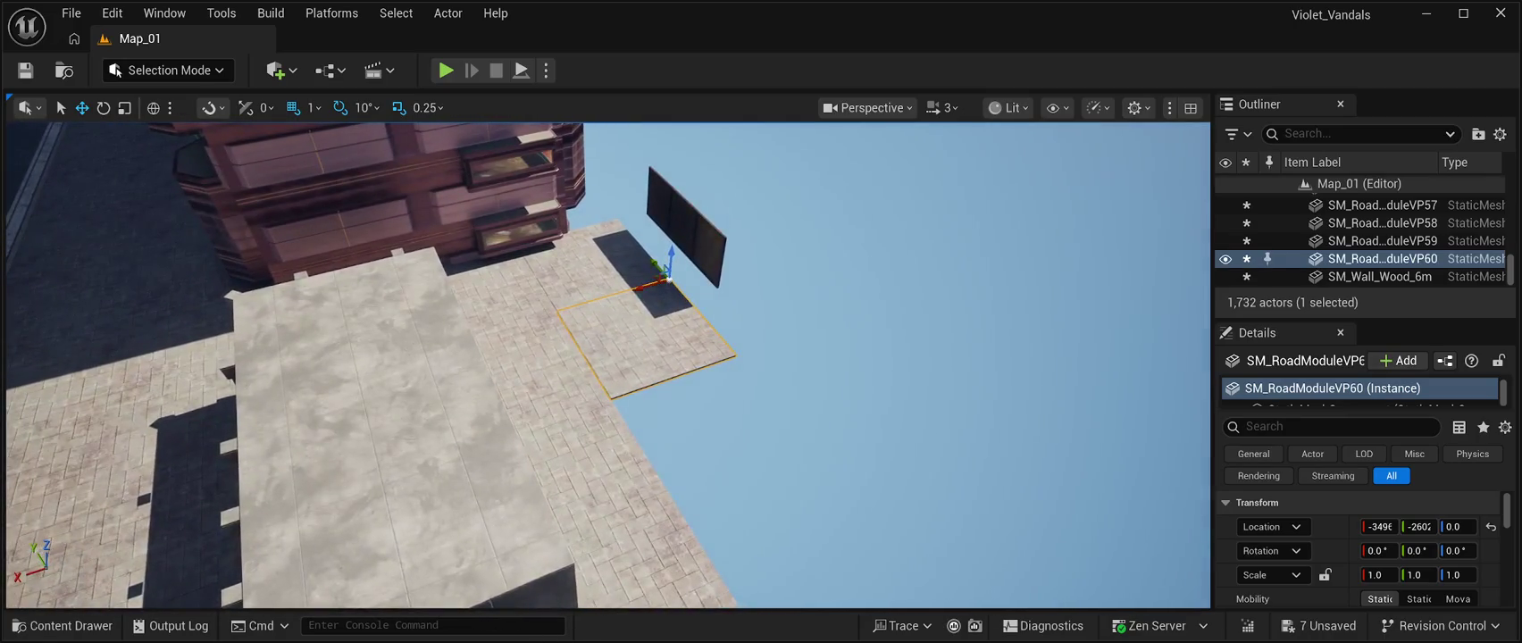
pyautogui.moveTo(669, 278); pyautogui.dragTo(718, 342)
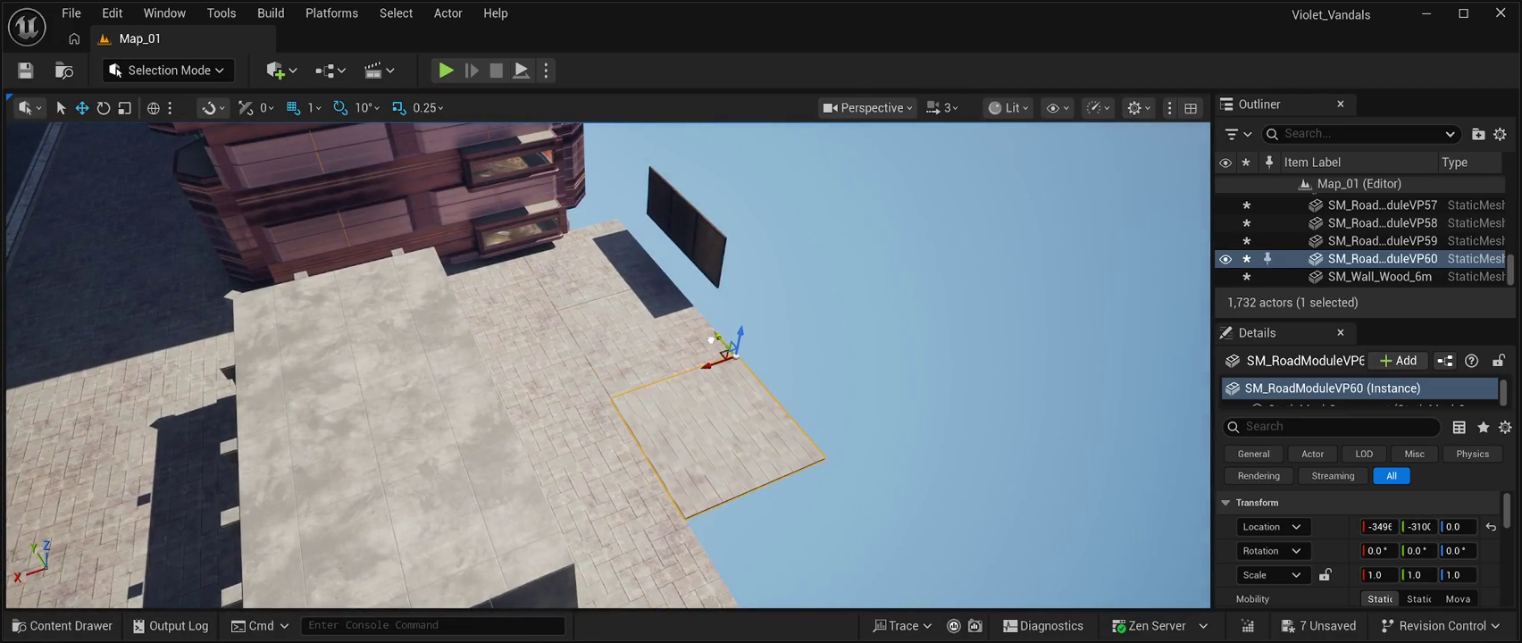
pyautogui.click(731, 355)
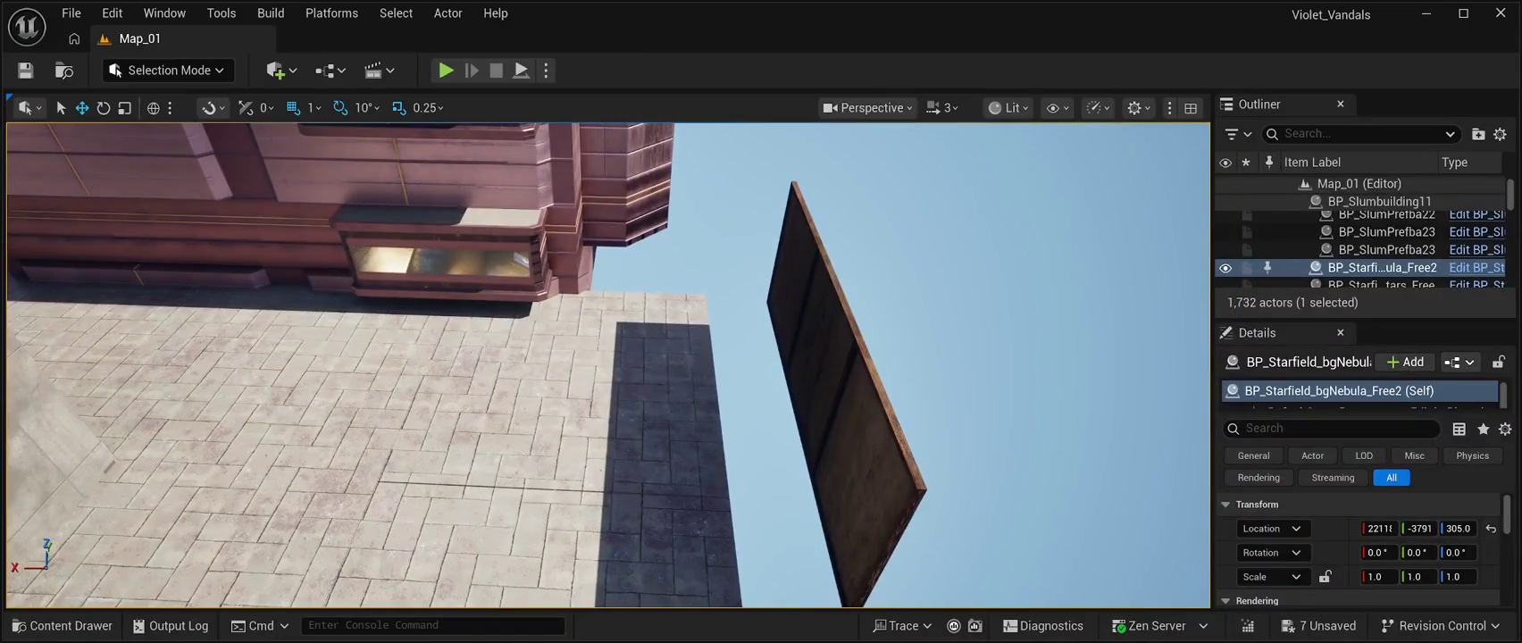
pyautogui.click(553, 393)
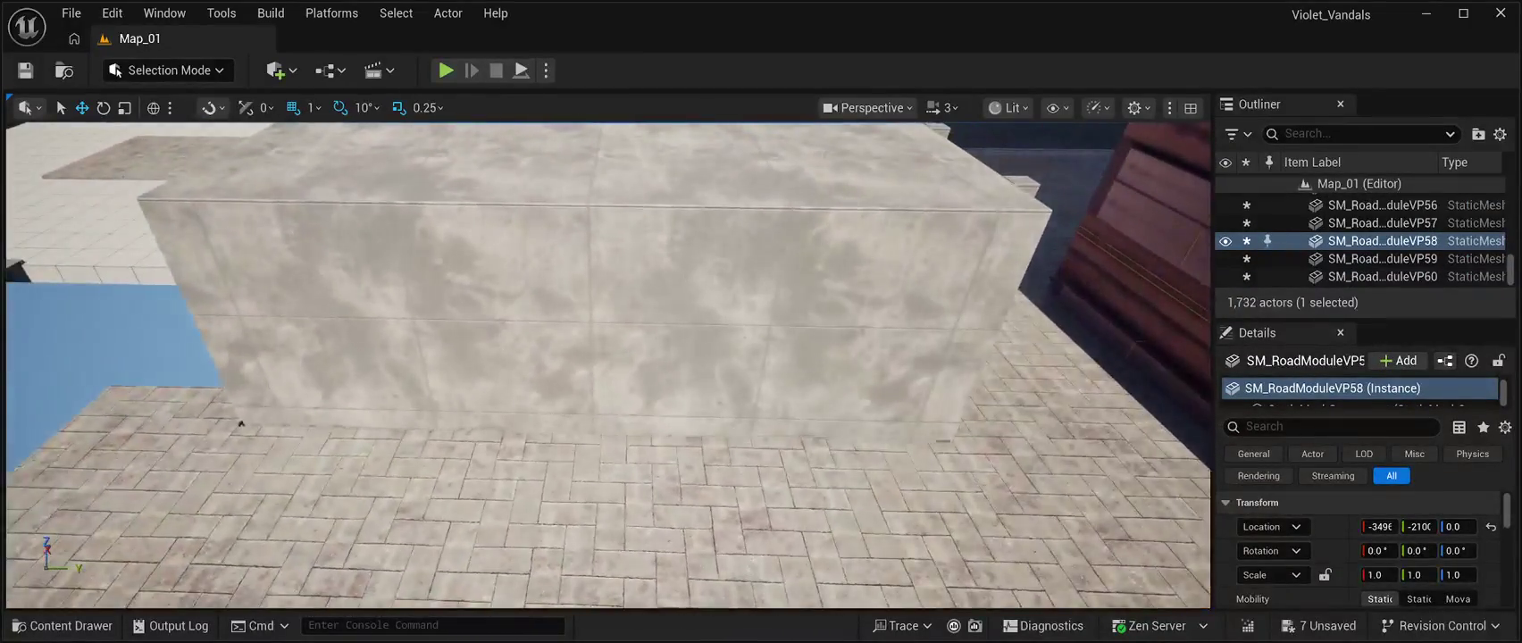
pyautogui.click(240, 423)
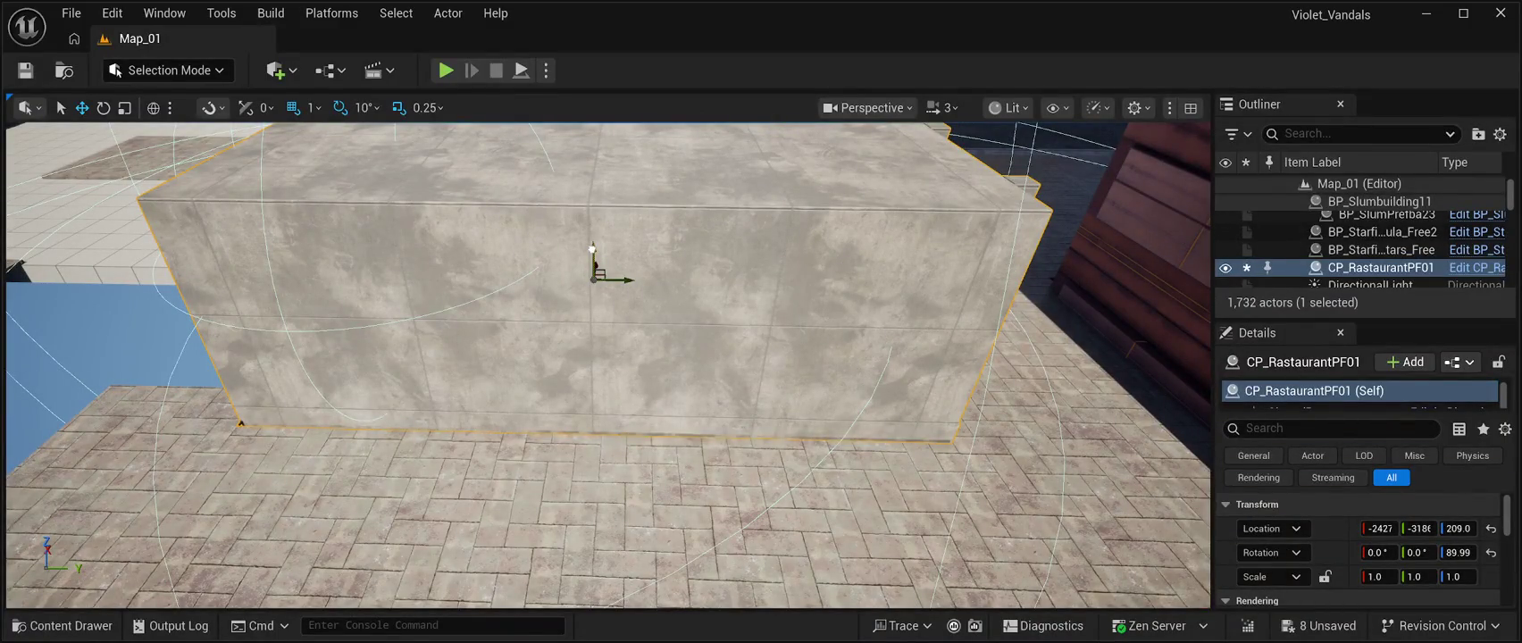
# Lower the restaurant block CP_RastaurantPF01 from Z 209 to Z 204.
pyautogui.moveTo(594, 250); pyautogui.dragTo(595, 253)
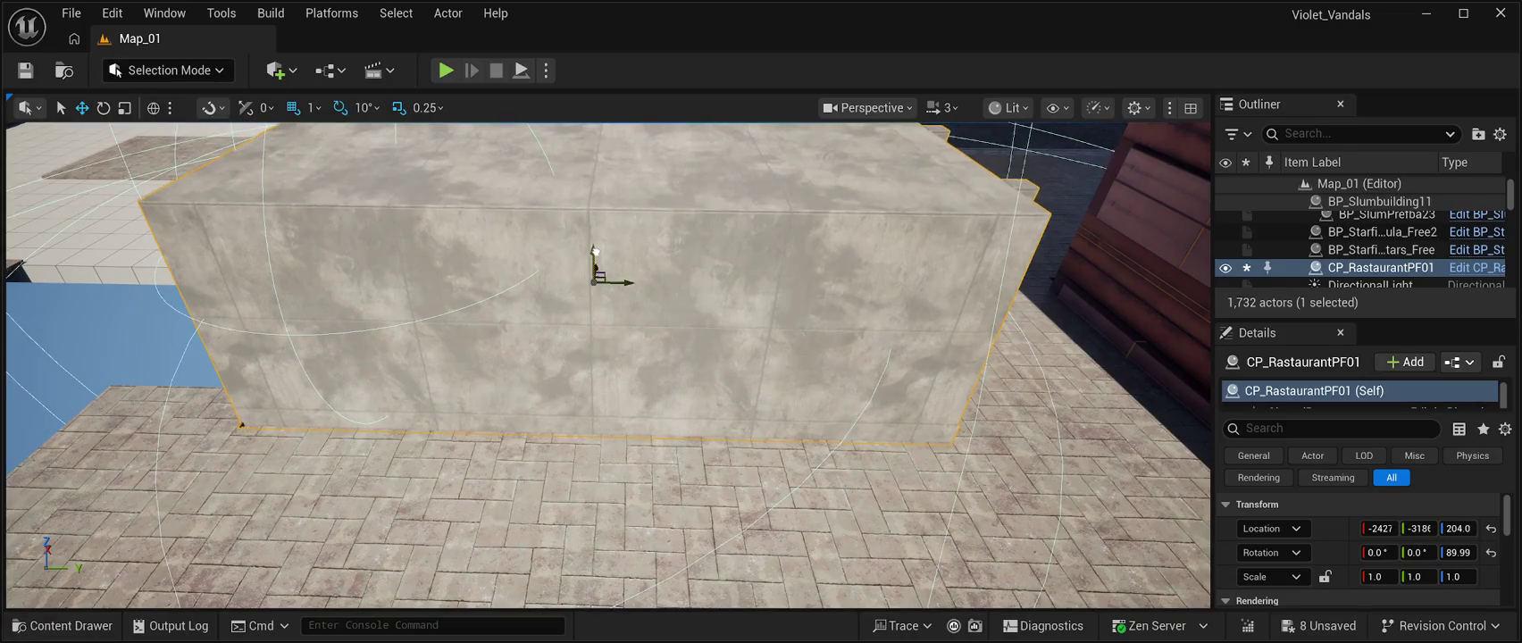
pyautogui.doubleClick(1383, 231)
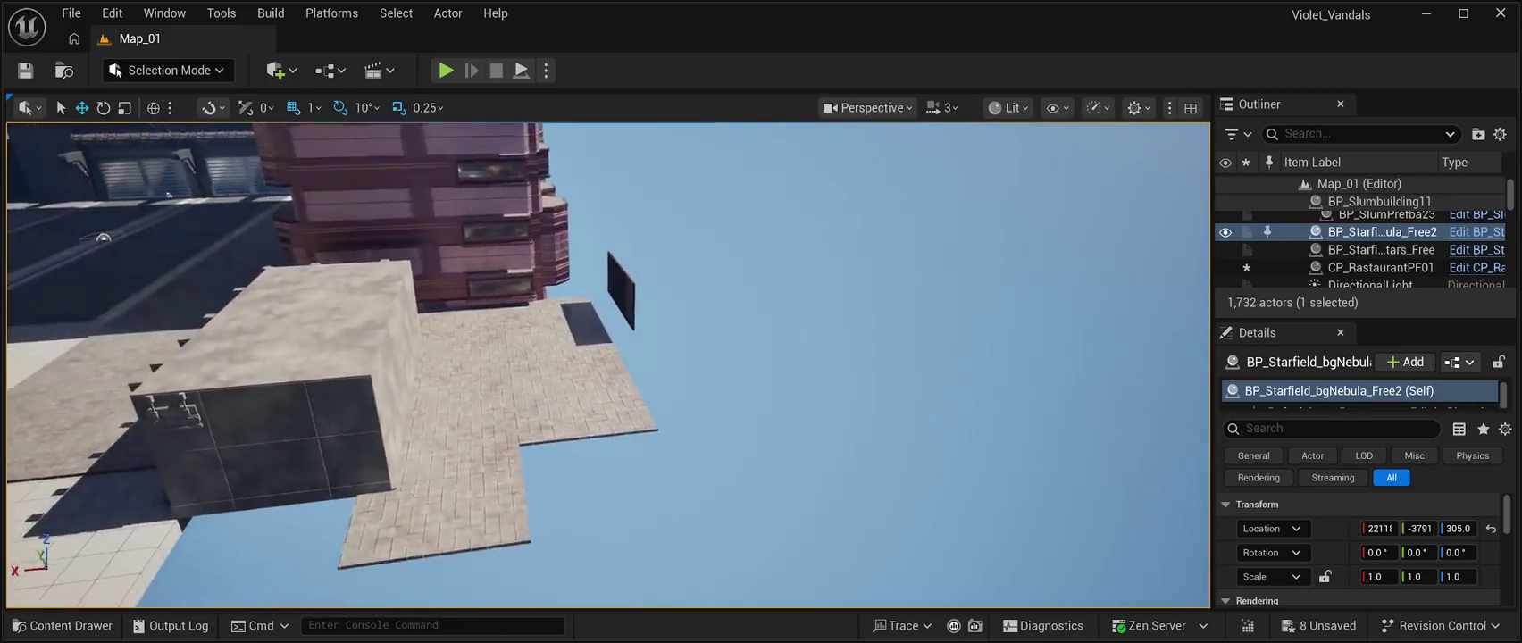
pyautogui.click(625, 384)
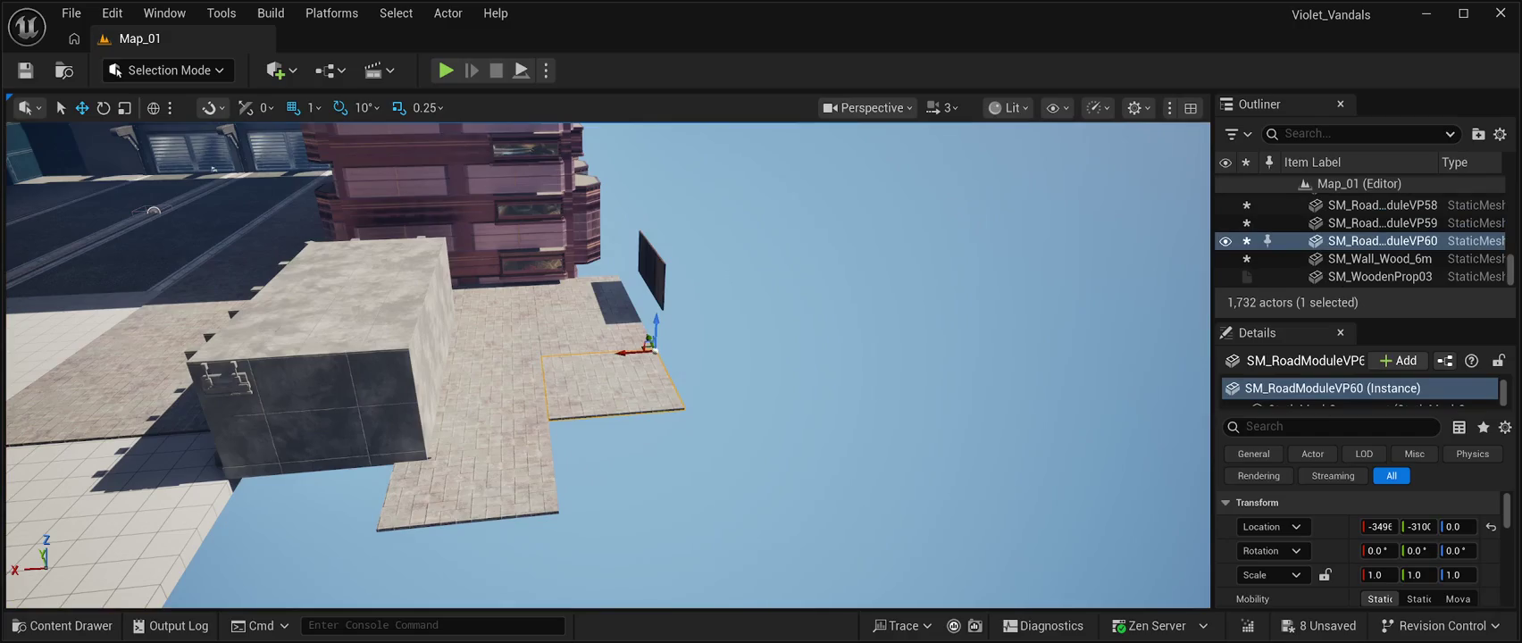
# Duplicate paving tiles twice and slide the copies along Y, past the wall.
pyautogui.hotkey('ctrl', 'd')
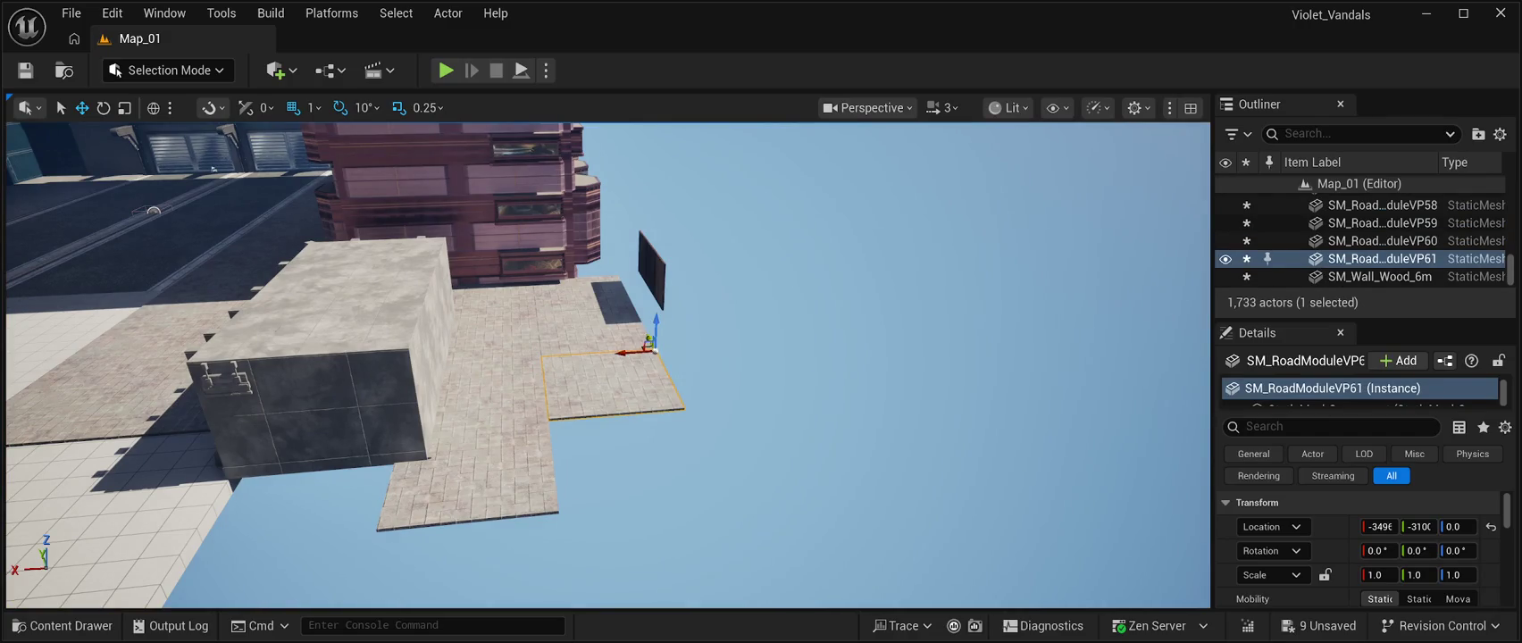
pyautogui.moveTo(645, 339); pyautogui.dragTo(650, 391)
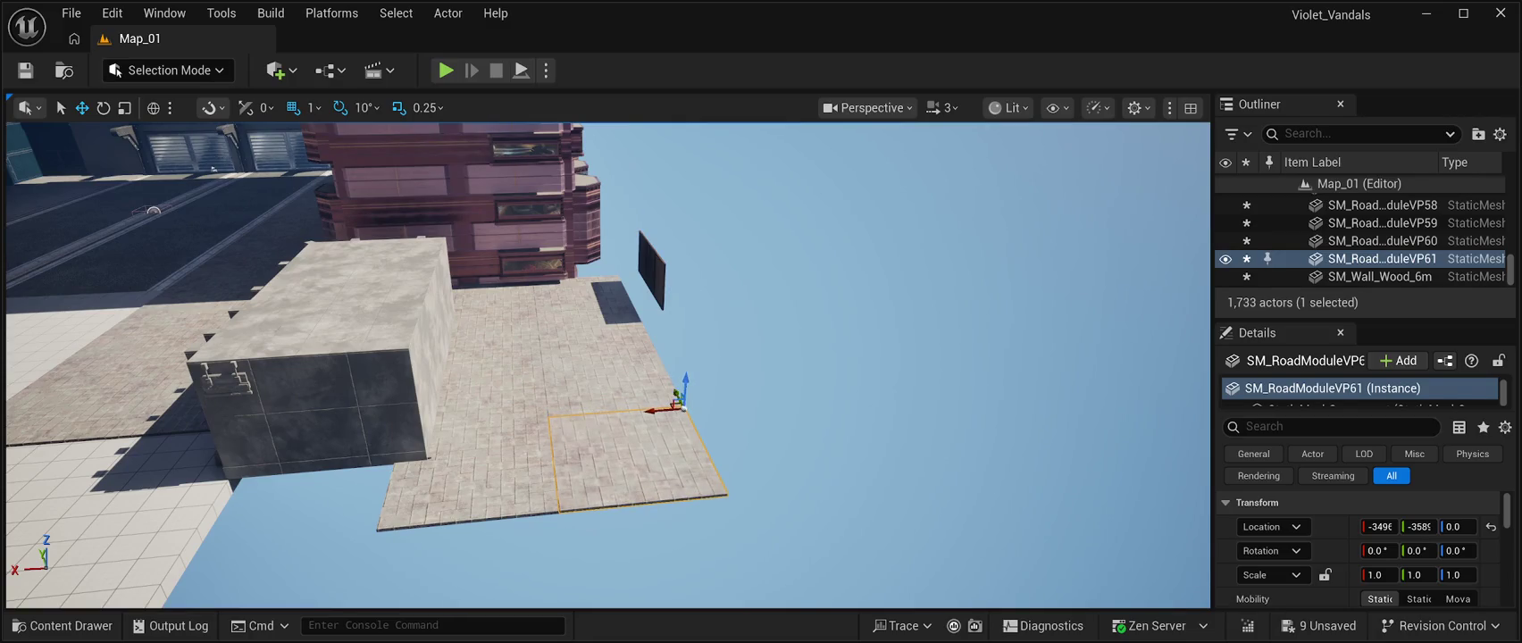
pyautogui.click(893, 268)
pyautogui.moveTo(893, 268); pyautogui.dragTo(893, 419)
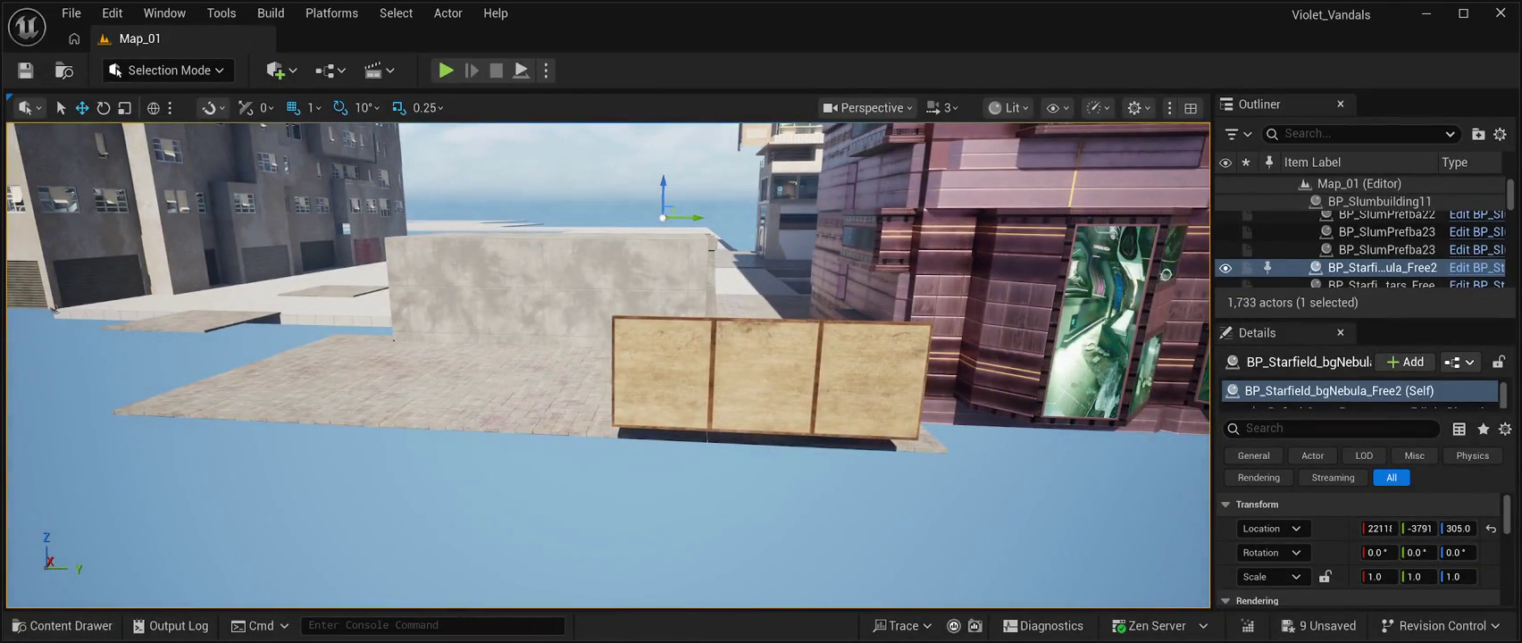
pyautogui.click(940, 444)
pyautogui.hotkey('ctrl', 'd')
pyautogui.moveTo(939, 444); pyautogui.dragTo(1118, 453)
pyautogui.moveTo(626, 500); pyautogui.dragTo(553, 464)
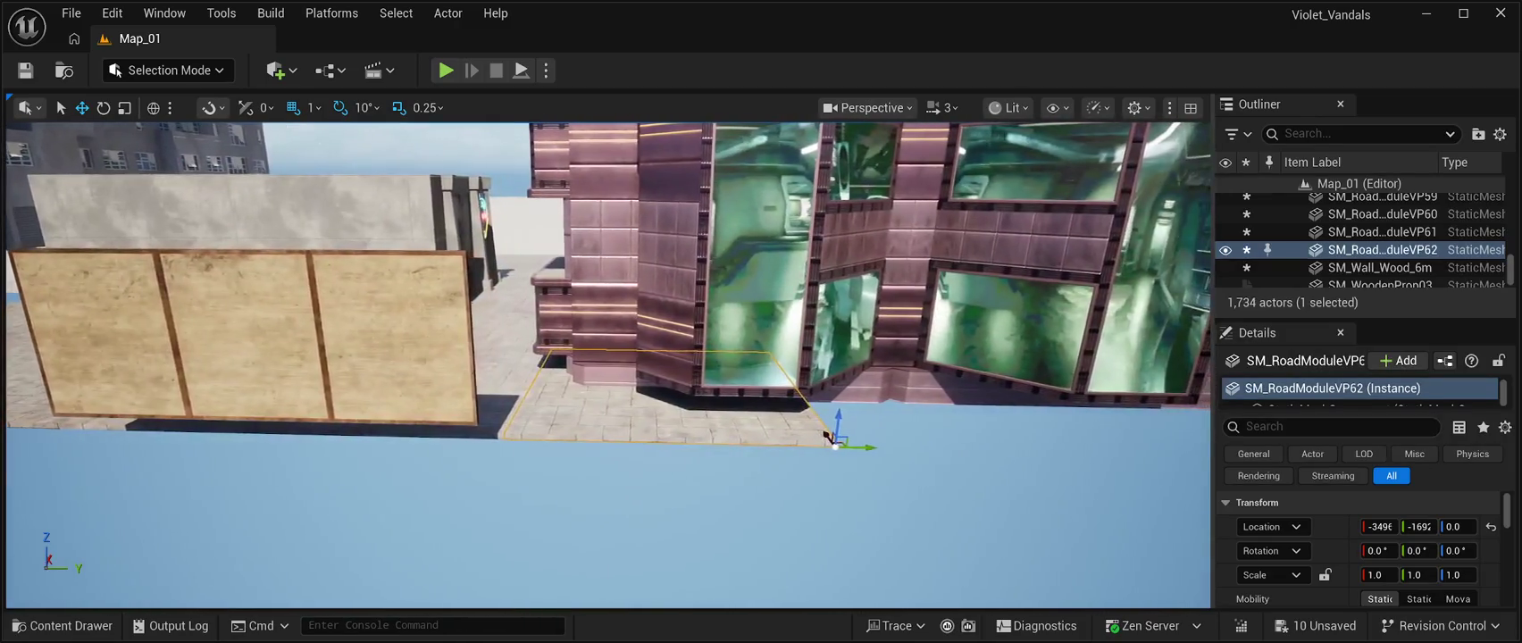
pyautogui.moveTo(835, 434); pyautogui.dragTo(897, 437)
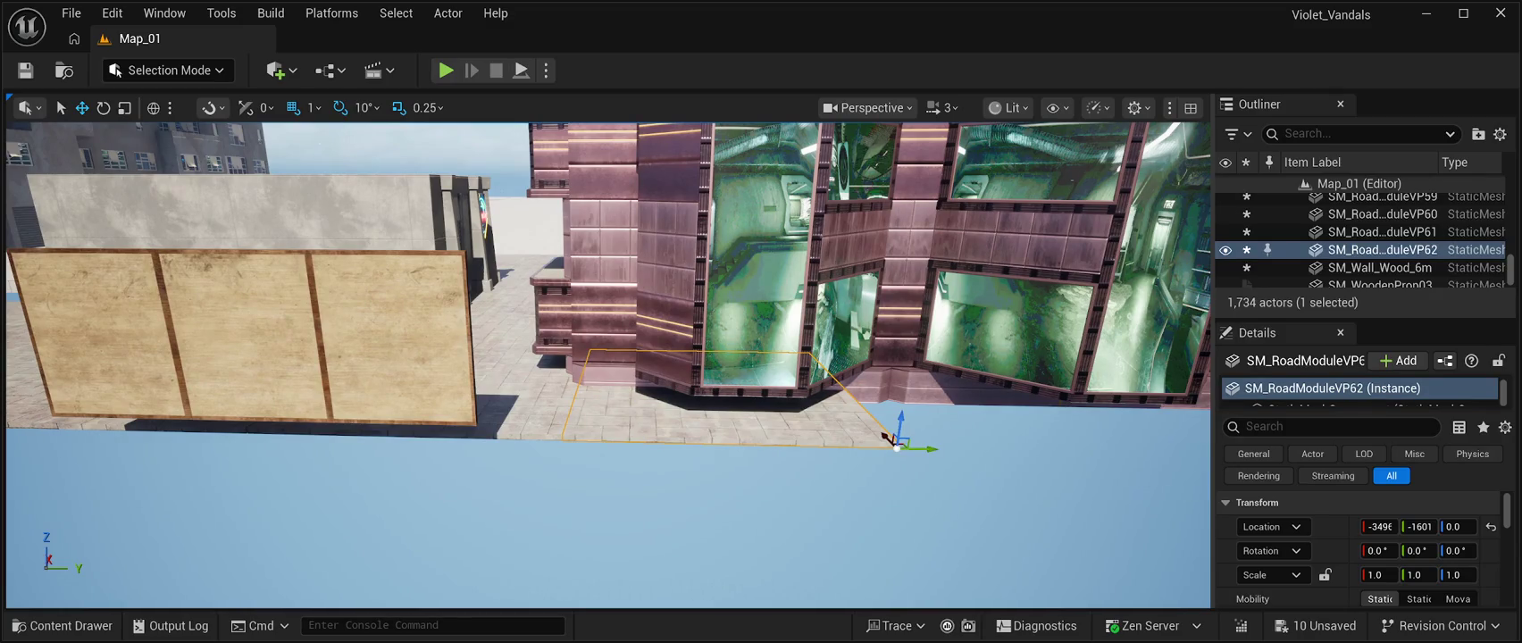
# Add more road module copies along the building, completing tiles SM_RoadModuleVP61 through VP65.
pyautogui.hotkey('ctrl', 'd')
pyautogui.moveTo(896, 439); pyautogui.dragTo(1188, 442)
pyautogui.moveTo(848, 443)
pyautogui.mouseDown()
pyautogui.moveTo(777, 427)
pyautogui.moveTo(920, 435)
pyautogui.moveTo(856, 444)
pyautogui.mouseUp()
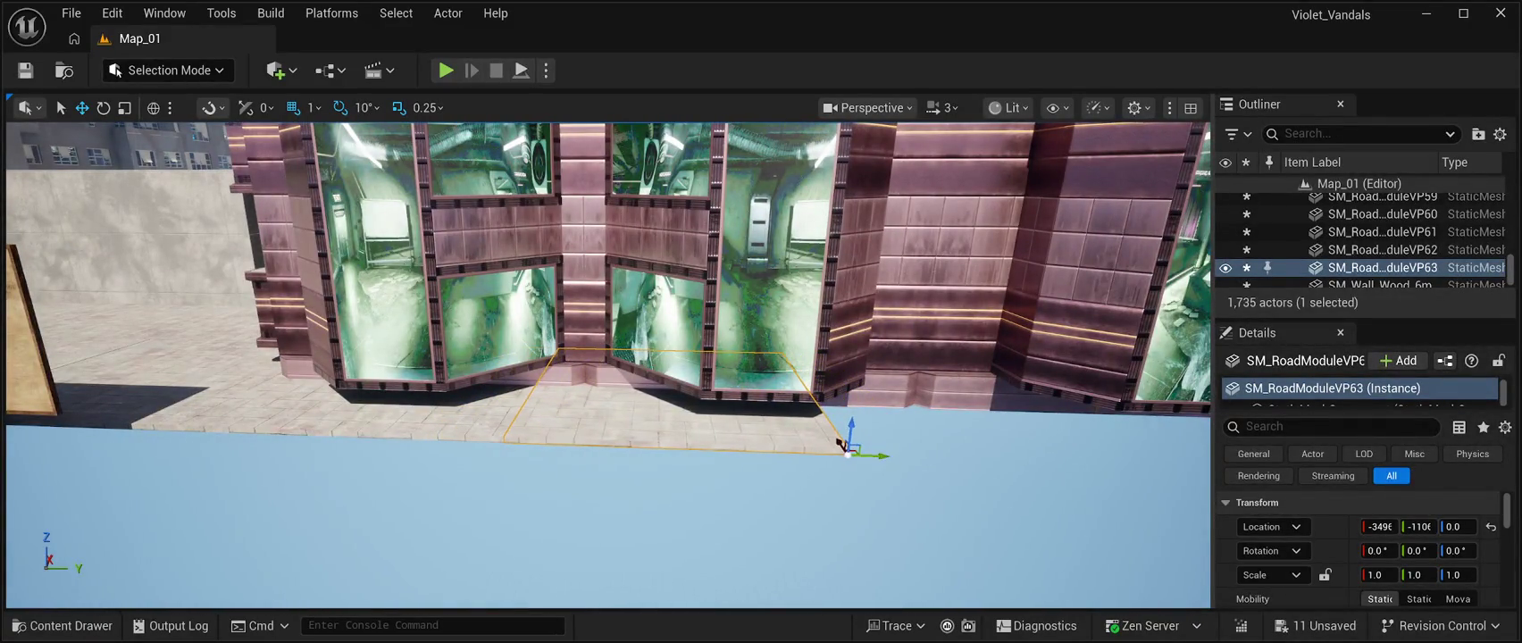
pyautogui.click(604, 175)
pyautogui.click(841, 444)
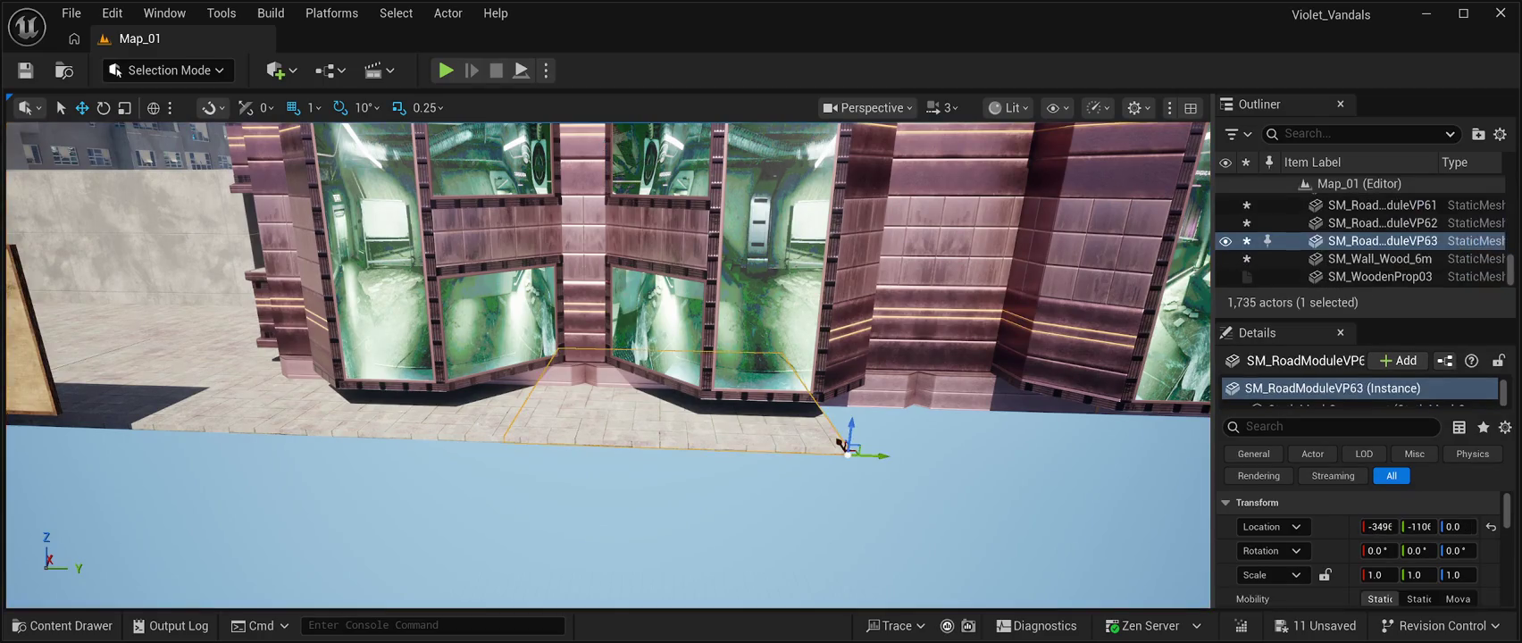
pyautogui.moveTo(841, 444)
pyautogui.keyDown('alt'); pyautogui.mouseDown()
pyautogui.moveTo(1121, 442)
pyautogui.moveTo(1002, 466)
pyautogui.moveTo(697, 462)
pyautogui.moveTo(767, 472)
pyautogui.mouseUp(); pyautogui.keyUp('alt')
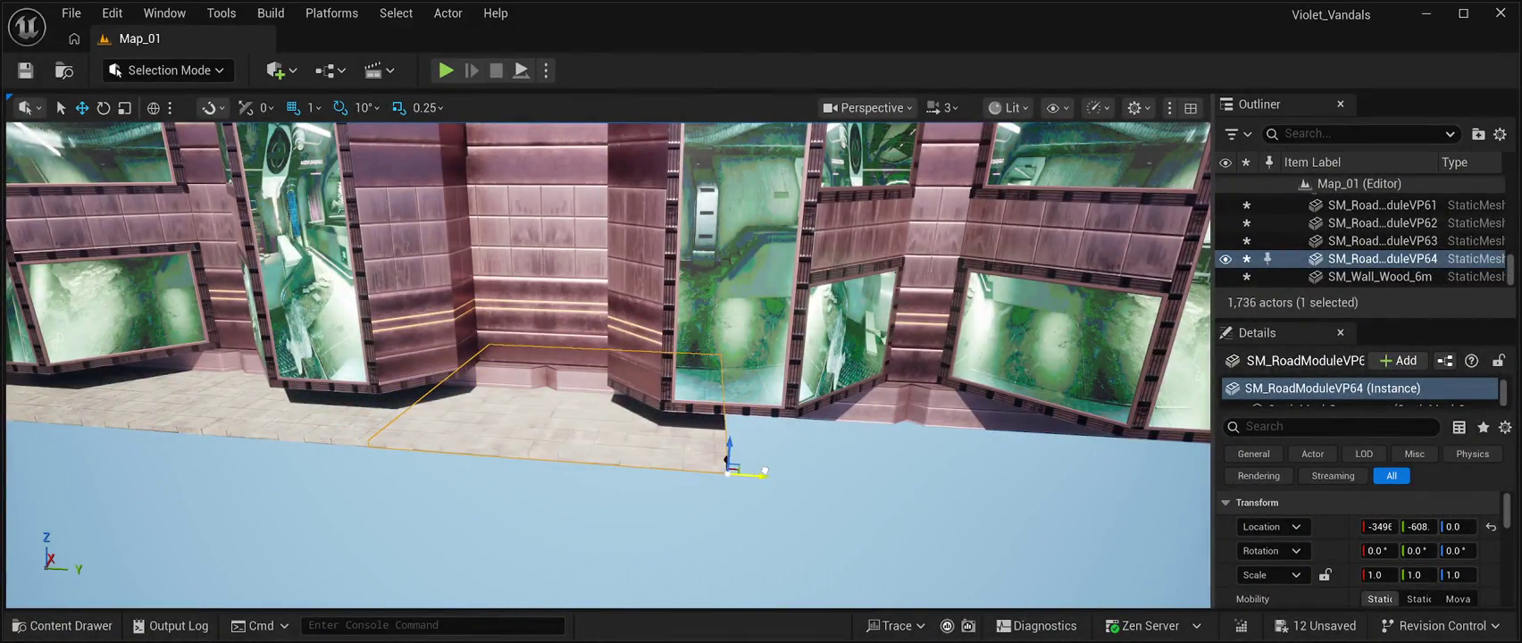
pyautogui.scroll(-5, 727, 461)
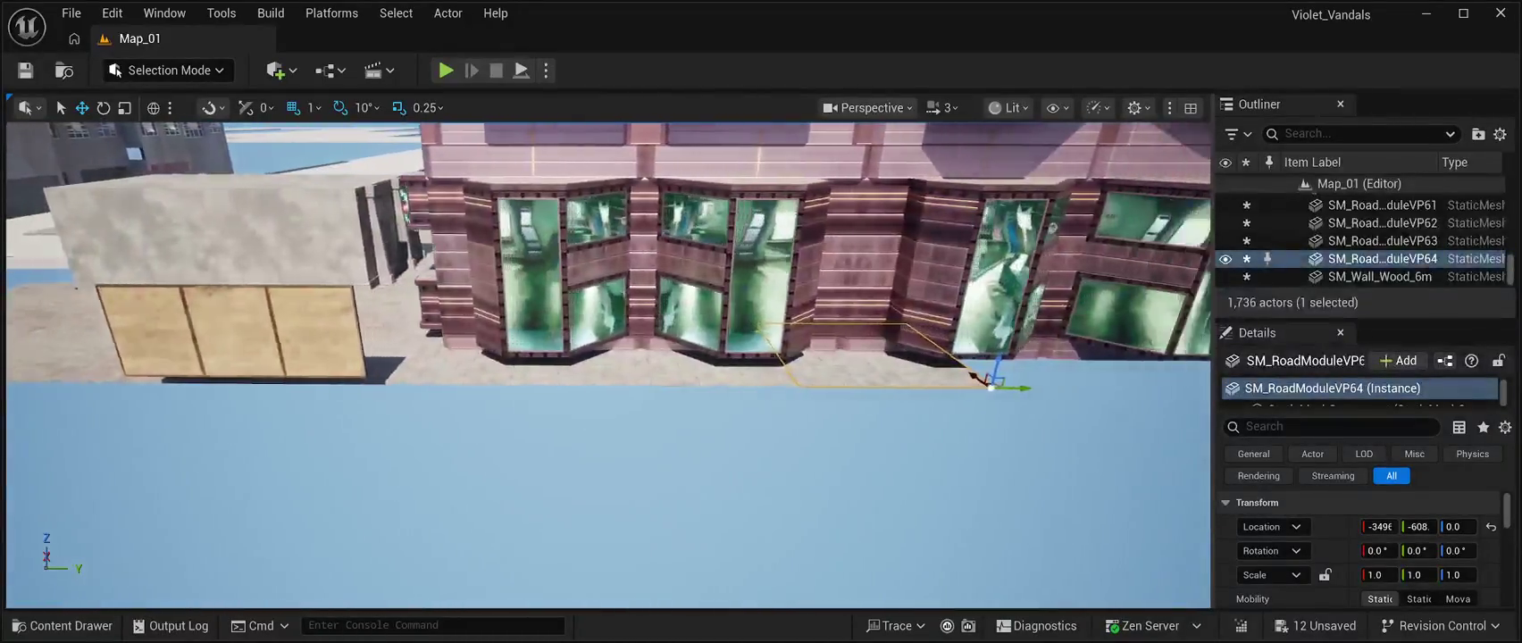
pyautogui.hotkey('ctrl', 'd')
pyautogui.moveTo(727, 389); pyautogui.dragTo(941, 395)
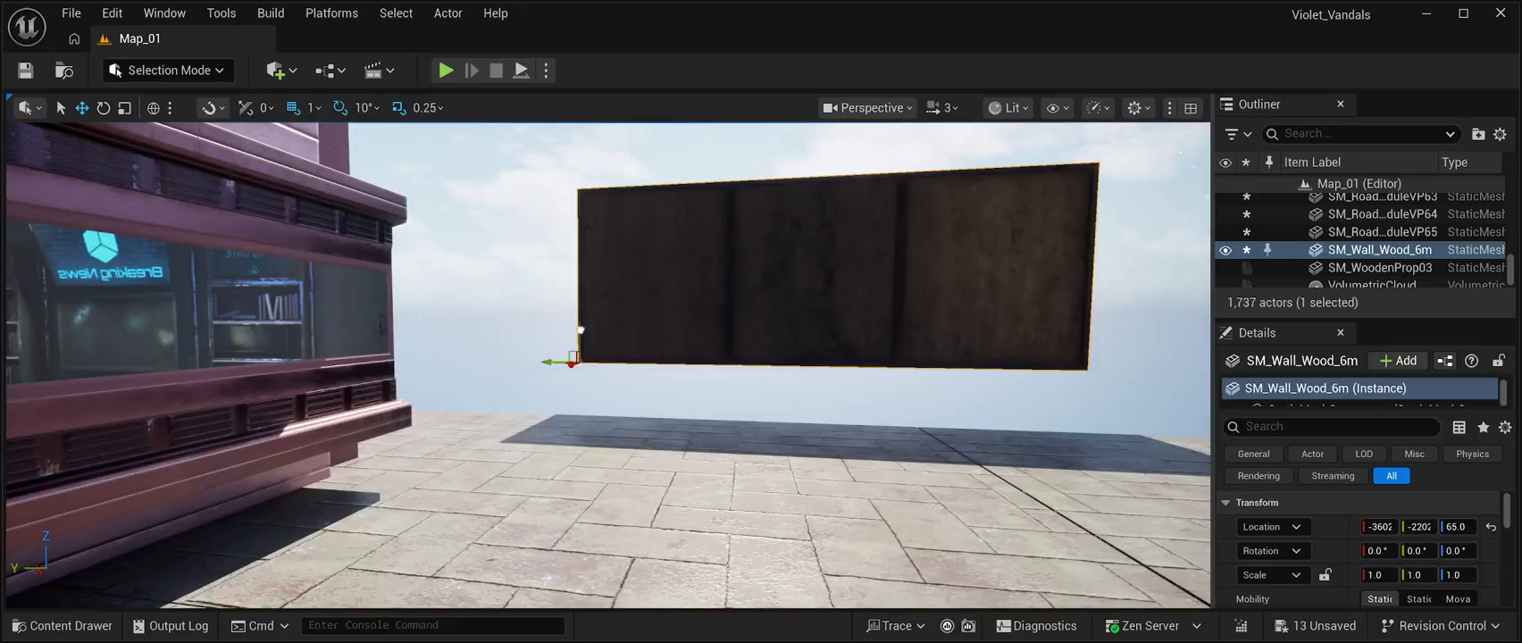
# Drop SM_Wall_Wood_6m to Z 0, slide it along X to the floor edge, then raise it to Z 10.
pyautogui.press('End')
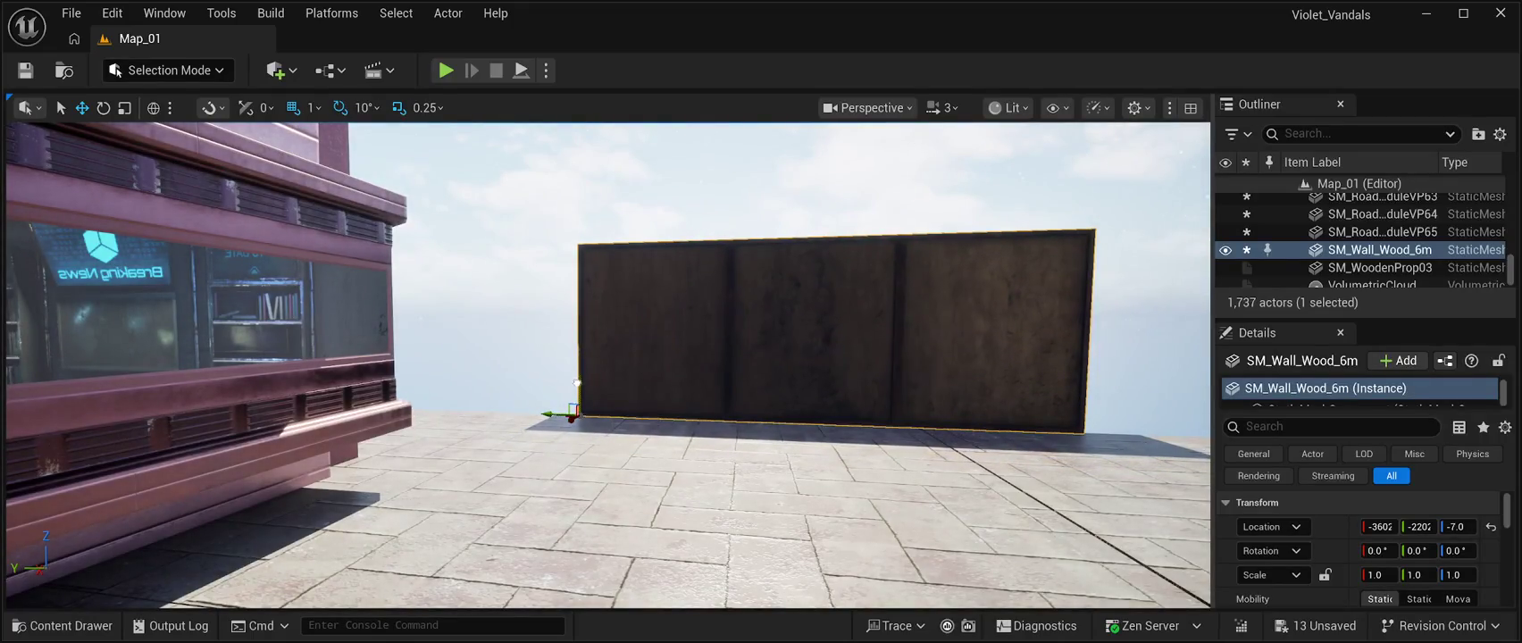
pyautogui.press('f')
pyautogui.write('0')
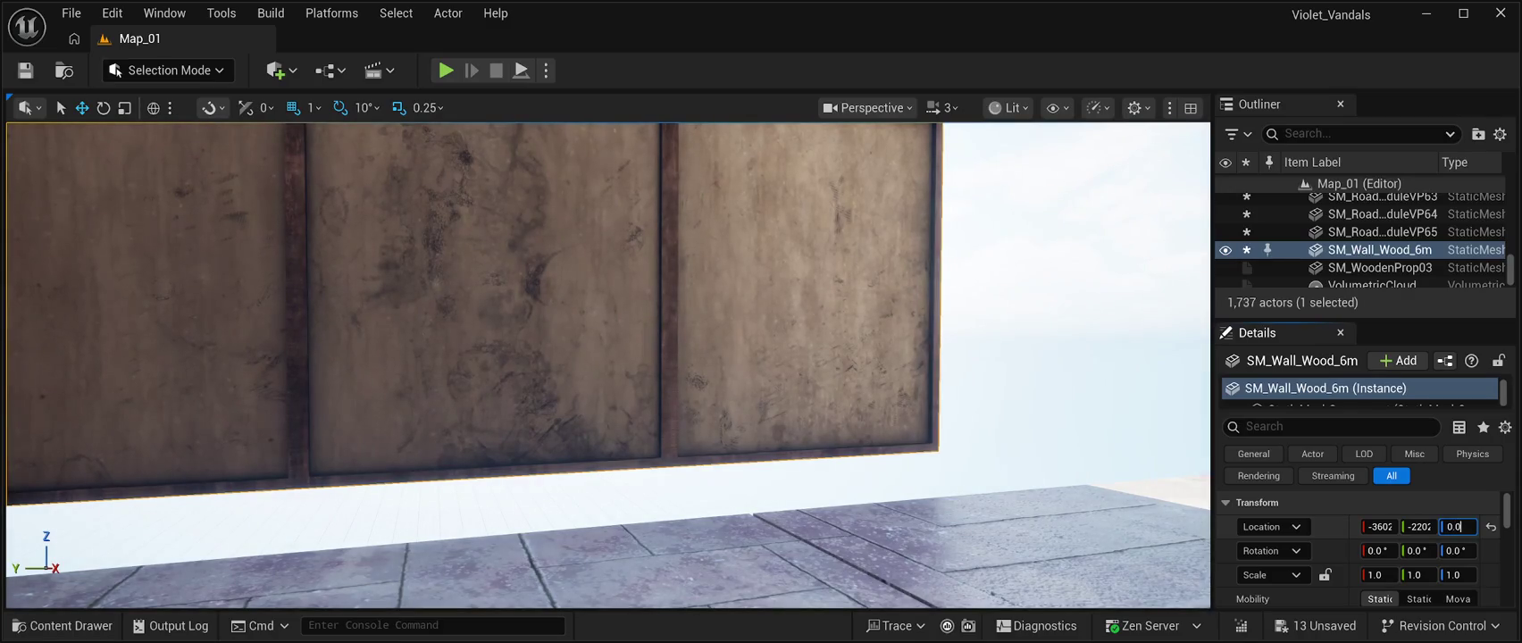
pyautogui.press('Return')
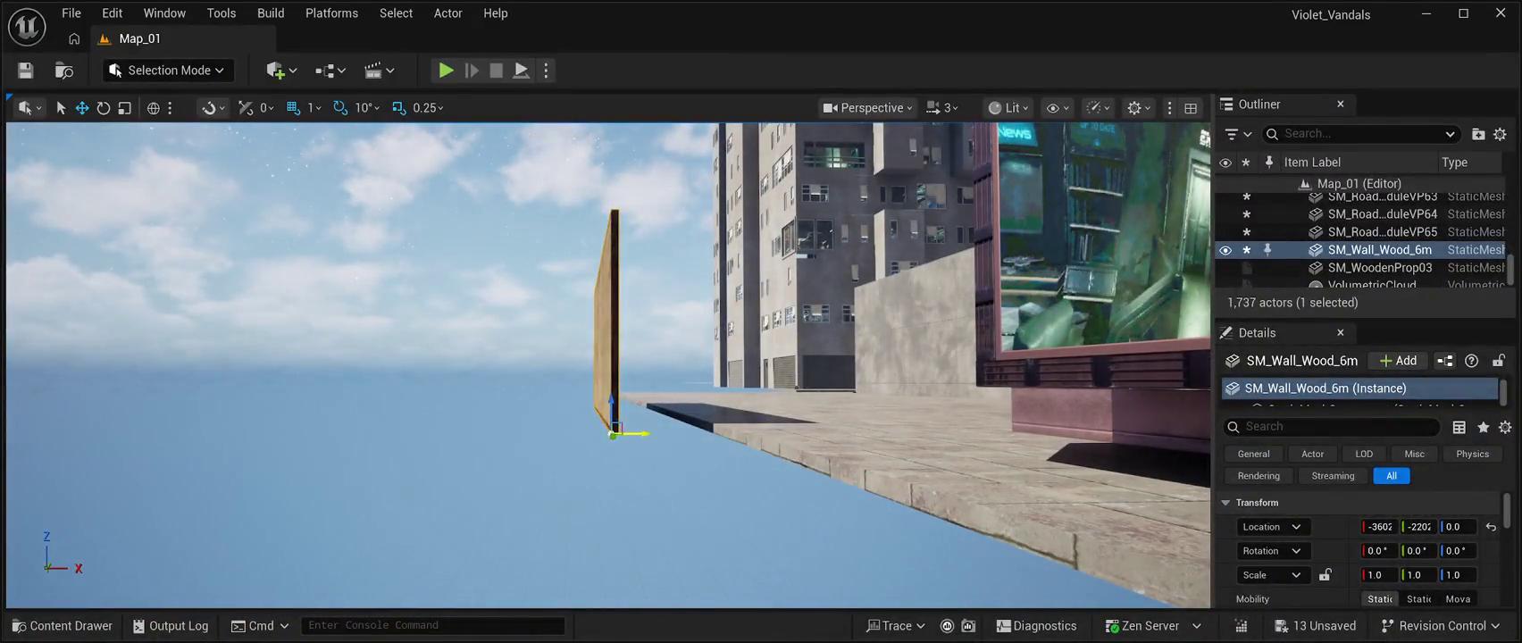
pyautogui.moveTo(641, 437); pyautogui.dragTo(739, 439)
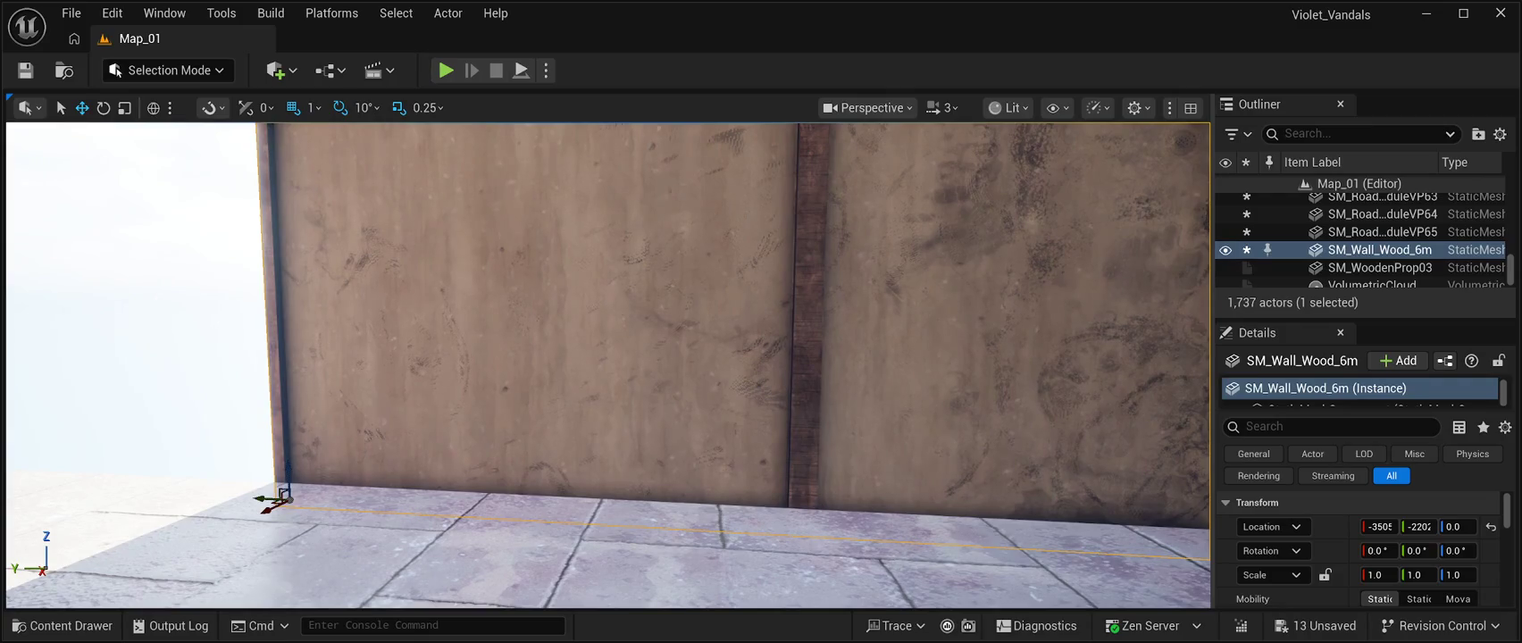
pyautogui.moveTo(287, 473); pyautogui.dragTo(300, 450)
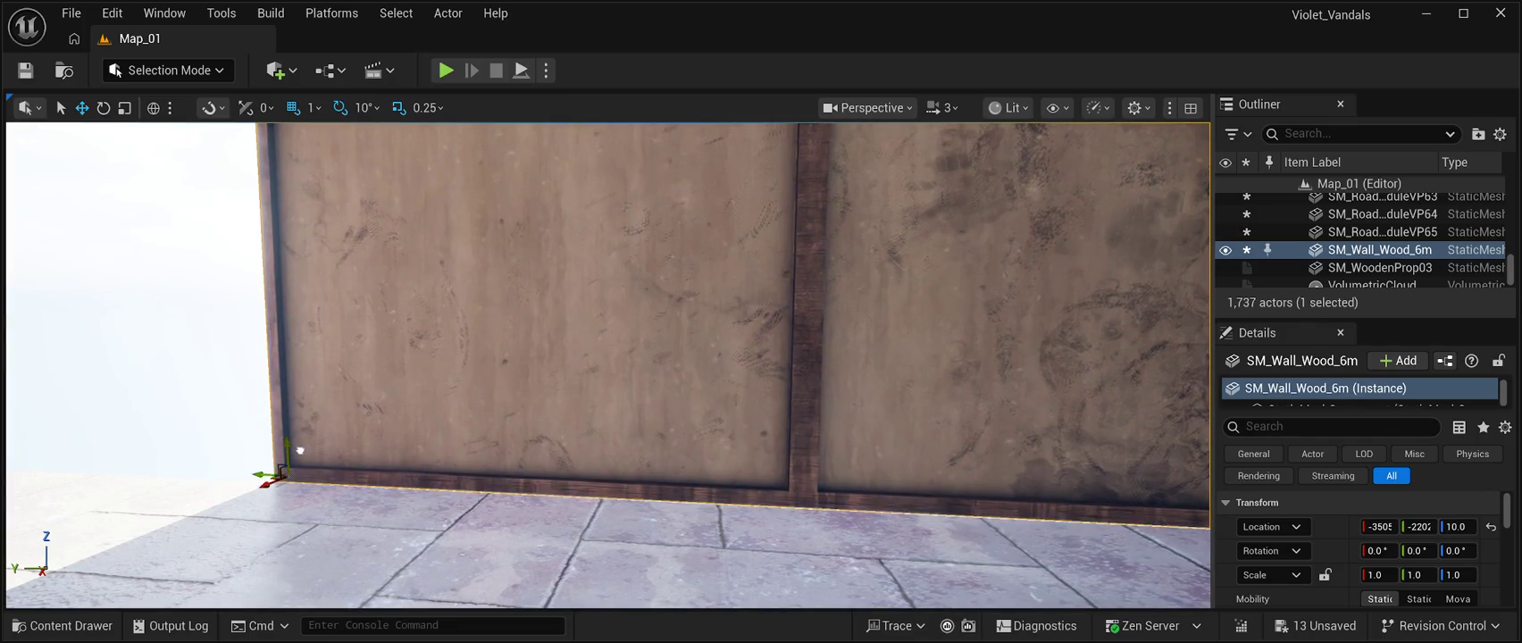
pyautogui.moveTo(625, 402); pyautogui.dragTo(752, 493)
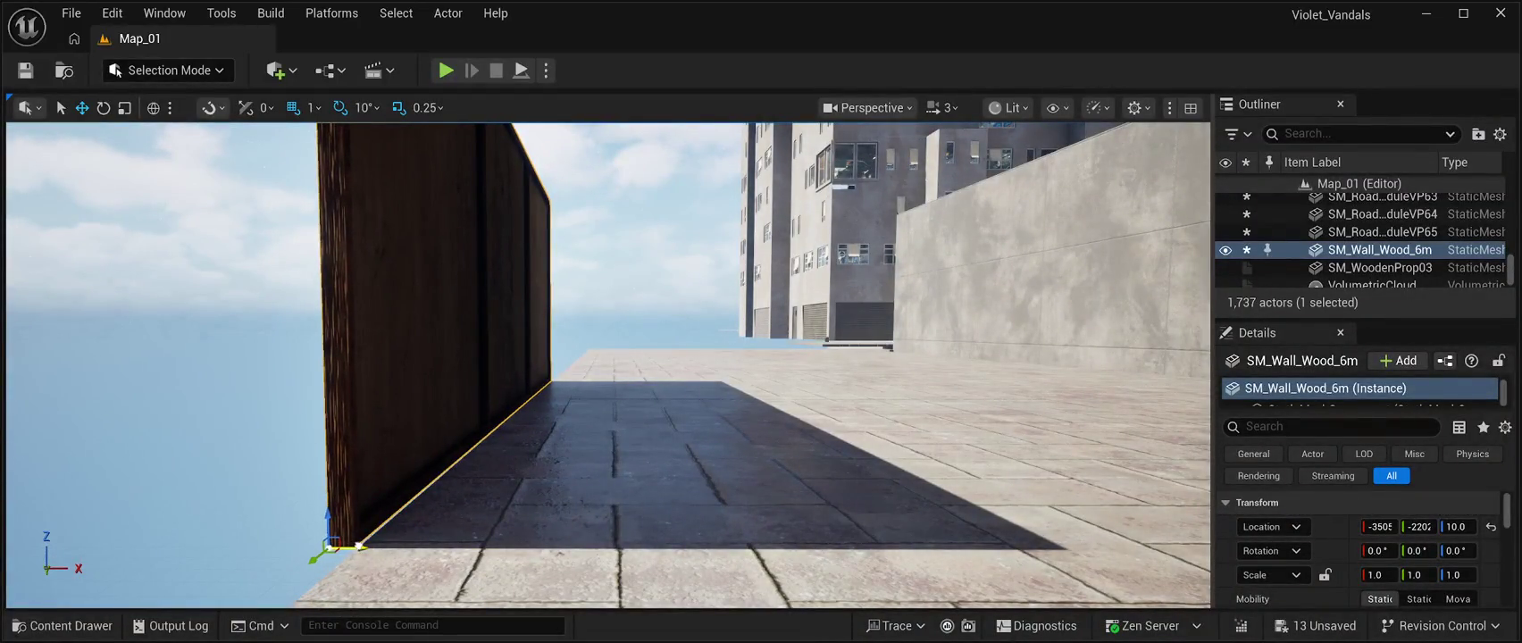
pyautogui.moveTo(752, 493)
pyautogui.mouseDown()
pyautogui.moveTo(554, 491)
pyautogui.moveTo(732, 489)
pyautogui.mouseUp()
pyautogui.press('f')
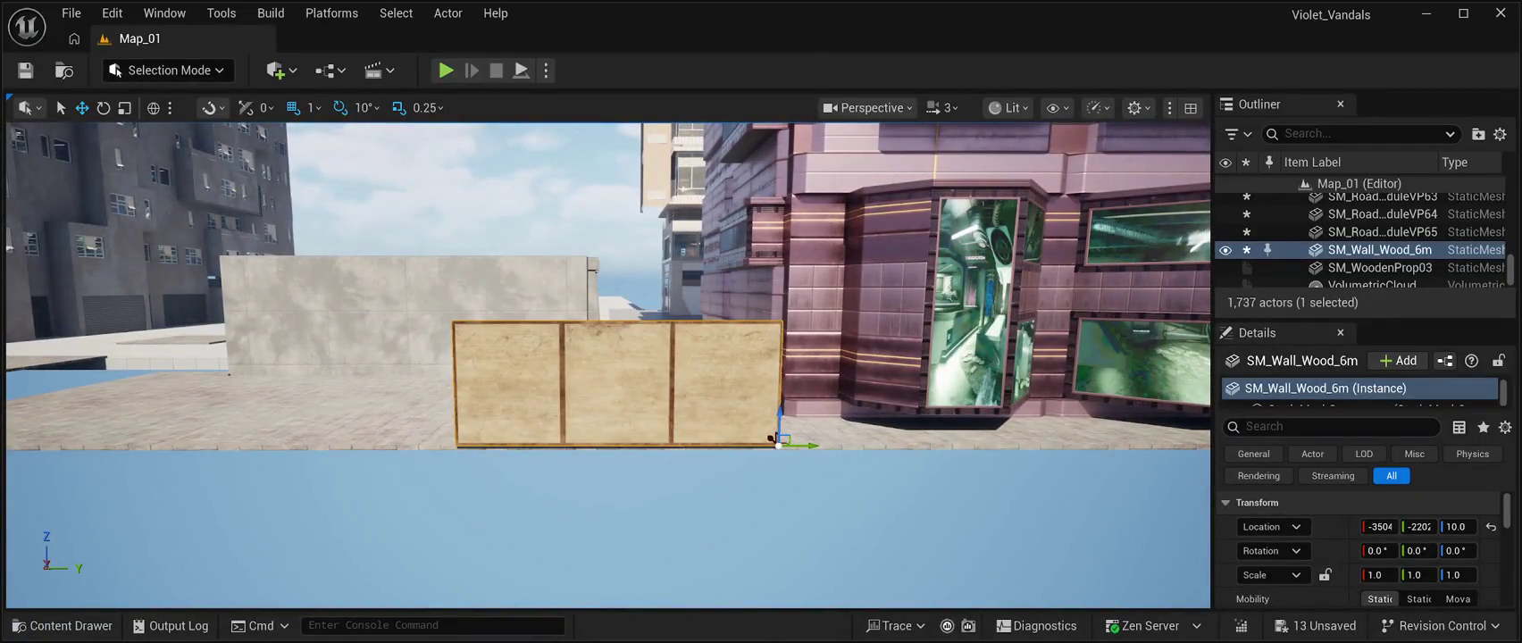
# Duplicate the wooden wall several times, placing the copies end to end along the building front.
pyautogui.hotkey('ctrl', 'd')
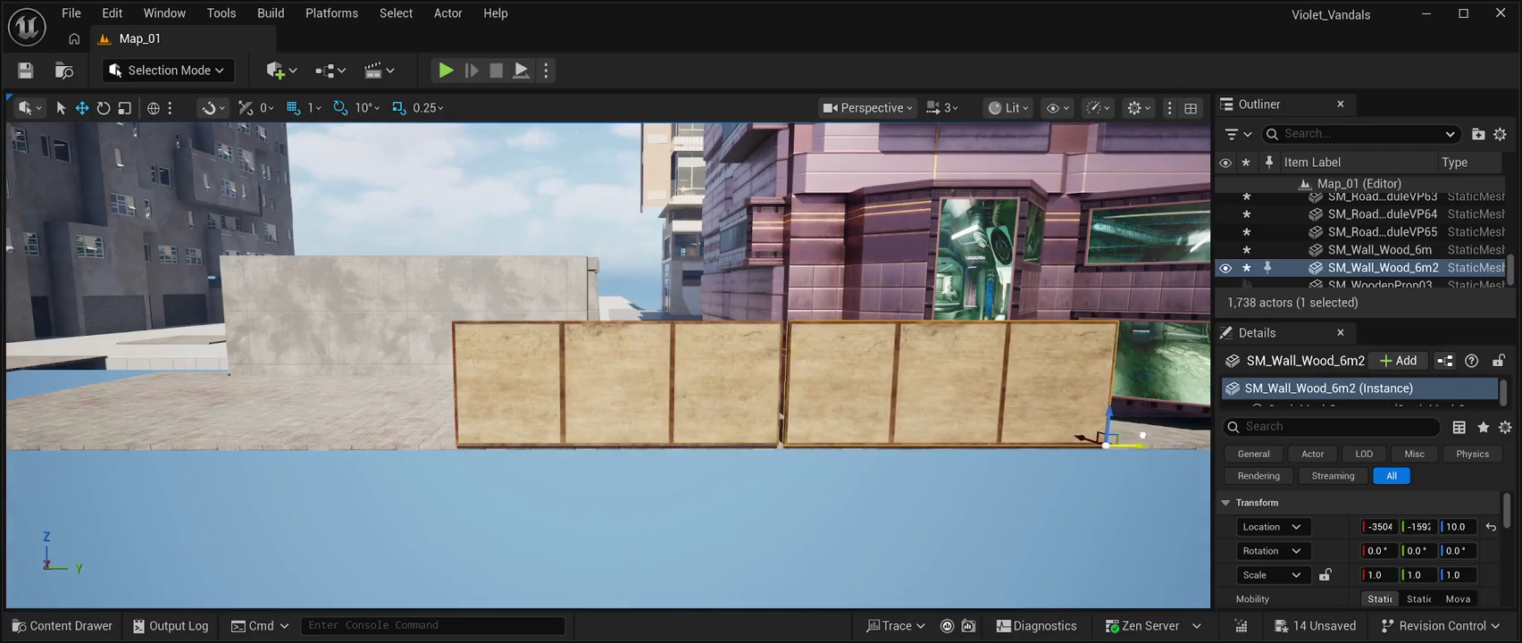
pyautogui.moveTo(607, 402); pyautogui.dragTo(625, 312)
pyautogui.press('f')
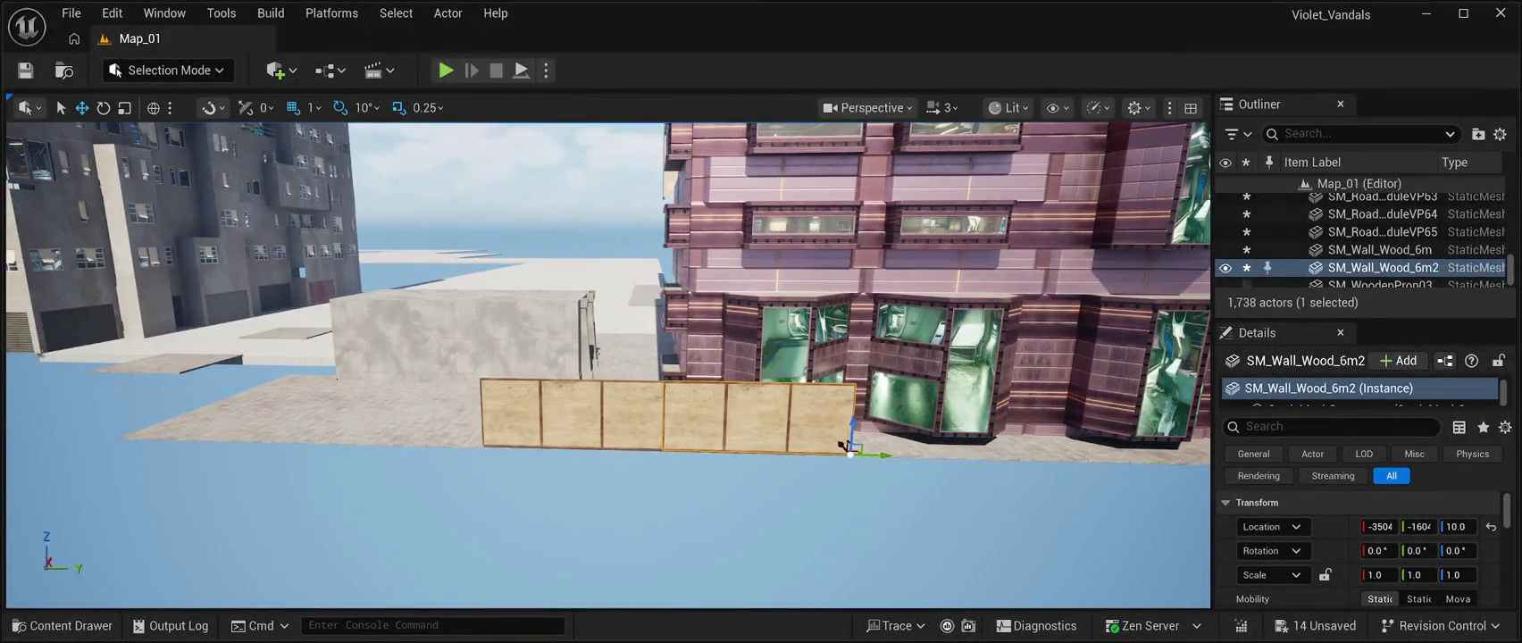
pyautogui.hotkey('ctrl', 'd')
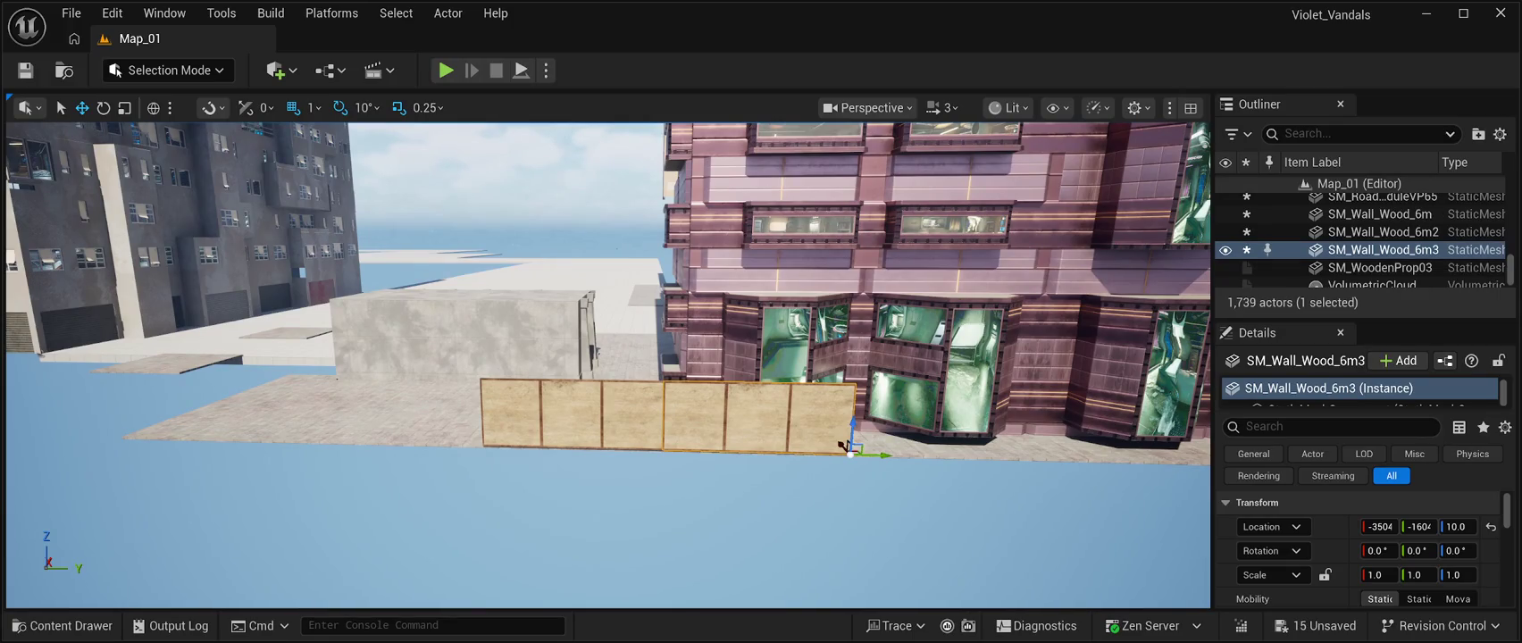
pyautogui.moveTo(888, 454)
pyautogui.mouseDown()
pyautogui.moveTo(1093, 468)
pyautogui.moveTo(1126, 447)
pyautogui.moveTo(1103, 465)
pyautogui.mouseUp()
pyautogui.scroll(4, 711, 453)
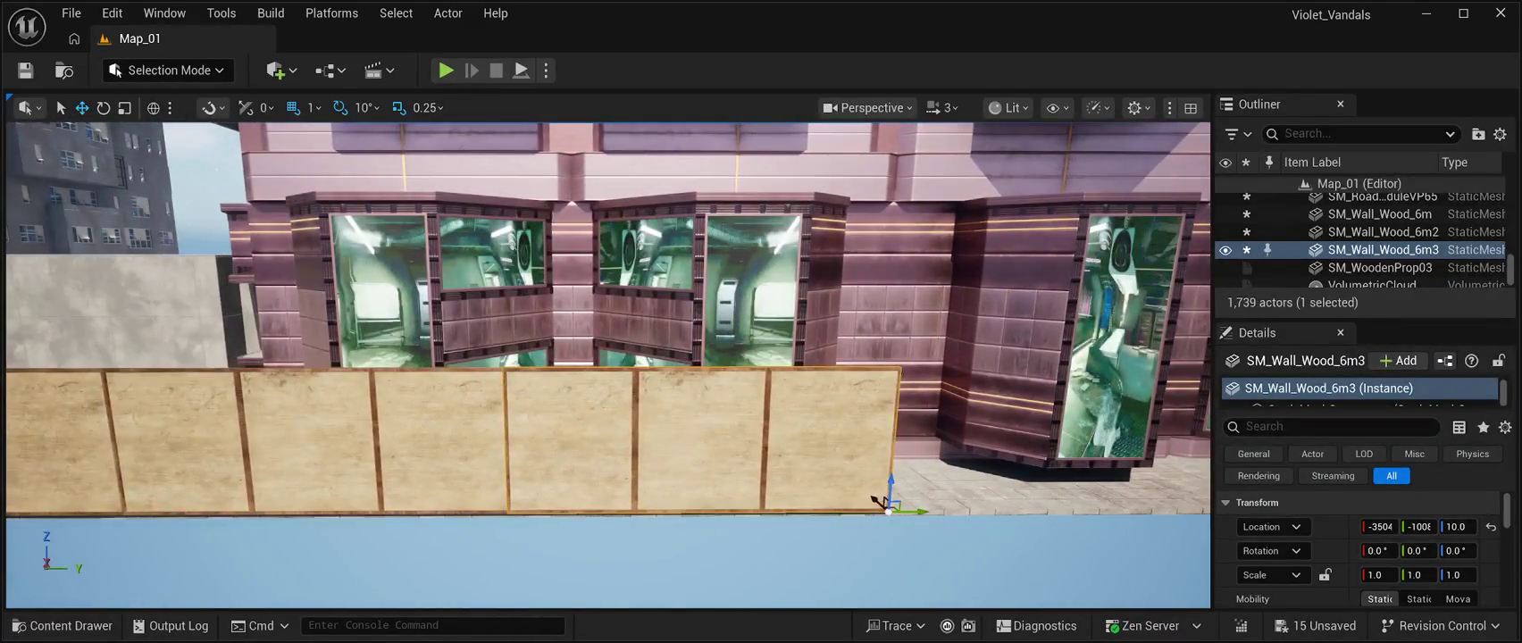
pyautogui.moveTo(916, 511)
pyautogui.mouseDown()
pyautogui.moveTo(1192, 518)
pyautogui.moveTo(1067, 472)
pyautogui.mouseUp()
pyautogui.moveTo(809, 468)
pyautogui.mouseDown()
pyautogui.moveTo(1000, 464)
pyautogui.moveTo(869, 474)
pyautogui.moveTo(854, 503)
pyautogui.moveTo(803, 506)
pyautogui.moveTo(837, 504)
pyautogui.mouseUp()
pyautogui.scroll(-3, 839, 504)
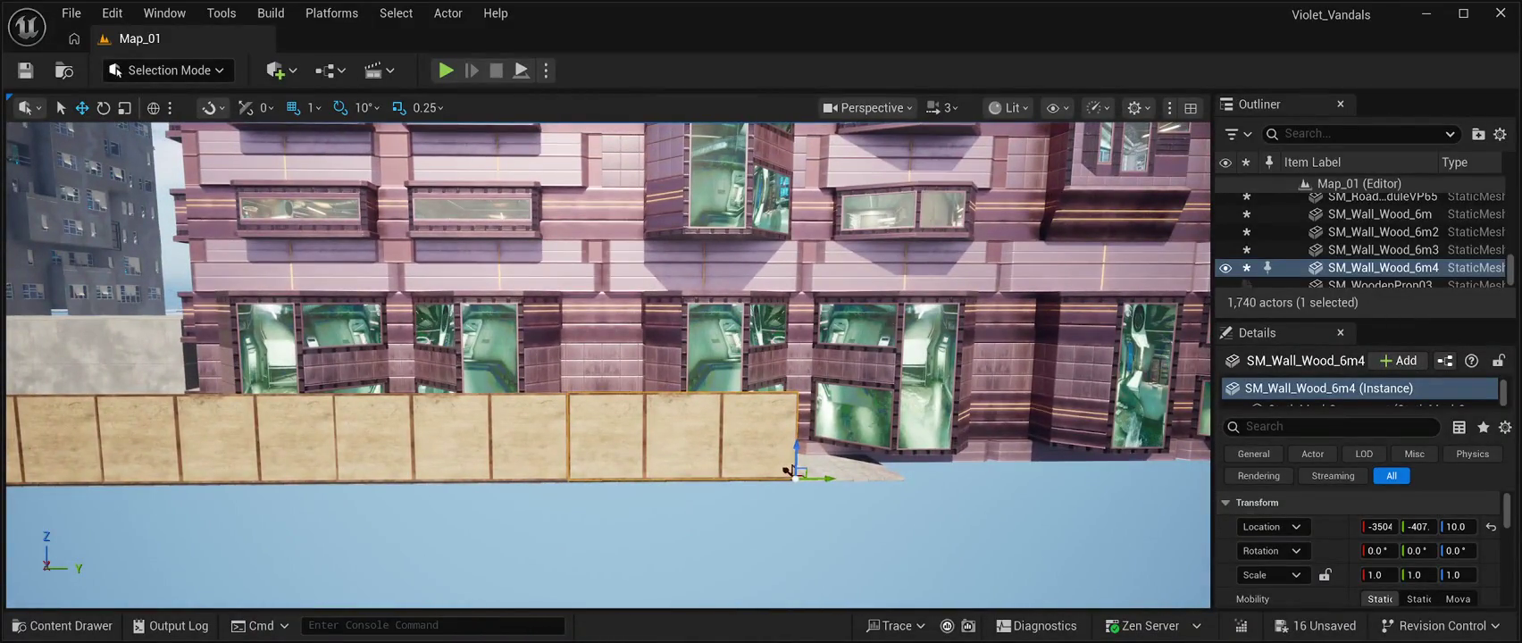
pyautogui.hotkey('ctrl', 'd')
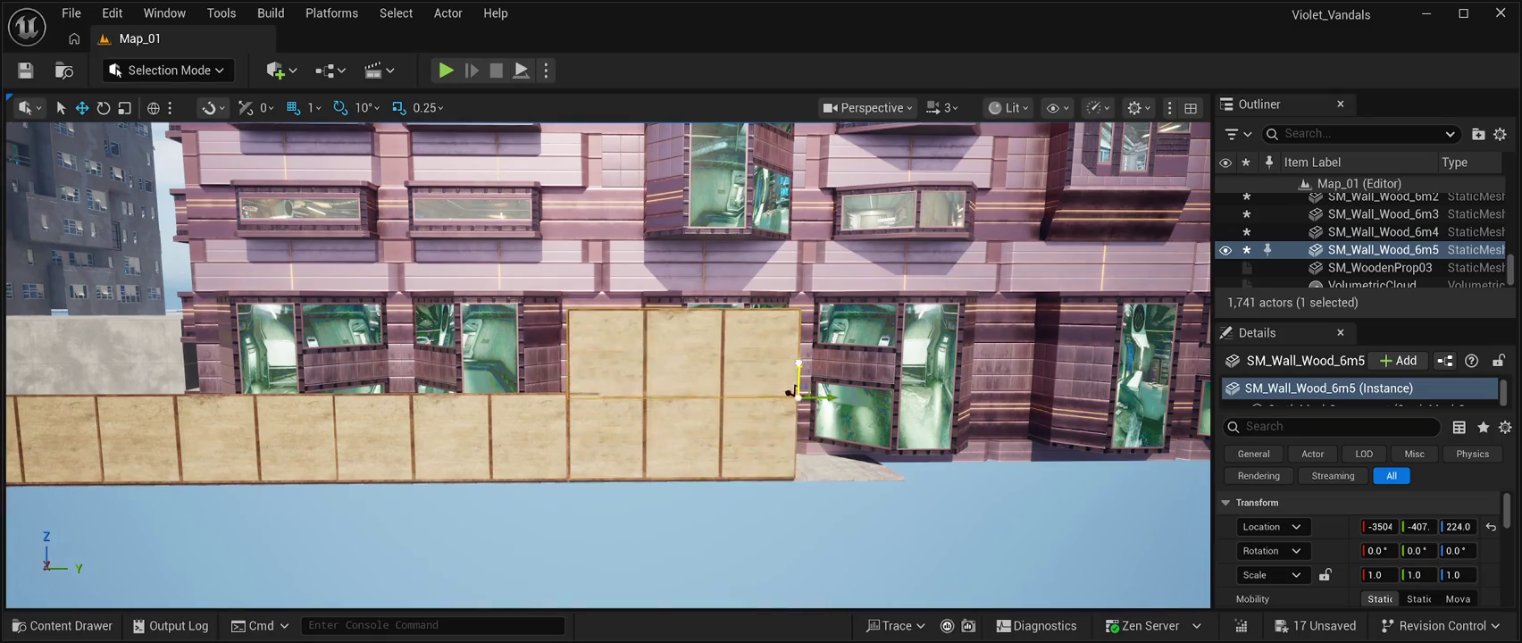
# Duplicate two lower wall panels and lift a copy to stack it on the lower row.
pyautogui.moveTo(791, 386)
pyautogui.mouseDown()
pyautogui.moveTo(799, 350)
pyautogui.moveTo(967, 349)
pyautogui.mouseUp()
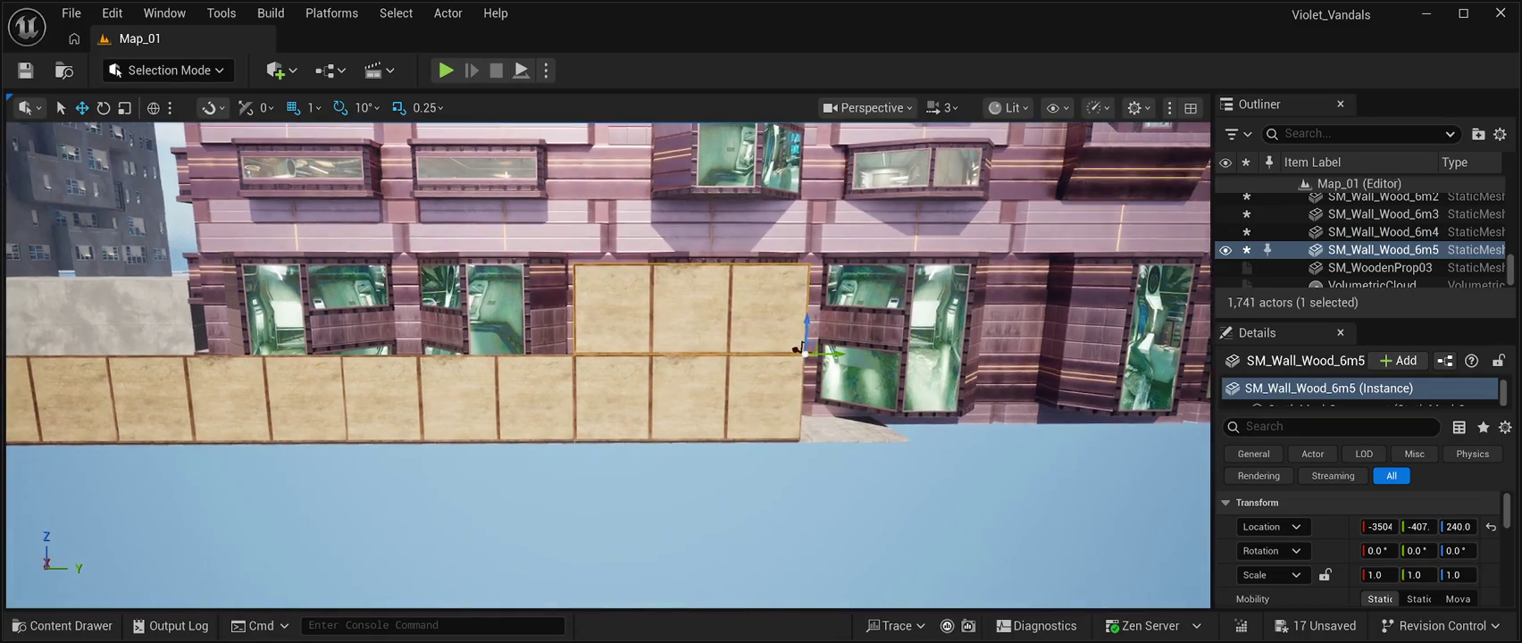
pyautogui.click(743, 433)
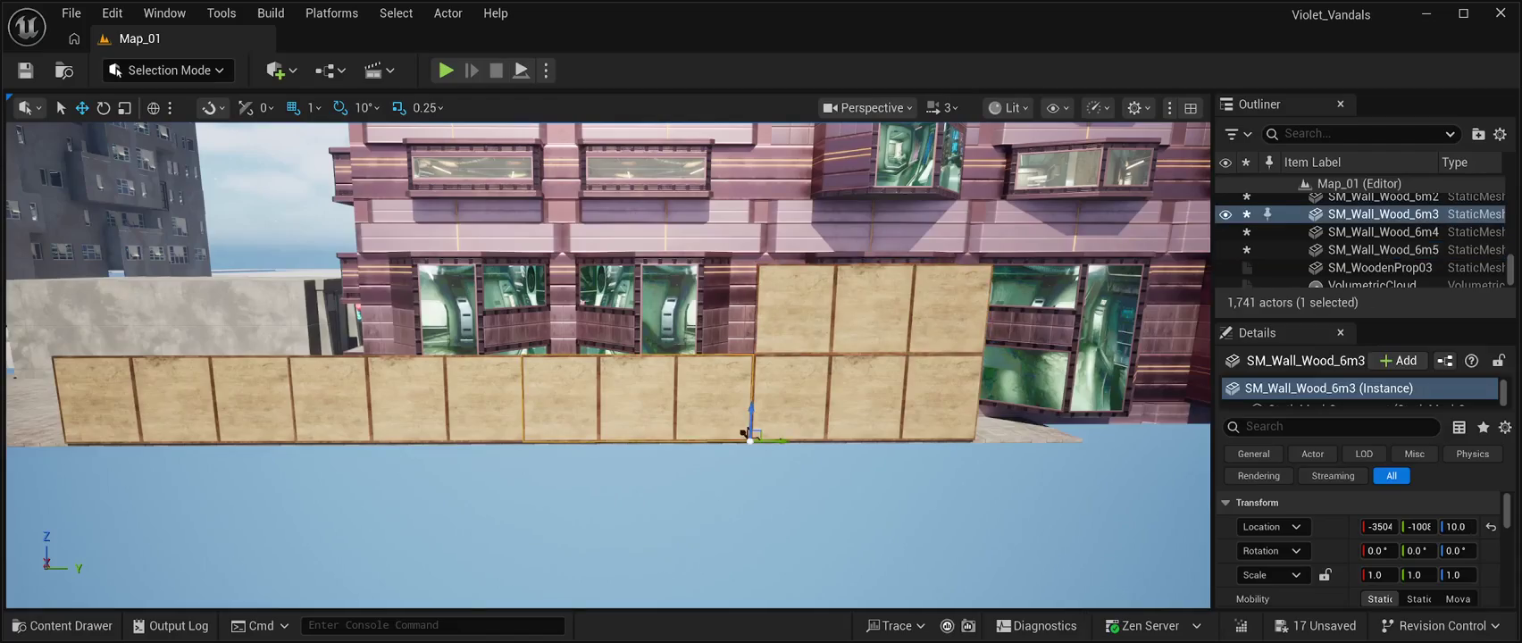
pyautogui.hotkey('ctrl', 'd')
pyautogui.click(744, 433)
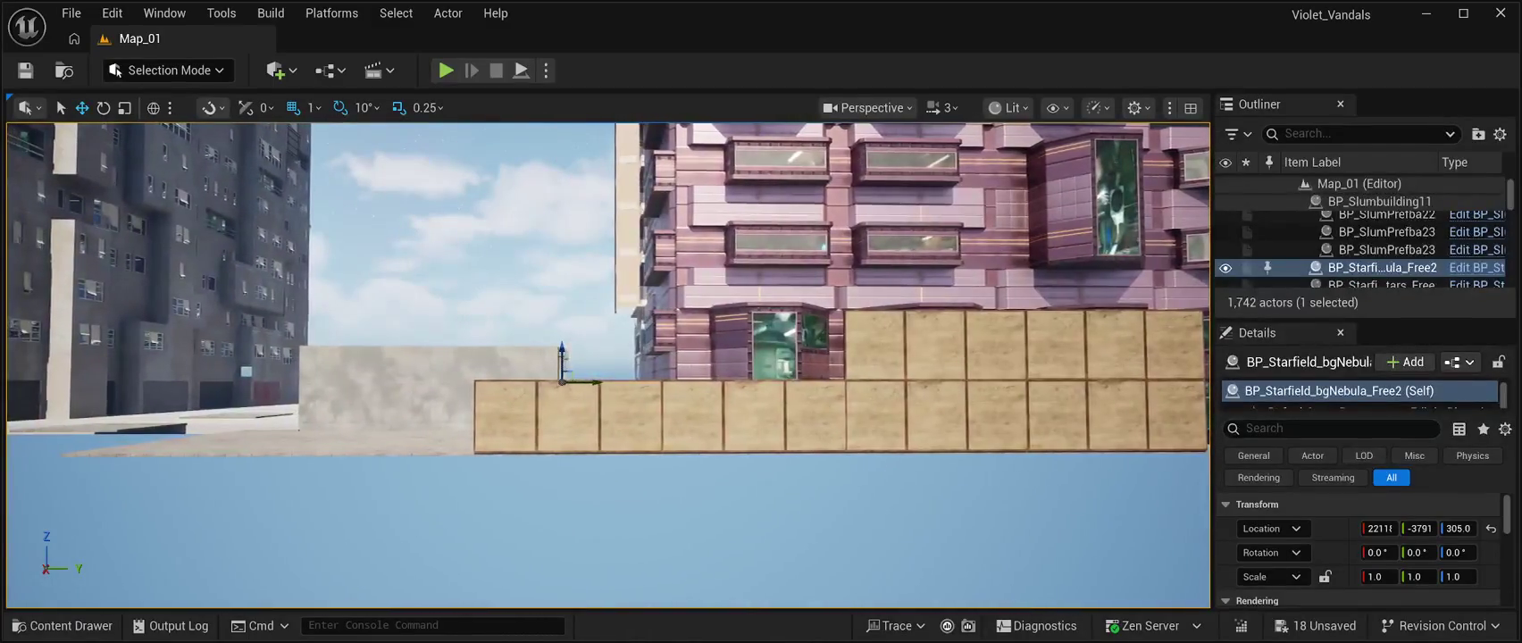
pyautogui.click(835, 446)
pyautogui.hotkey('ctrl', 'd')
pyautogui.moveTo(847, 416); pyautogui.dragTo(848, 346)
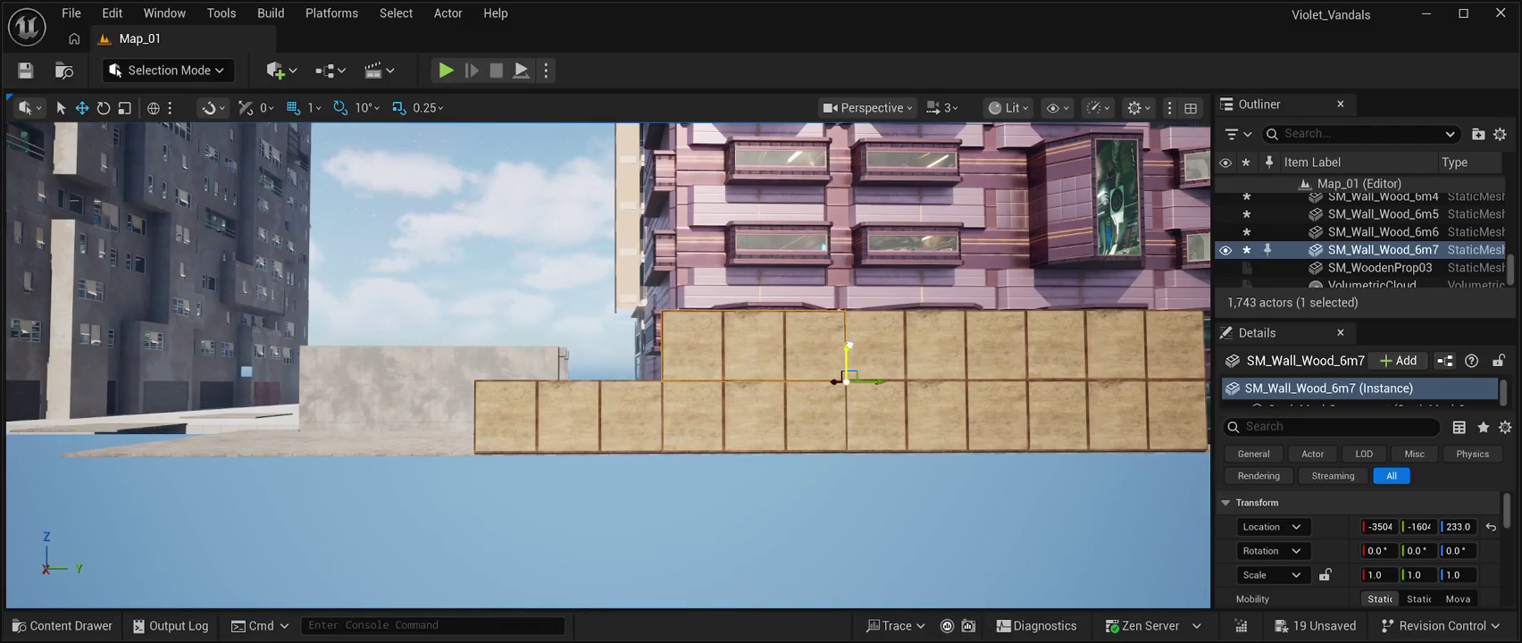
pyautogui.scroll(10, 847, 381)
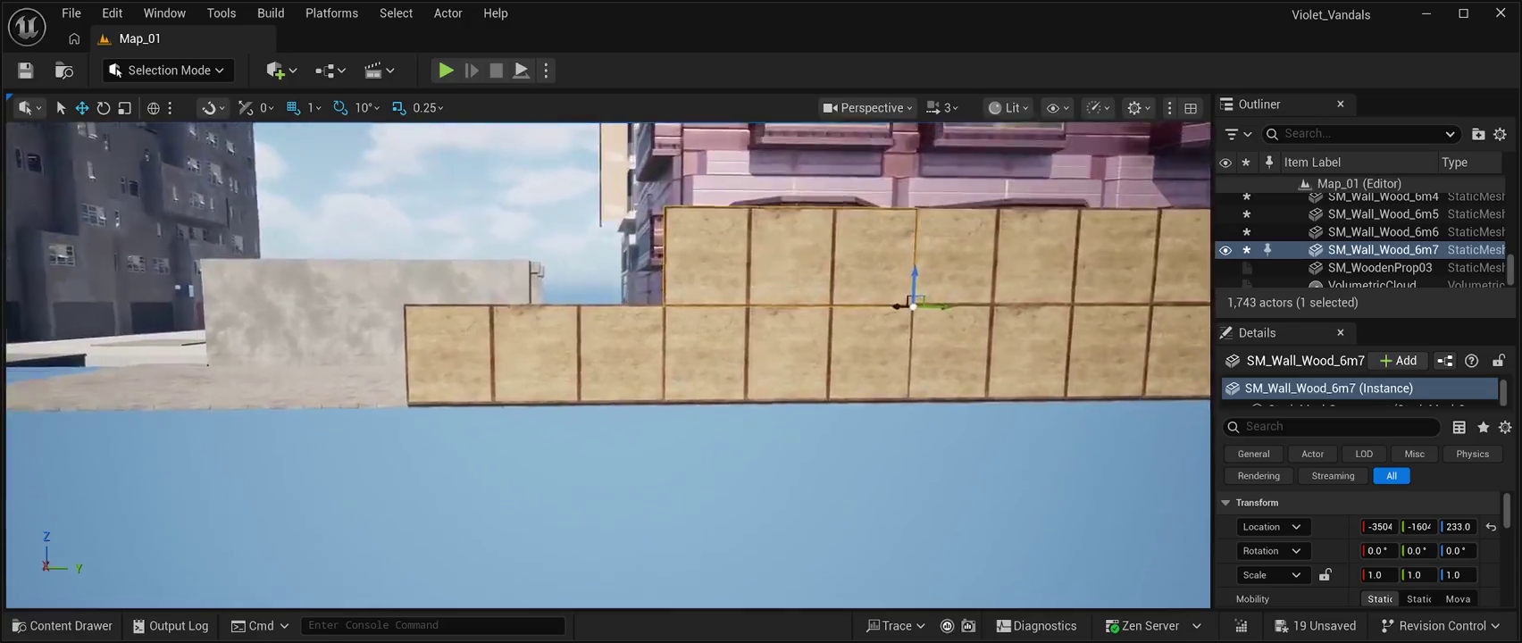
pyautogui.scroll(-8, 847, 382)
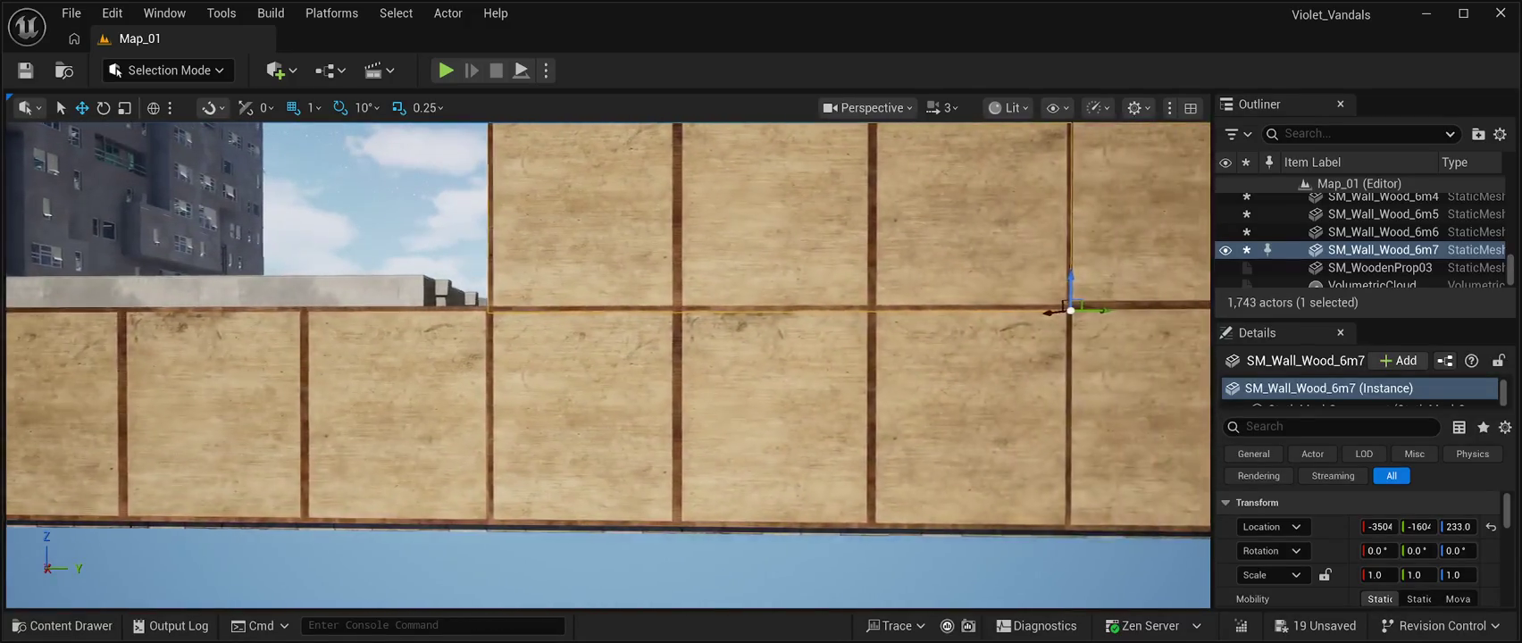
pyautogui.moveTo(848, 308); pyautogui.dragTo(850, 304)
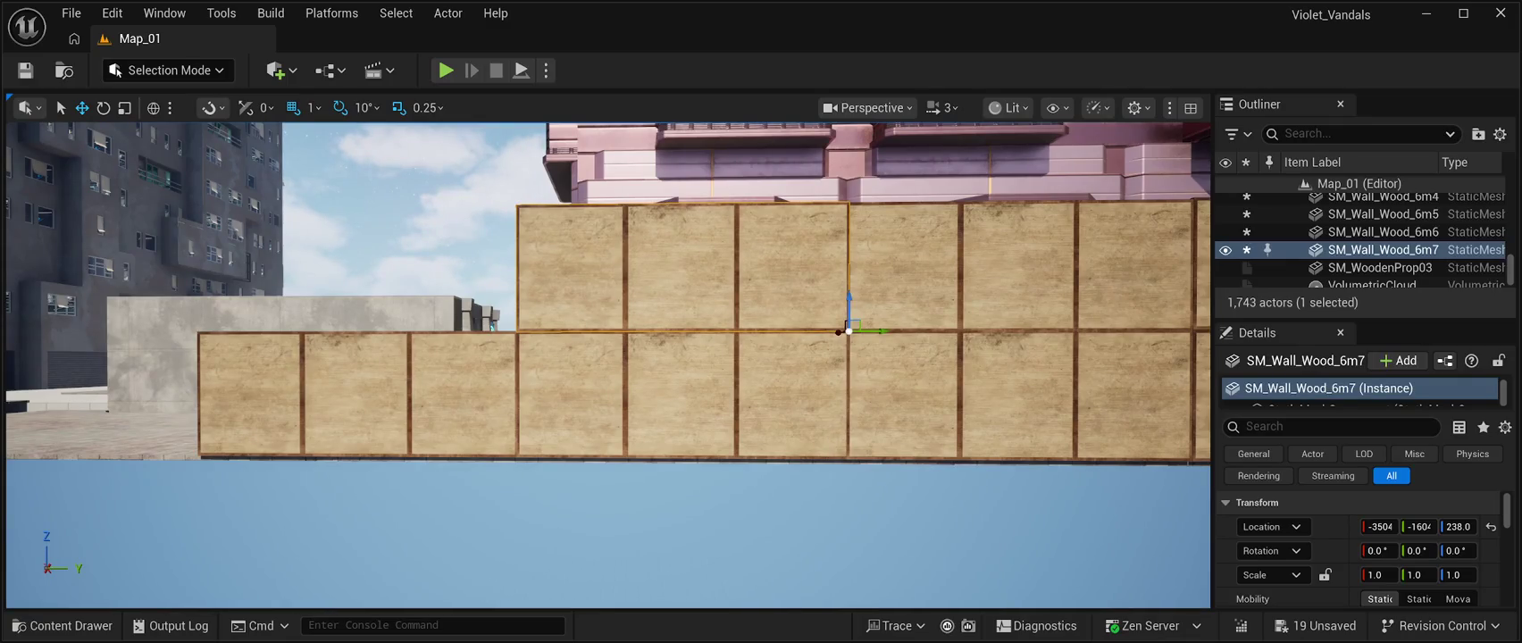
# Raise and shift the upper-tier panels so they sit flush on the lower row, near Z 240–241.
pyautogui.click(837, 332)
pyautogui.scroll(8, 837, 333)
pyautogui.click(875, 268)
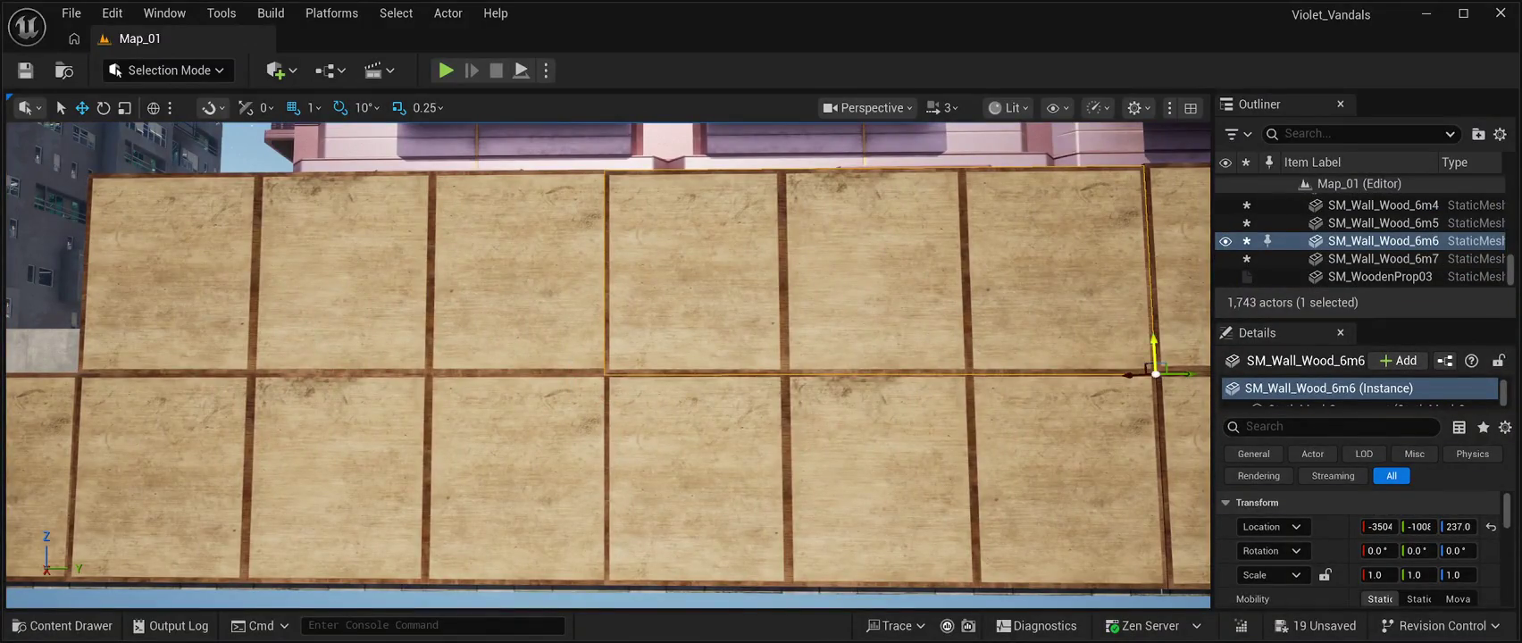
pyautogui.moveTo(1153, 353); pyautogui.dragTo(1153, 350)
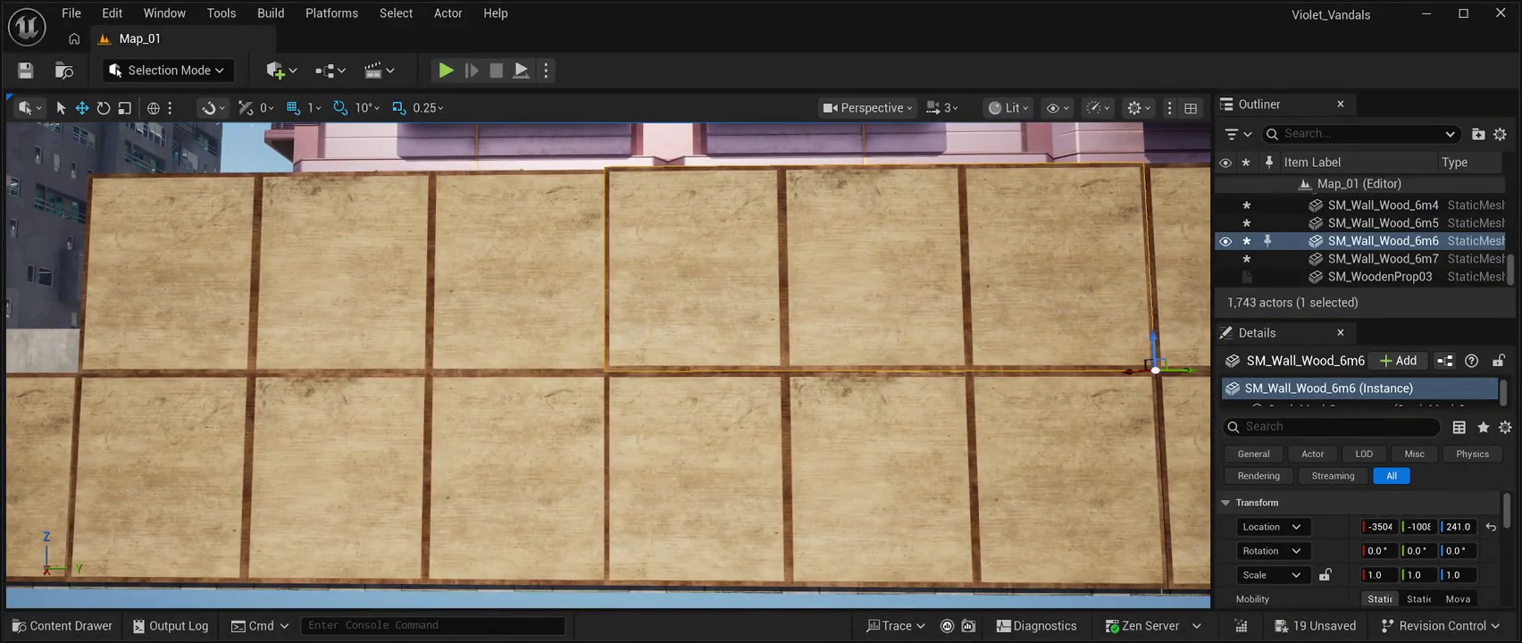
pyautogui.scroll(-5, 607, 357)
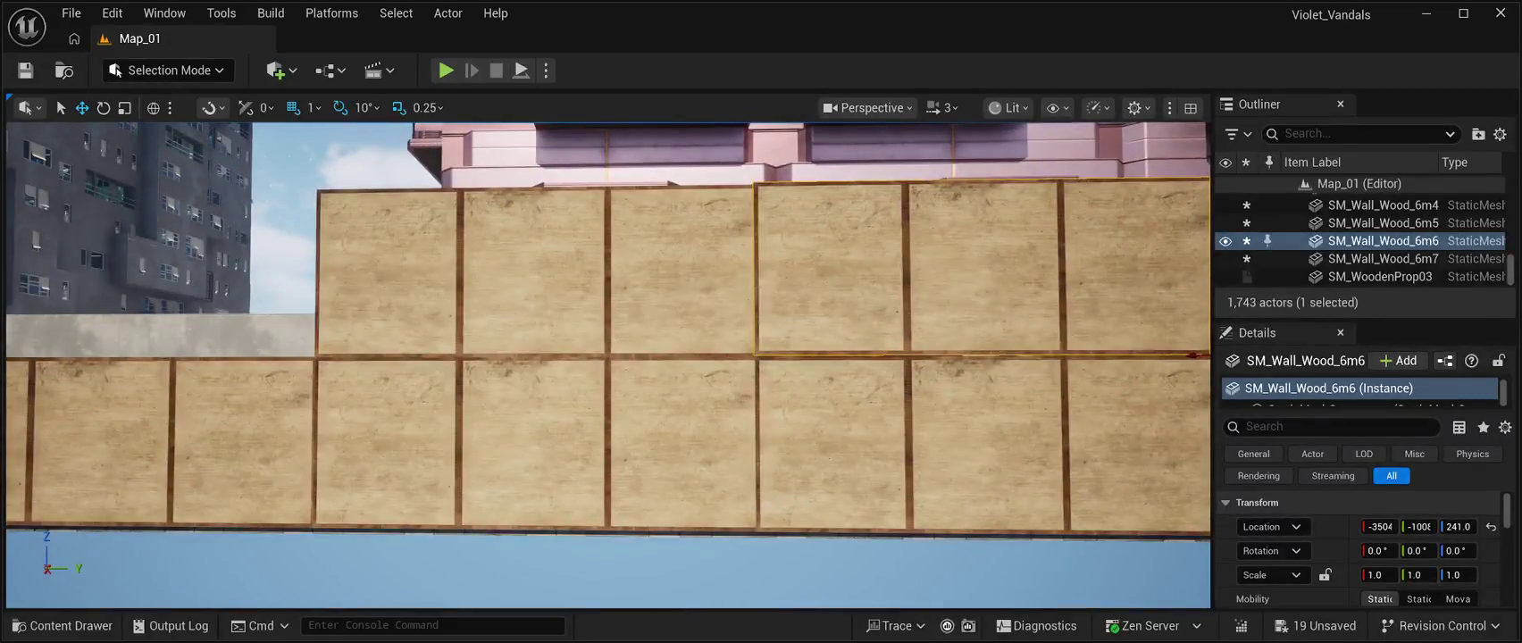
pyautogui.click(535, 268)
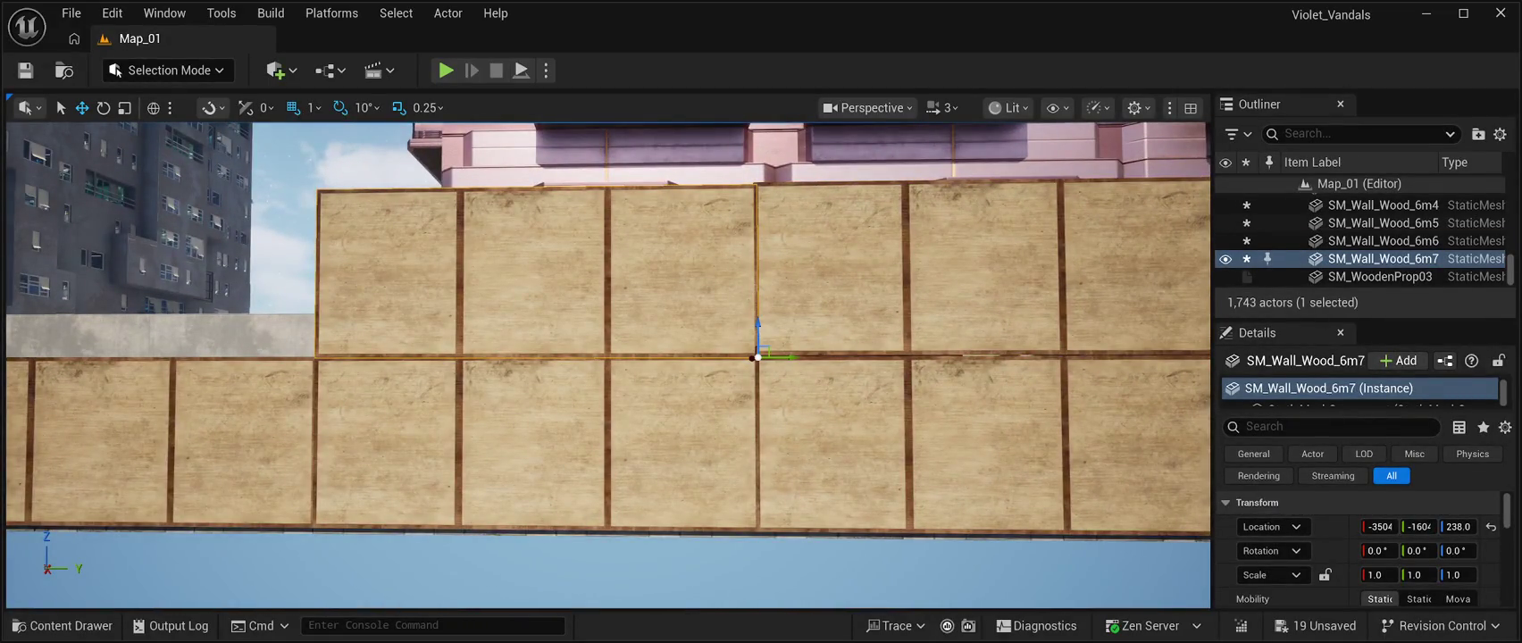
pyautogui.moveTo(791, 358); pyautogui.dragTo(797, 357)
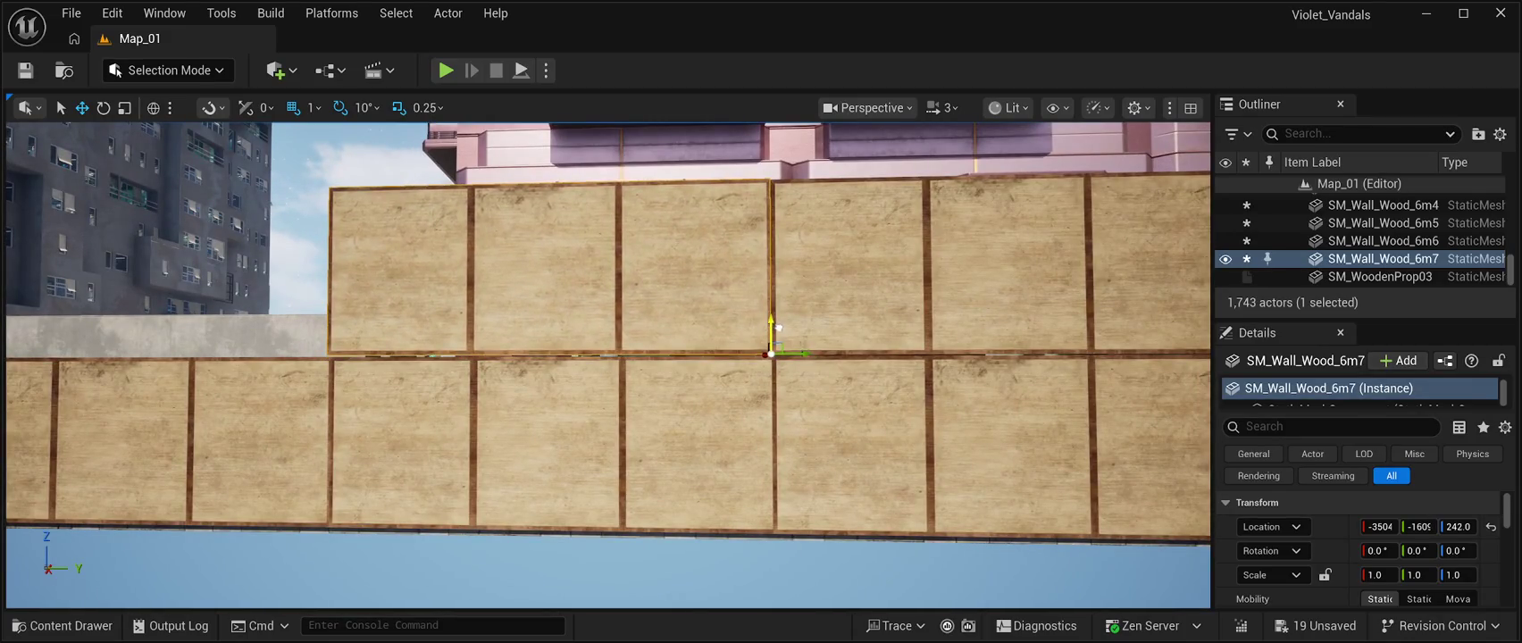
pyautogui.moveTo(780, 331); pyautogui.dragTo(780, 330)
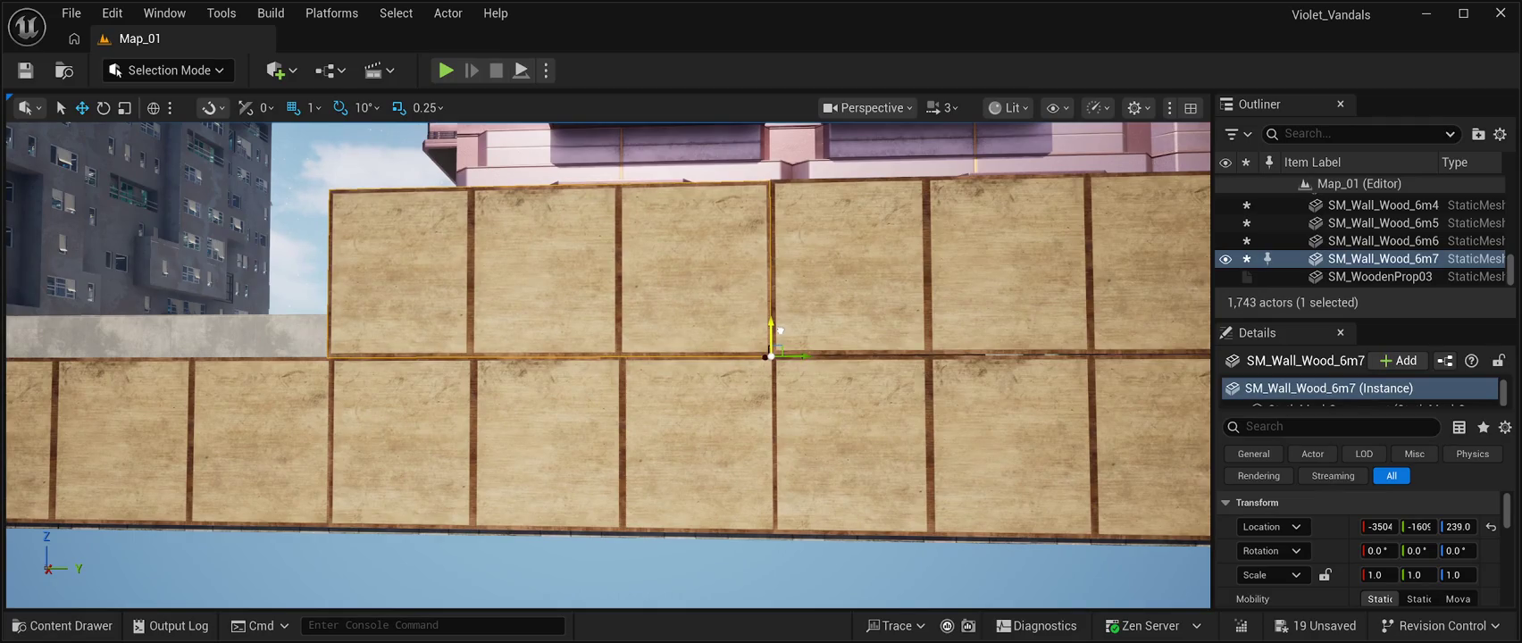
pyautogui.press('Right')
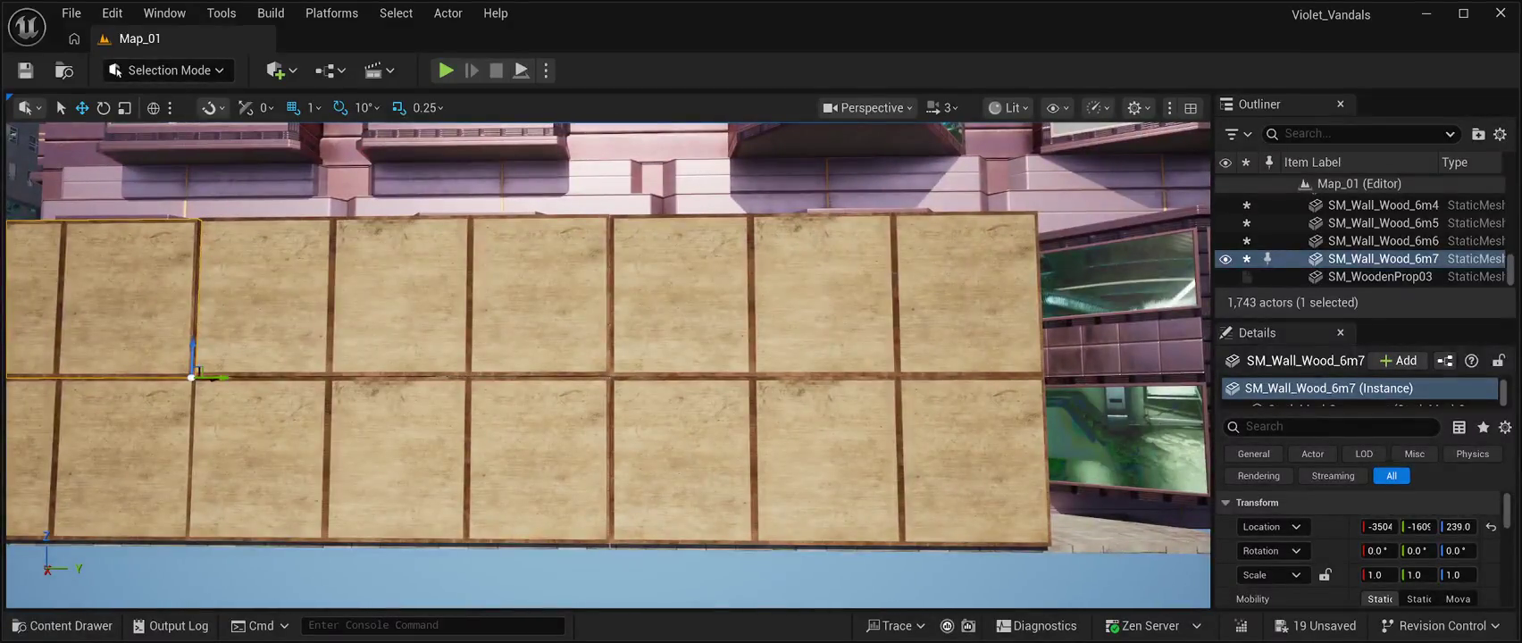
pyautogui.click(969, 294)
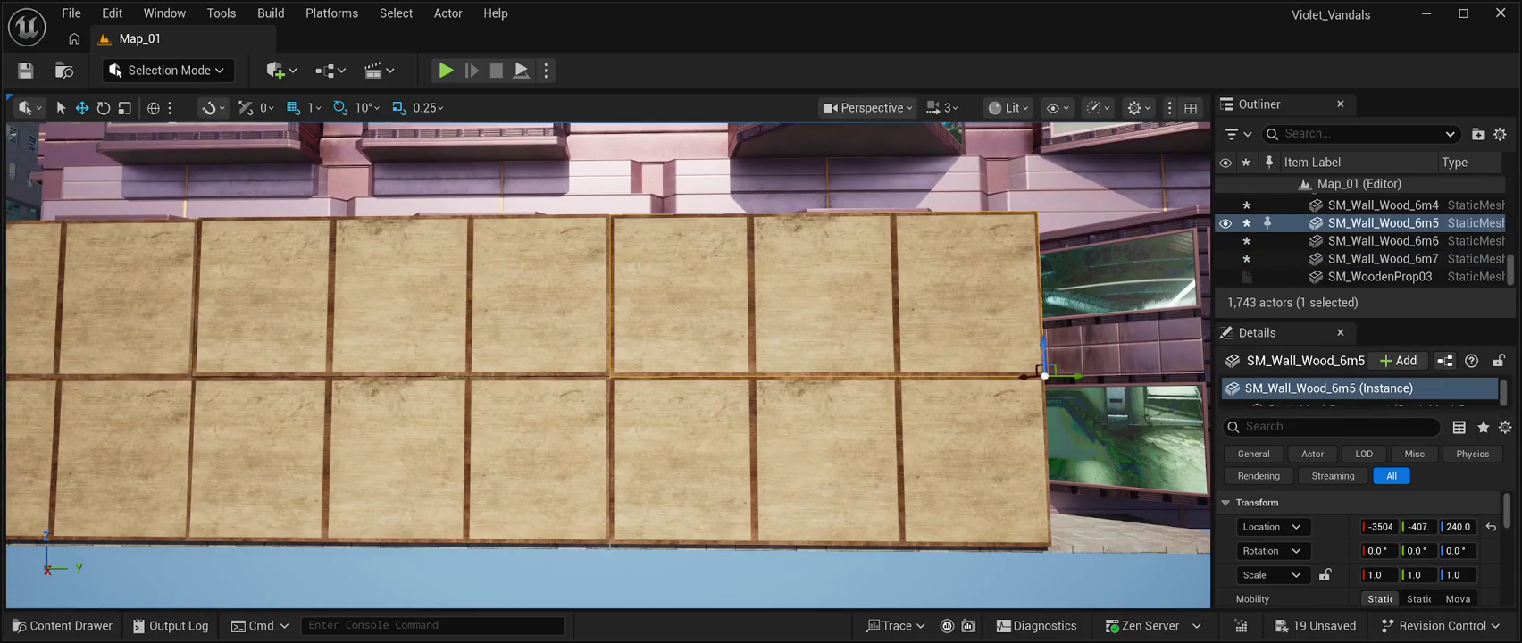
pyautogui.moveTo(1044, 353); pyautogui.dragTo(1043, 351)
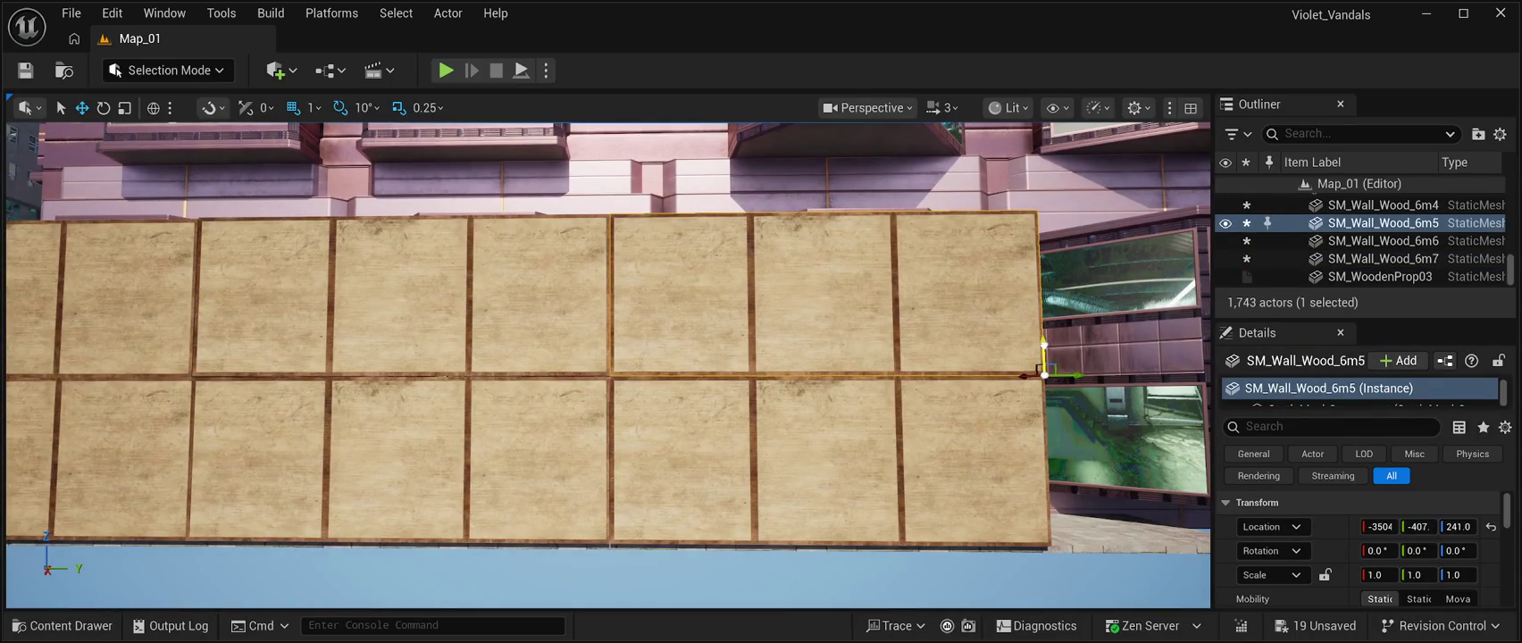
pyautogui.press('f')
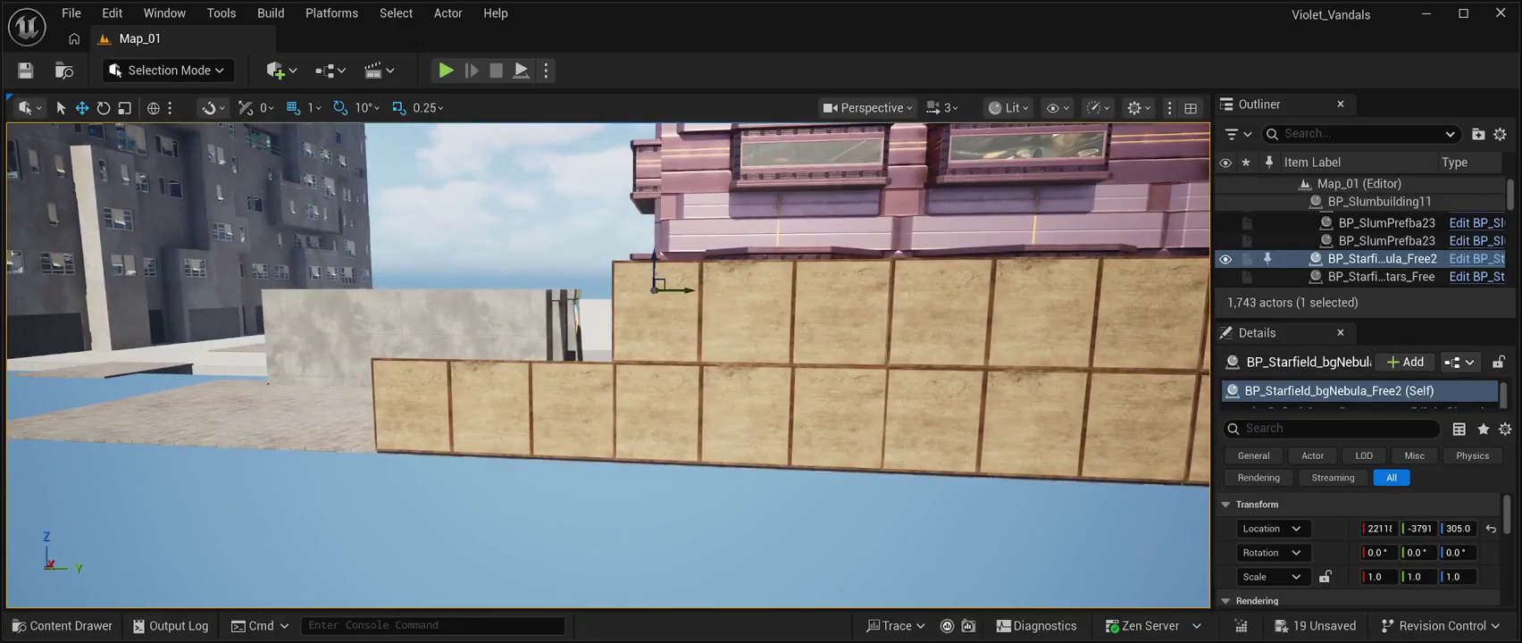
# Nudge lower panels SM_Wall_Wood_6m and 6m2 along Y to close the seams between them.
pyautogui.click(492, 406)
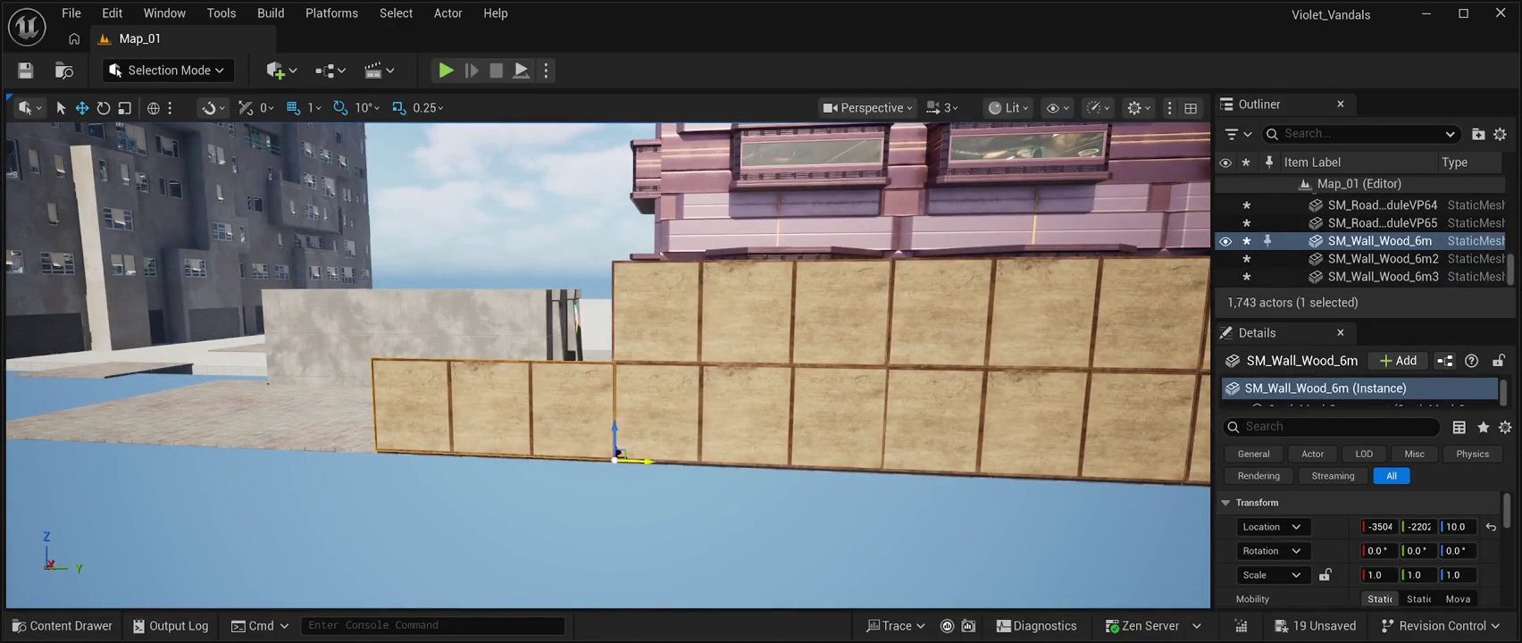
pyautogui.press('f')
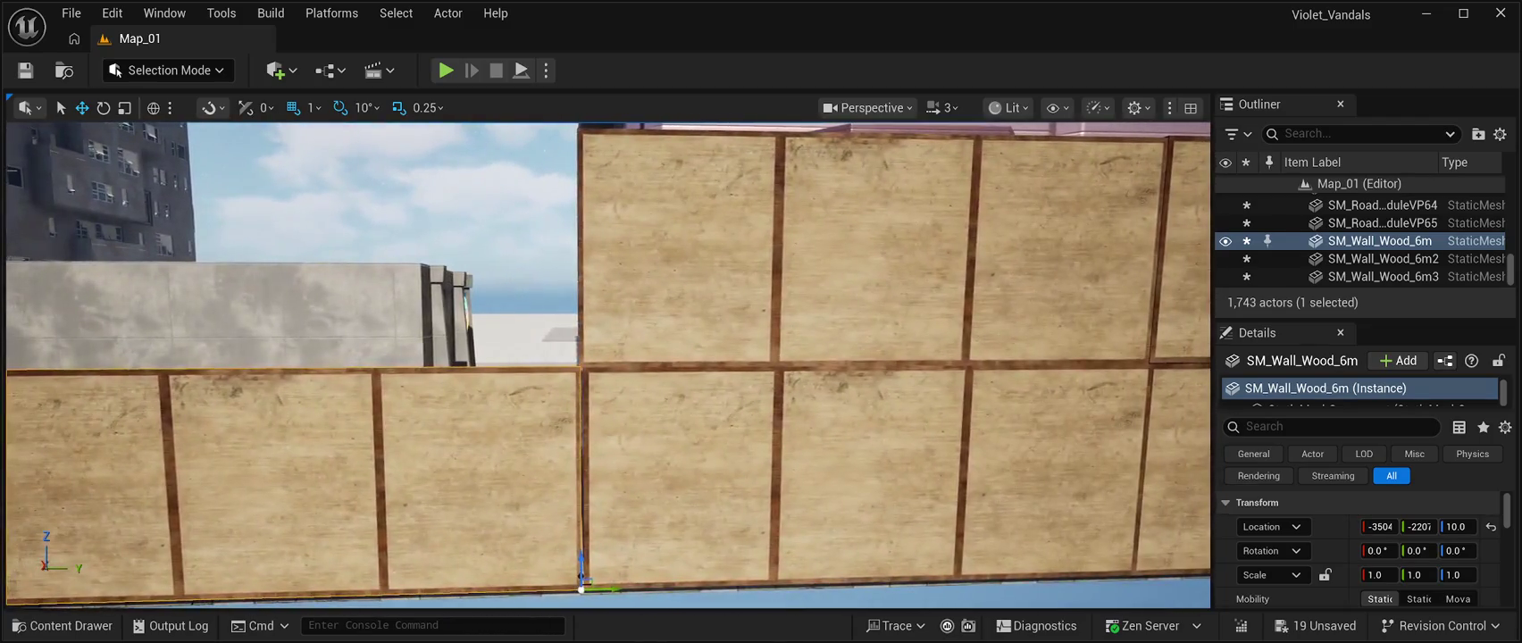
pyautogui.click(866, 473)
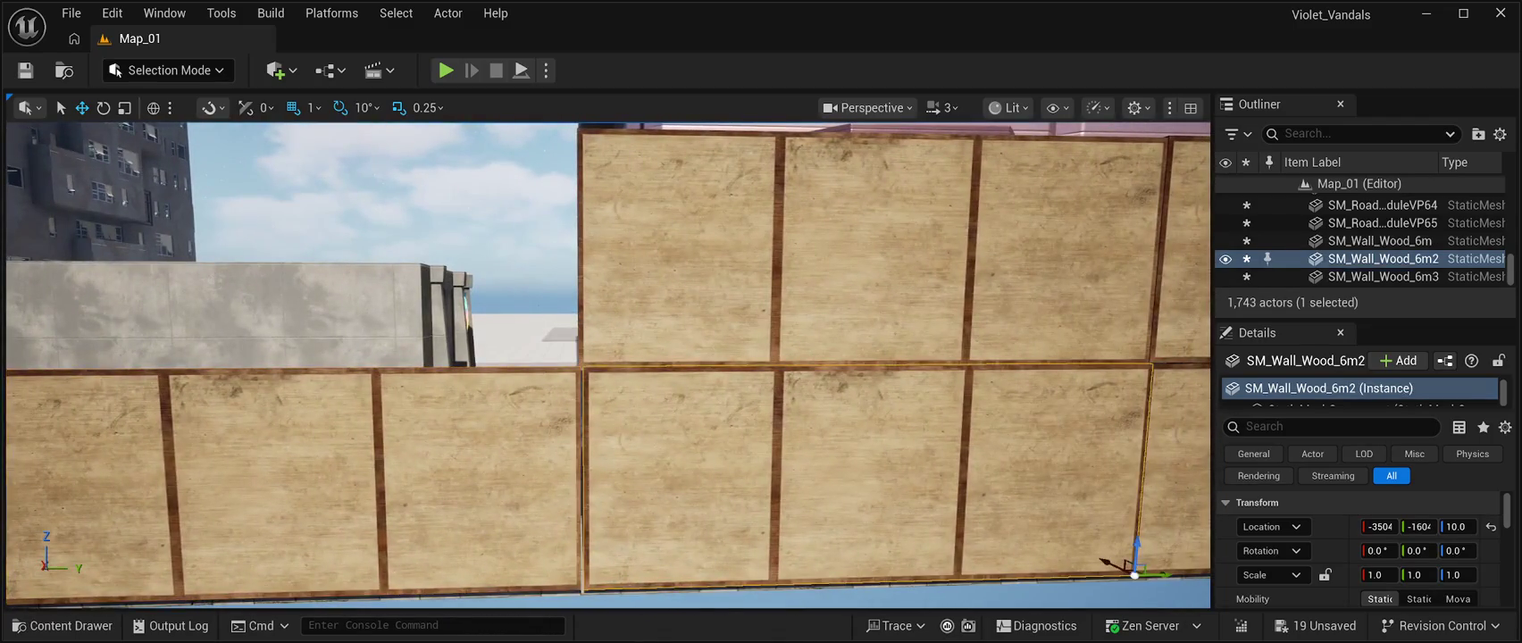
pyautogui.moveTo(1152, 574); pyautogui.dragTo(1147, 573)
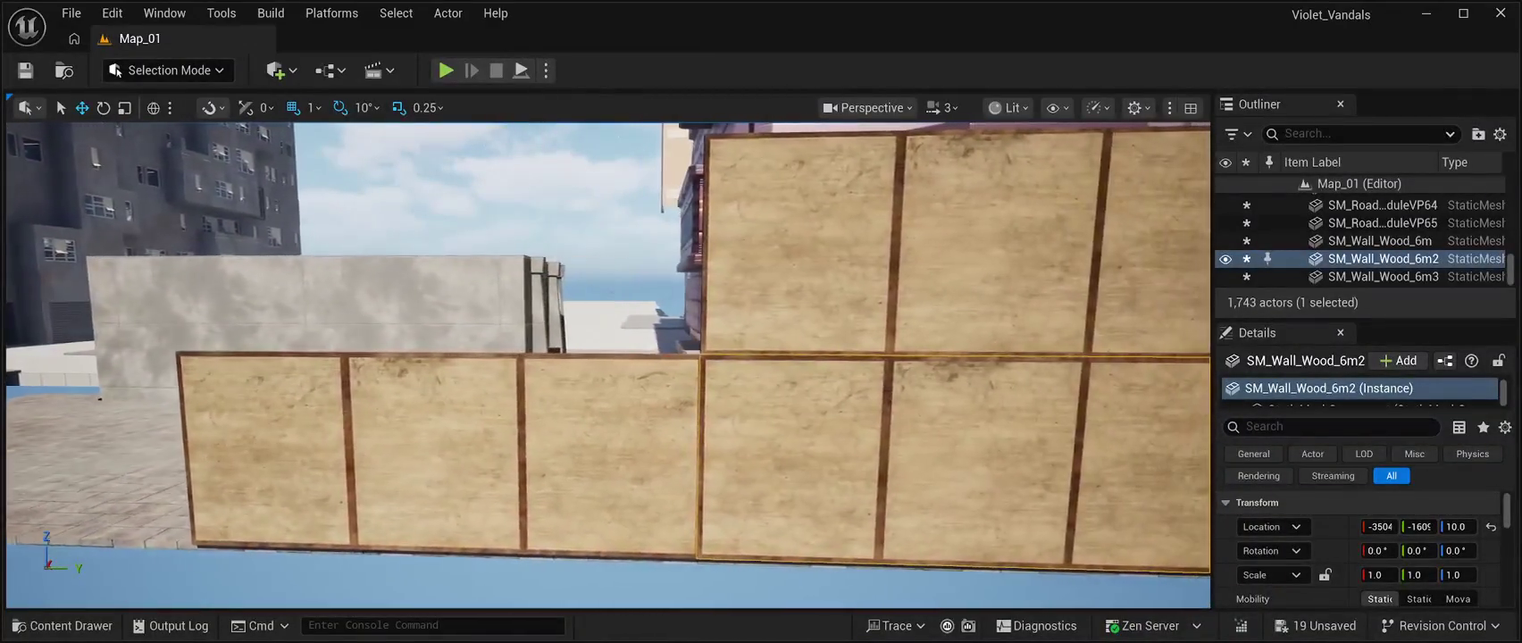
pyautogui.click(1380, 240)
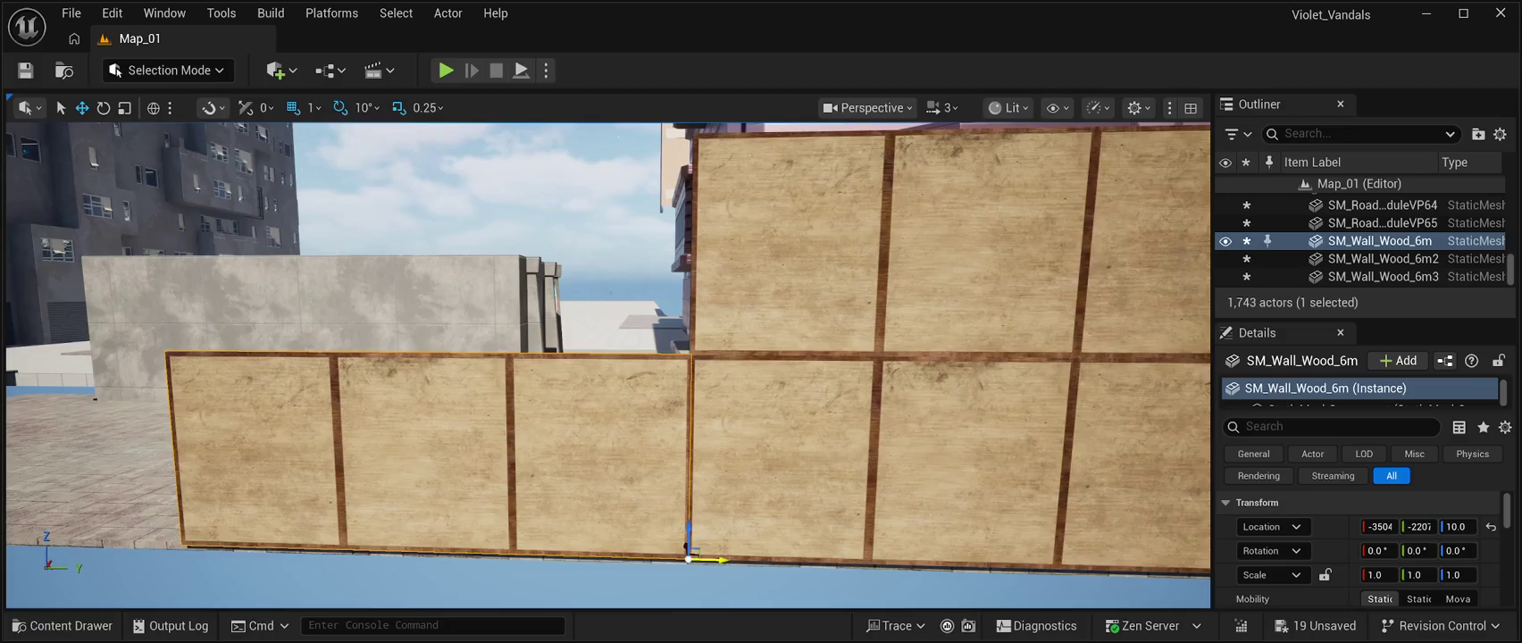
pyautogui.moveTo(712, 559)
pyautogui.mouseDown()
pyautogui.moveTo(893, 510)
pyautogui.moveTo(998, 507)
pyautogui.moveTo(1055, 282)
pyautogui.mouseUp()
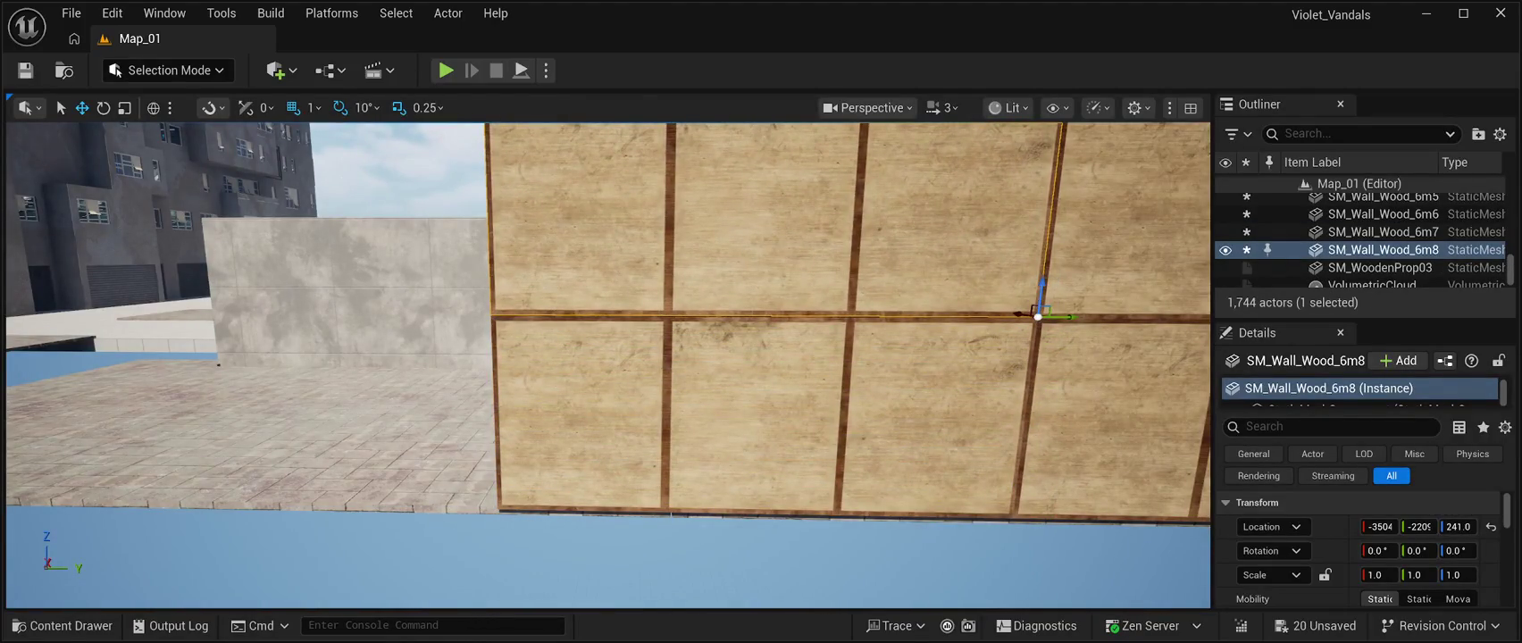
pyautogui.moveTo(608, 357); pyautogui.dragTo(607, 433)
pyautogui.click(851, 490)
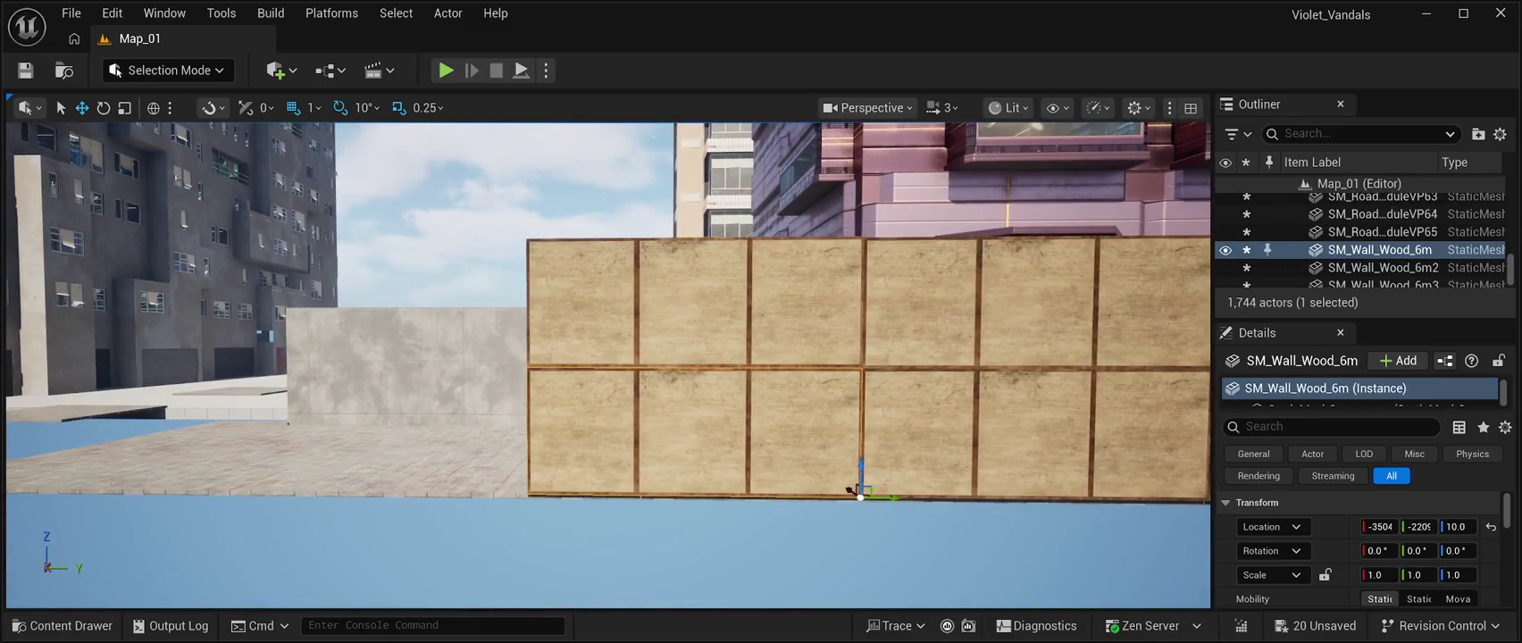
# Copy the stacked panel pair repeatedly and slide the copies left, extending the wall to Y -4008.
pyautogui.keyDown('ctrl'); pyautogui.click(851, 366); pyautogui.keyUp('ctrl')
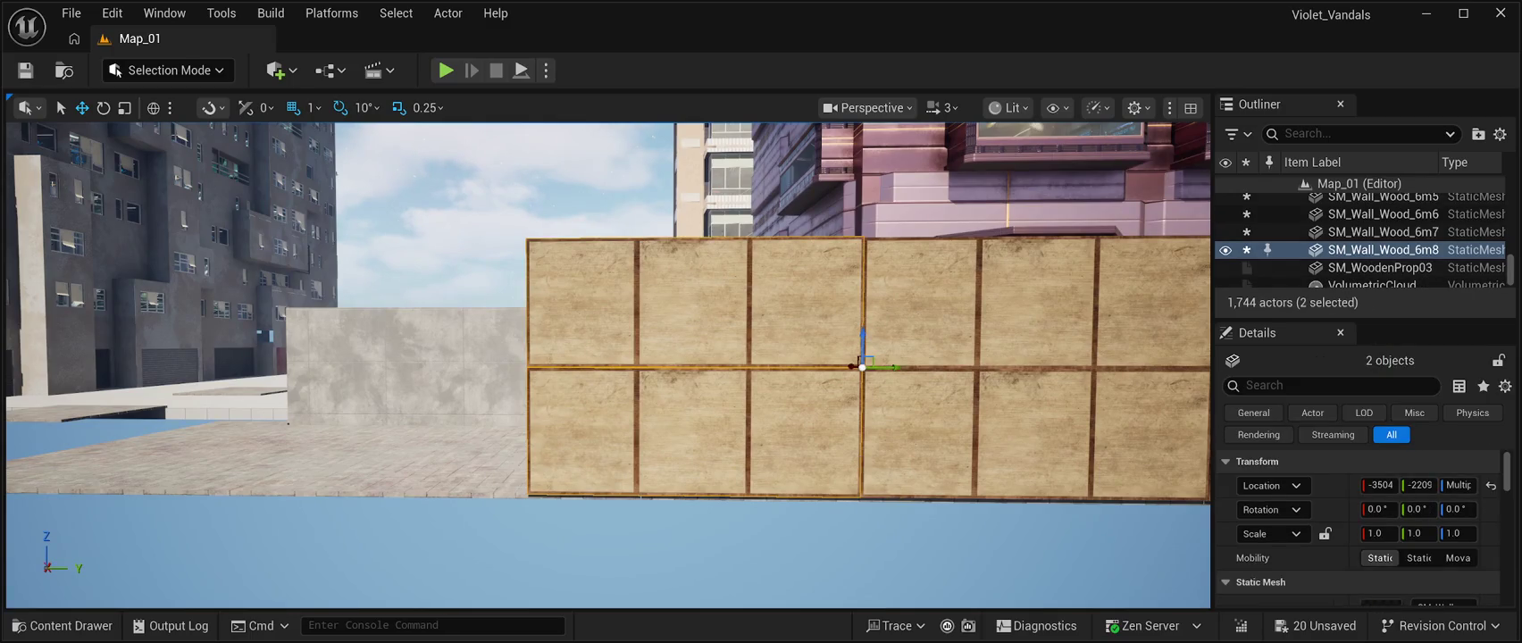
pyautogui.hotkey('ctrl', 'd')
pyautogui.moveTo(892, 361)
pyautogui.mouseDown()
pyautogui.moveTo(539, 359)
pyautogui.moveTo(557, 361)
pyautogui.mouseUp()
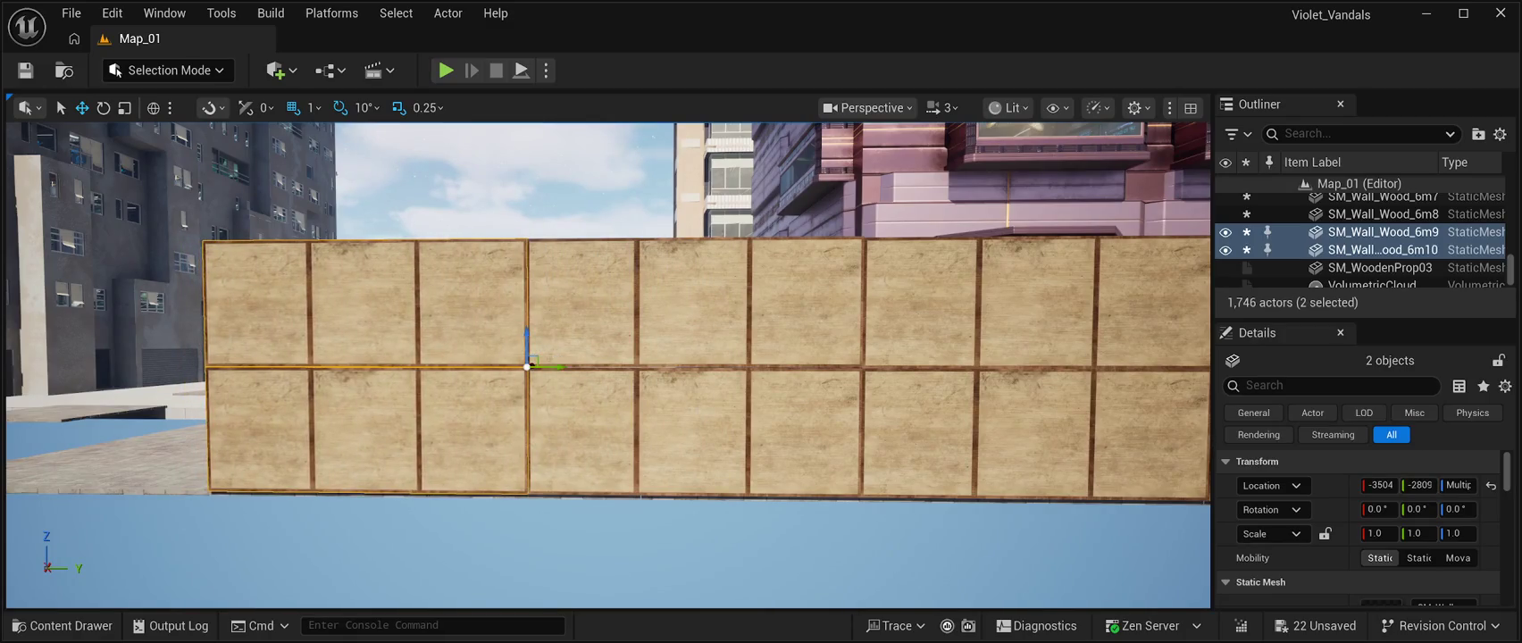
pyautogui.press('a')
pyautogui.press('w')
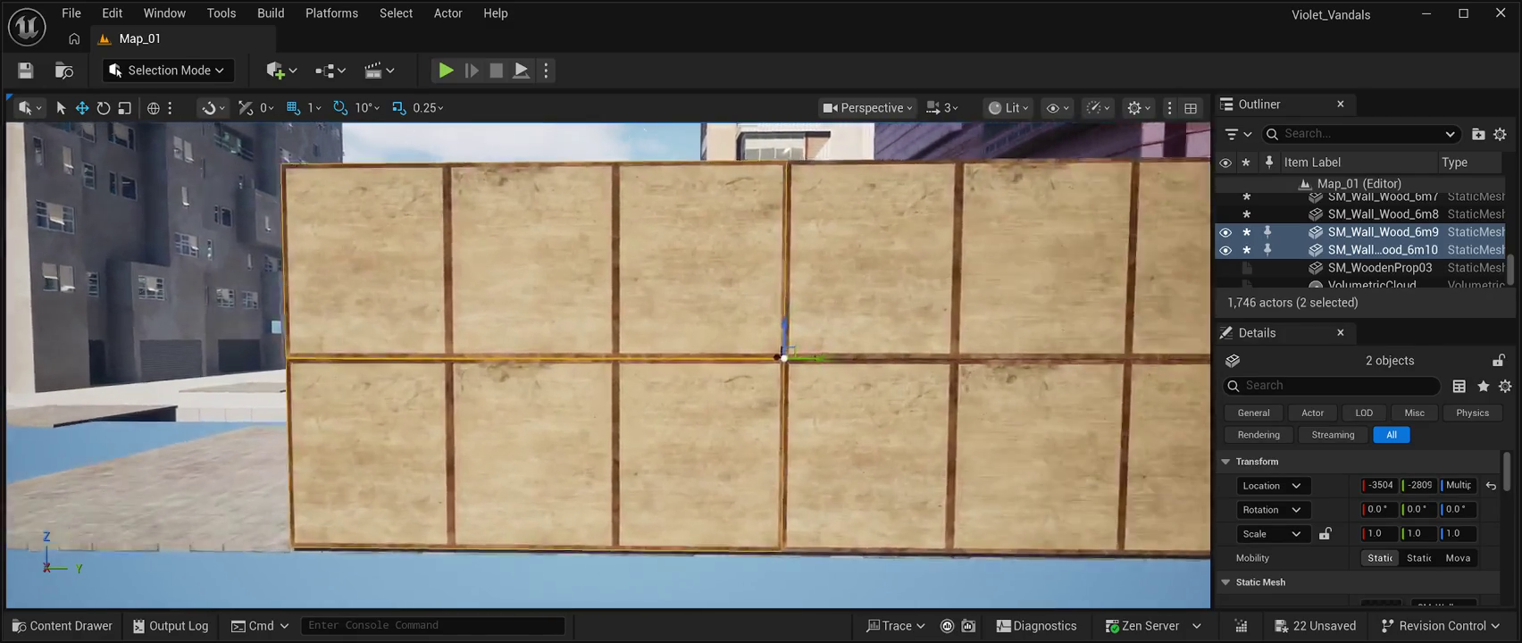
pyautogui.press('s')
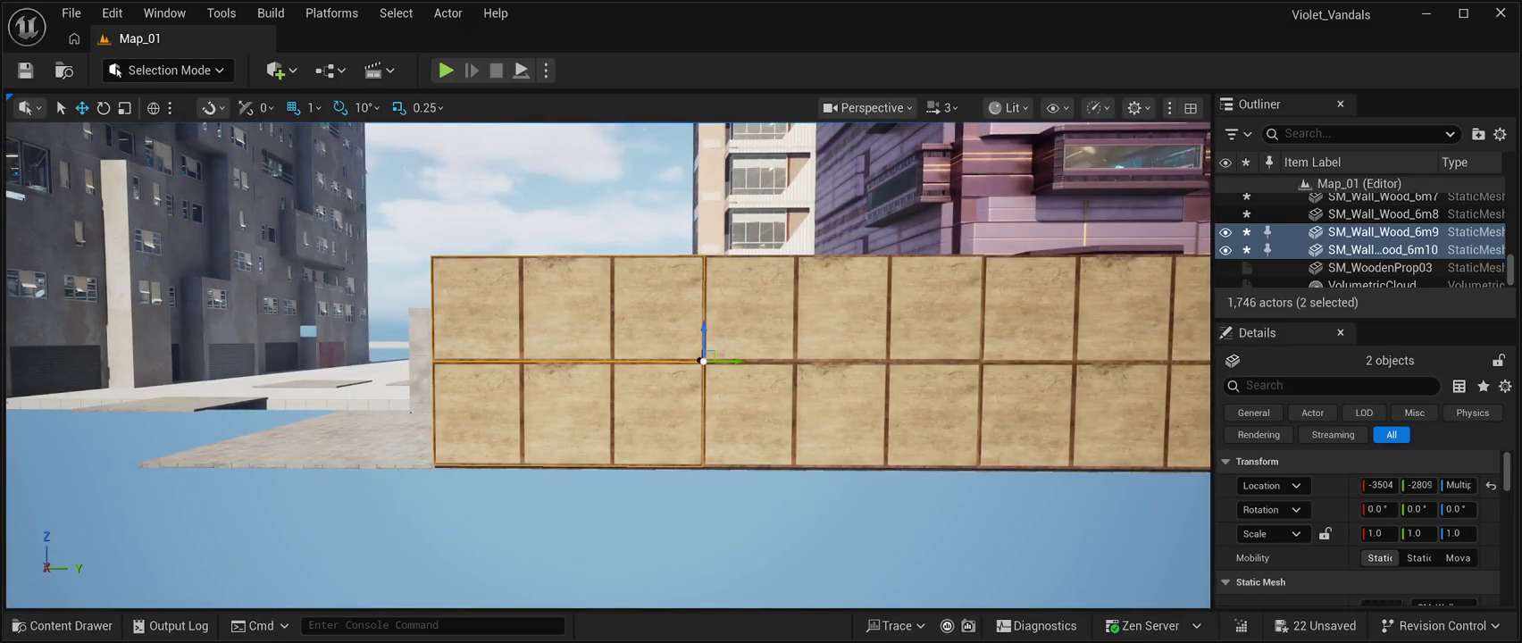
pyautogui.moveTo(740, 360)
pyautogui.mouseDown()
pyautogui.moveTo(487, 366)
pyautogui.moveTo(466, 384)
pyautogui.mouseUp()
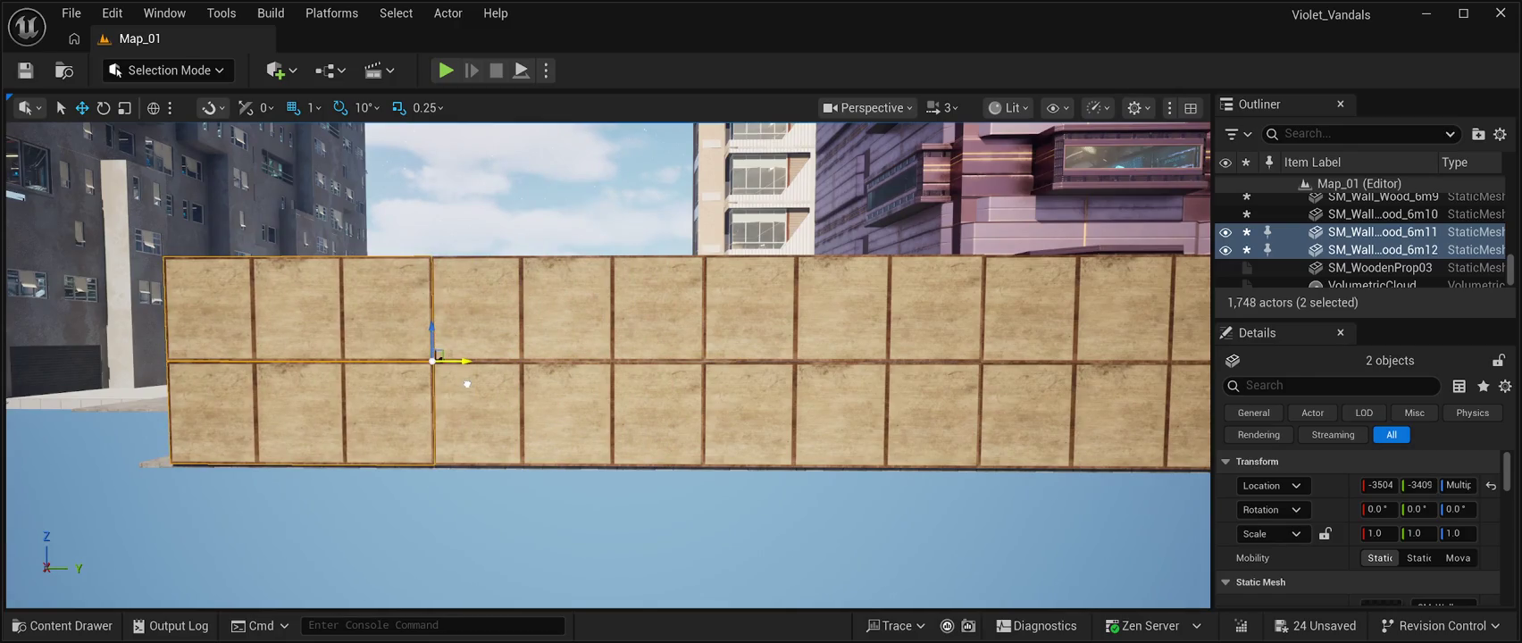
pyautogui.press('w')
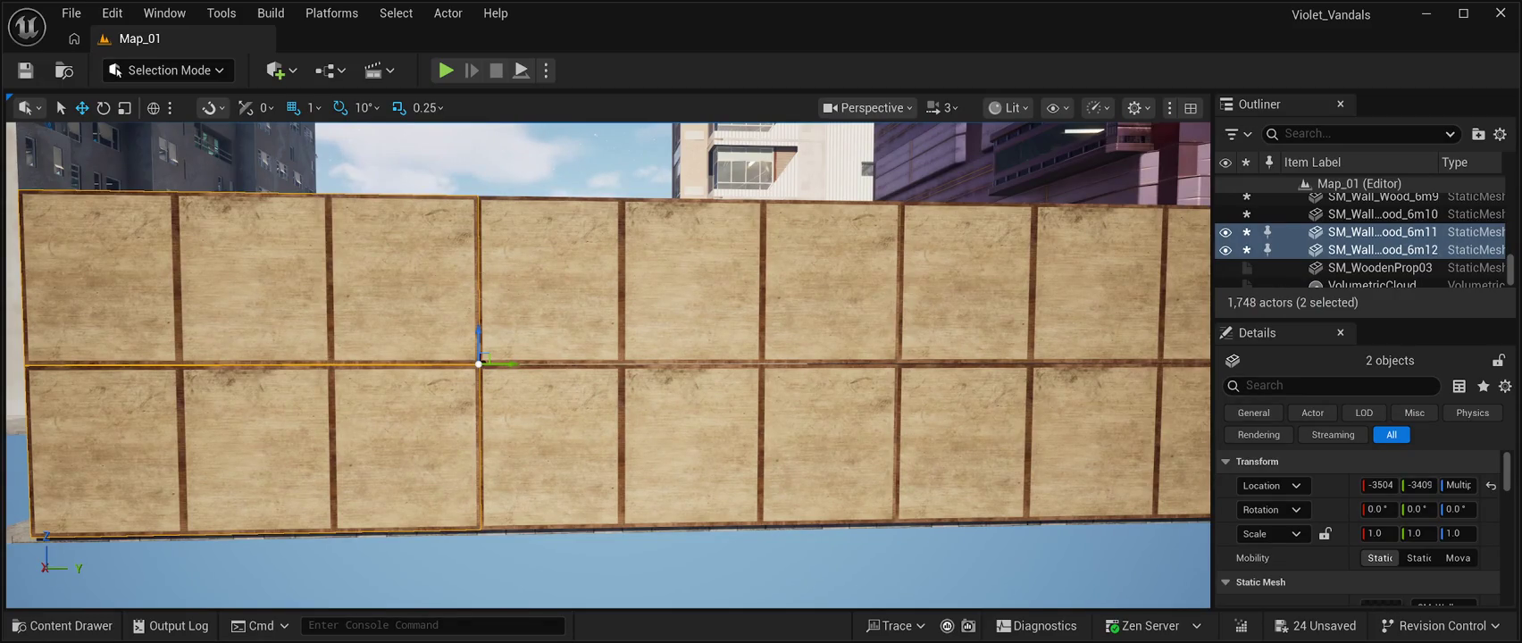
pyautogui.moveTo(500, 365); pyautogui.dragTo(498, 365)
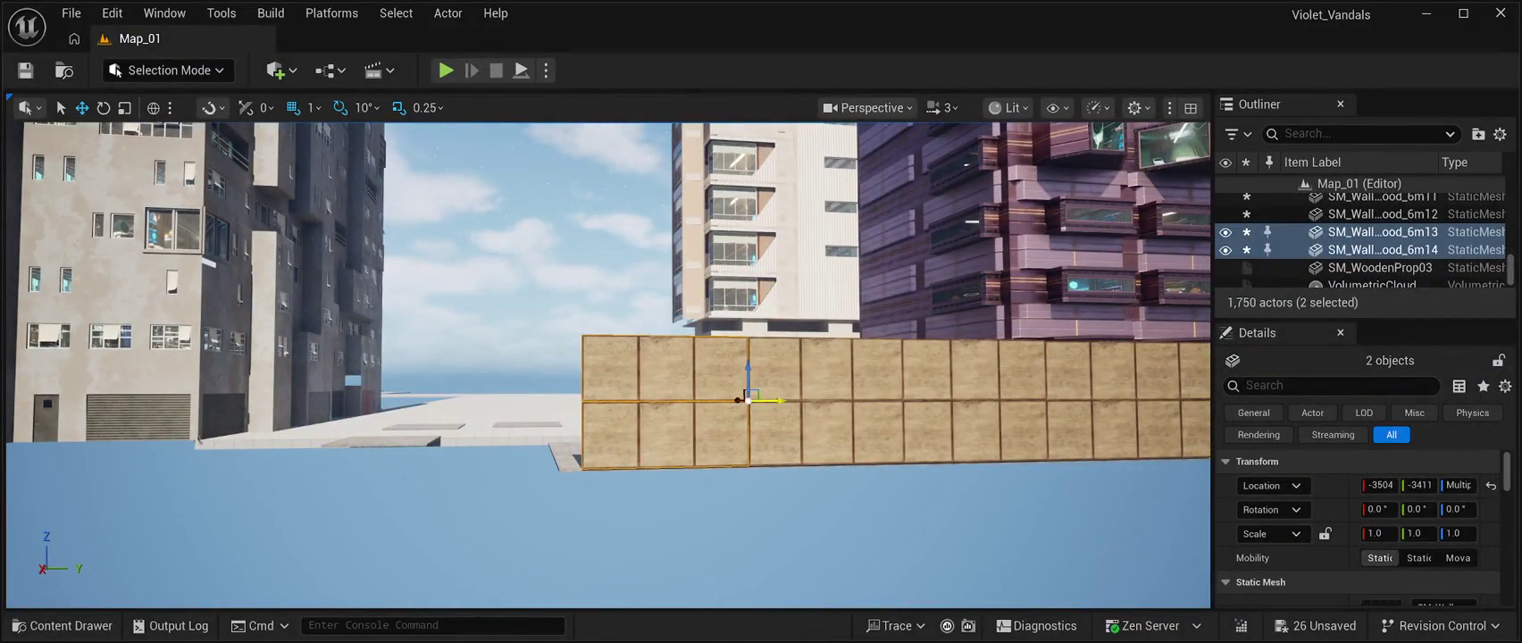
pyautogui.moveTo(779, 401); pyautogui.dragTo(616, 399)
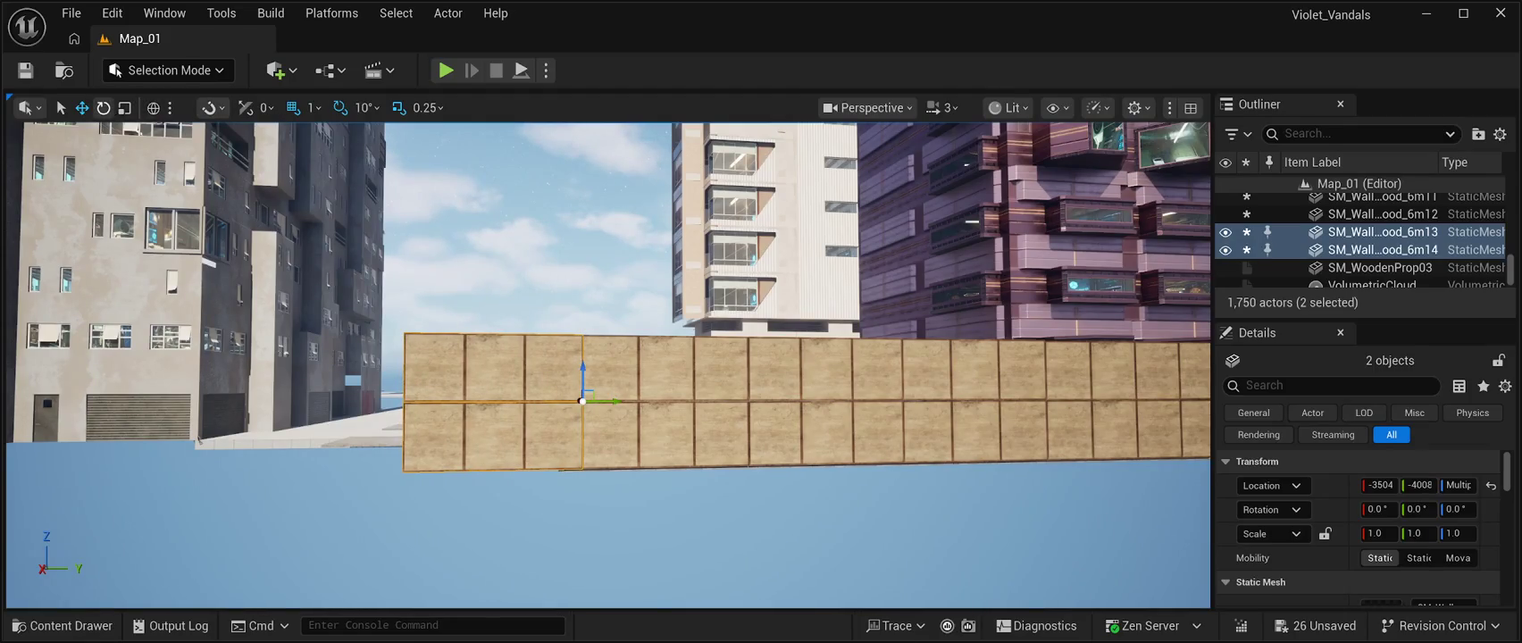
# Rotate the end panels 90° into a side wall and slide a copied pair along X.
pyautogui.moveTo(544, 375)
pyautogui.mouseDown()
pyautogui.moveTo(577, 411)
pyautogui.moveTo(647, 408)
pyautogui.mouseUp()
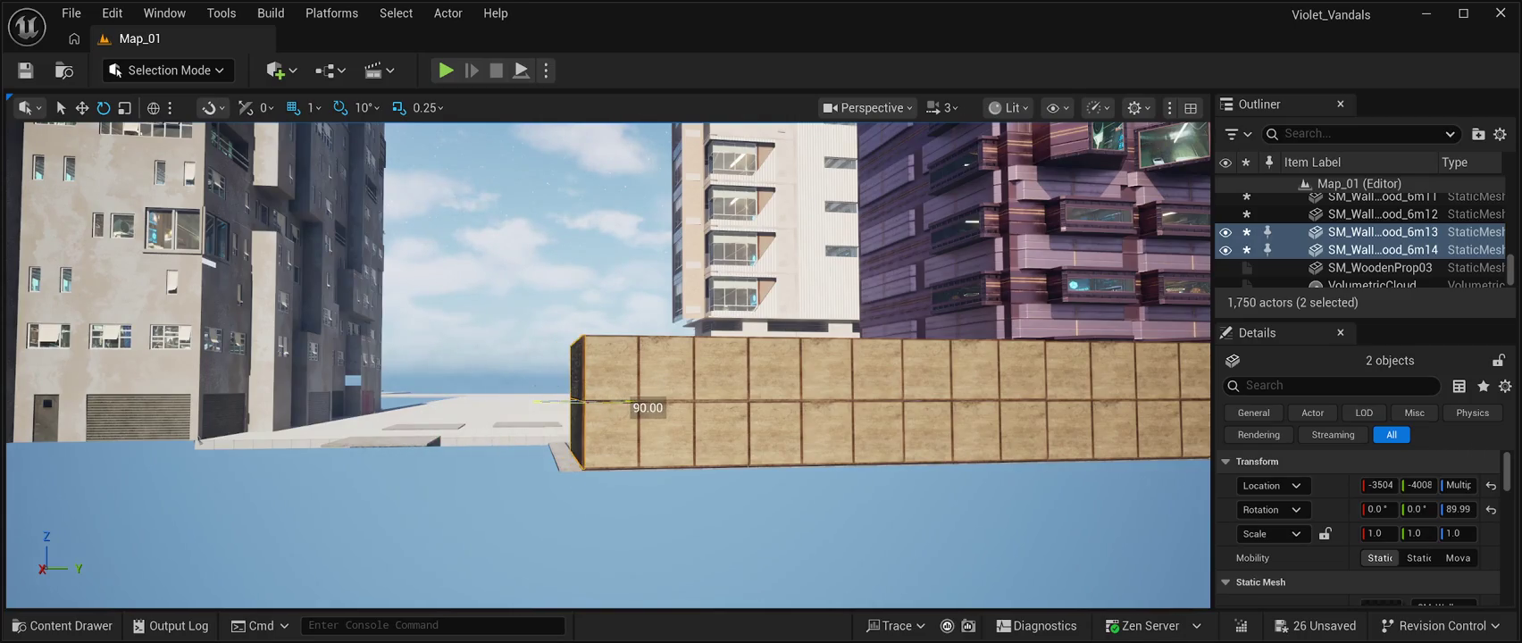
pyautogui.moveTo(607, 366)
pyautogui.mouseDown()
pyautogui.moveTo(500, 375)
pyautogui.moveTo(460, 415)
pyautogui.mouseUp()
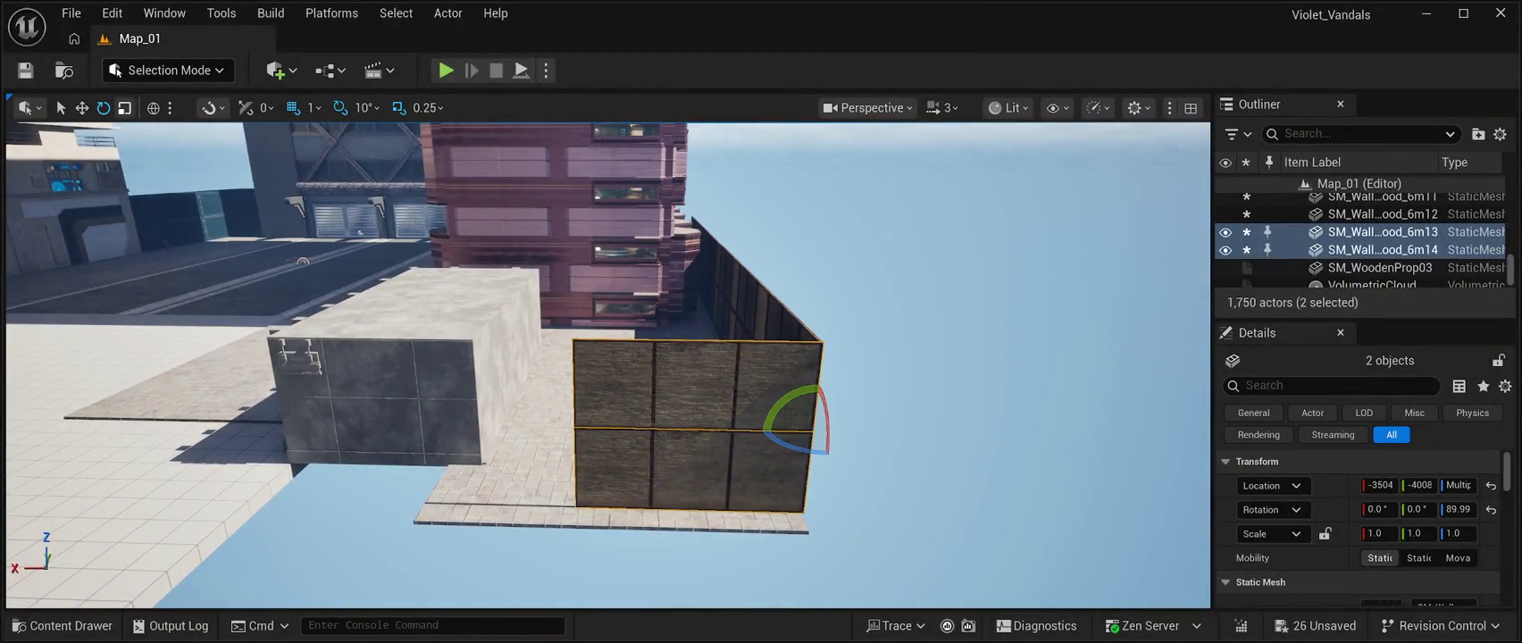
pyautogui.press('w')
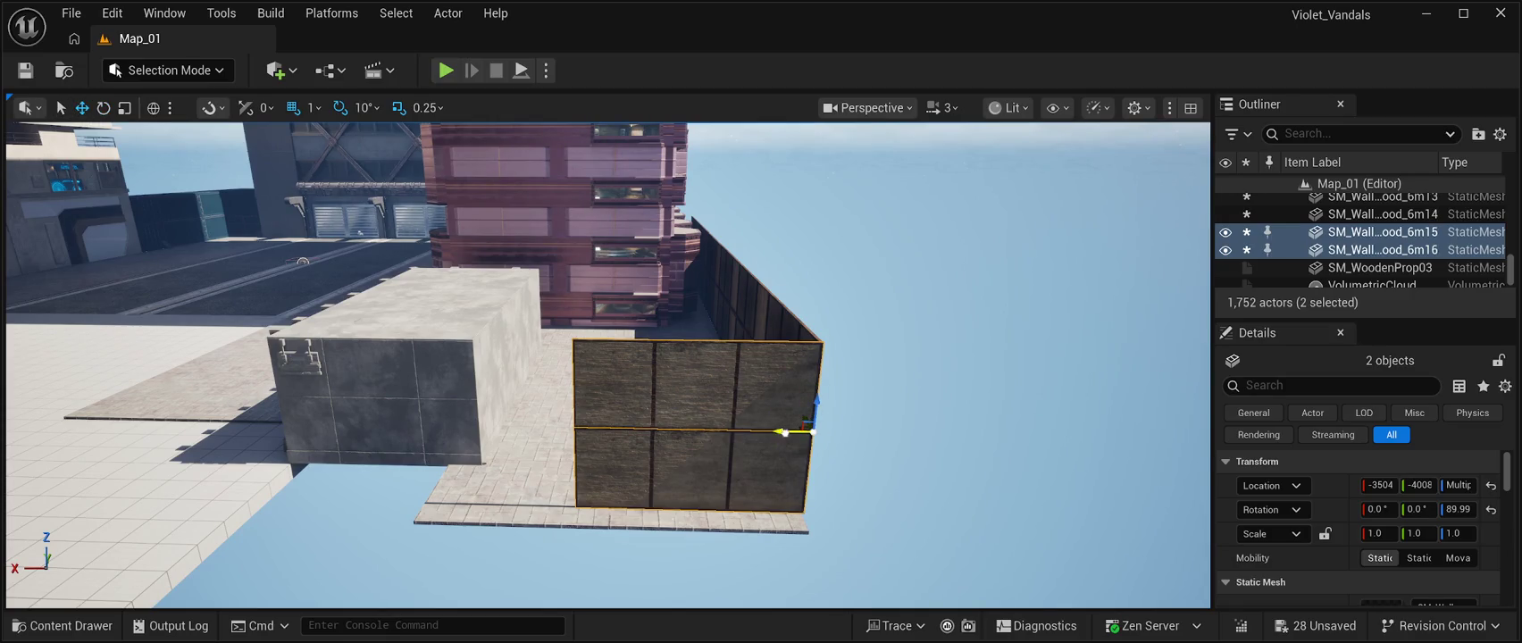
pyautogui.moveTo(785, 433); pyautogui.dragTo(608, 419)
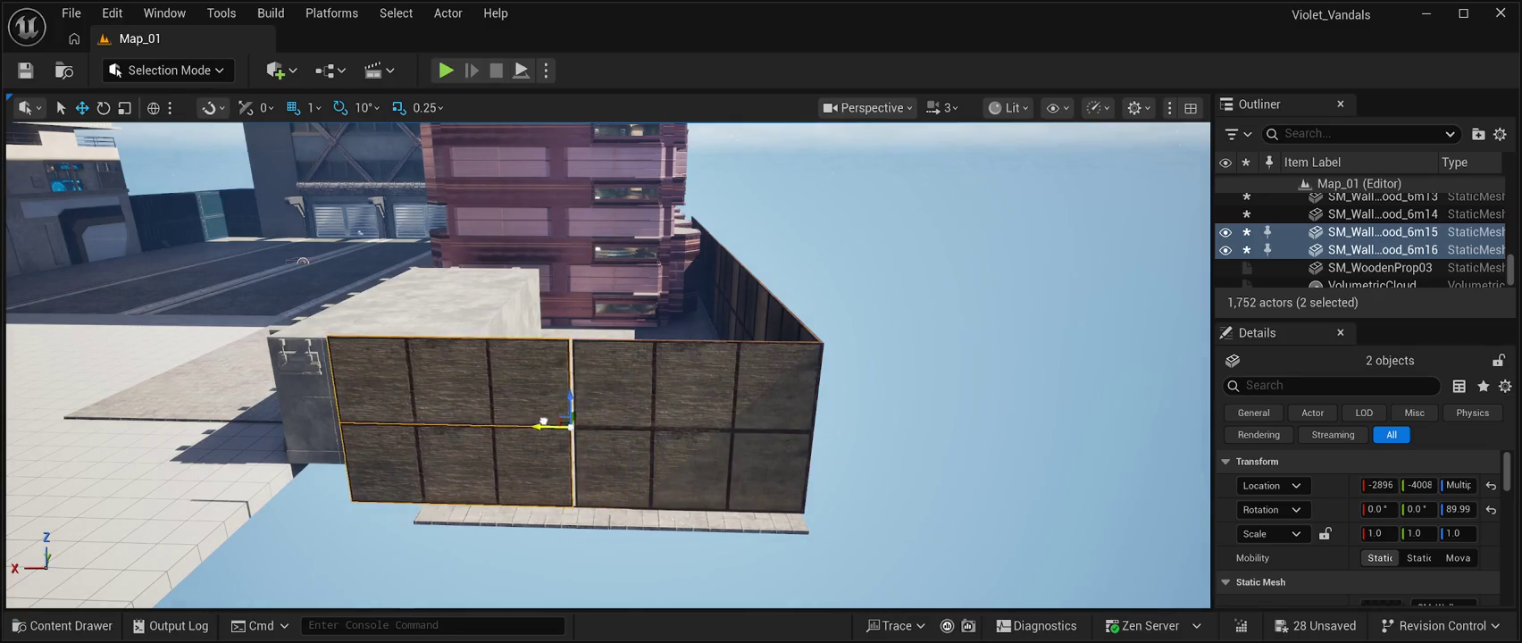
pyautogui.moveTo(548, 420)
pyautogui.mouseDown()
pyautogui.moveTo(366, 430)
pyautogui.moveTo(366, 398)
pyautogui.moveTo(393, 398)
pyautogui.moveTo(393, 371)
pyautogui.moveTo(334, 371)
pyautogui.moveTo(286, 336)
pyautogui.mouseUp()
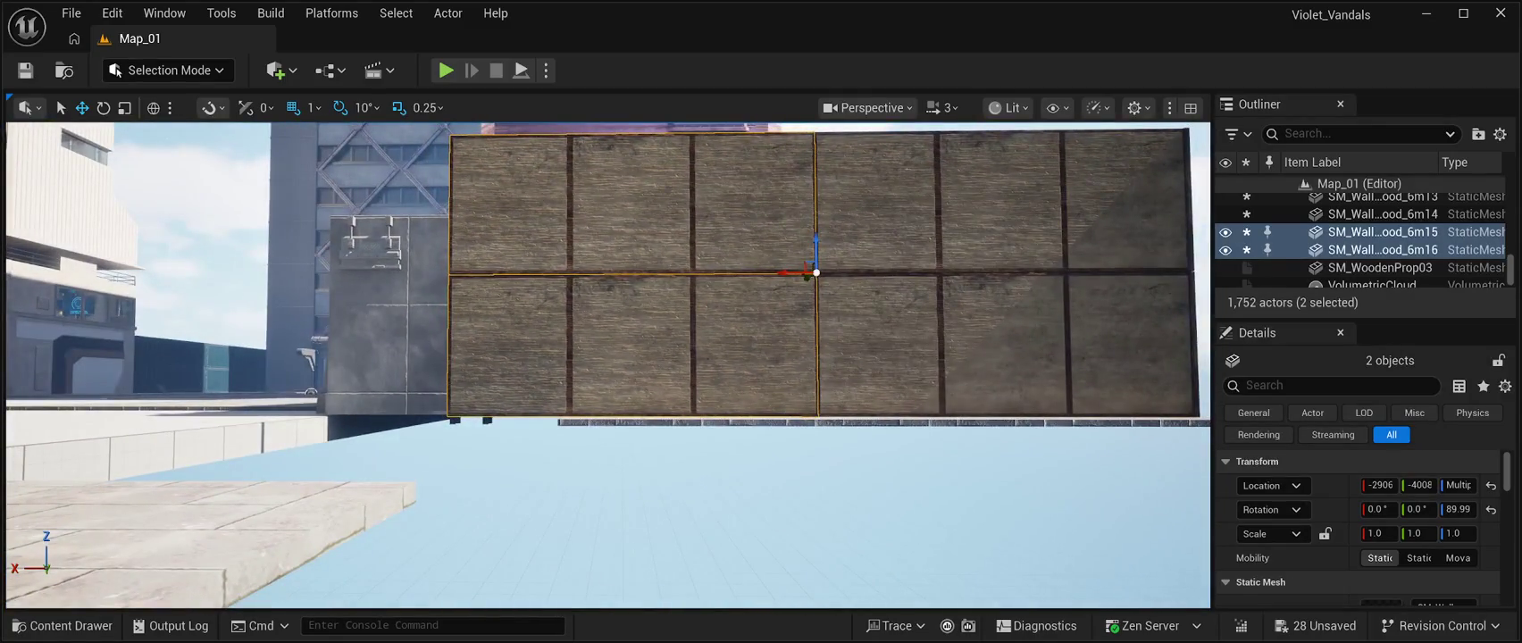
pyautogui.click(728, 420)
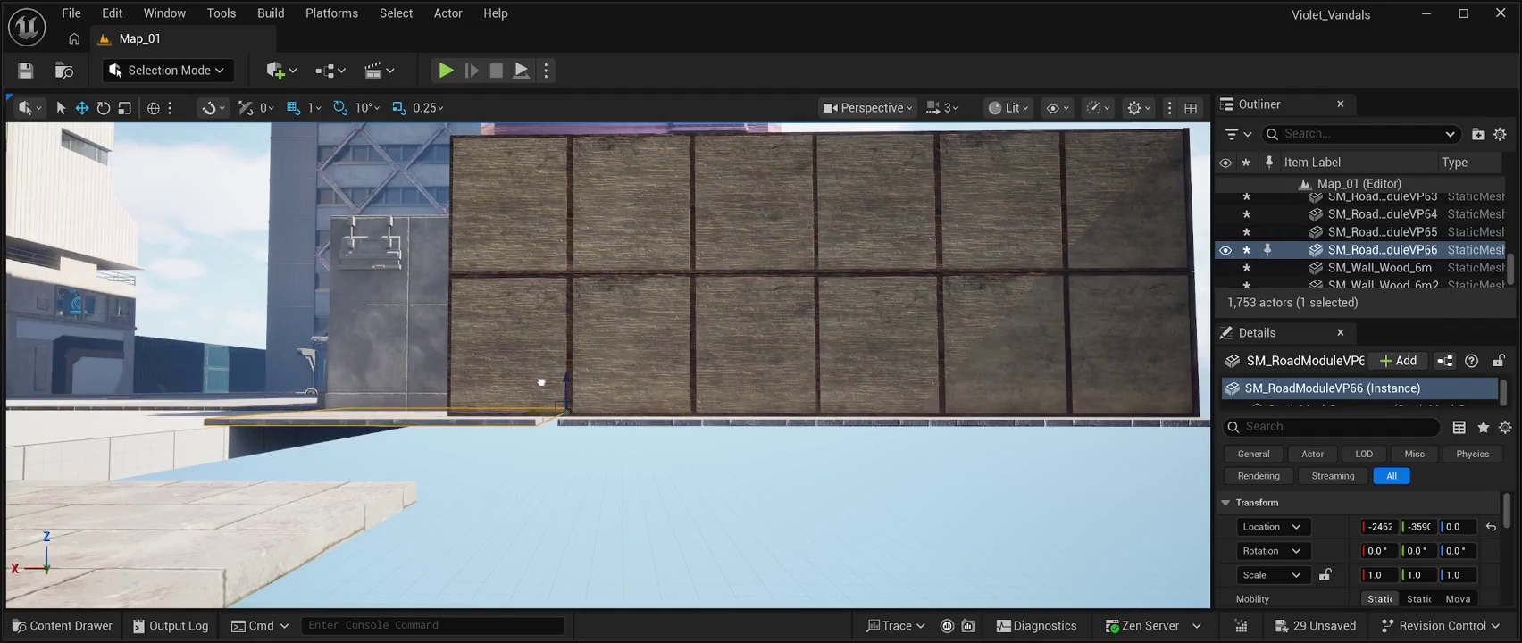
# Move floor slab SM_RoadModuleVP51 in front of the restaurant entrance, aligned at Y -3491.
pyautogui.moveTo(608, 366)
pyautogui.mouseDown()
pyautogui.moveTo(629, 375)
pyautogui.moveTo(603, 357)
pyautogui.mouseUp()
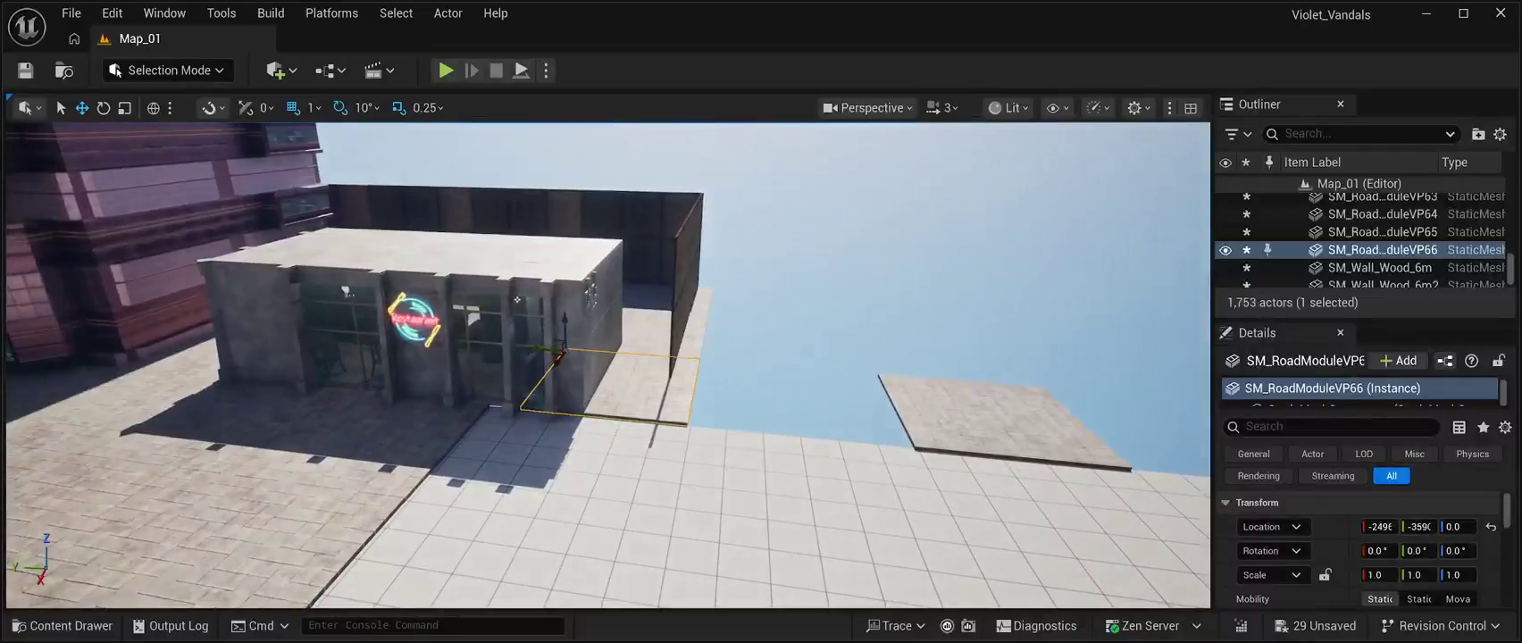
pyautogui.click(1000, 420)
pyautogui.moveTo(875, 379)
pyautogui.mouseDown()
pyautogui.moveTo(880, 429)
pyautogui.moveTo(929, 451)
pyautogui.moveTo(630, 425)
pyautogui.moveTo(466, 431)
pyautogui.mouseUp()
pyautogui.press('w')
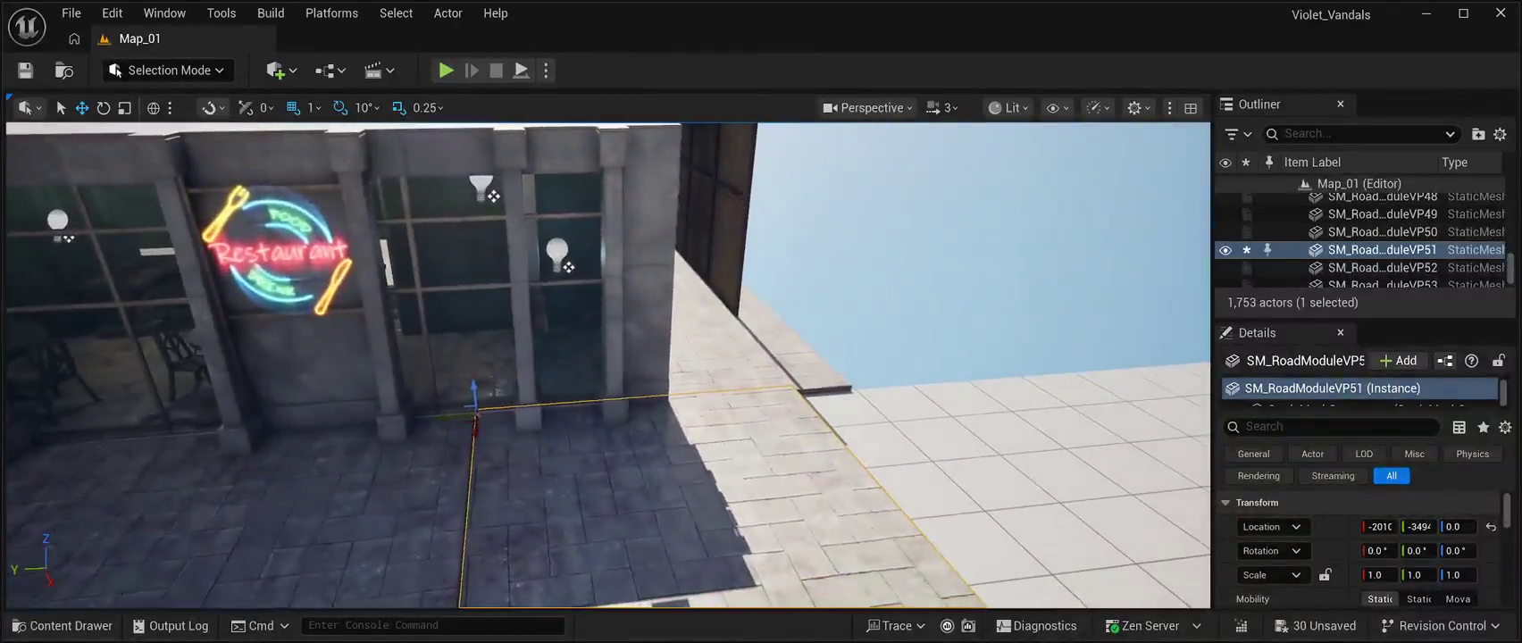
pyautogui.press('a')
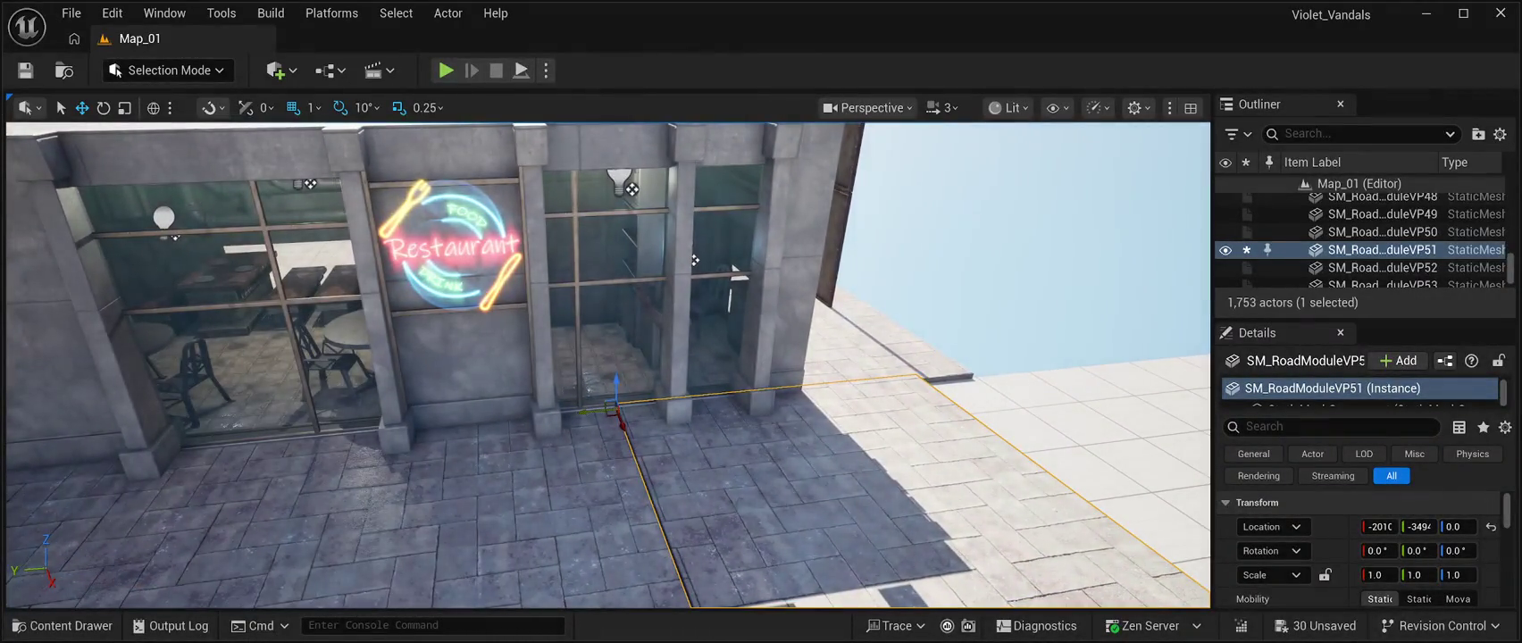
pyautogui.moveTo(597, 408); pyautogui.dragTo(596, 409)
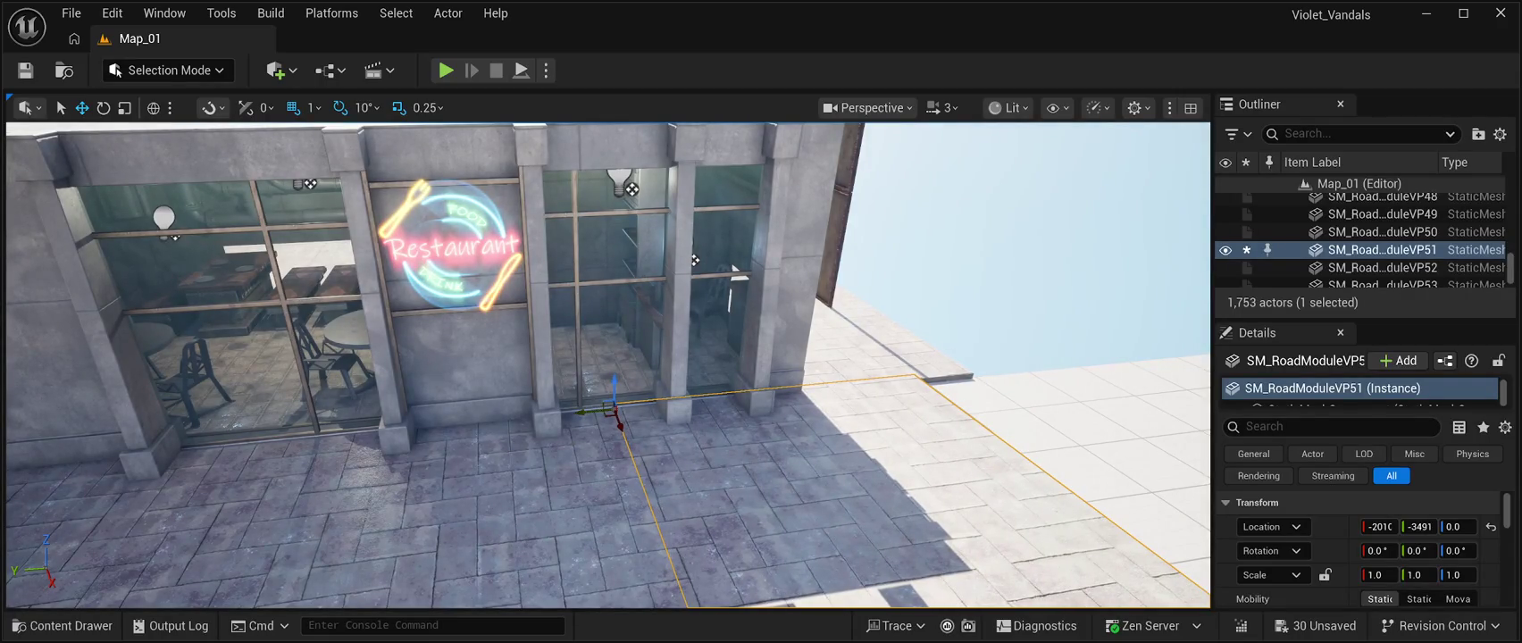
# Select and frame the rooftop floor Floor2, then select the lower side-wall panel.
pyautogui.click(694, 259)
pyautogui.press('f')
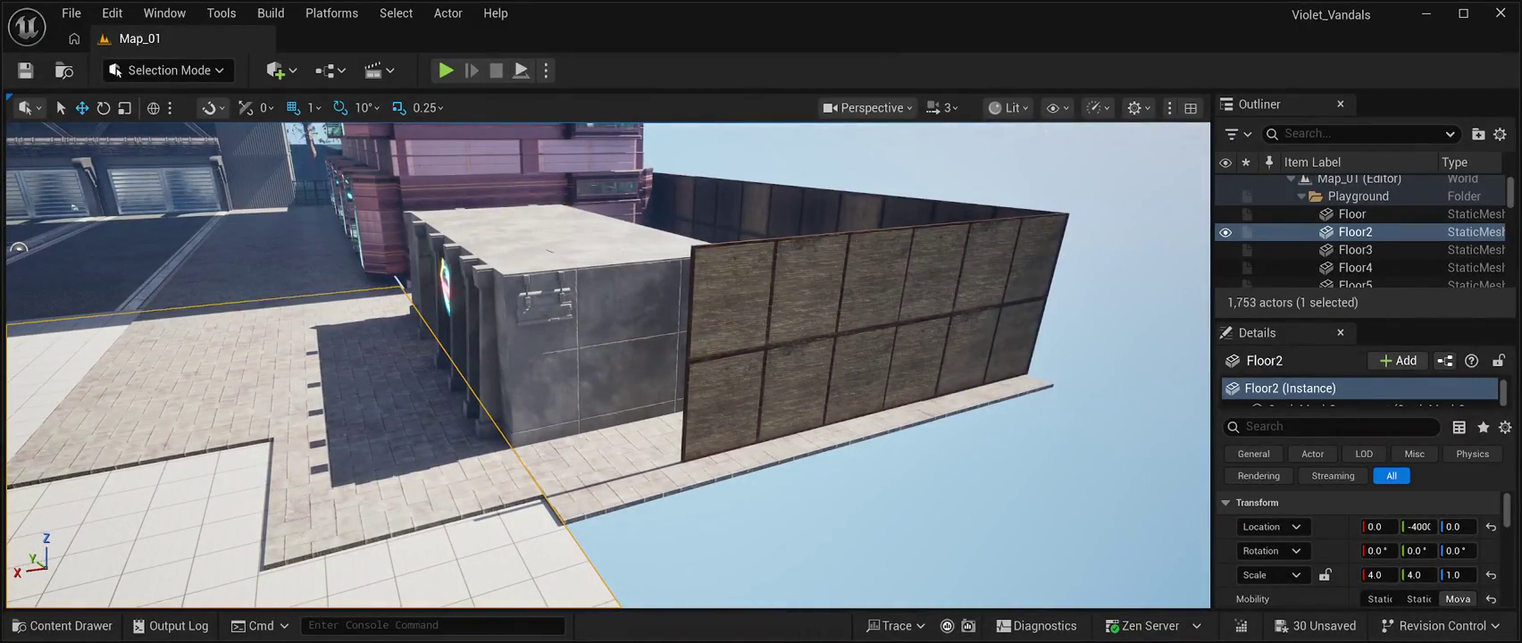
pyautogui.click(786, 393)
pyautogui.keyDown('ctrl'); pyautogui.click(795, 295); pyautogui.keyUp('ctrl')
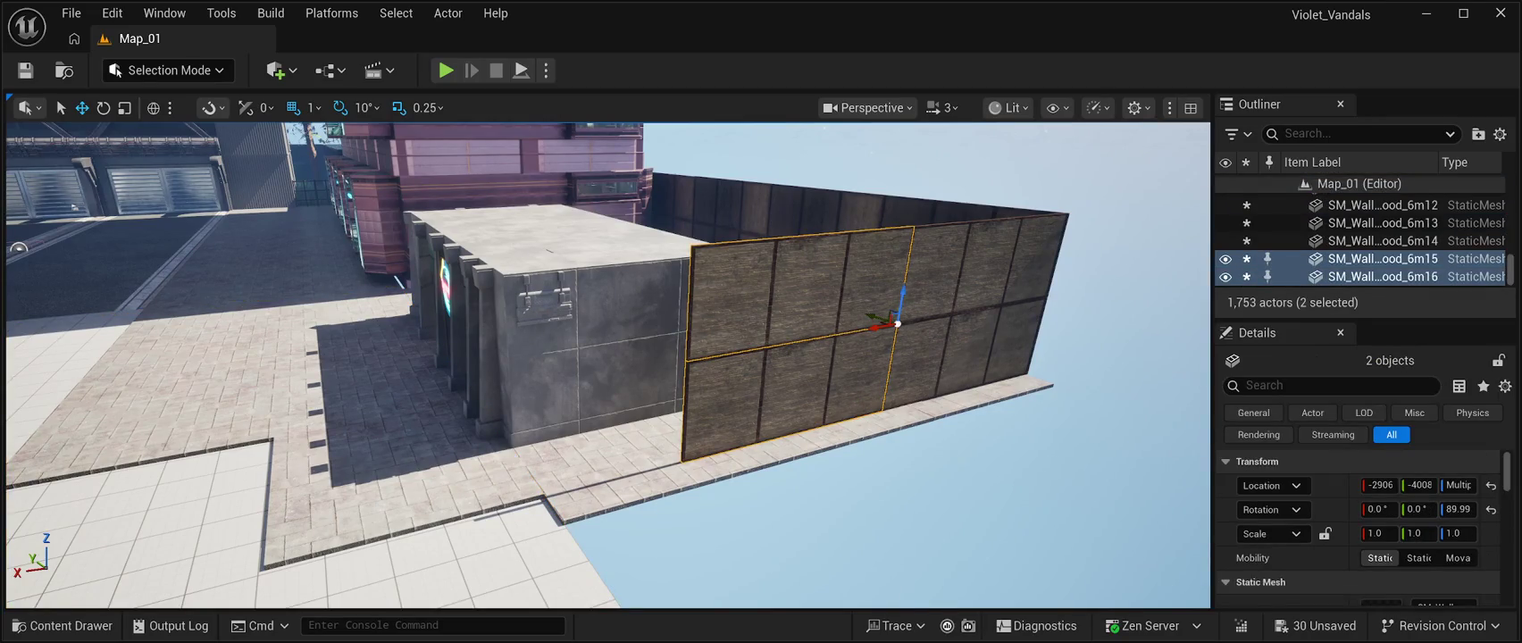
pyautogui.hotkey('ctrl', 'd')
pyautogui.moveTo(875, 327); pyautogui.dragTo(437, 376)
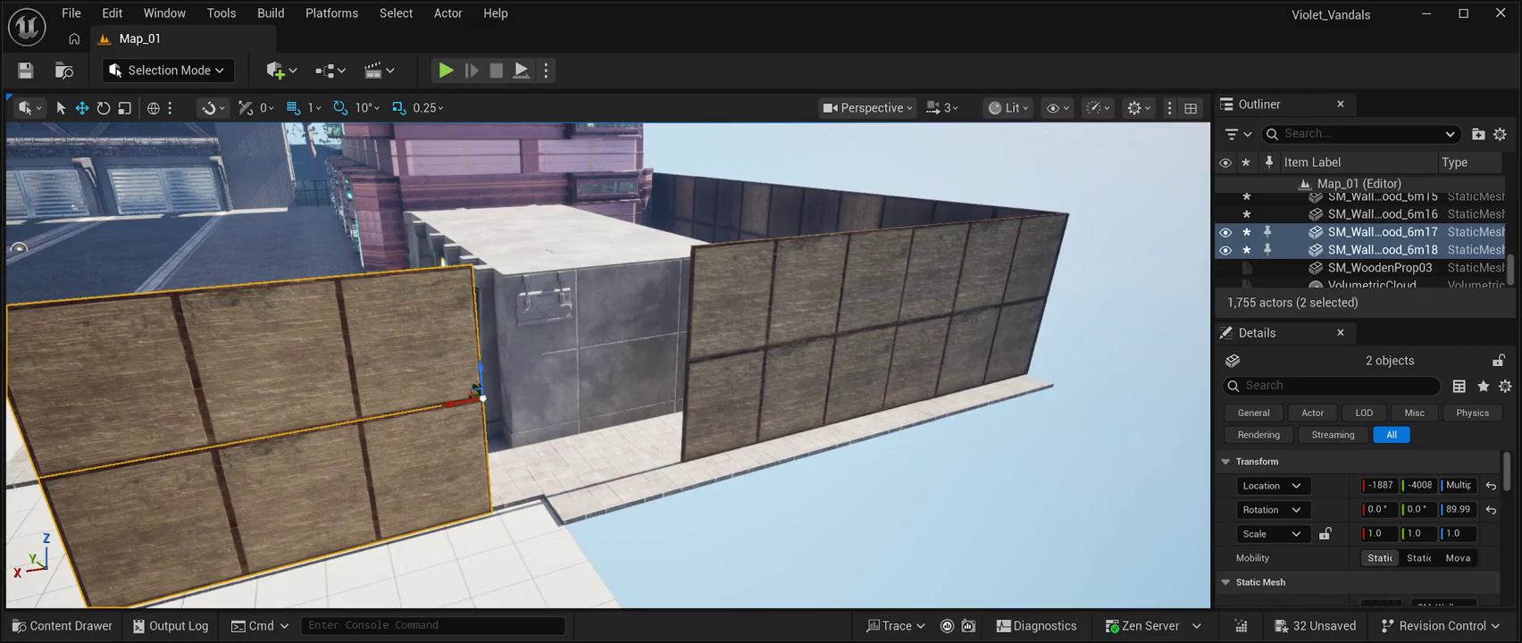
pyautogui.press('Delete')
pyautogui.moveTo(607, 366); pyautogui.dragTo(464, 370)
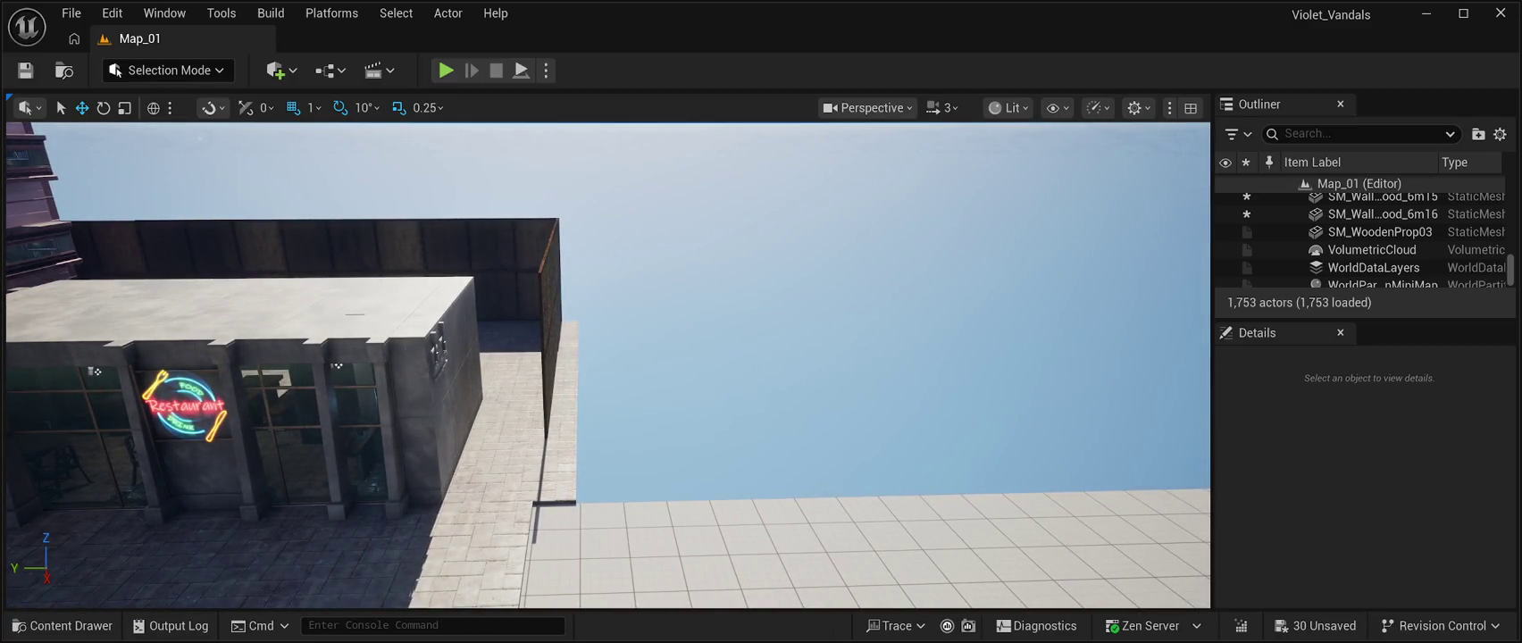
pyautogui.click(62, 625)
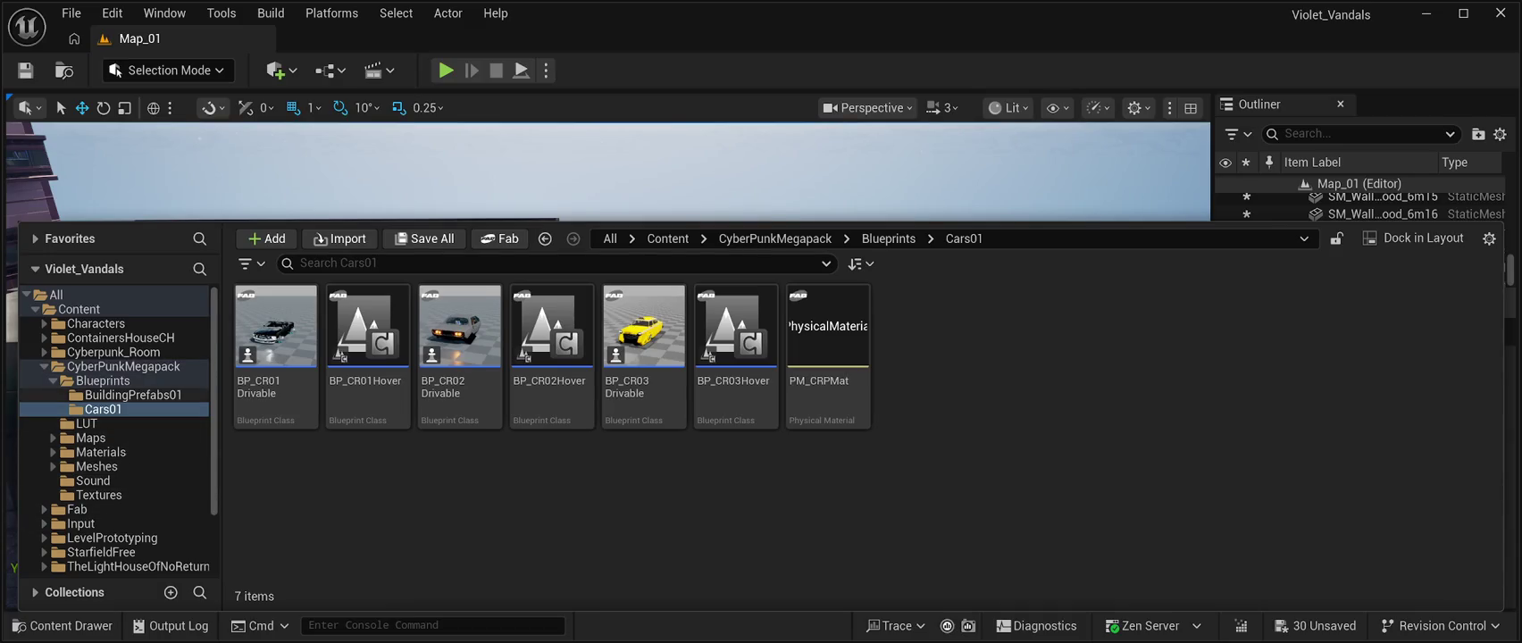
# In ContainersHouseCH > StaticMesh, find SM_Wall_Wood_2m and drag it into the level.
pyautogui.scroll(-3, 116, 428)
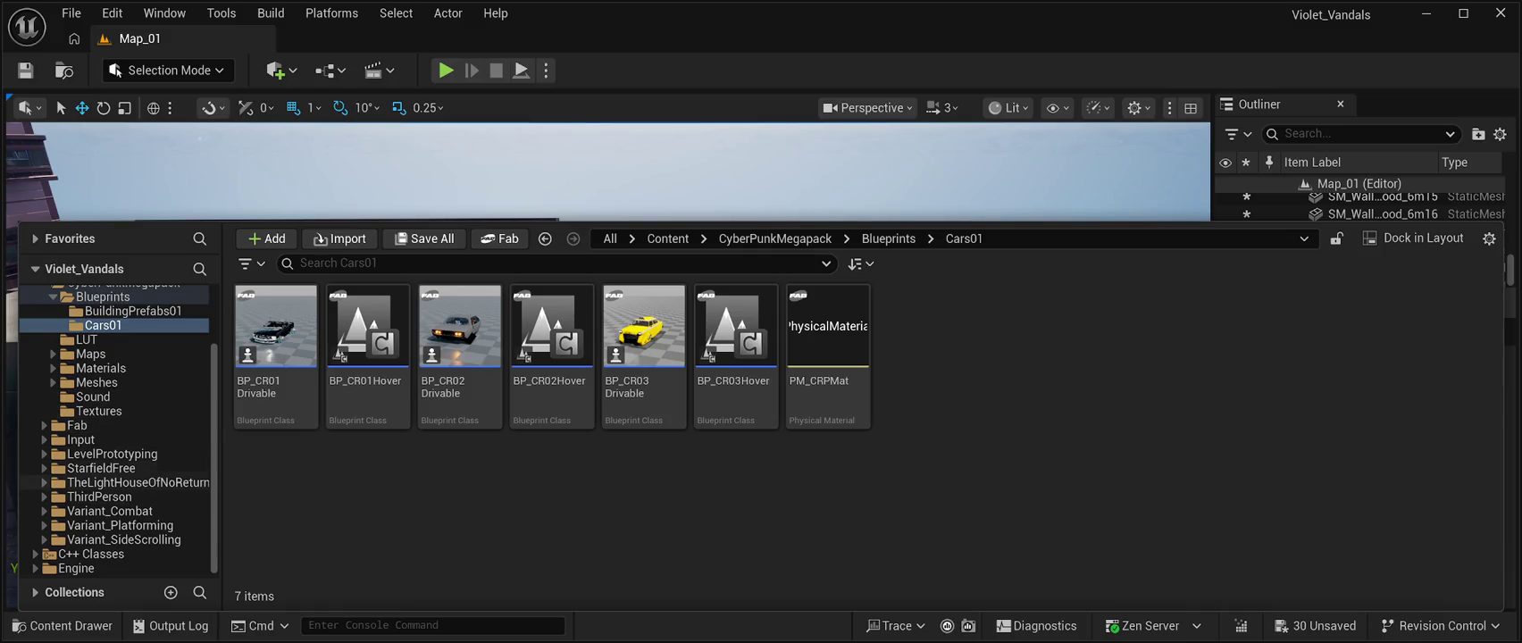
pyautogui.scroll(3, 116, 455)
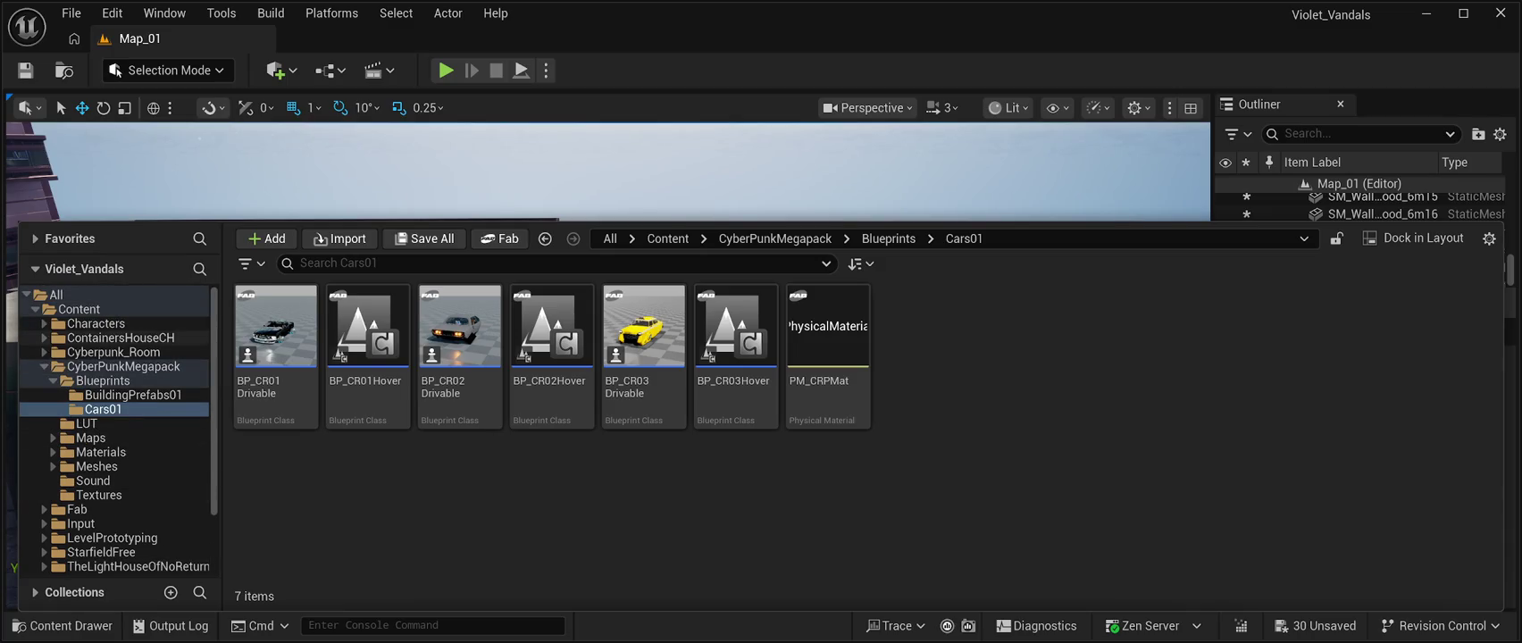
pyautogui.click(120, 337)
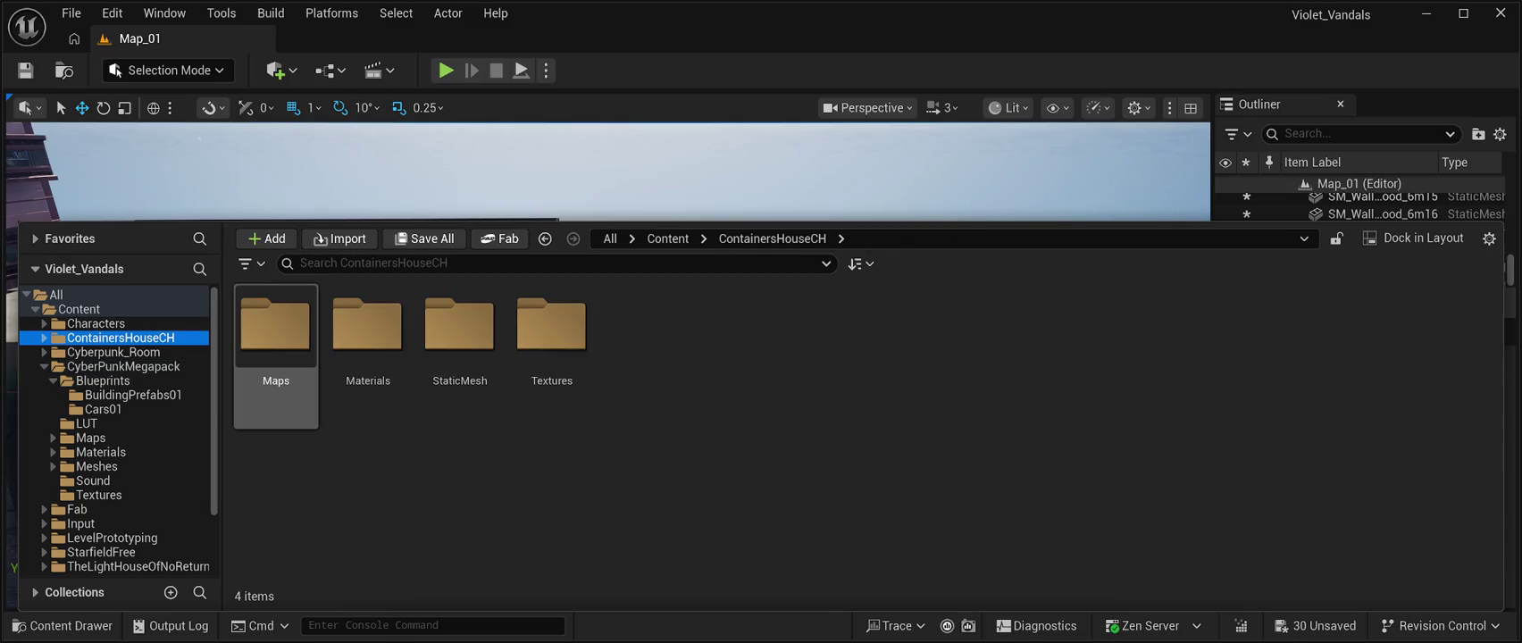
pyautogui.doubleClick(459, 326)
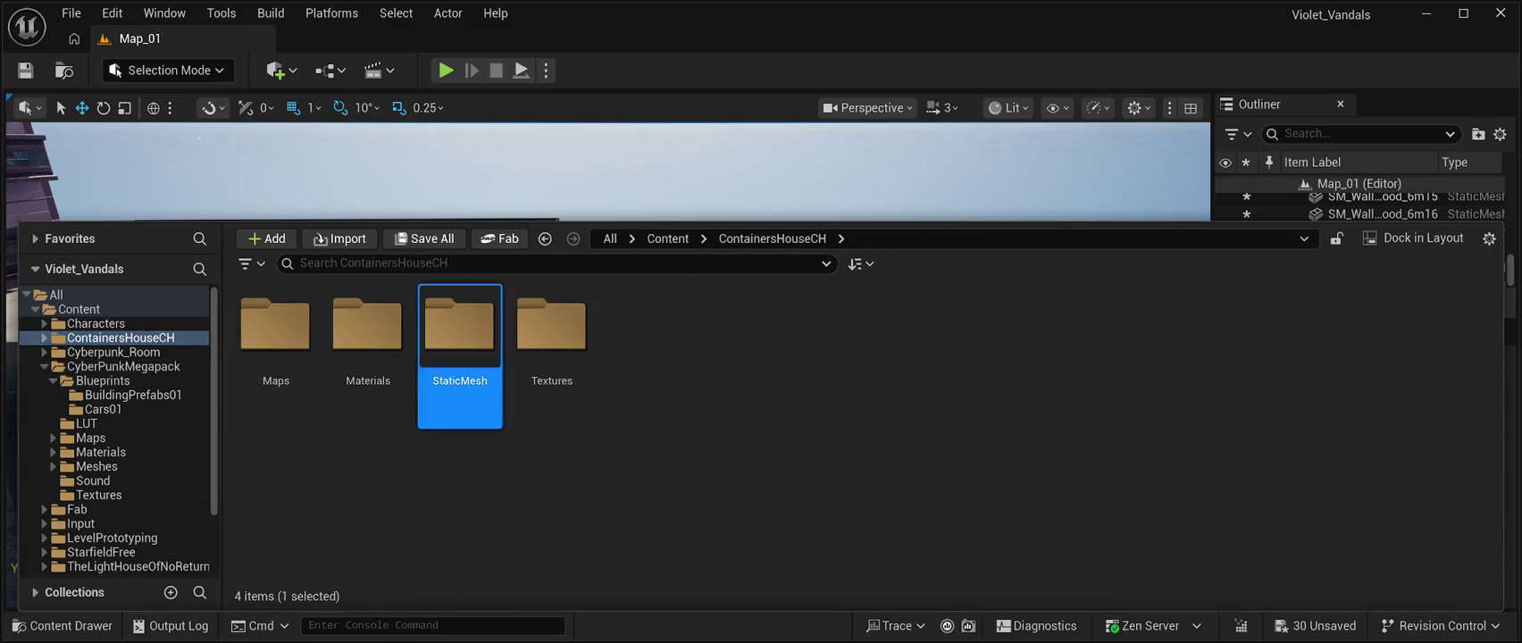
pyautogui.scroll(-3, 643, 375)
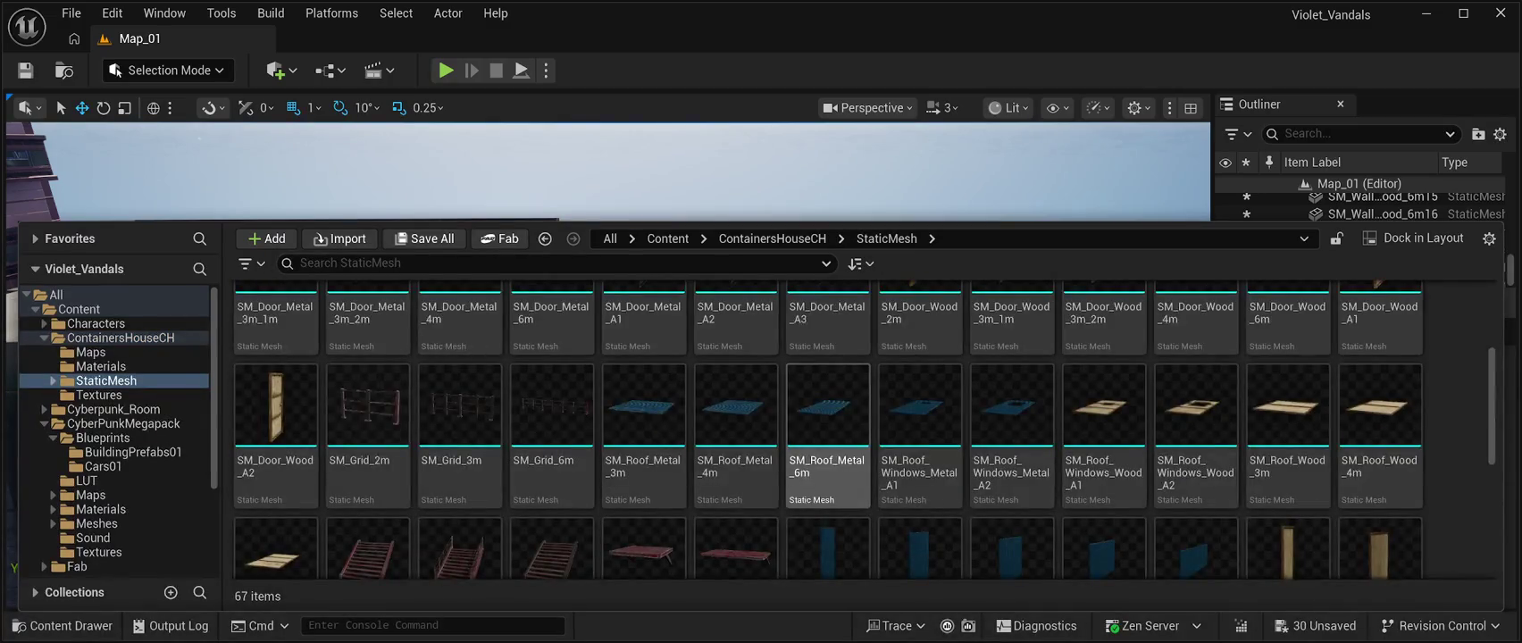
pyautogui.scroll(-2, 827, 438)
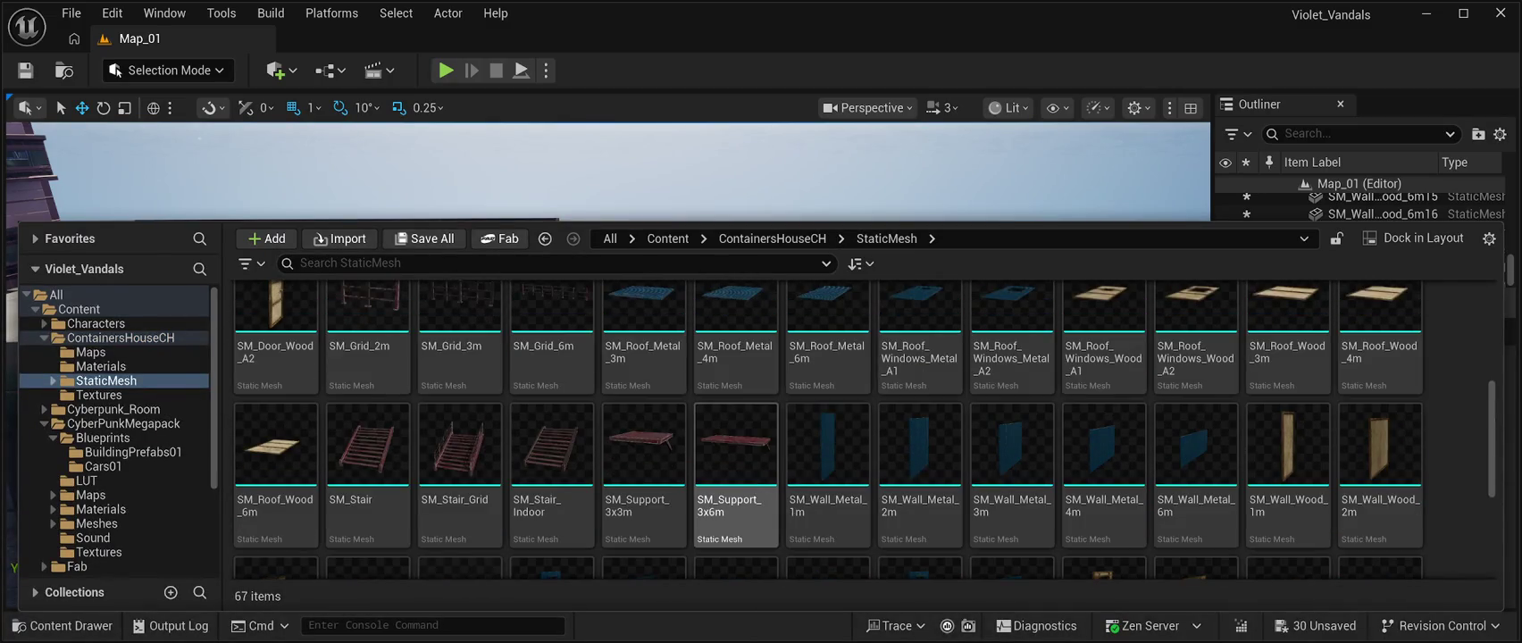
pyautogui.scroll(-2, 736, 482)
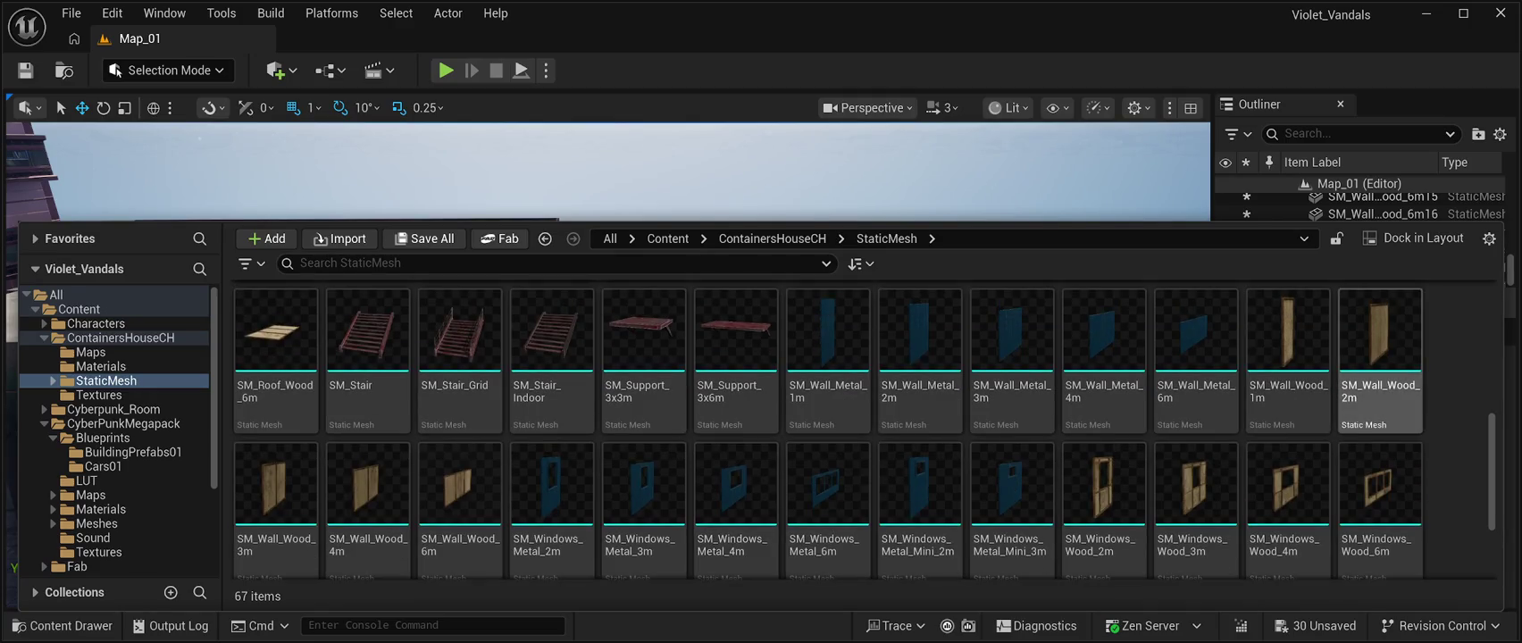
pyautogui.moveTo(1380, 357)
pyautogui.mouseDown()
pyautogui.moveTo(536, 446)
pyautogui.moveTo(501, 429)
pyautogui.moveTo(505, 403)
pyautogui.mouseUp()
# Seat the SM_Wall_Wood_2m panel on the floor against the building at Z 8, then duplicate it.
pyautogui.scroll(5, 607, 366)
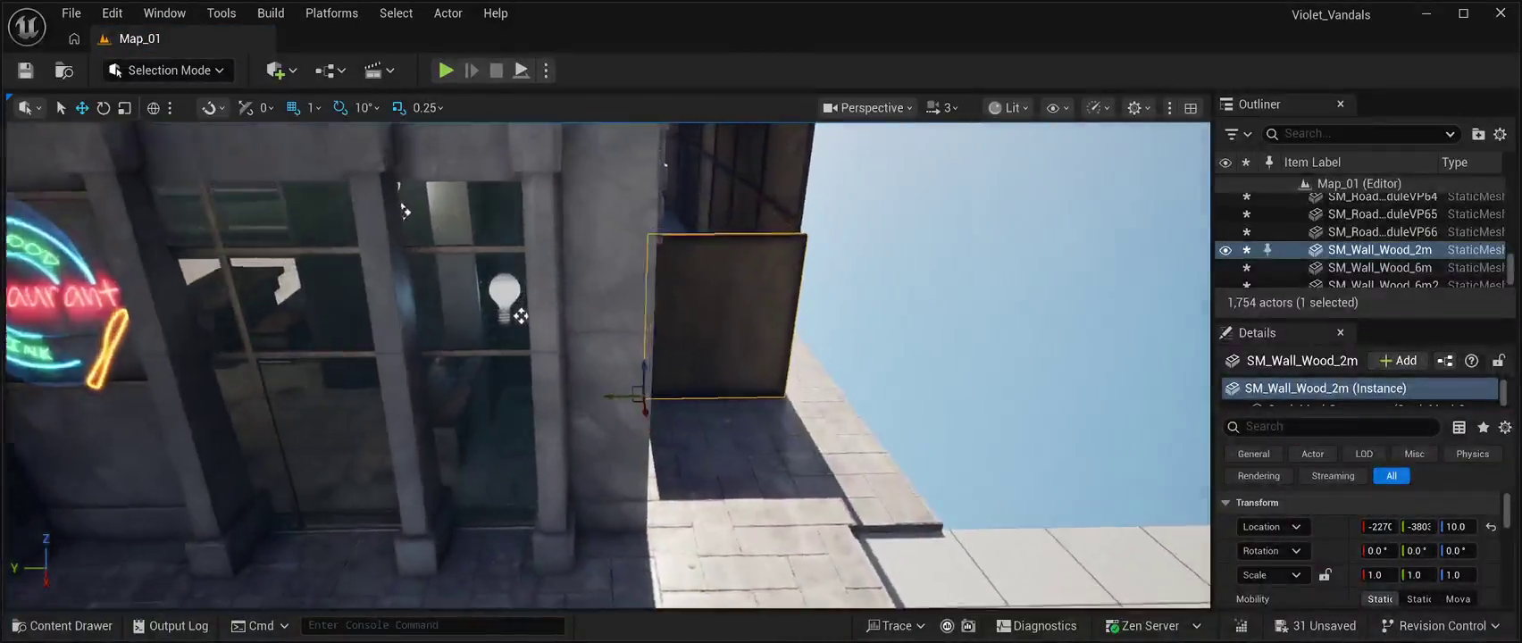
pyautogui.moveTo(402, 209)
pyautogui.mouseDown()
pyautogui.moveTo(465, 224)
pyautogui.moveTo(415, 219)
pyautogui.moveTo(125, 319)
pyautogui.moveTo(208, 251)
pyautogui.moveTo(152, 204)
pyautogui.mouseUp()
pyautogui.moveTo(309, 411)
pyautogui.mouseDown()
pyautogui.moveTo(375, 384)
pyautogui.moveTo(442, 411)
pyautogui.moveTo(447, 357)
pyautogui.moveTo(457, 442)
pyautogui.mouseUp()
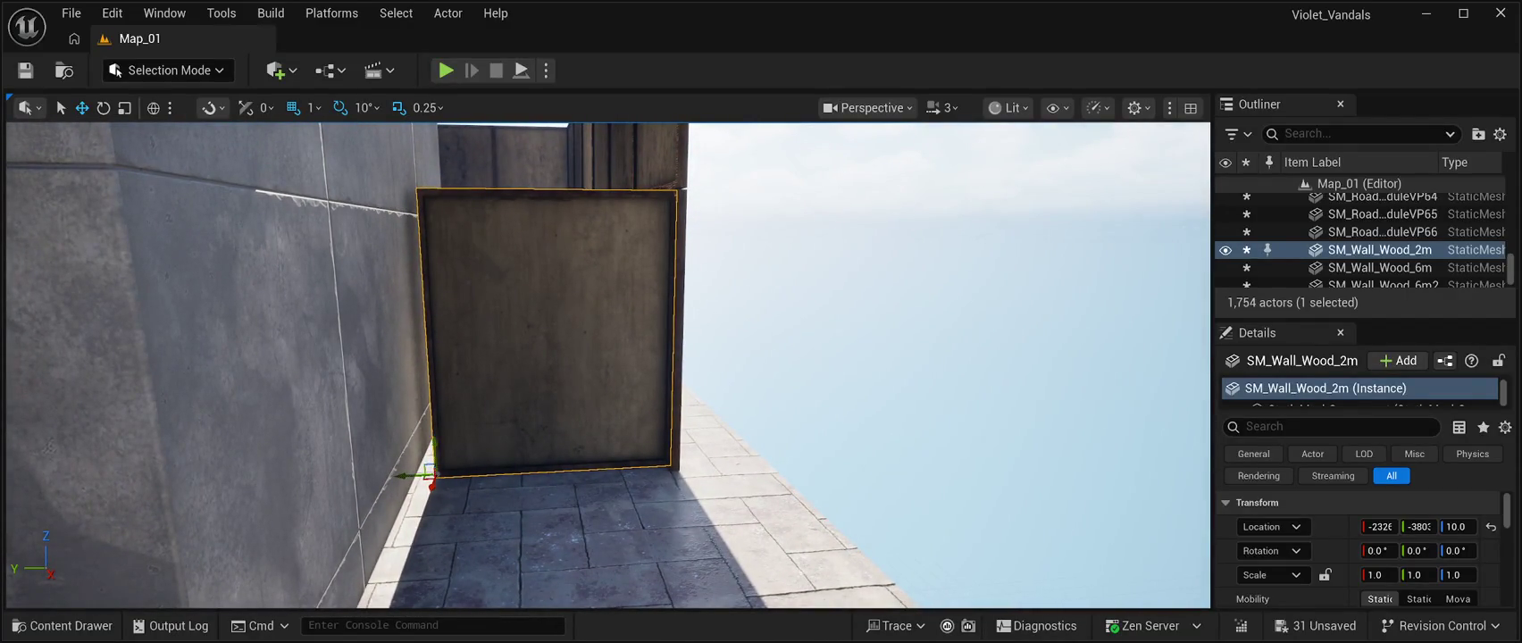
pyautogui.moveTo(434, 446); pyautogui.dragTo(437, 442)
pyautogui.moveTo(375, 375)
pyautogui.mouseDown()
pyautogui.moveTo(269, 224)
pyautogui.moveTo(176, 231)
pyautogui.mouseUp()
pyautogui.hotkey('ctrl', 'd')
# Raise the duplicate panel flush on top of the lower SM_Wall_Wood_2m panel at Z 12.
pyautogui.scroll(-5, 607, 366)
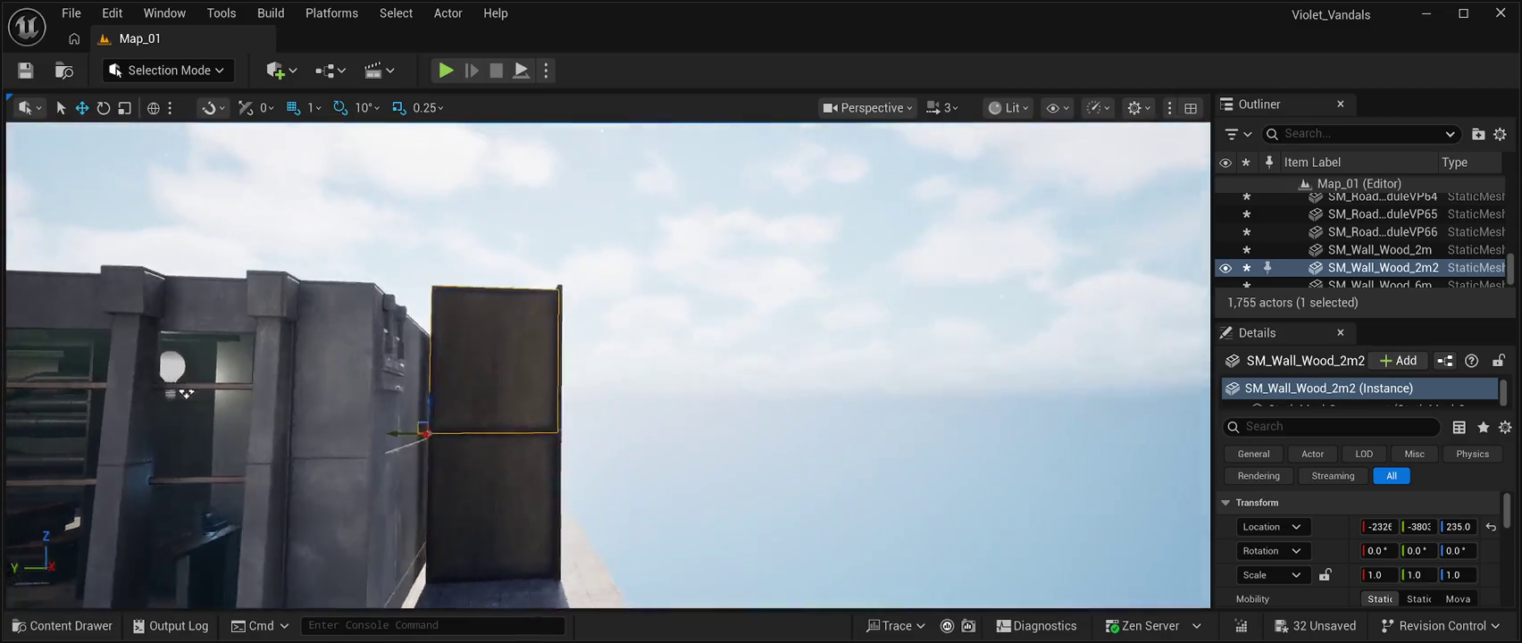
pyautogui.moveTo(568, 390); pyautogui.dragTo(575, 384)
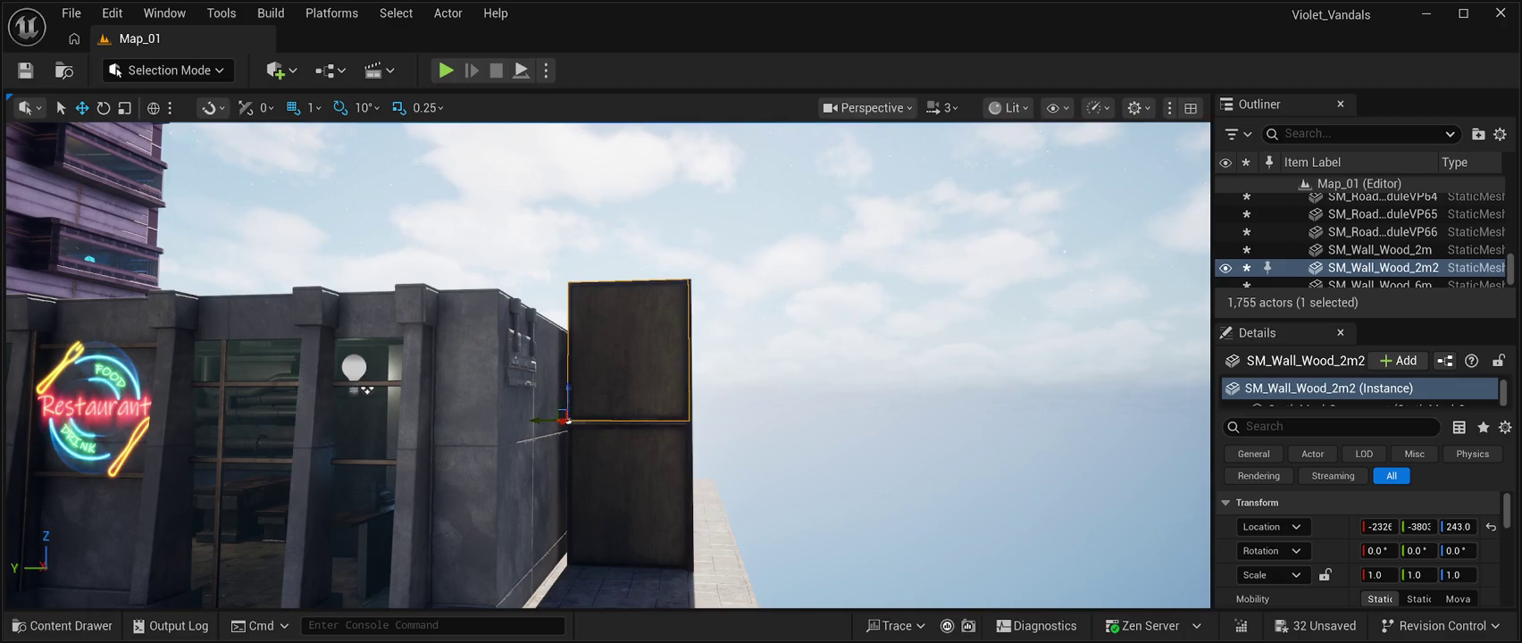
pyautogui.scroll(6, 625, 375)
pyautogui.click(778, 438)
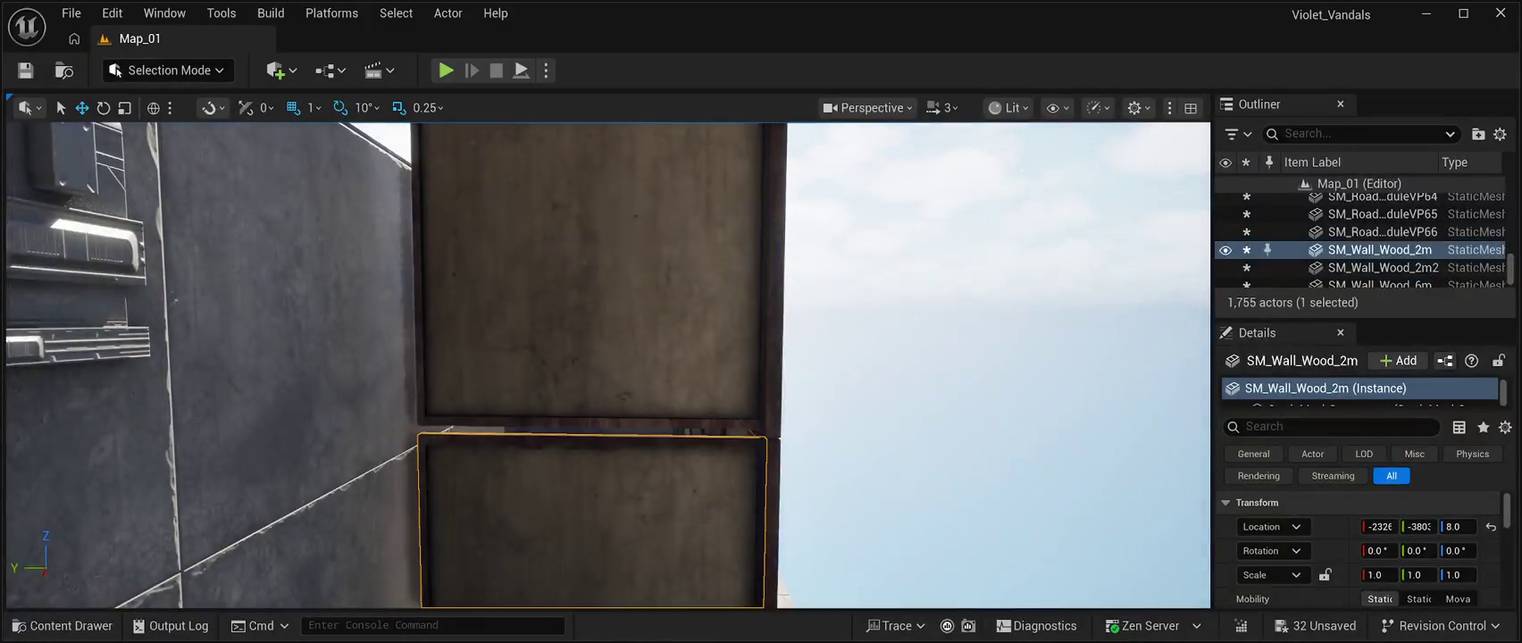
pyautogui.scroll(-6, 163, 343)
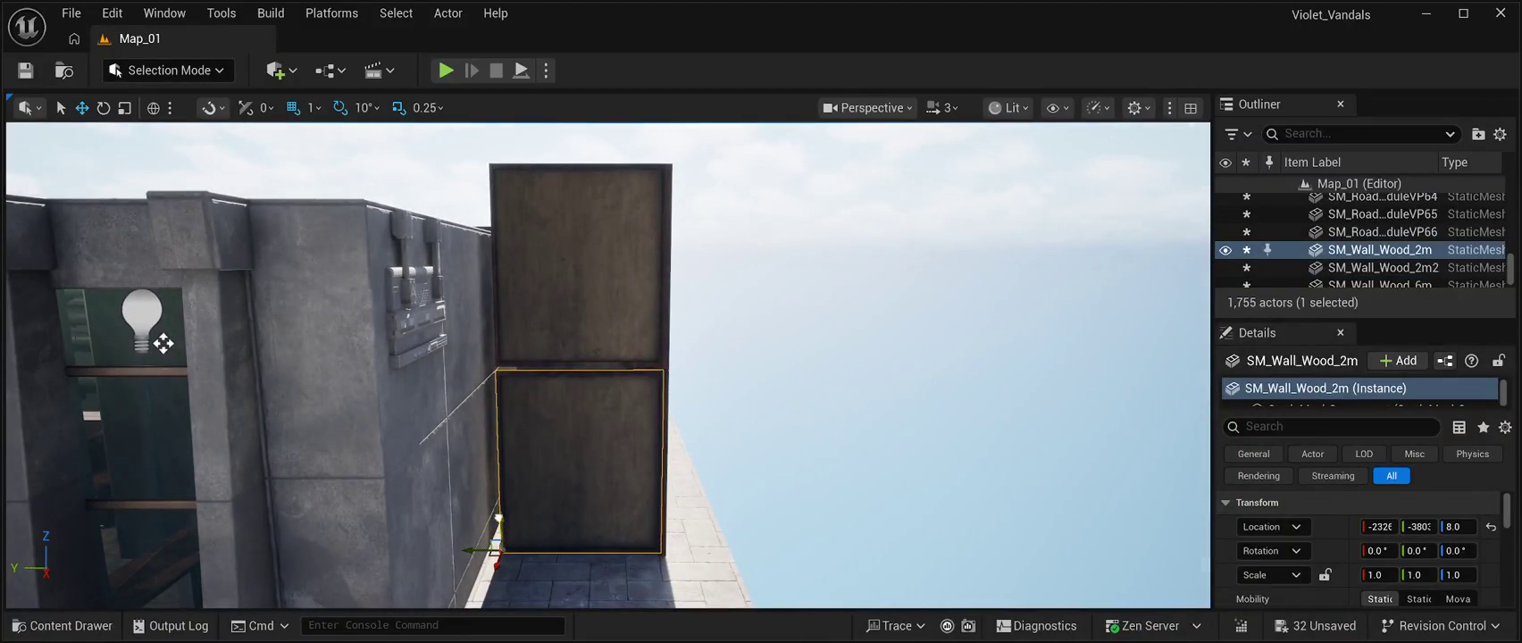
pyautogui.scroll(5, 163, 343)
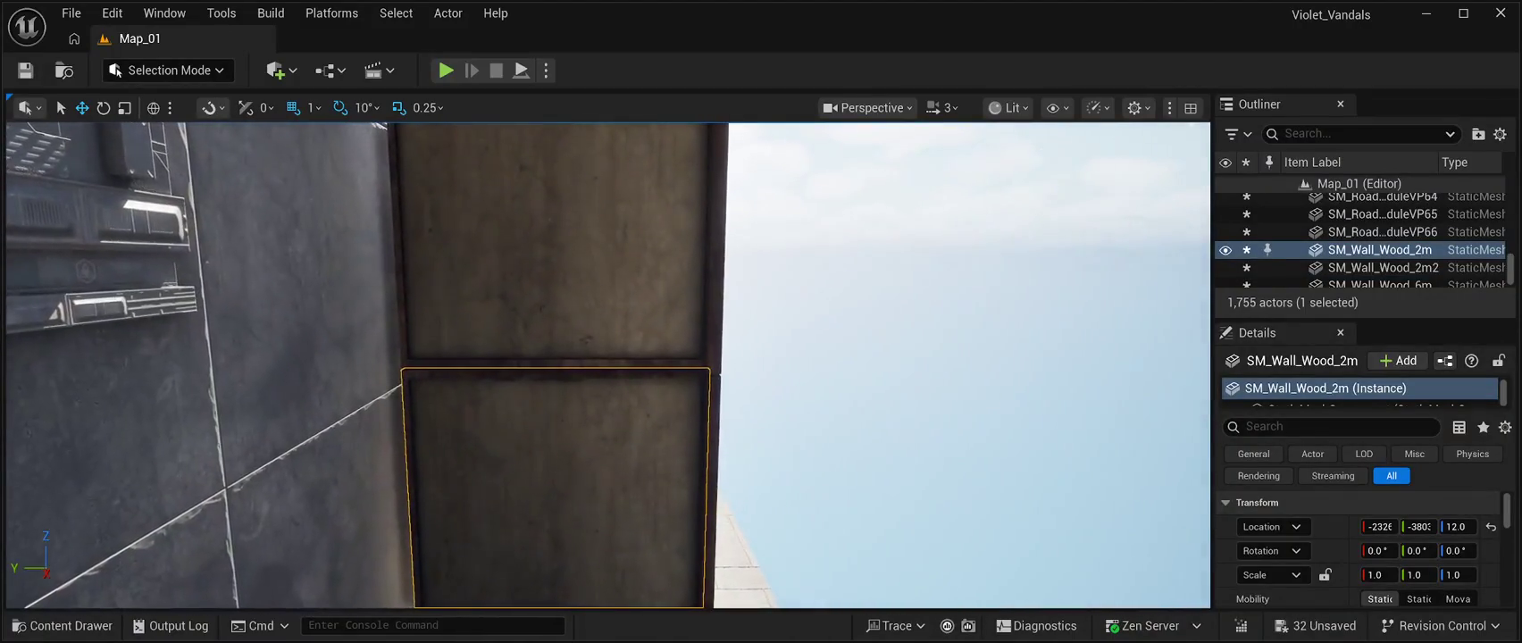
pyautogui.click(982, 357)
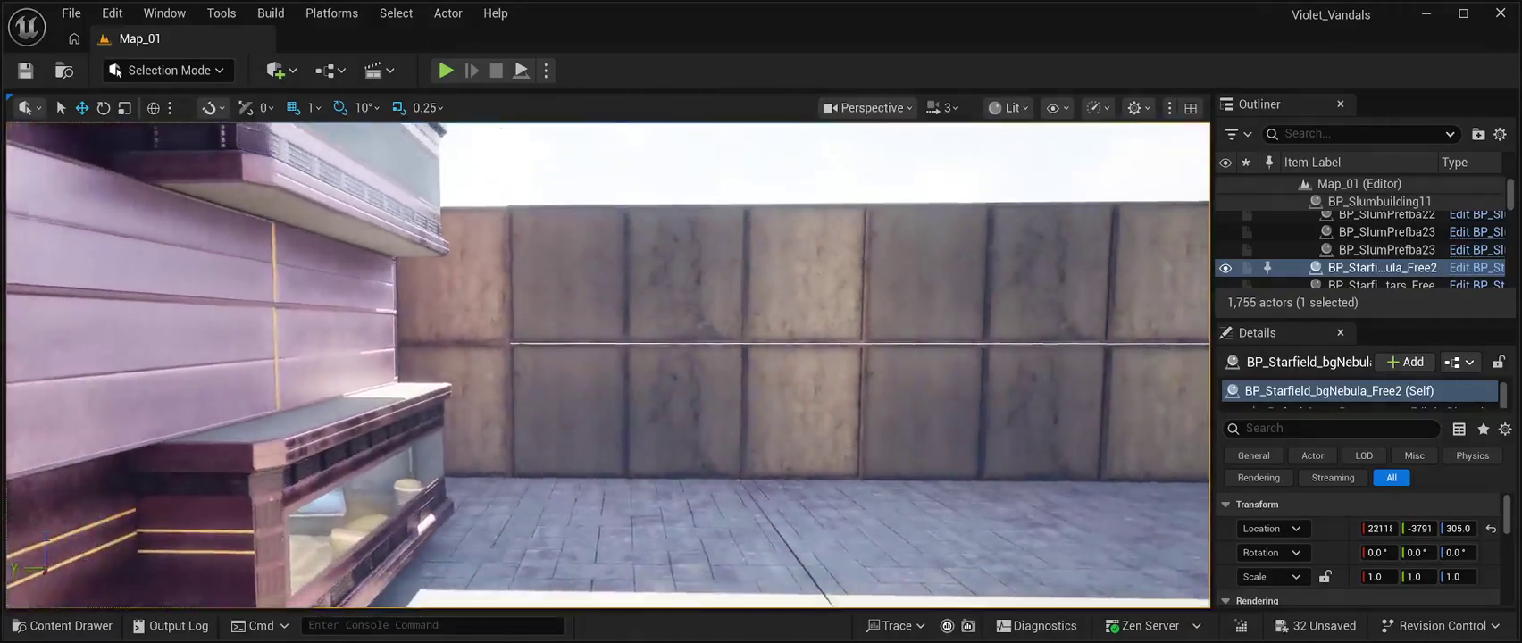
# Lower each upper SM_Wall_Wood_6m panel about 2 units (6m14 to Z 240, 6m16 to Z 239).
pyautogui.click(688, 275)
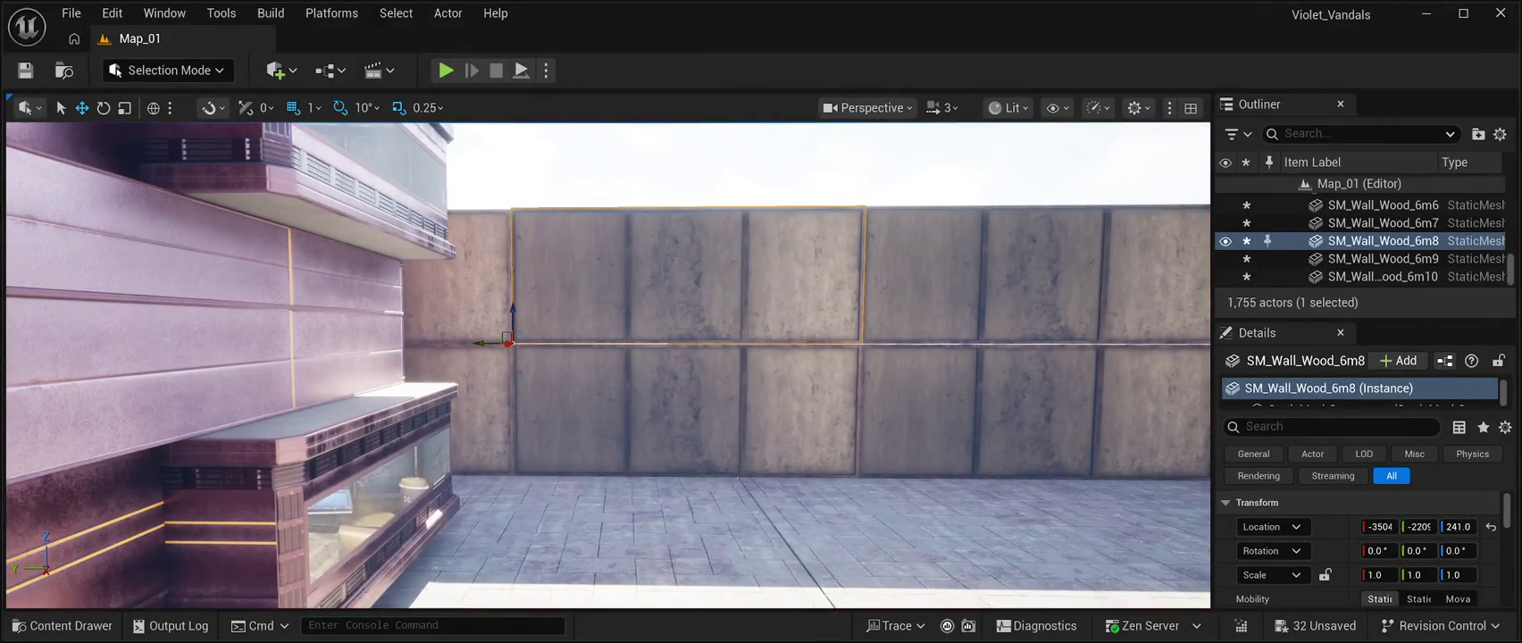
pyautogui.moveTo(514, 307); pyautogui.dragTo(515, 309)
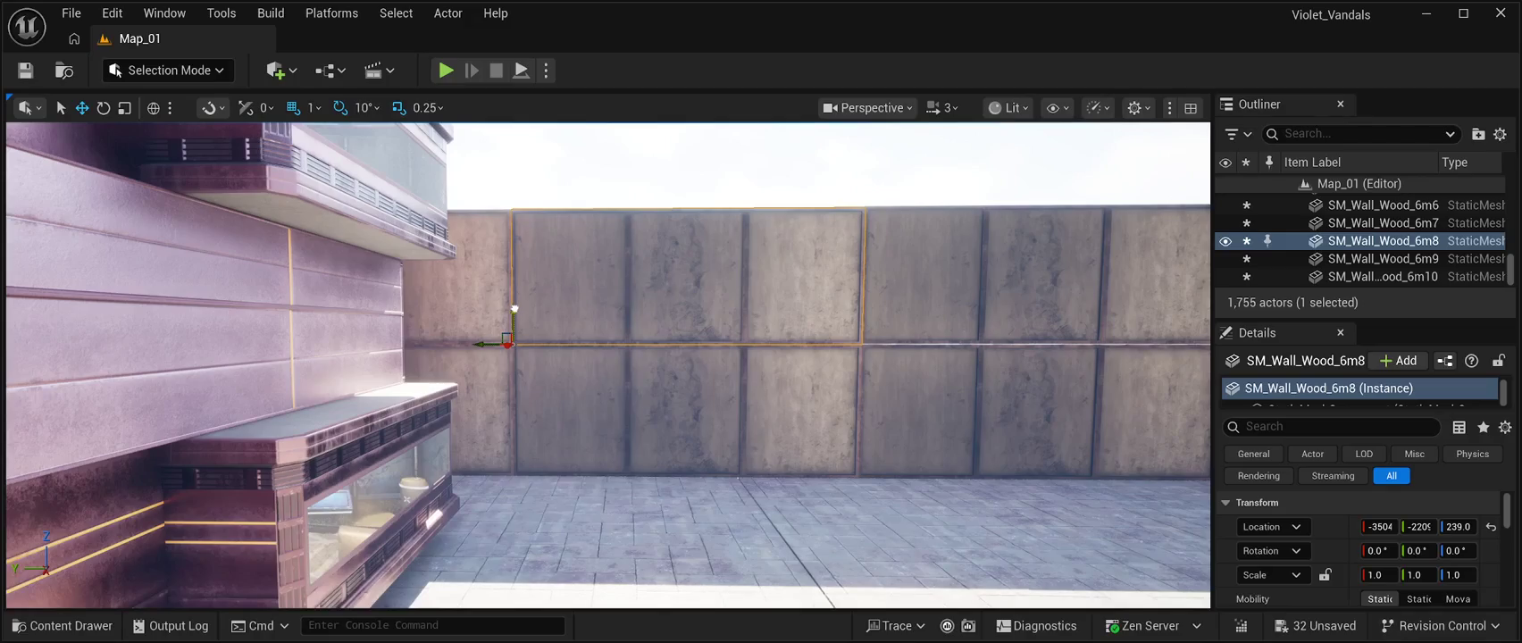
pyautogui.click(1036, 275)
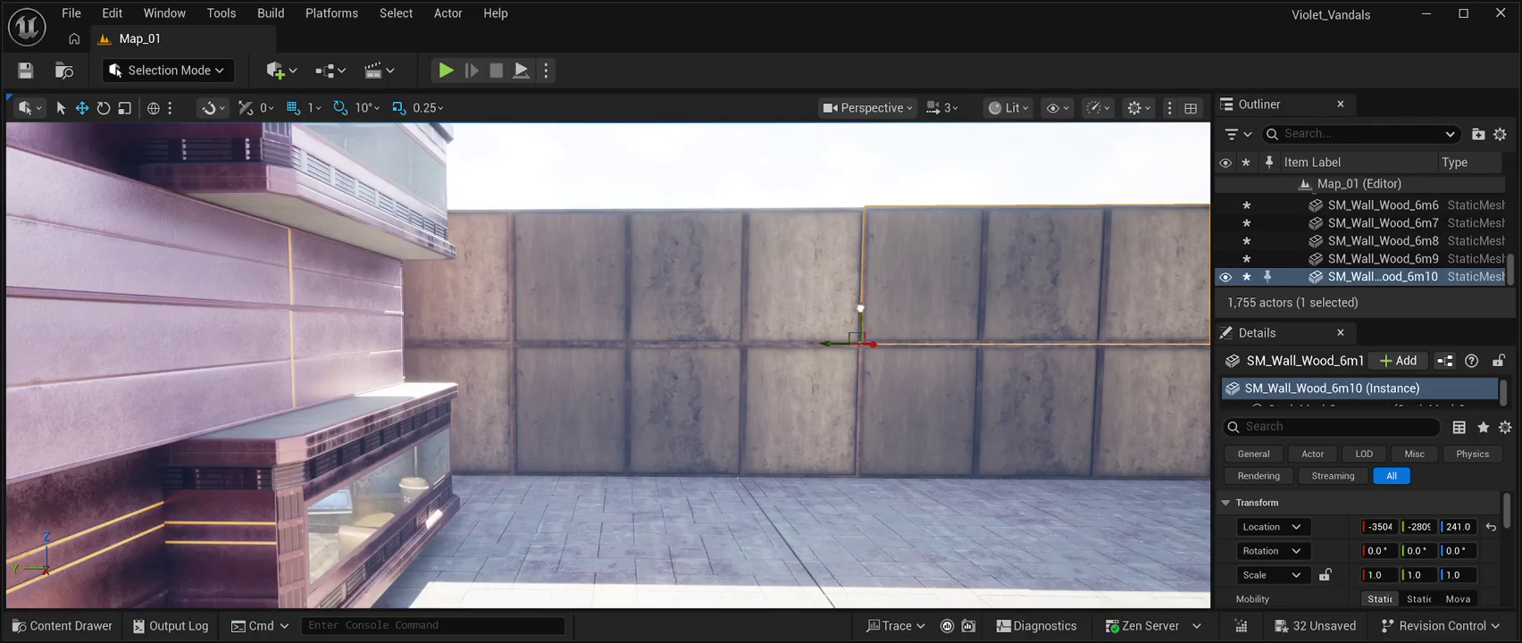
pyautogui.moveTo(860, 312); pyautogui.dragTo(860, 314)
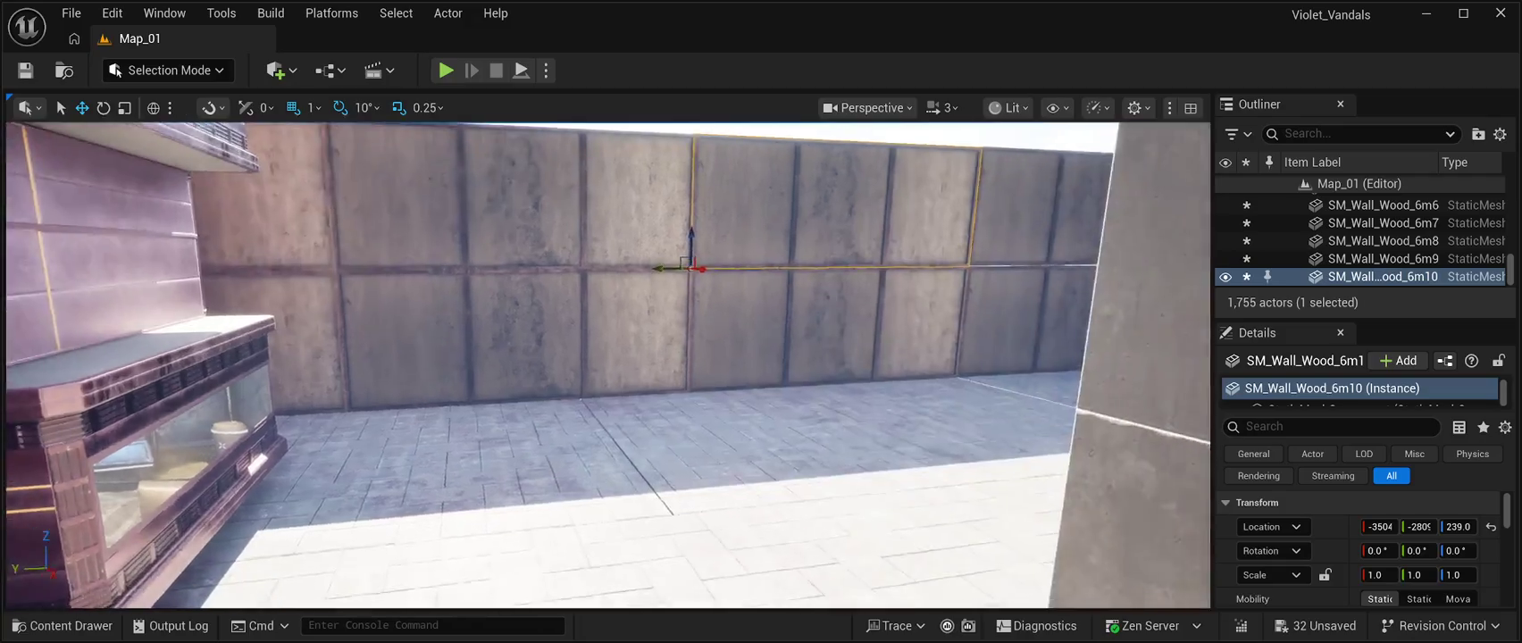
pyautogui.press('f')
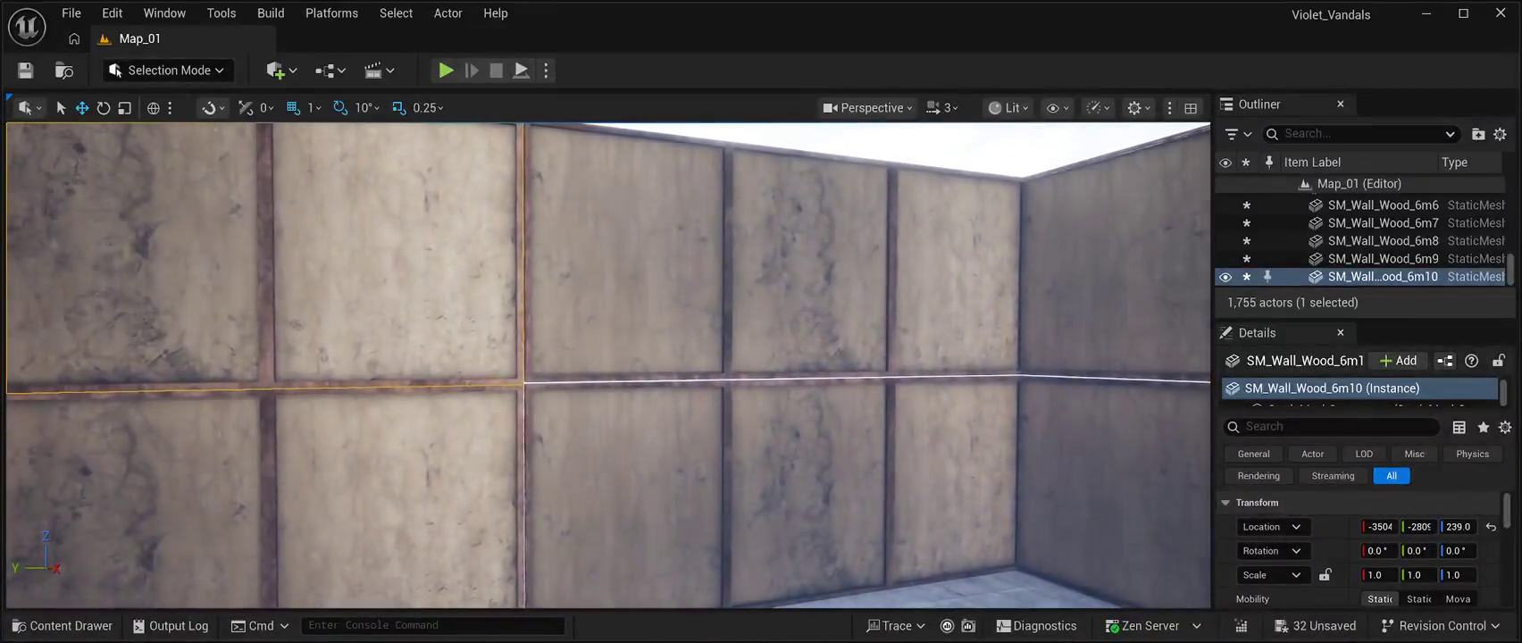
pyautogui.click(772, 251)
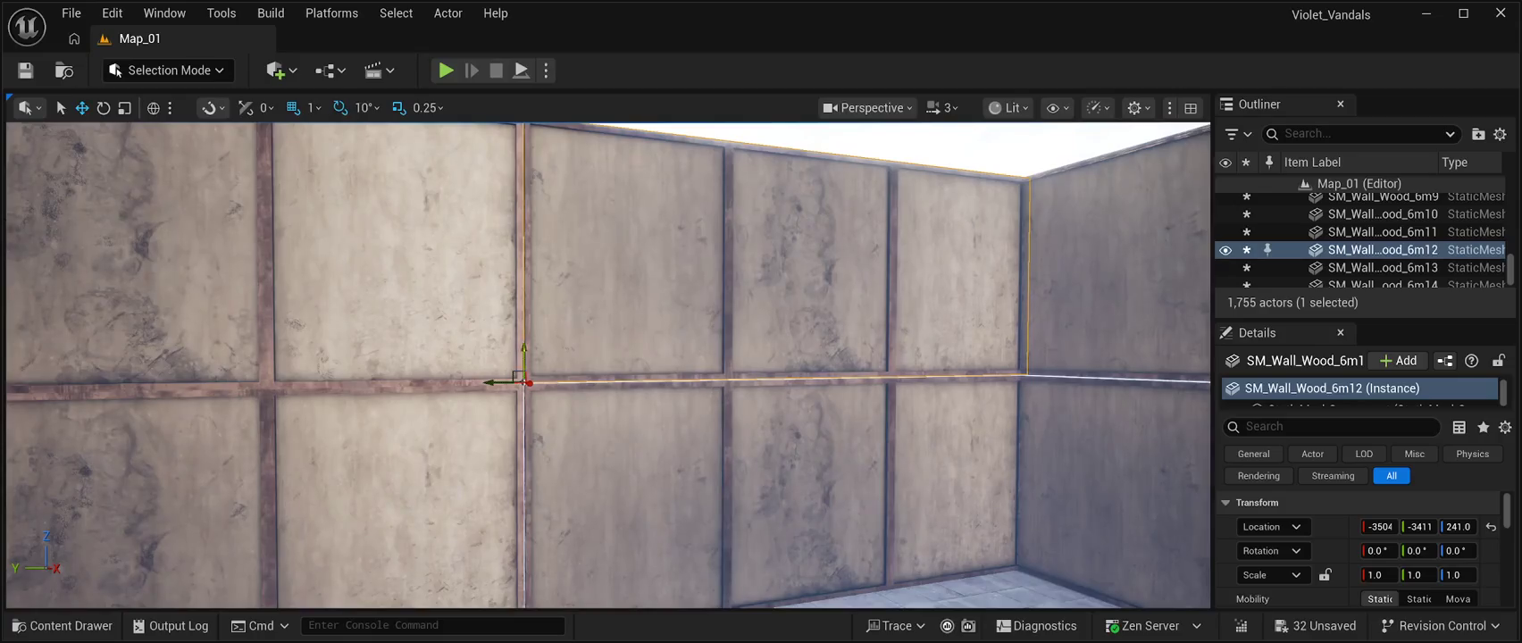
pyautogui.moveTo(526, 348); pyautogui.dragTo(527, 348)
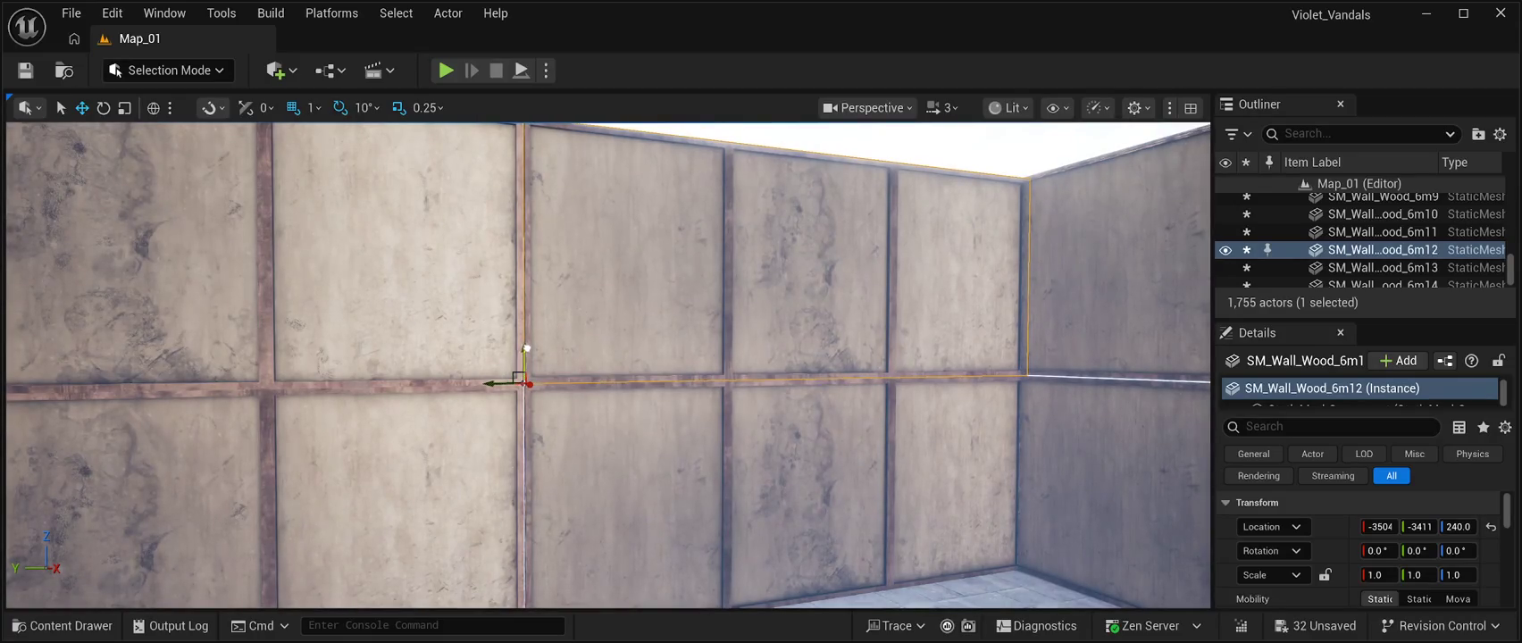
pyautogui.click(536, 295)
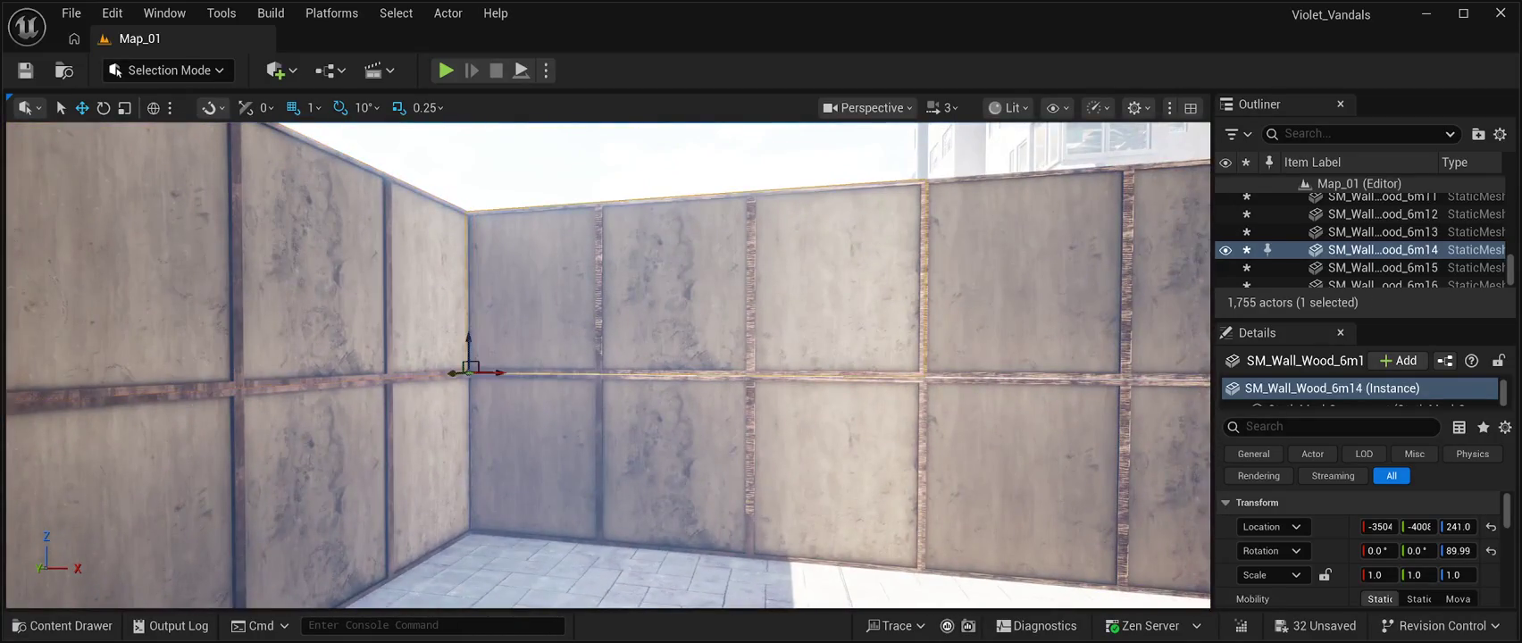
pyautogui.click(1143, 379)
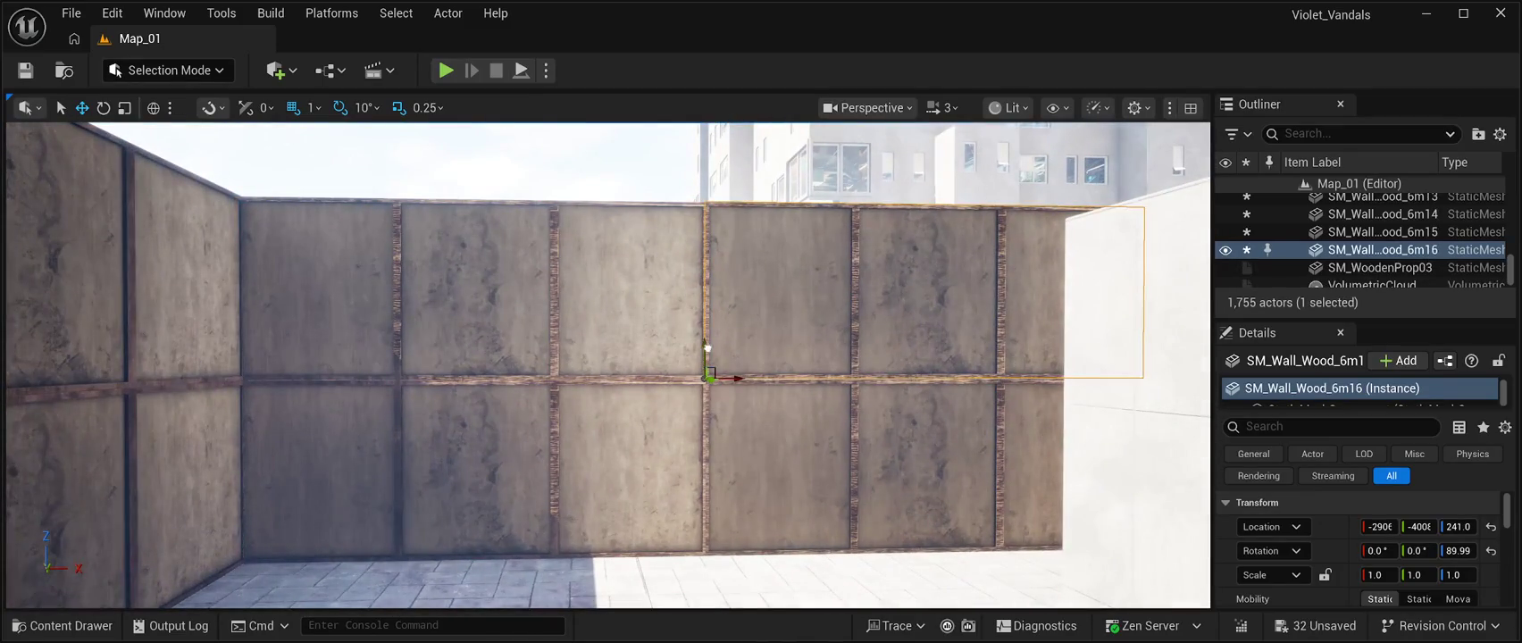
pyautogui.moveTo(707, 347); pyautogui.dragTo(708, 351)
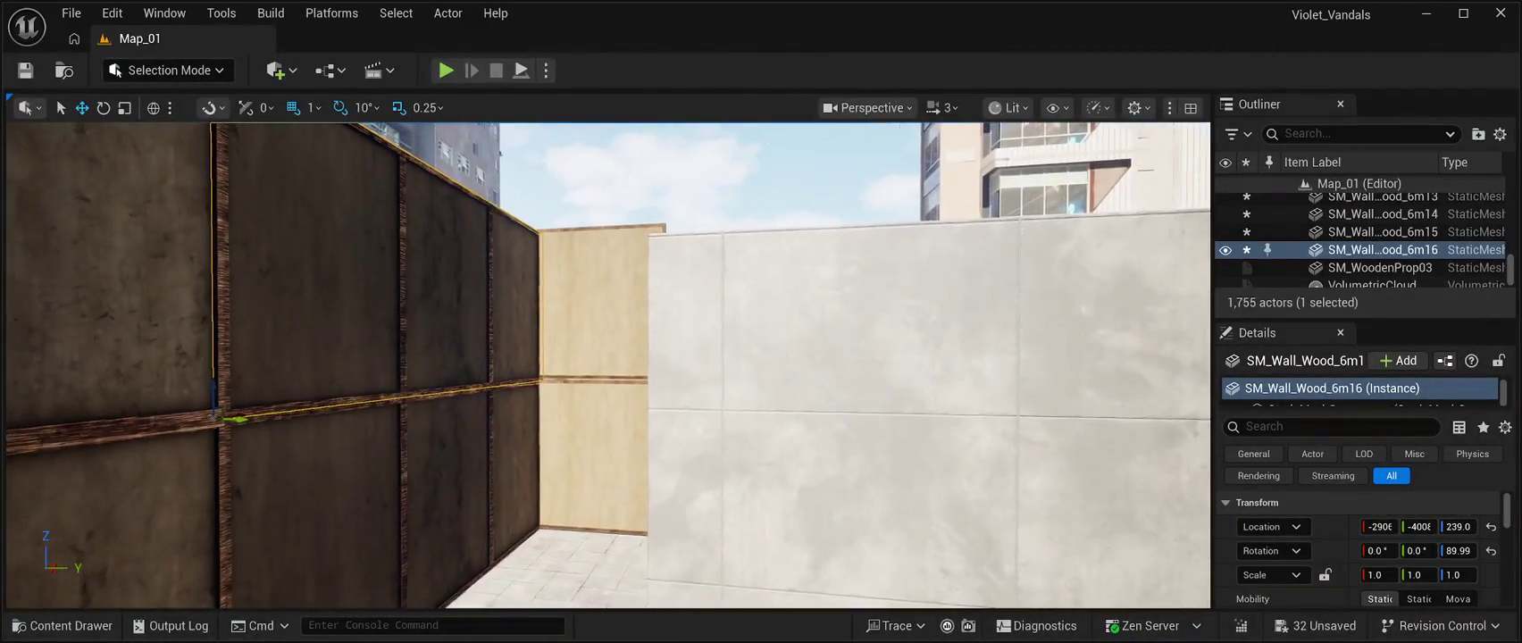
pyautogui.click(594, 312)
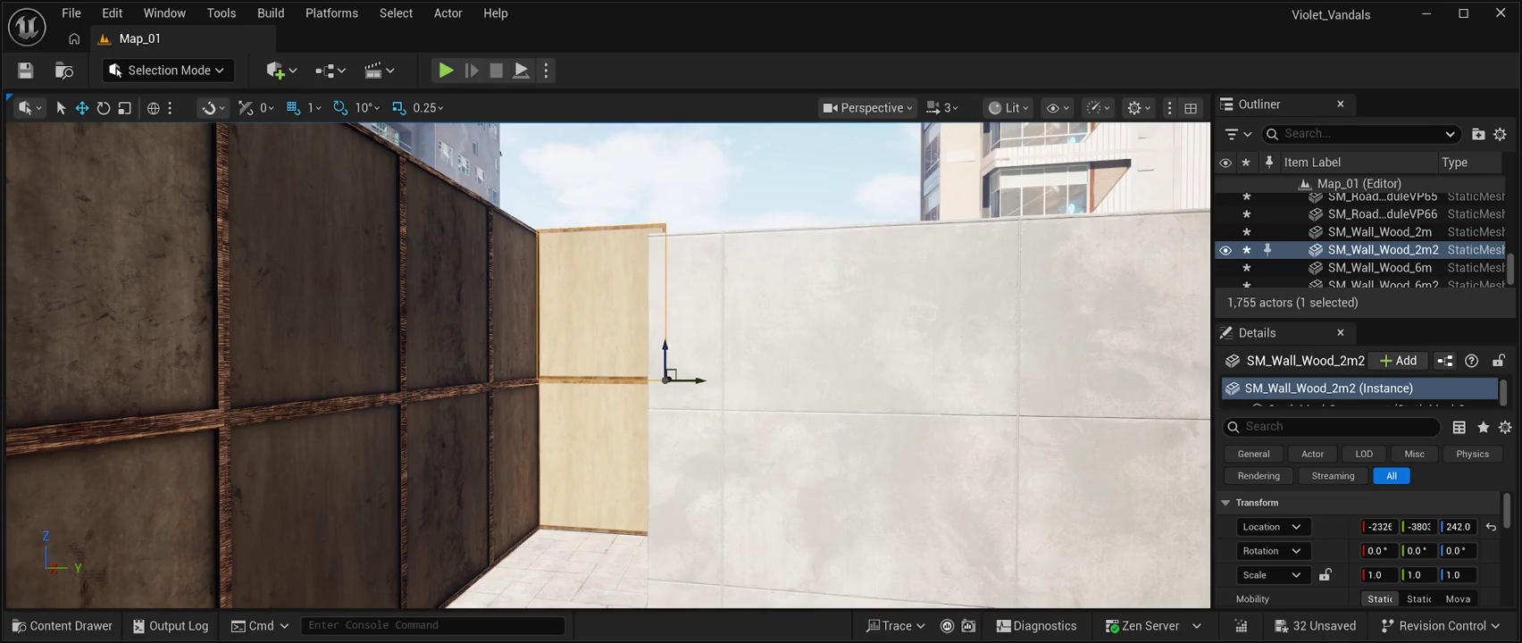
# Shift the stacked wood wall pair slightly along Y and reopen the ContainersHouseCH StaticMesh folder.
pyautogui.click(1381, 268)
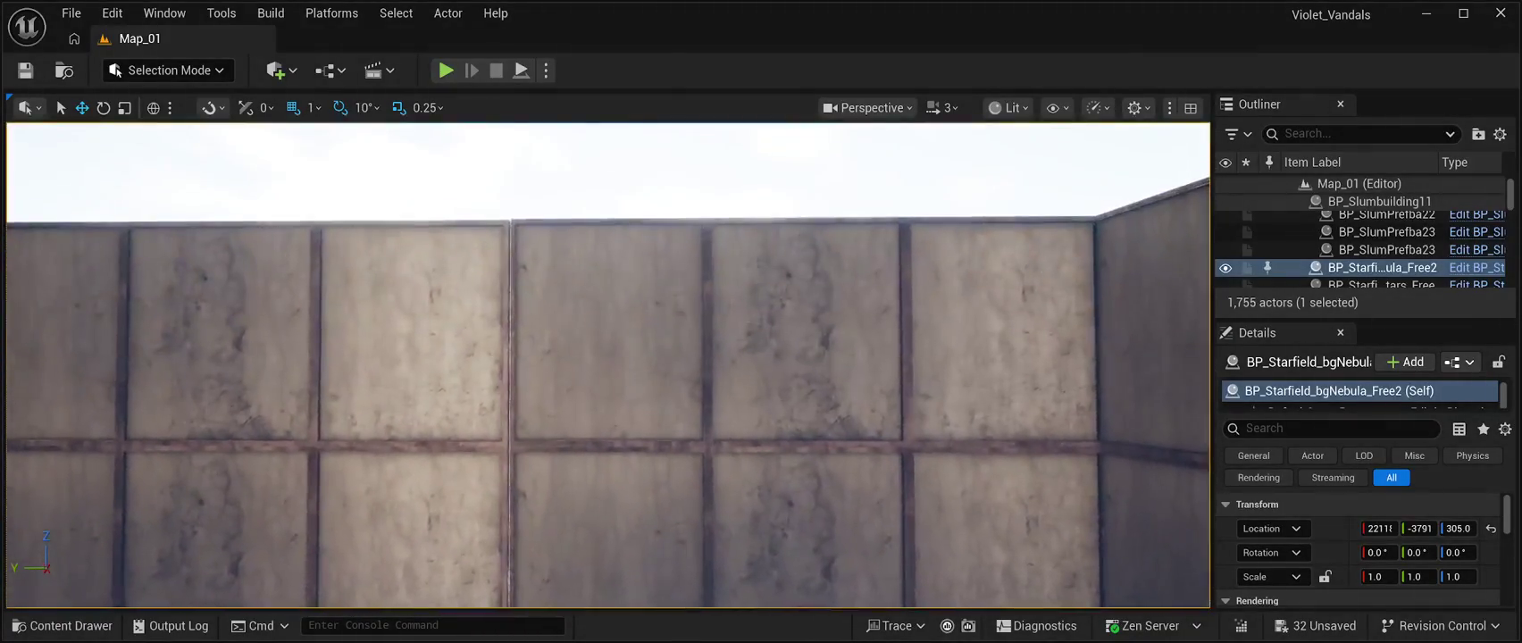
pyautogui.click(803, 331)
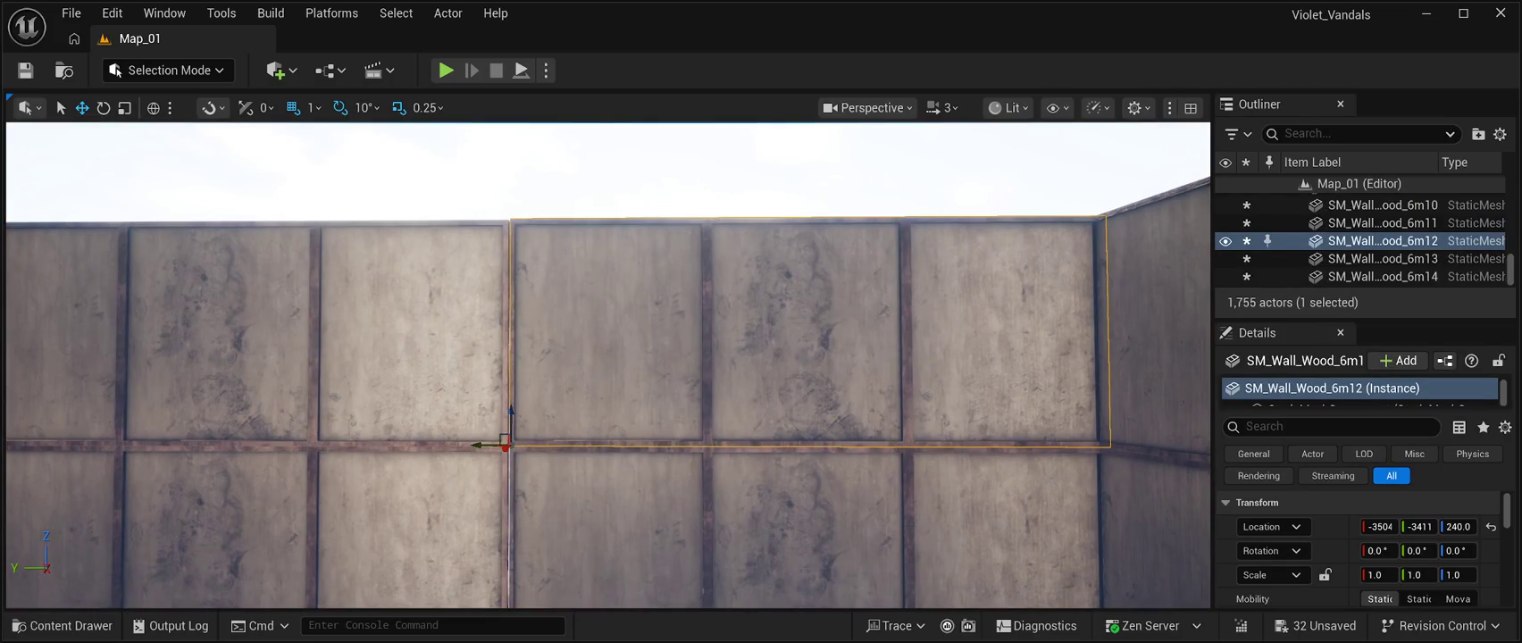
pyautogui.keyDown('ctrl'); pyautogui.click(786, 527); pyautogui.keyUp('ctrl')
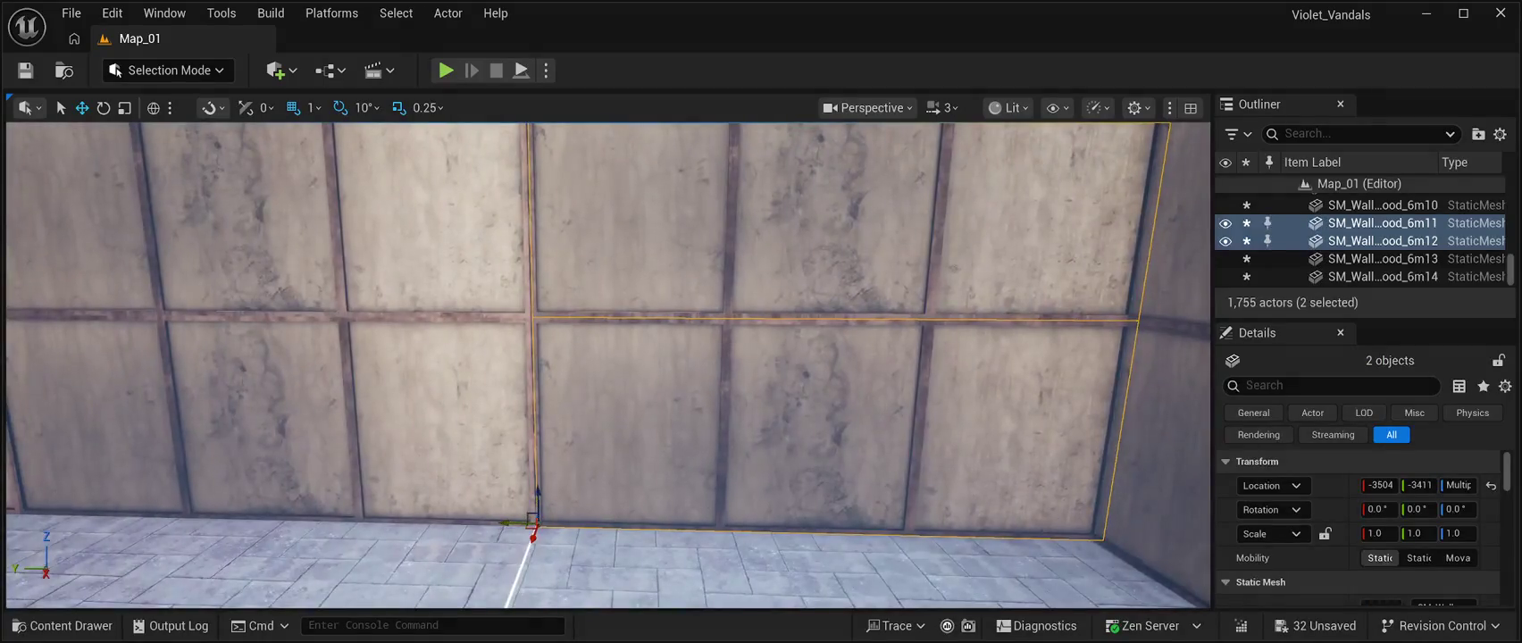
pyautogui.moveTo(514, 590); pyautogui.dragTo(510, 589)
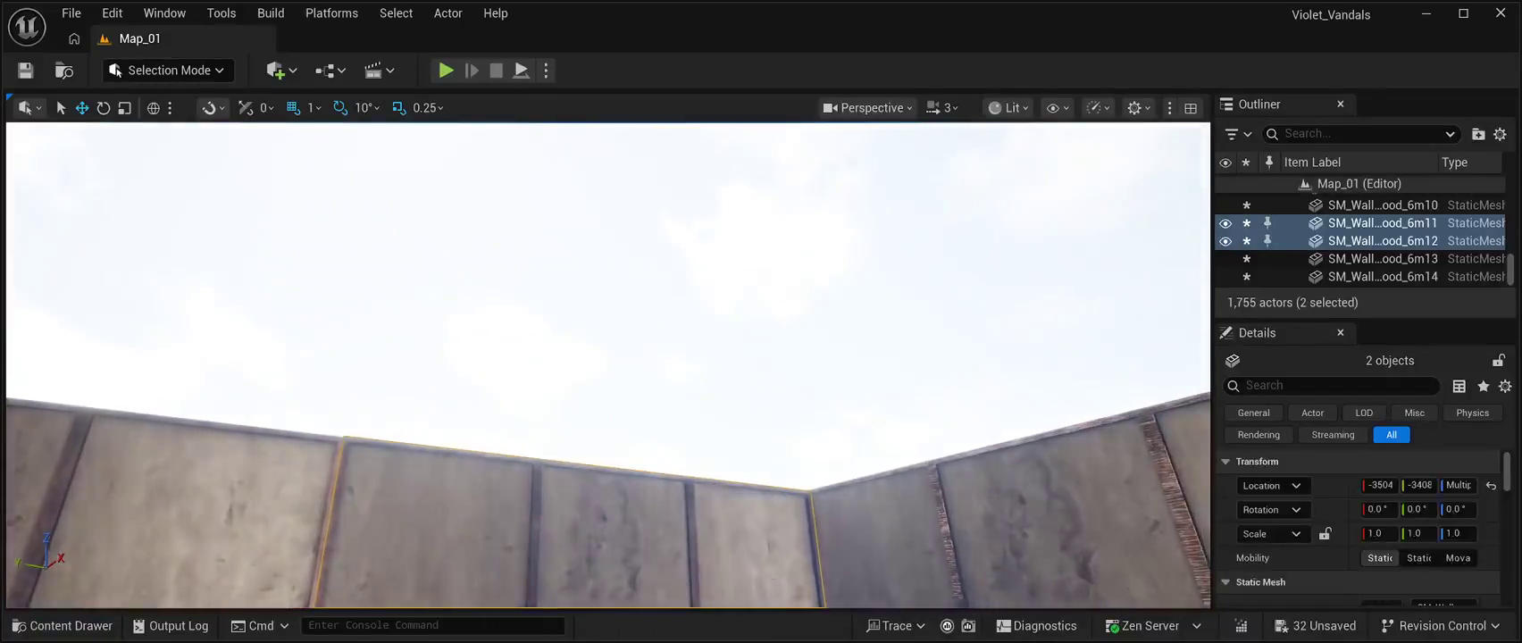
pyautogui.click(607, 268)
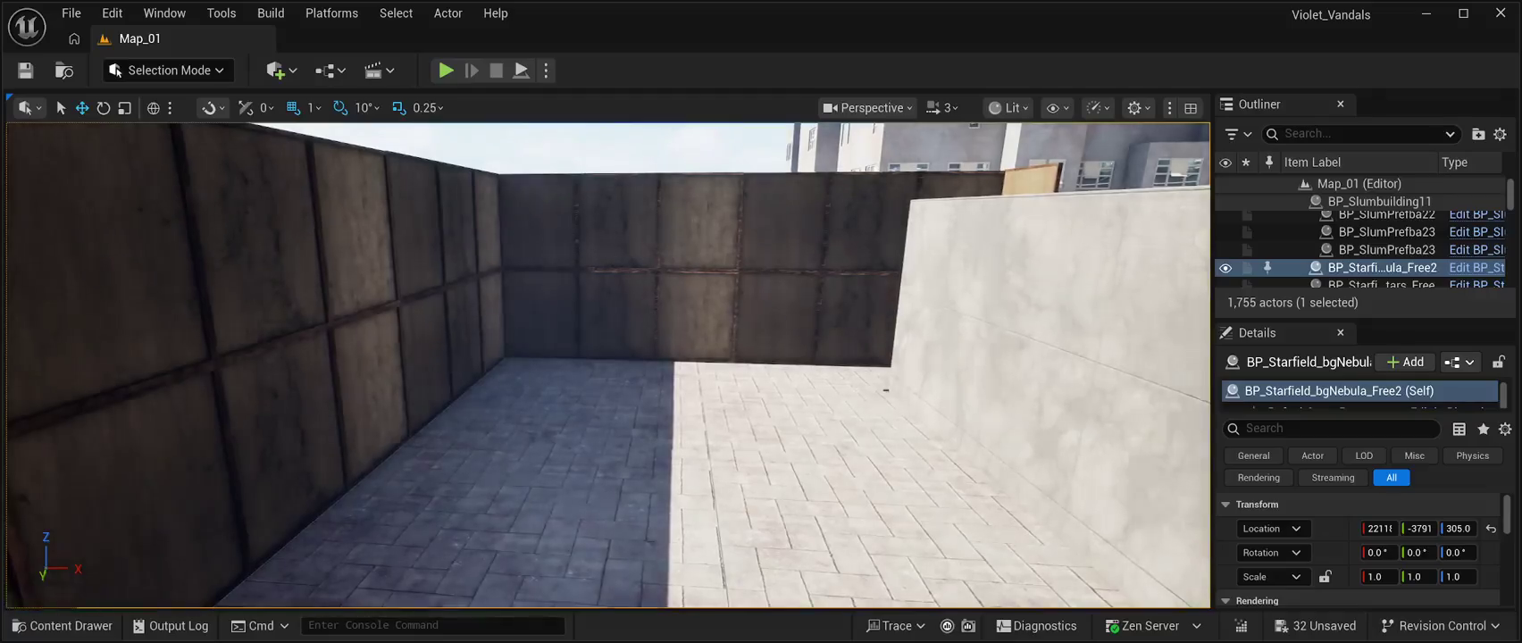
pyautogui.click(62, 625)
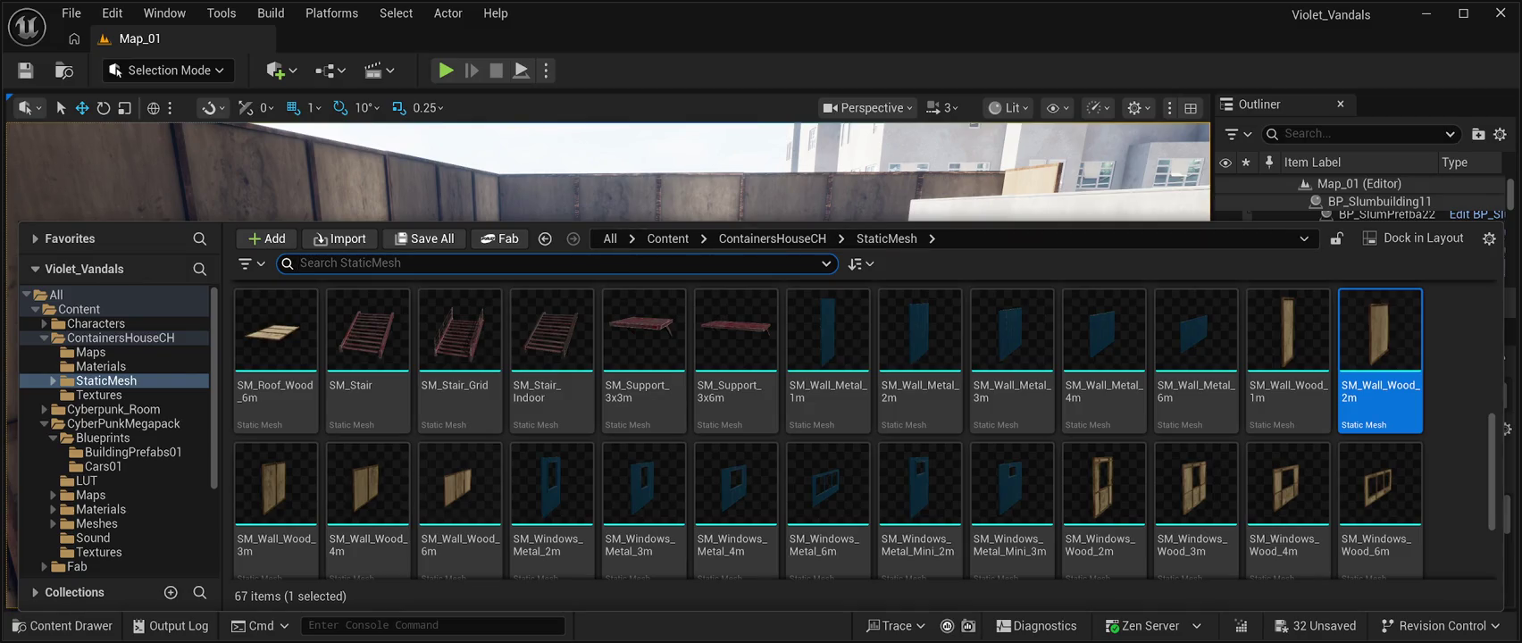
pyautogui.scroll(2, 552, 357)
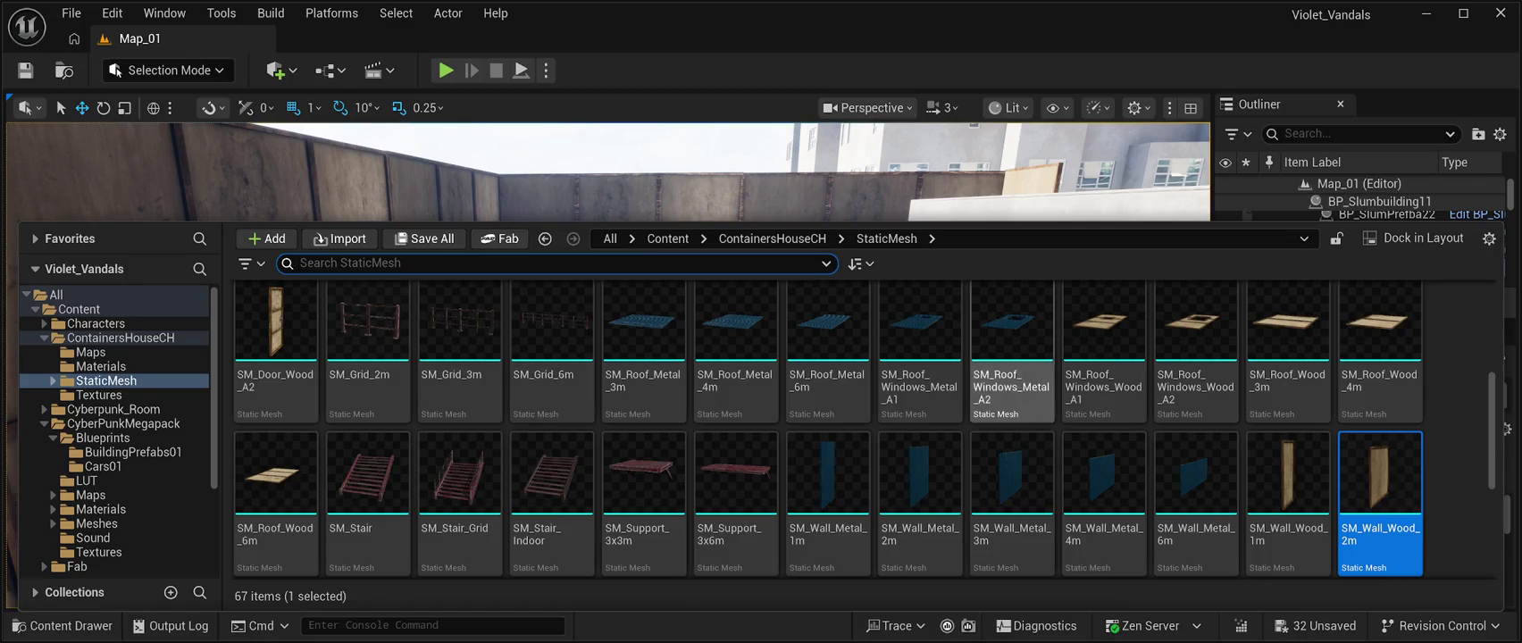
pyautogui.scroll(-2, 1012, 357)
pyautogui.scroll(3, 1012, 358)
pyautogui.scroll(-4, 1012, 357)
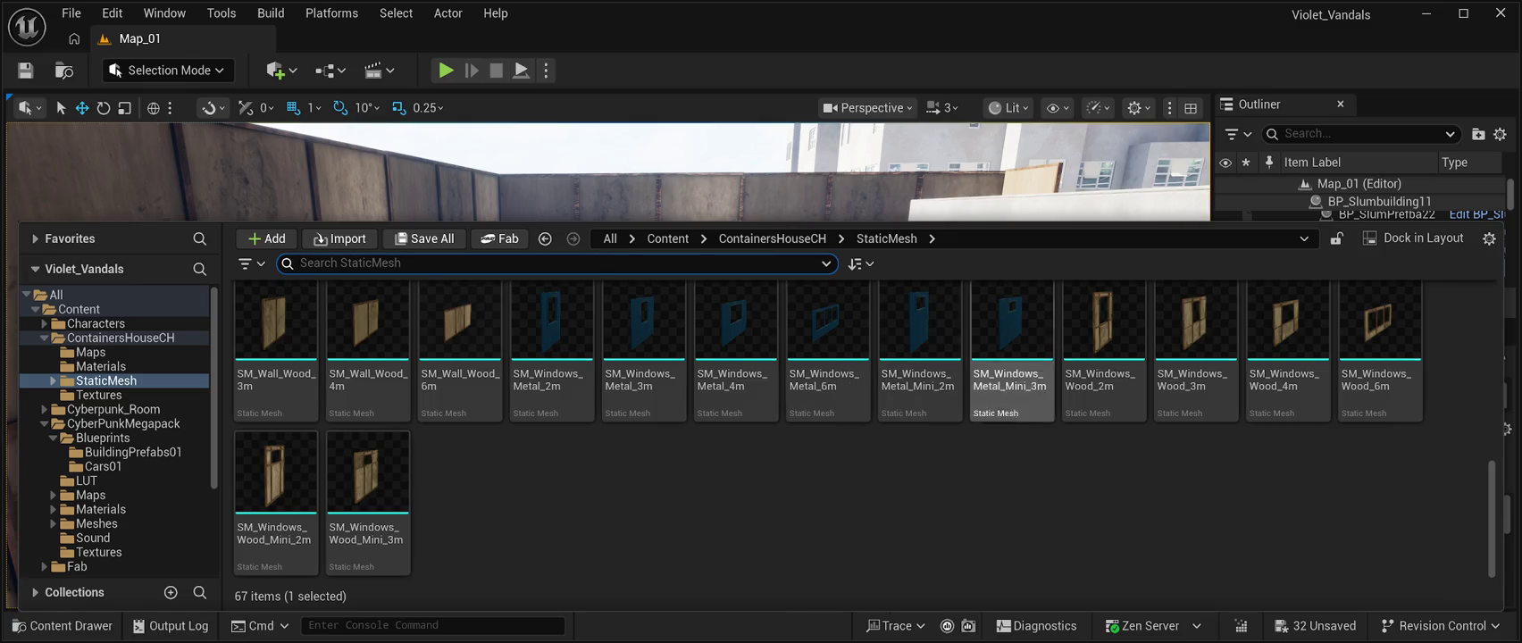
pyautogui.scroll(5, 1012, 501)
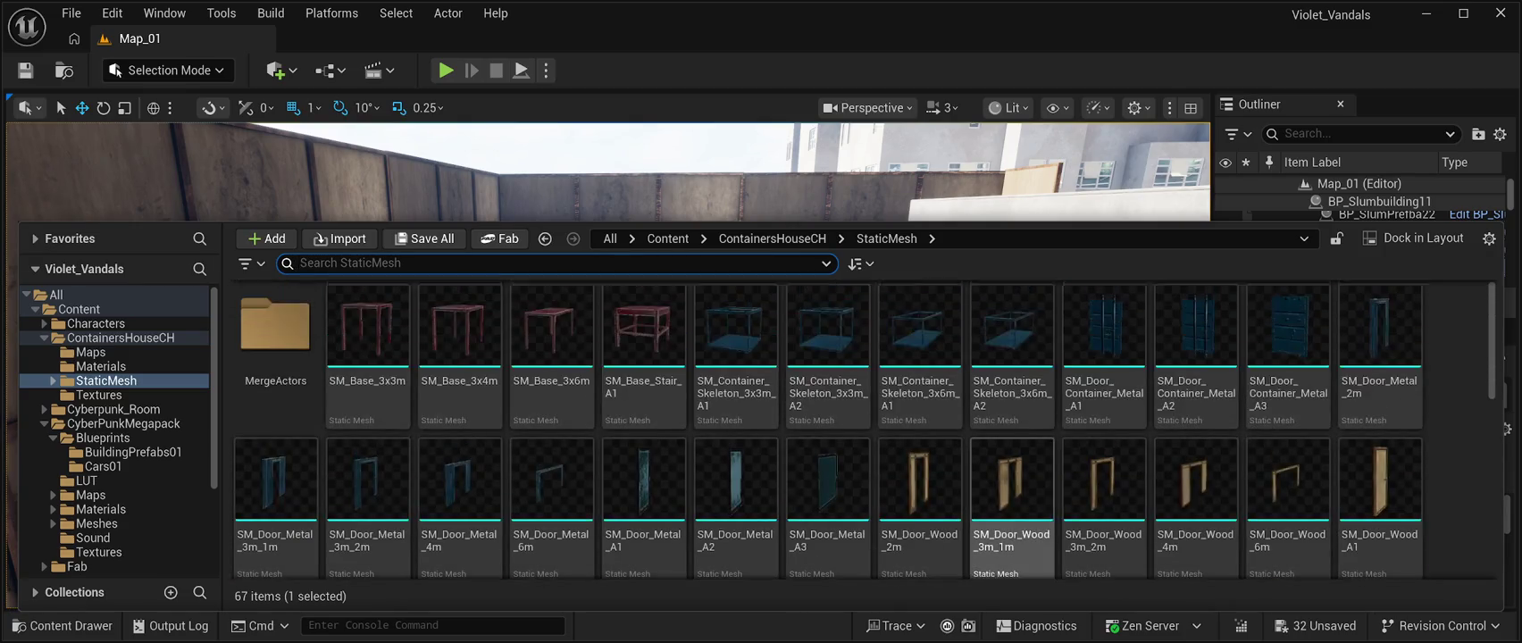
pyautogui.scroll(-3, 1012, 509)
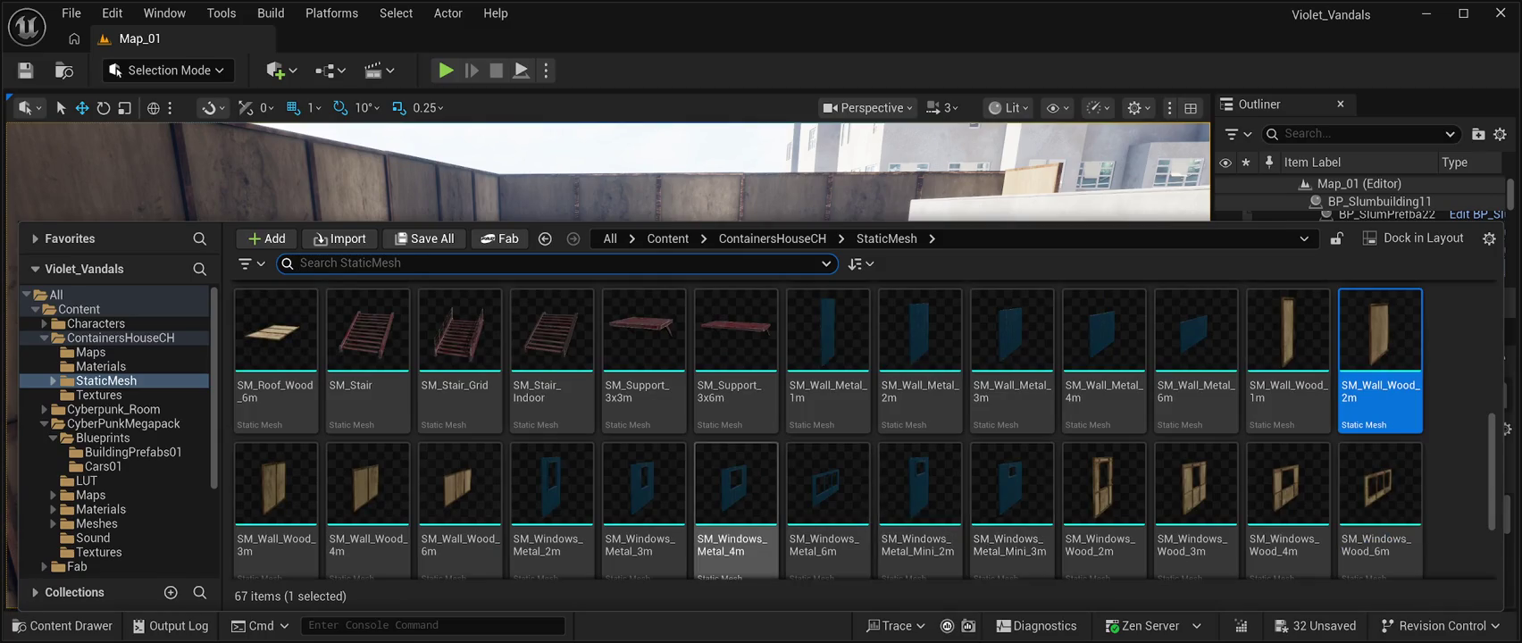
pyautogui.scroll(-3, 732, 500)
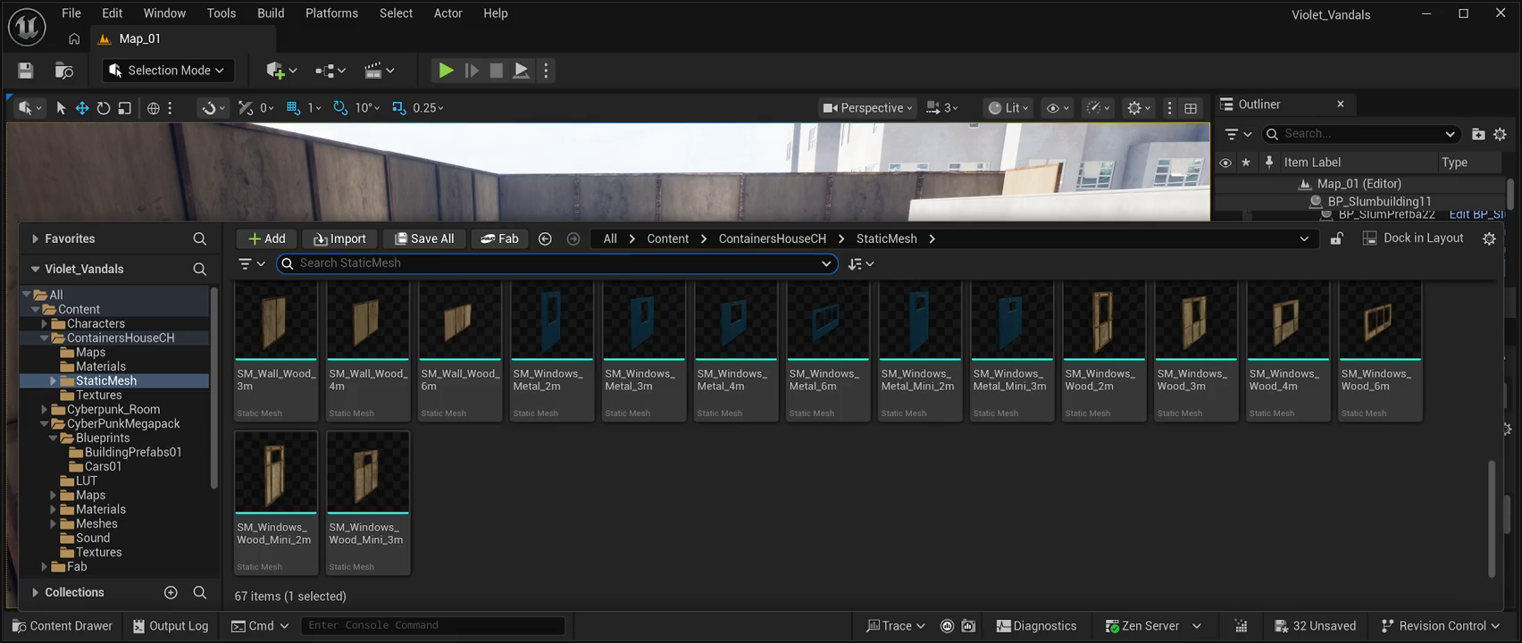
pyautogui.scroll(3, 460, 384)
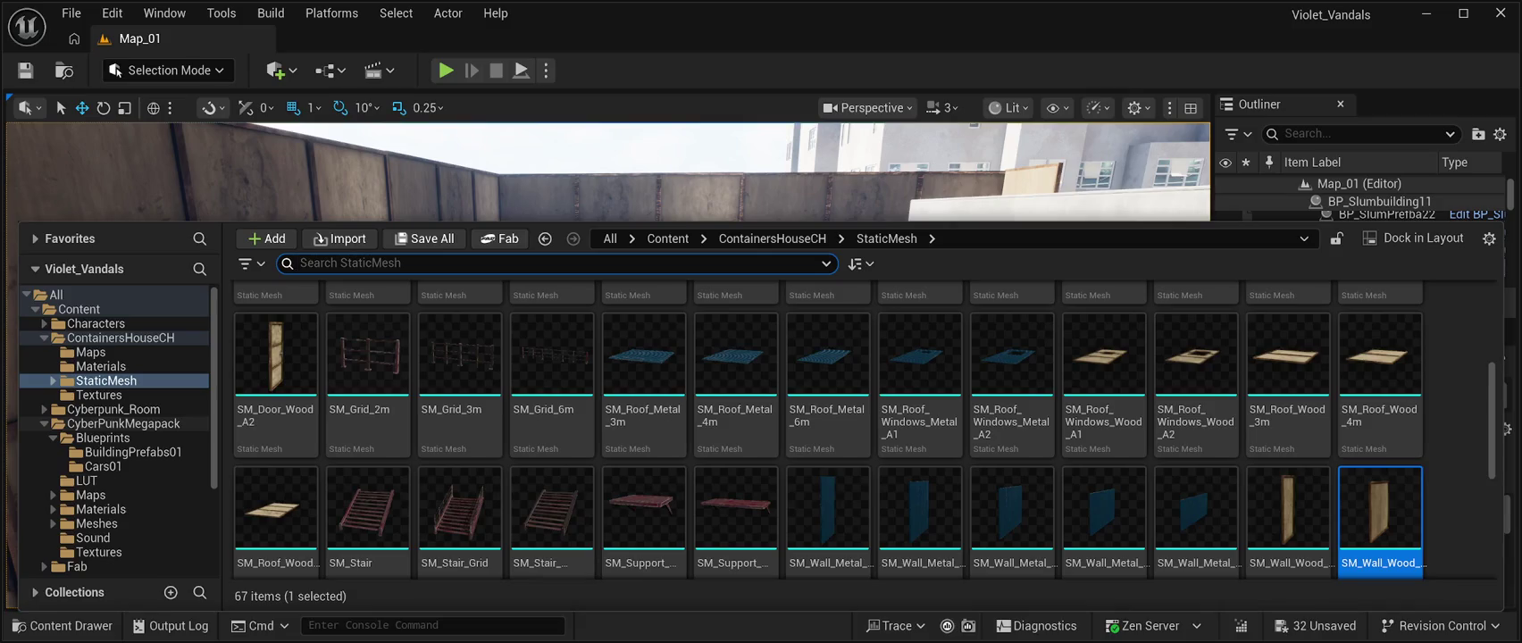
pyautogui.scroll(-3, 116, 467)
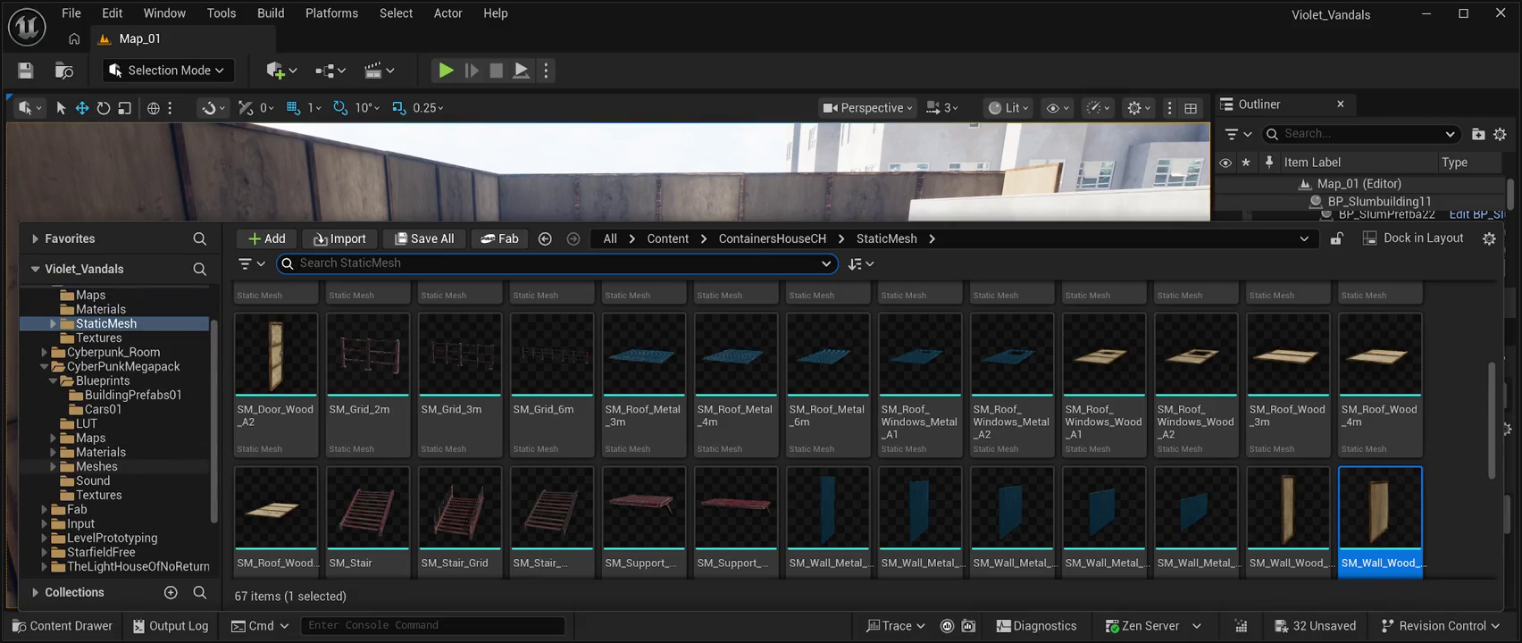
pyautogui.scroll(3, 116, 430)
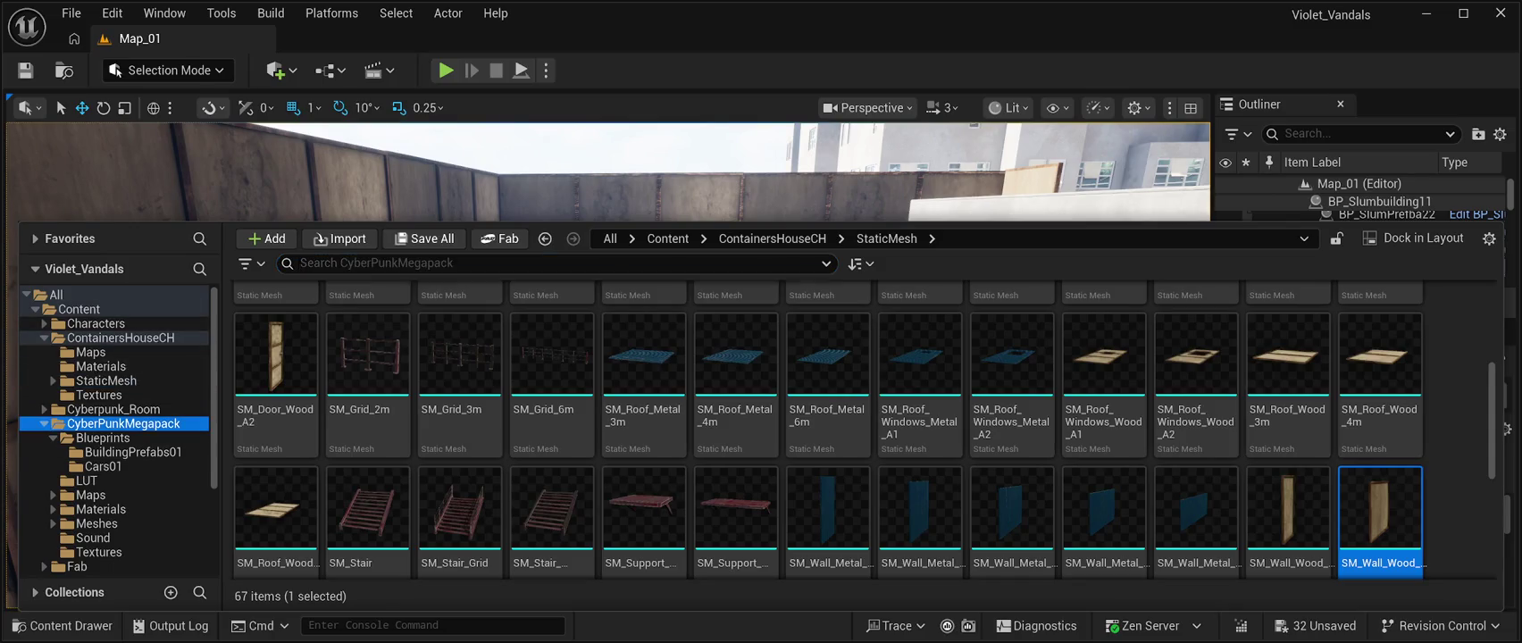
# Open CyberPunkMegapack > Meshes and pick the SM_GarbageBag01A mesh from the grid.
pyautogui.click(124, 423)
pyautogui.doubleClick(644, 348)
pyautogui.scroll(-2, 1012, 500)
pyautogui.scroll(-3, 1012, 500)
pyautogui.scroll(-20, 1012, 500)
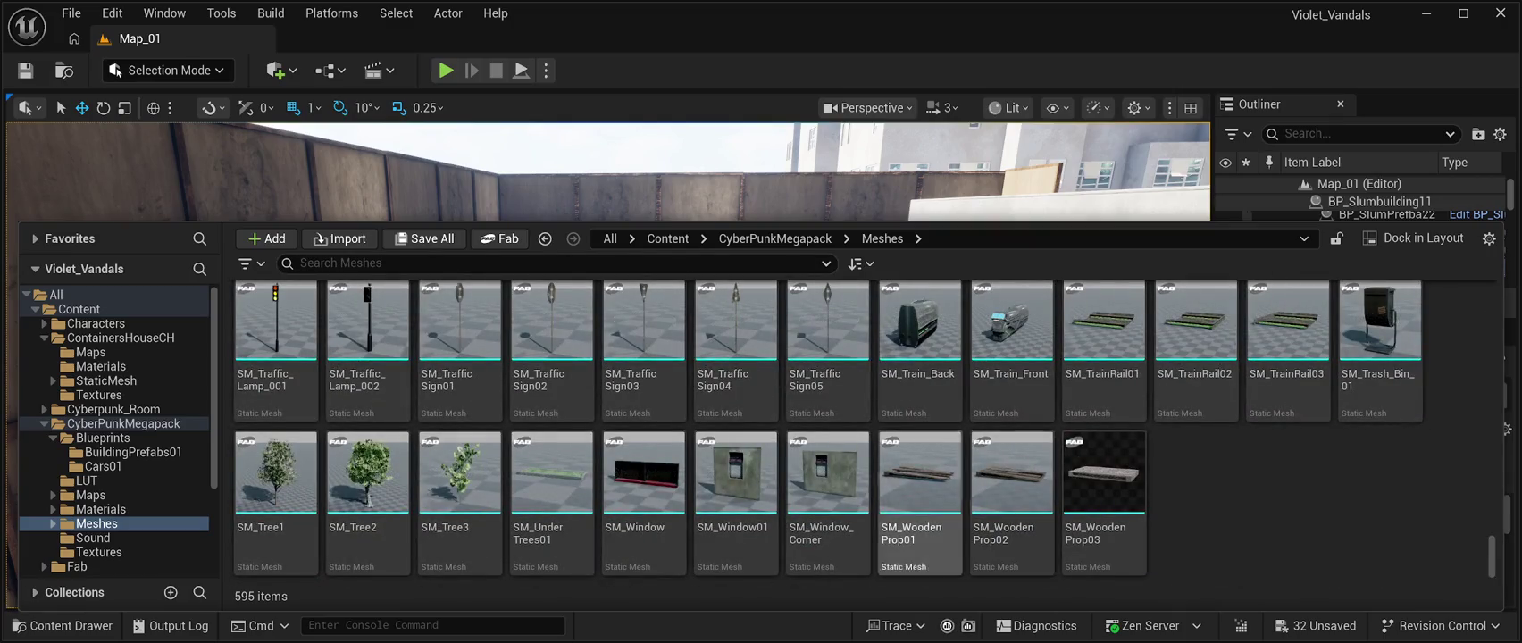
pyautogui.scroll(3, 828, 500)
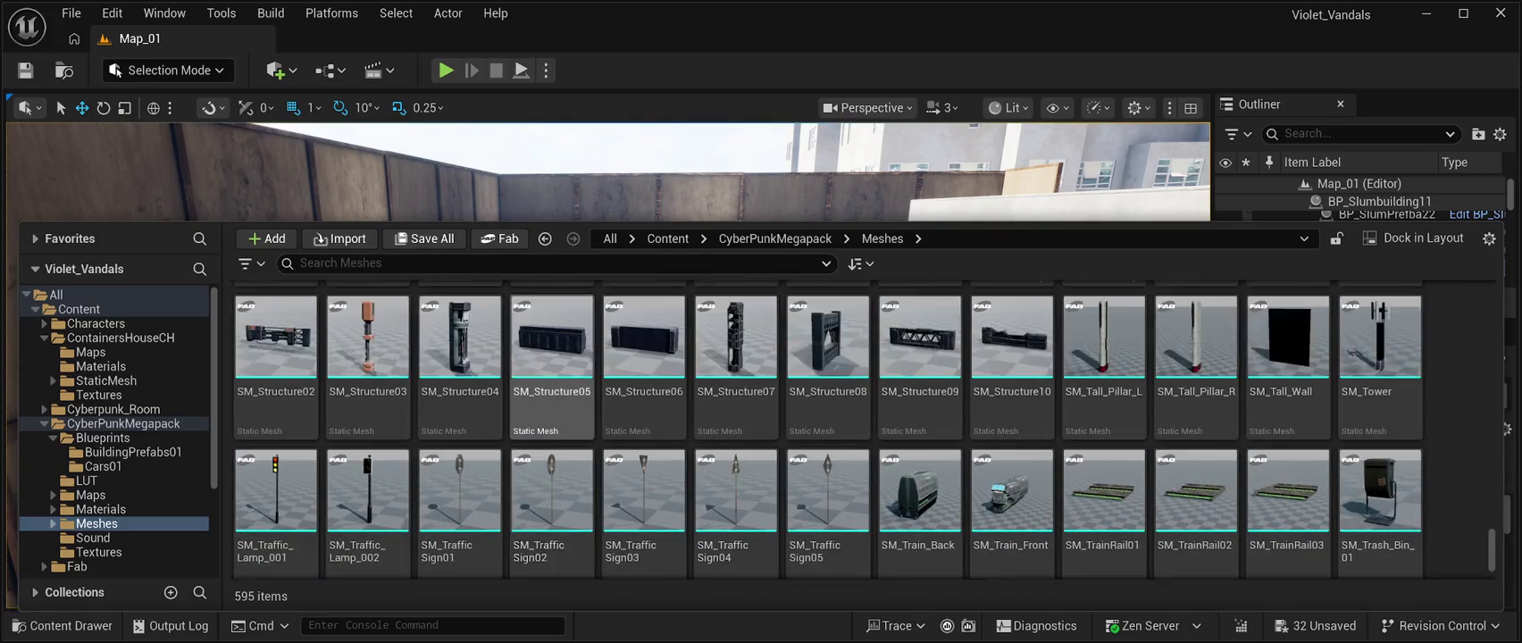
pyautogui.scroll(1, 736, 482)
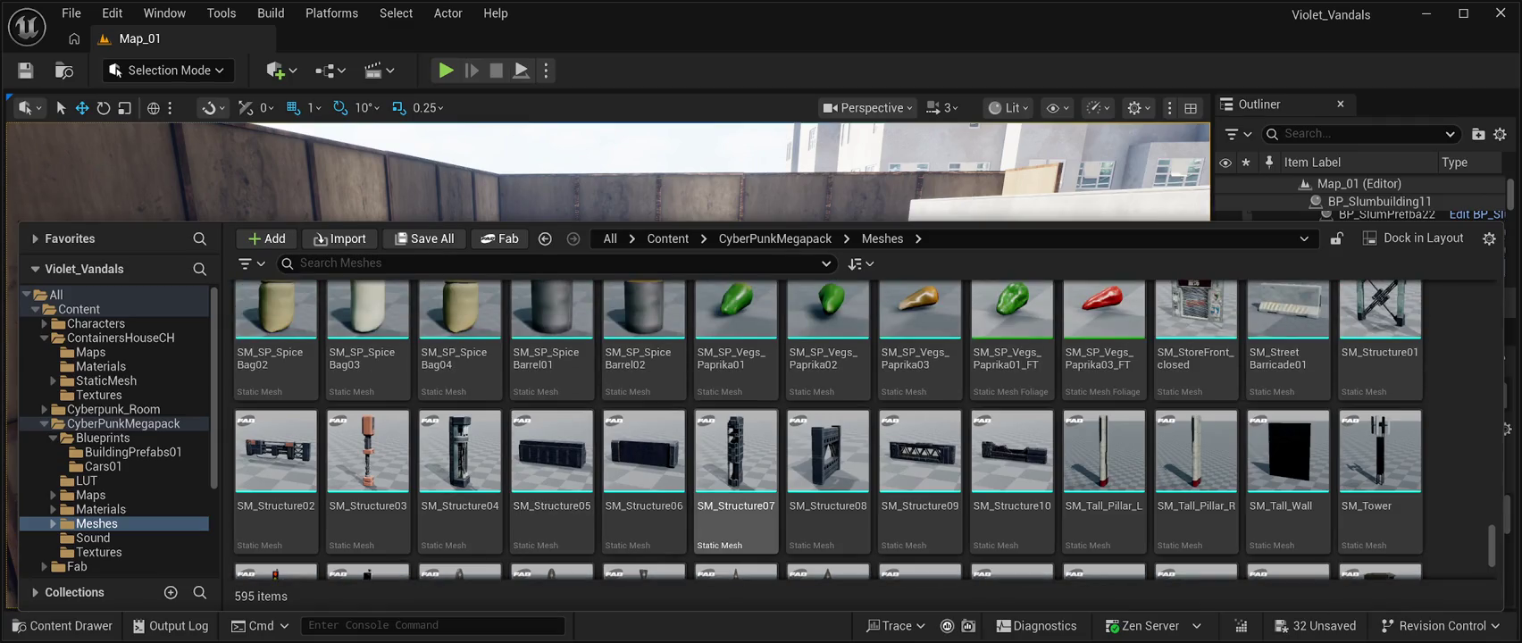
pyautogui.scroll(5, 736, 482)
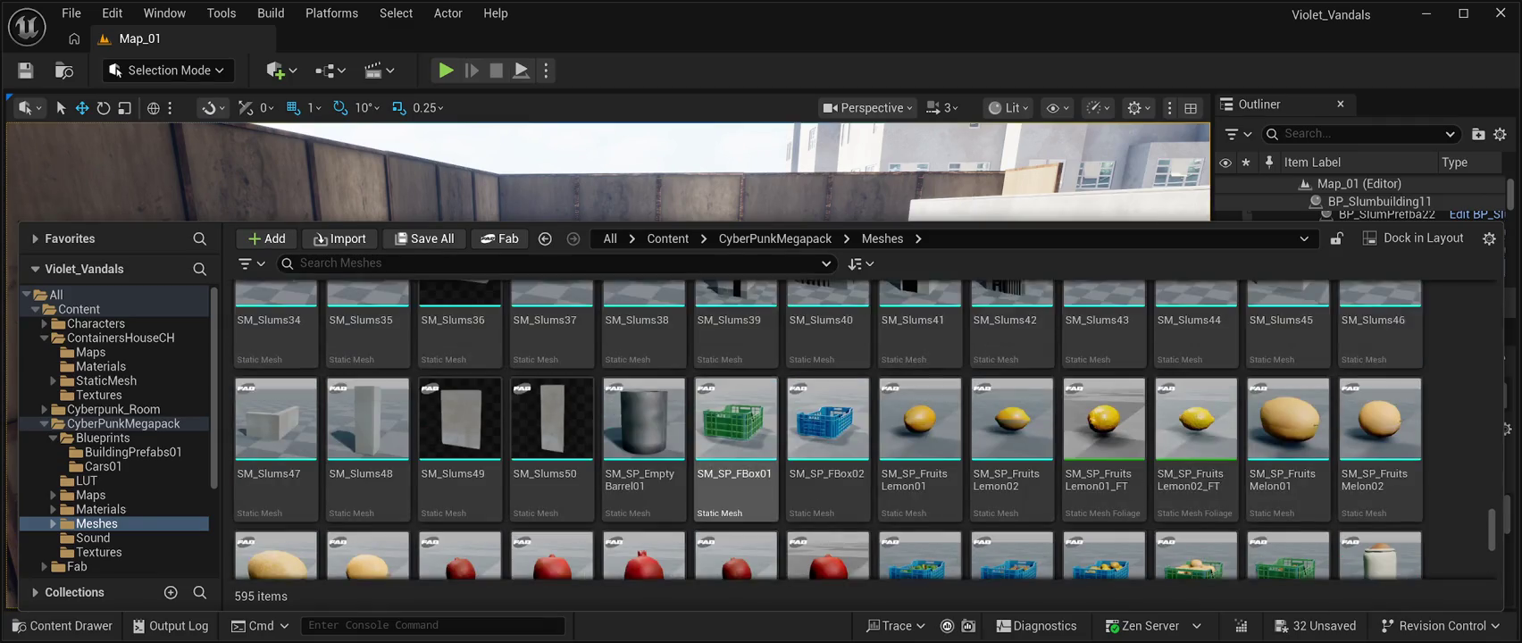
pyautogui.scroll(6, 736, 420)
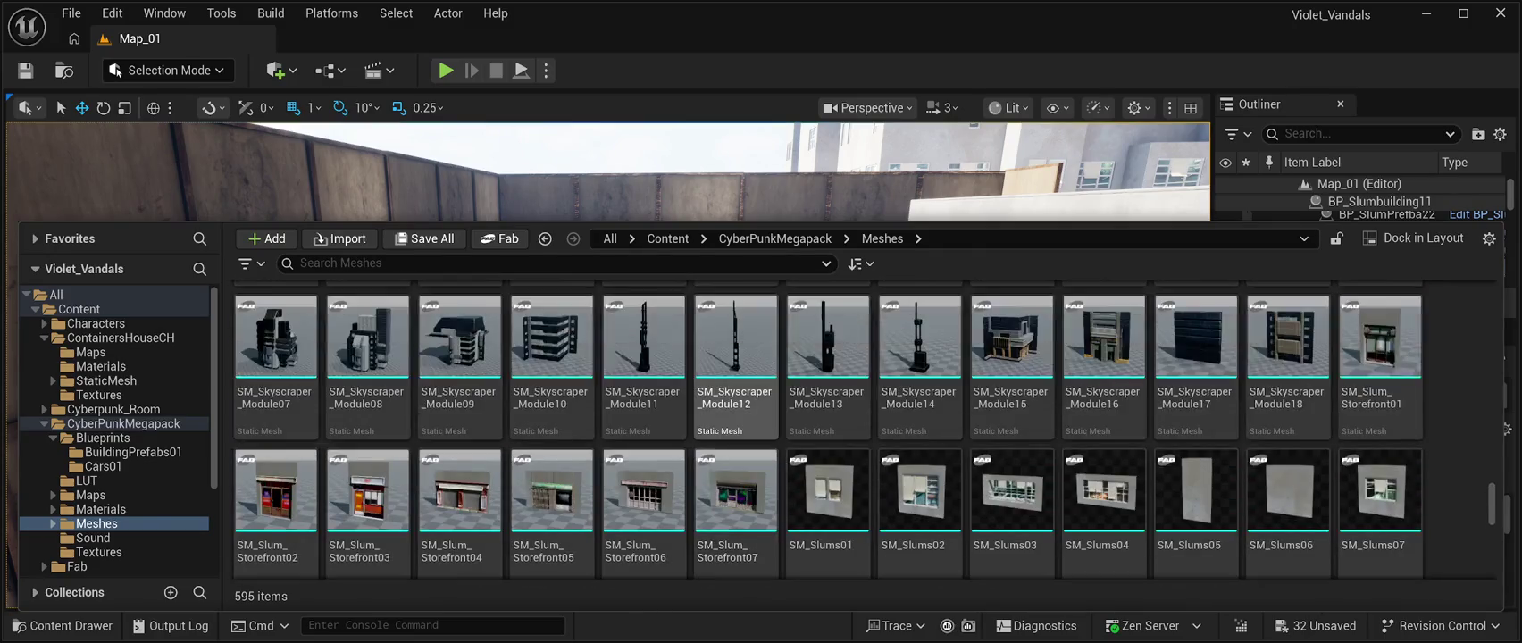
pyautogui.scroll(5, 736, 420)
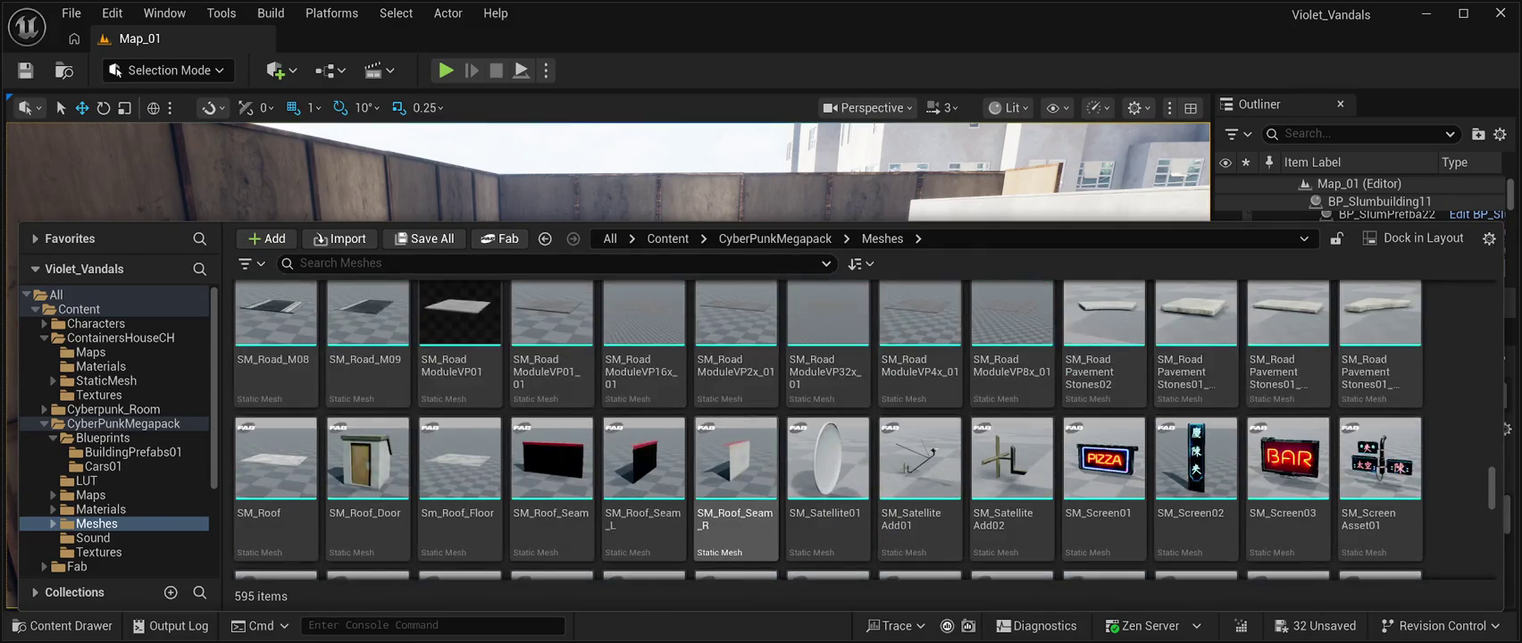
pyautogui.scroll(2, 736, 429)
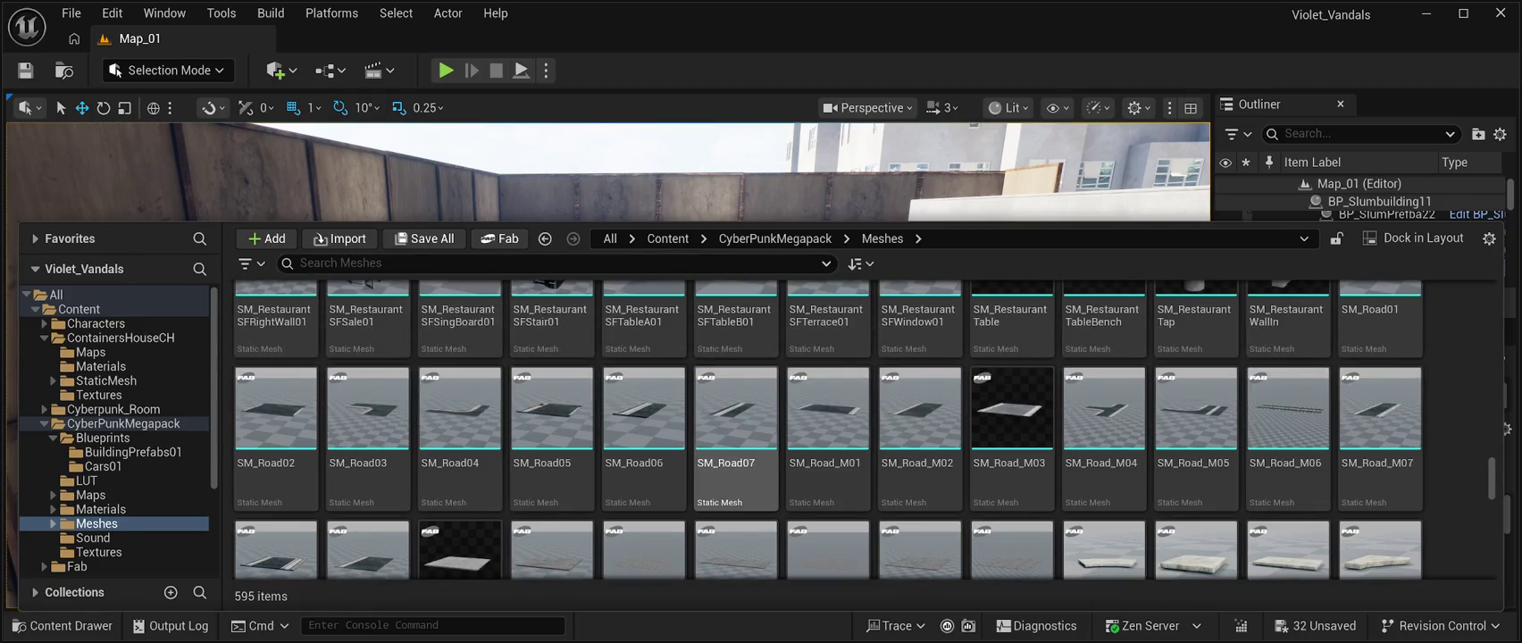
pyautogui.scroll(-3, 736, 429)
pyautogui.scroll(4, 736, 429)
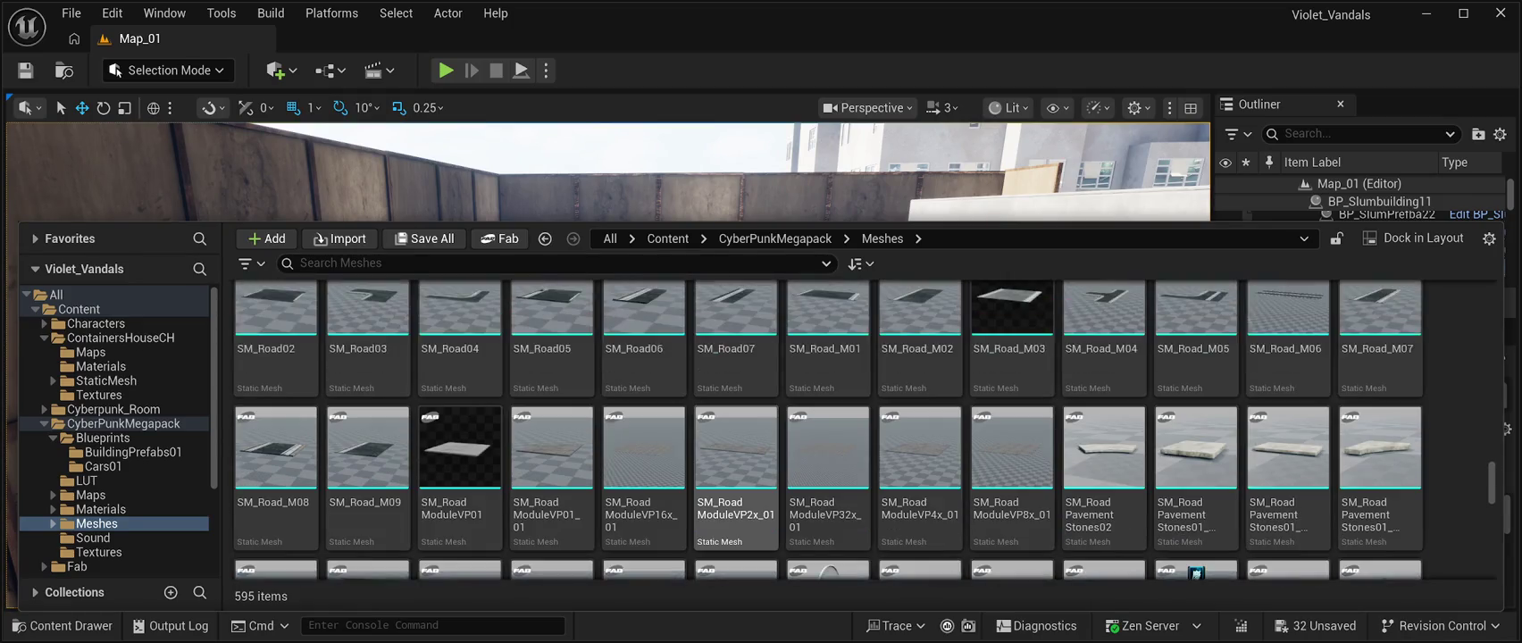
pyautogui.scroll(2, 736, 447)
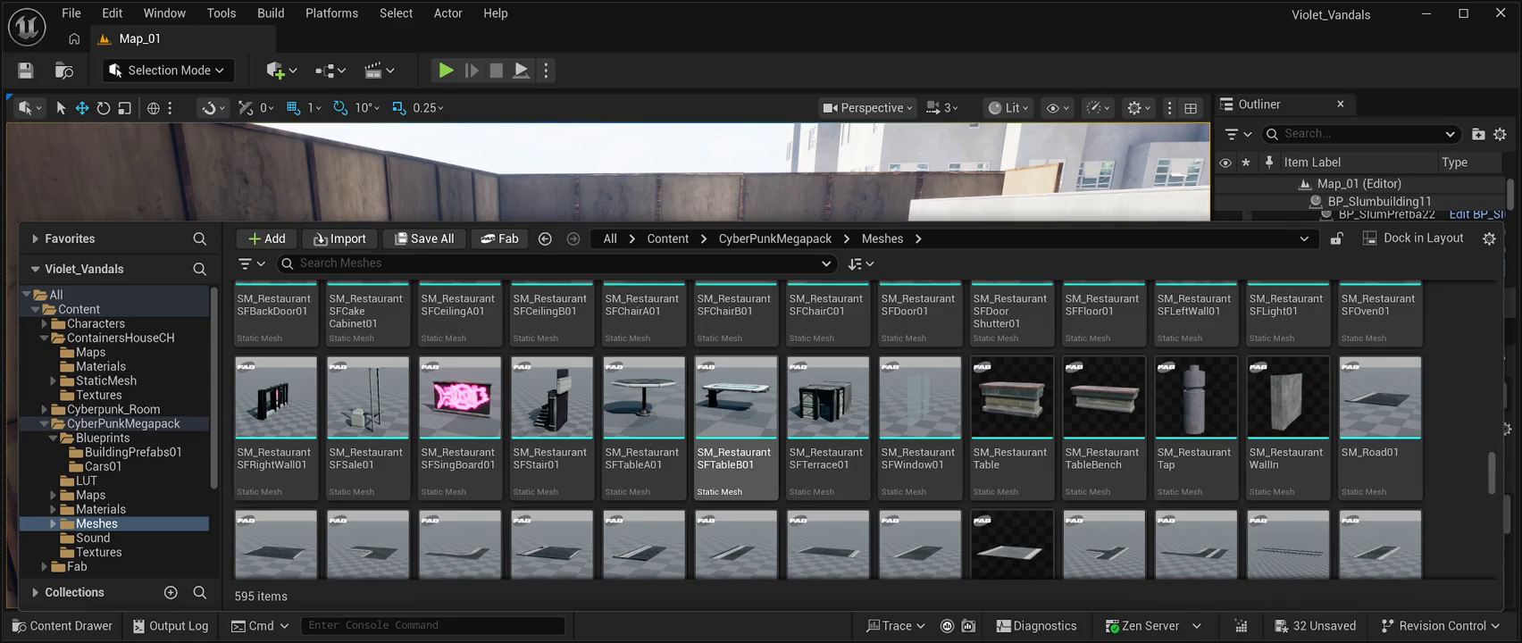
pyautogui.scroll(4, 736, 428)
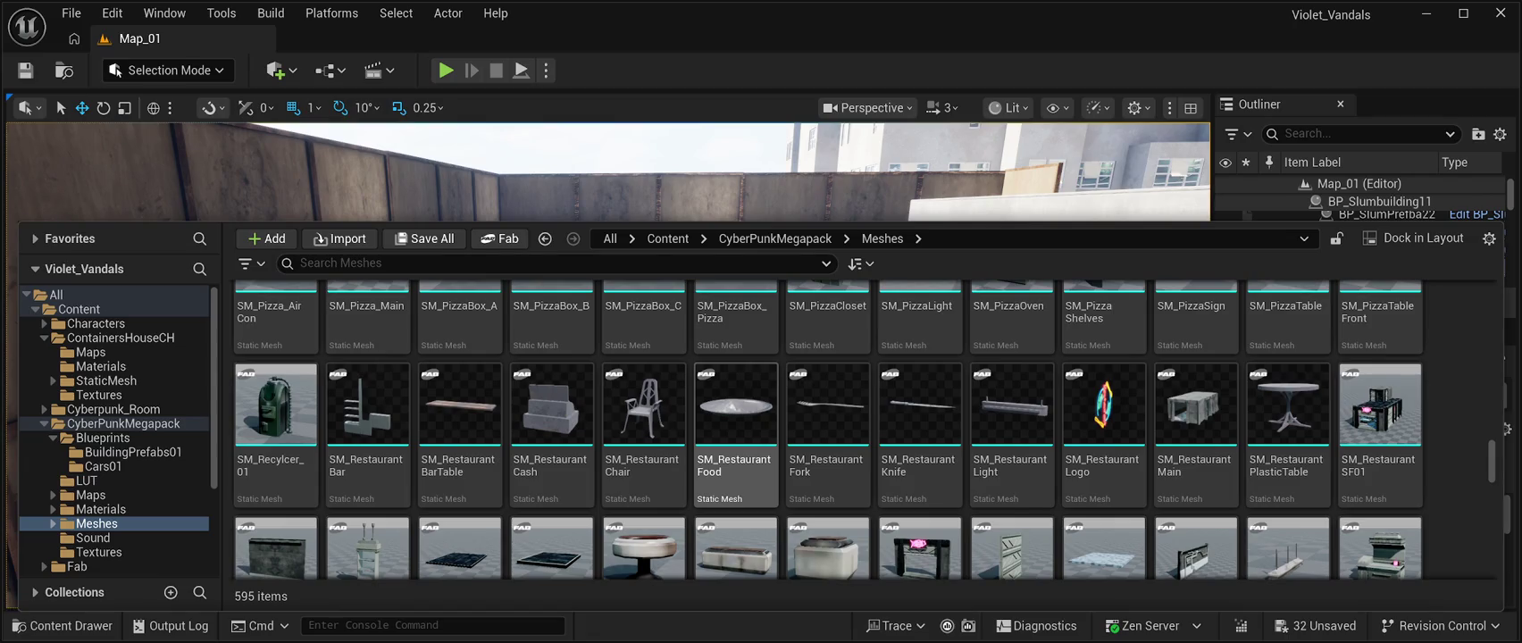
pyautogui.scroll(2, 920, 429)
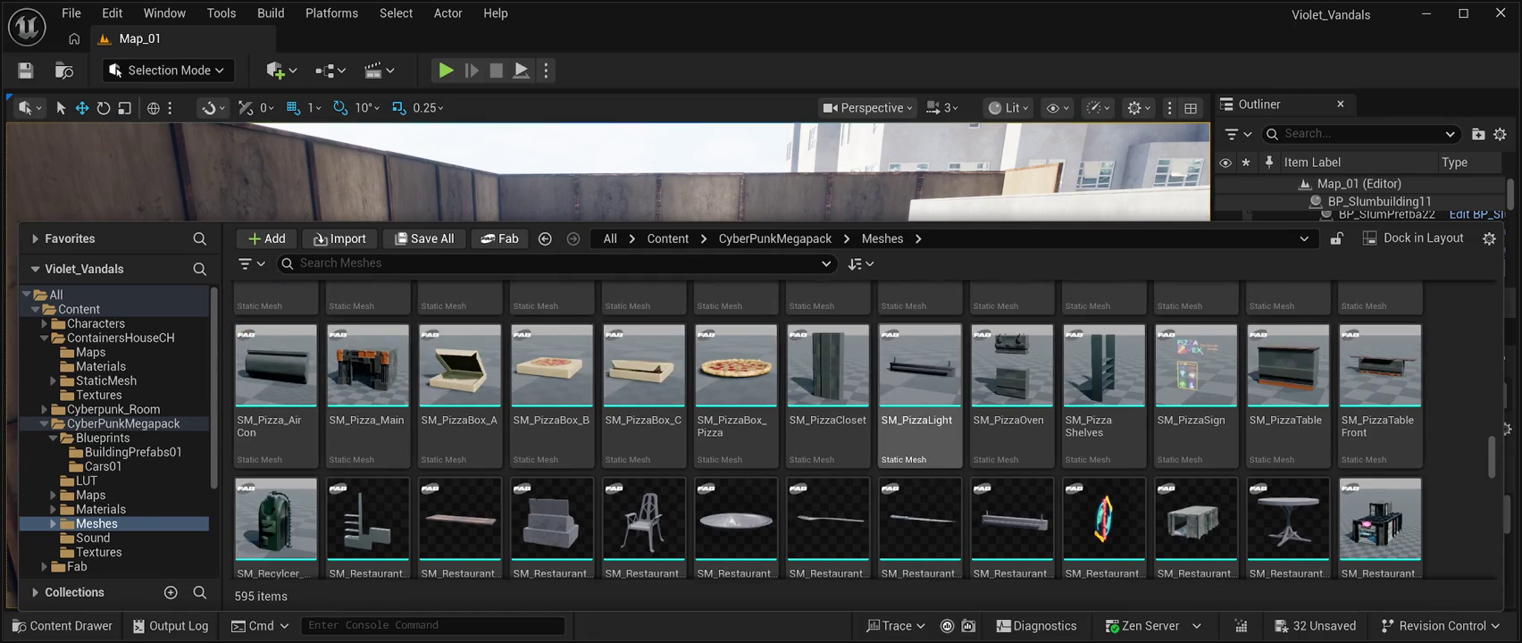
pyautogui.scroll(2, 828, 456)
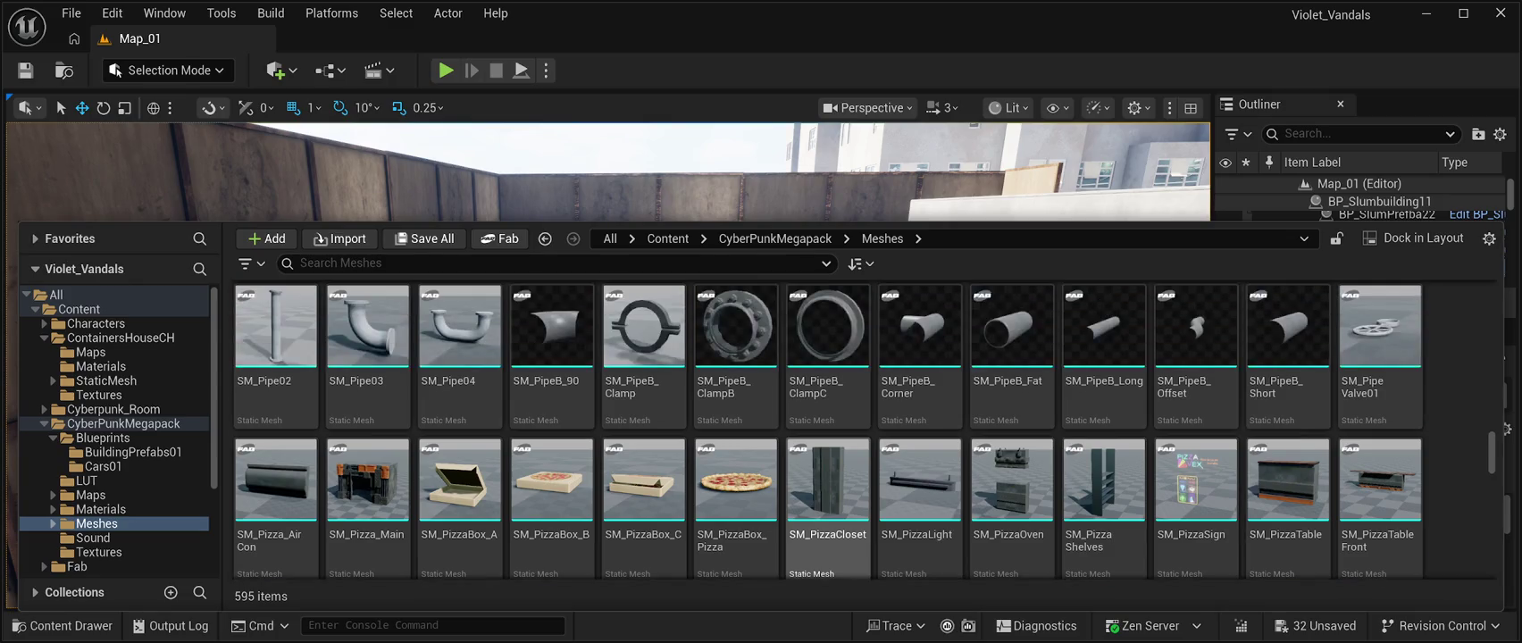
pyautogui.scroll(6, 828, 451)
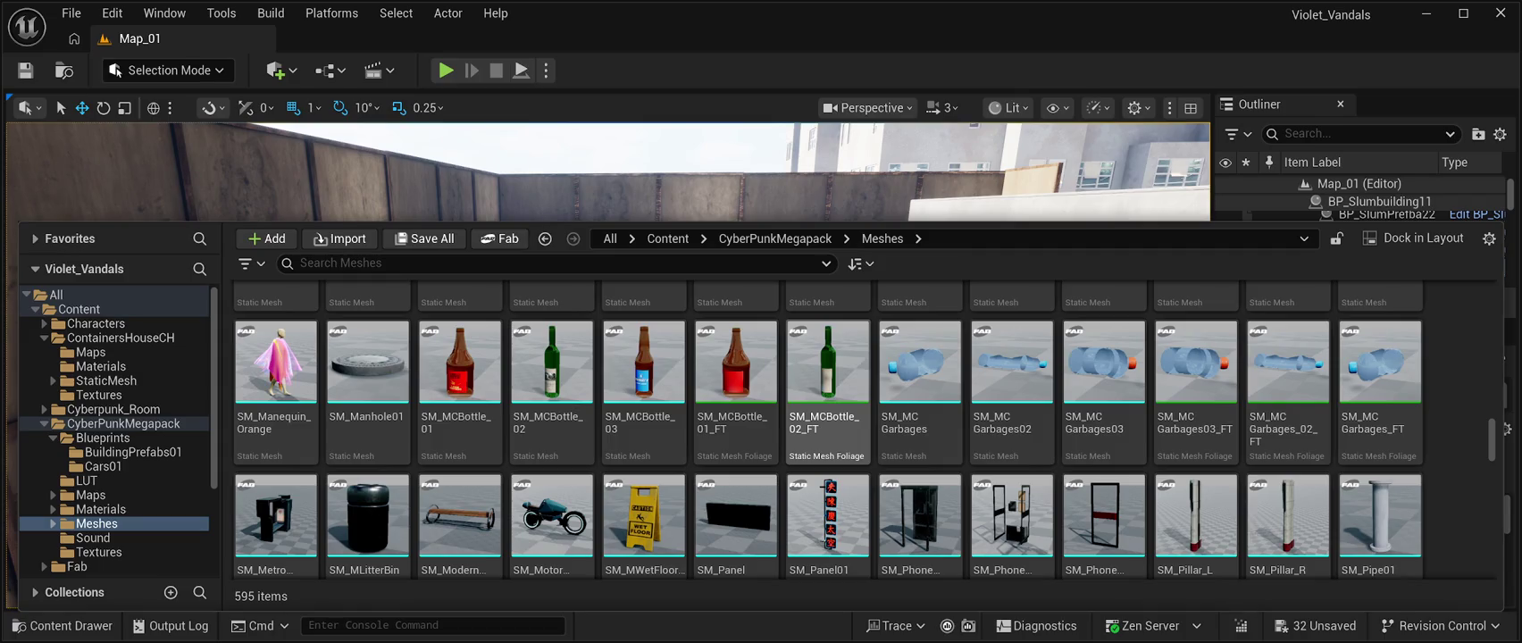
pyautogui.scroll(9, 828, 451)
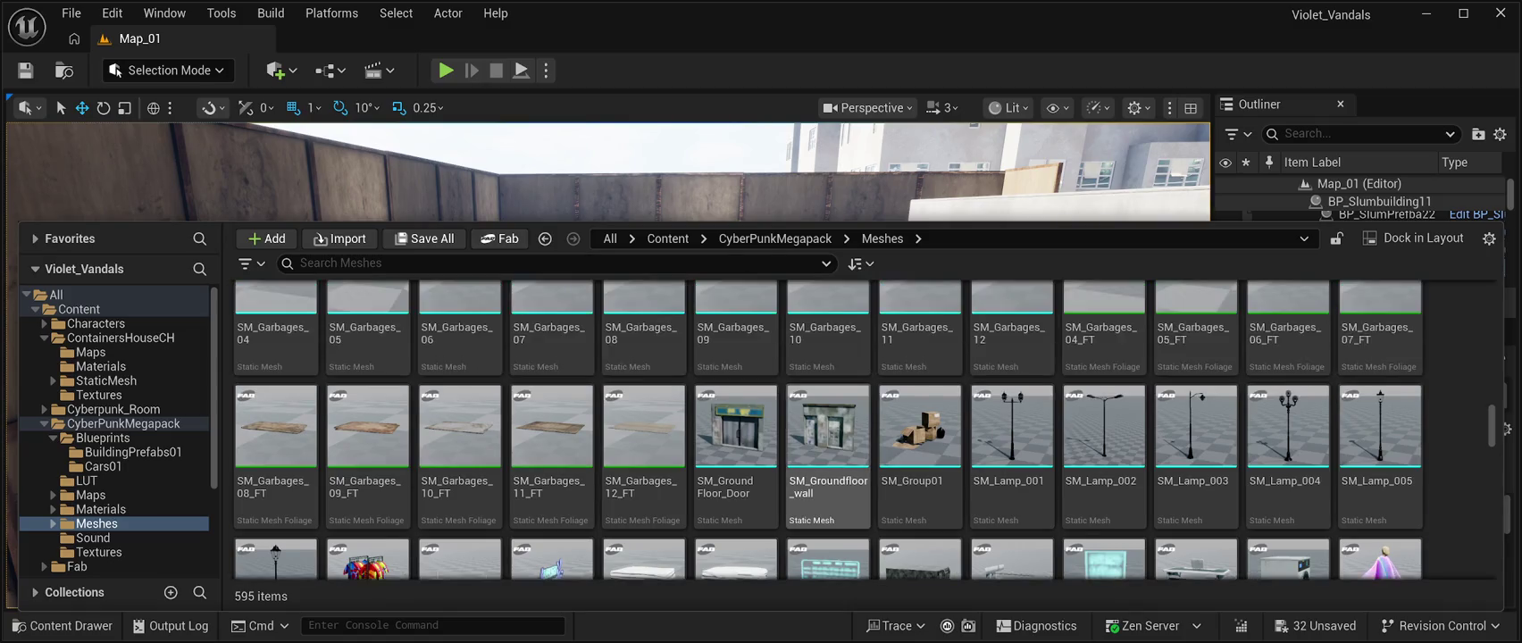
pyautogui.scroll(3, 828, 451)
pyautogui.scroll(3, 828, 451)
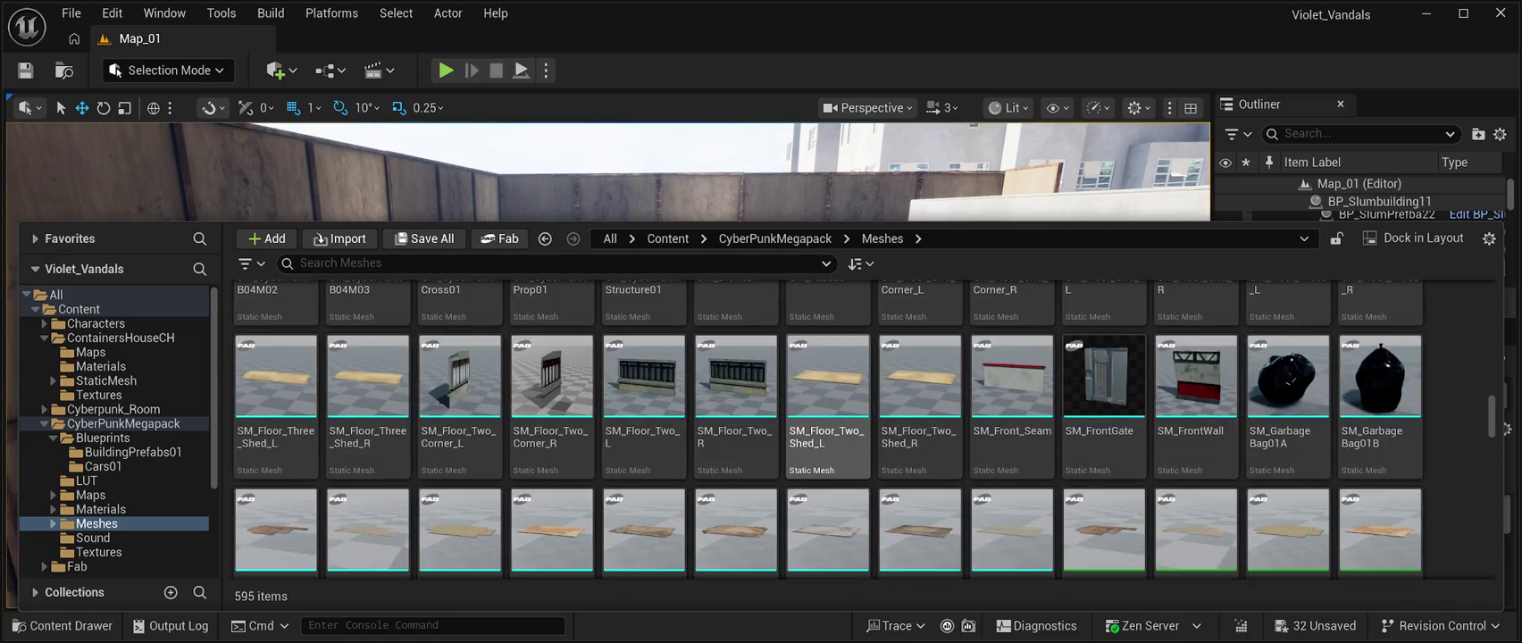
pyautogui.scroll(3, 828, 402)
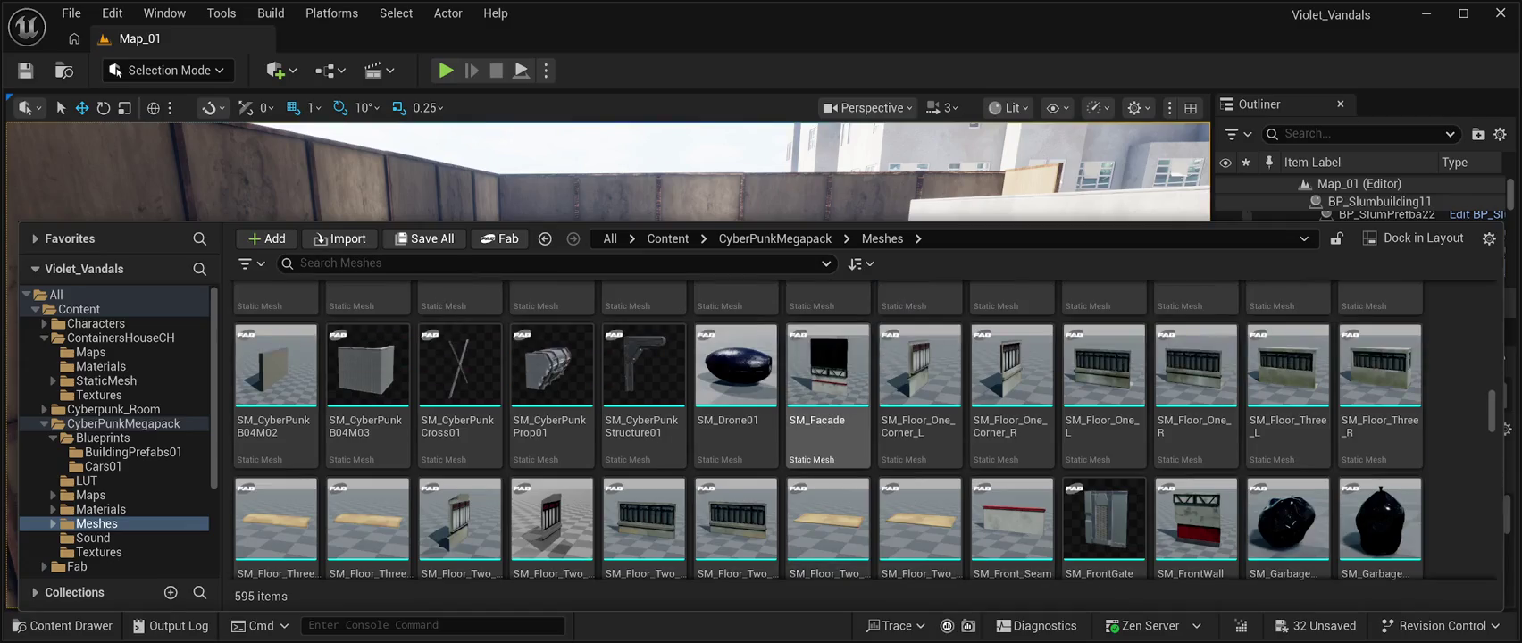
pyautogui.scroll(-3, 828, 402)
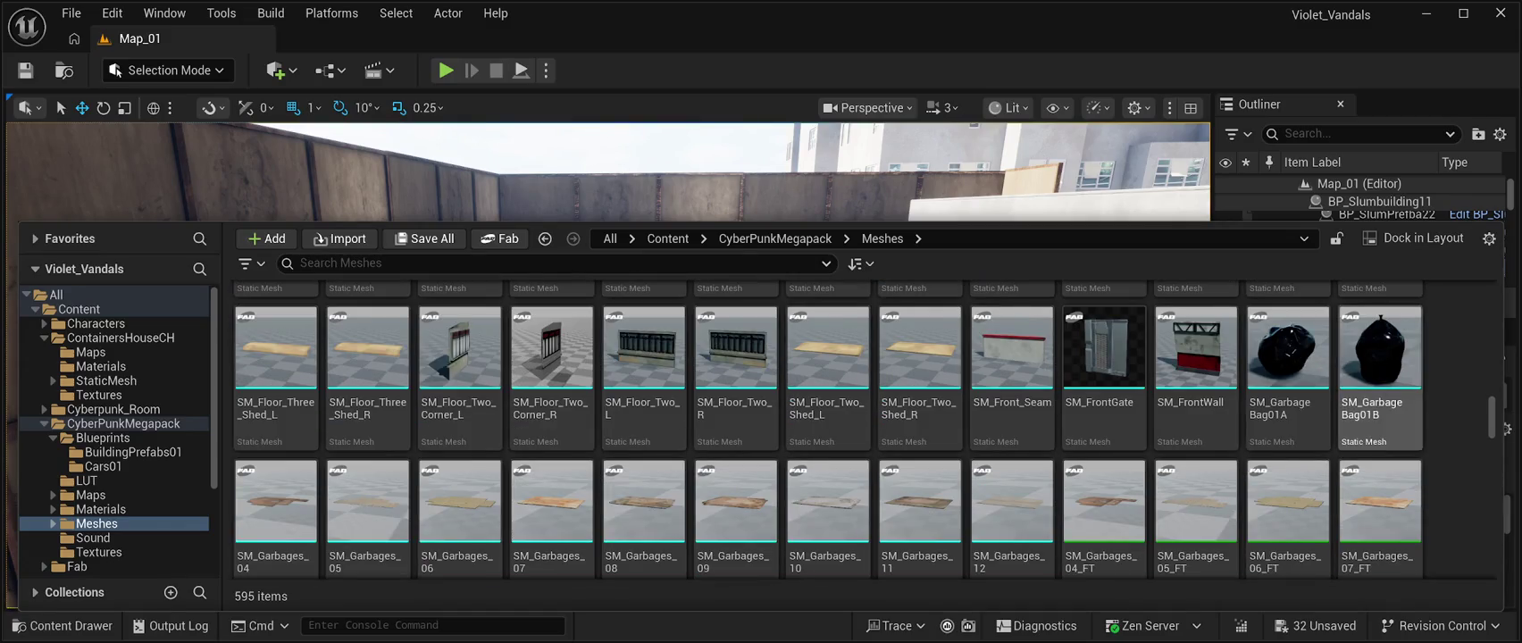
pyautogui.click(1286, 357)
# Drop the garbage bag onto the rooftop floor.
pyautogui.moveTo(1286, 357)
pyautogui.mouseDown()
pyautogui.moveTo(1008, 219)
pyautogui.moveTo(737, 377)
pyautogui.moveTo(531, 365)
pyautogui.moveTo(508, 386)
pyautogui.mouseUp()
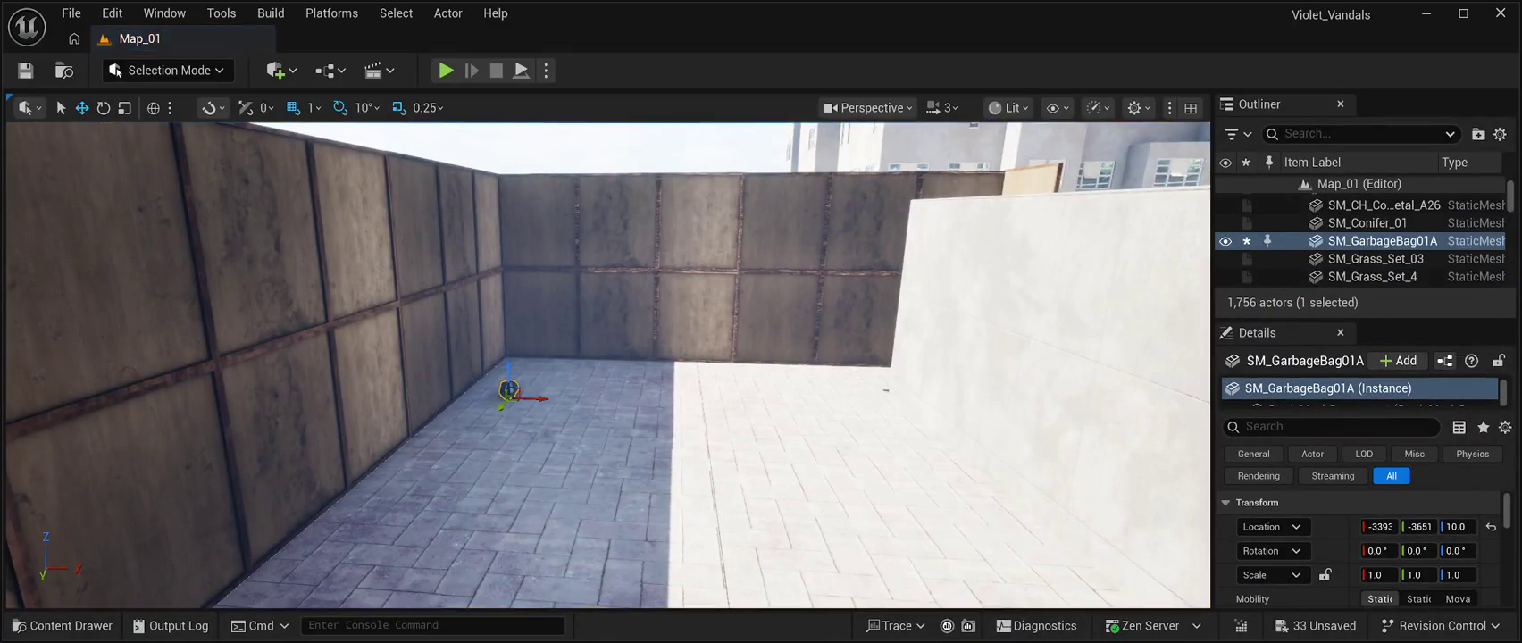
pyautogui.click(64, 626)
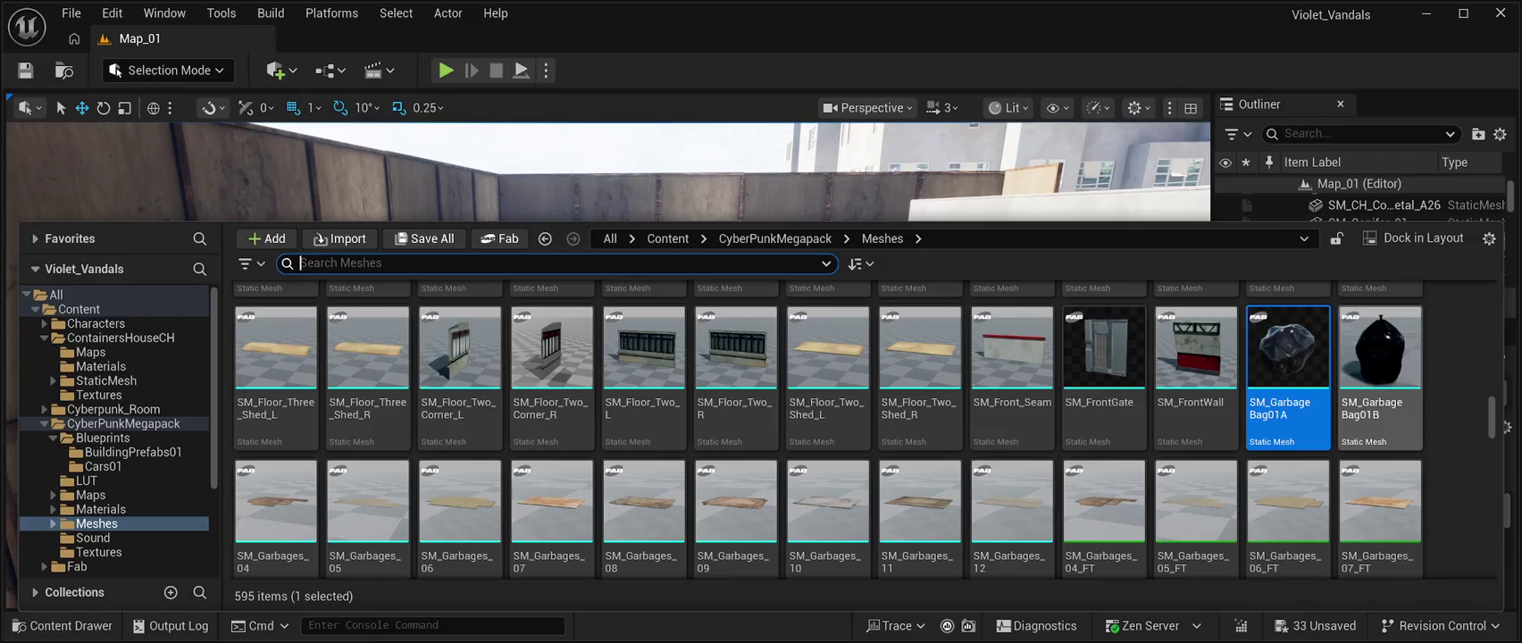
pyautogui.hotkey('ctrl', 'space')
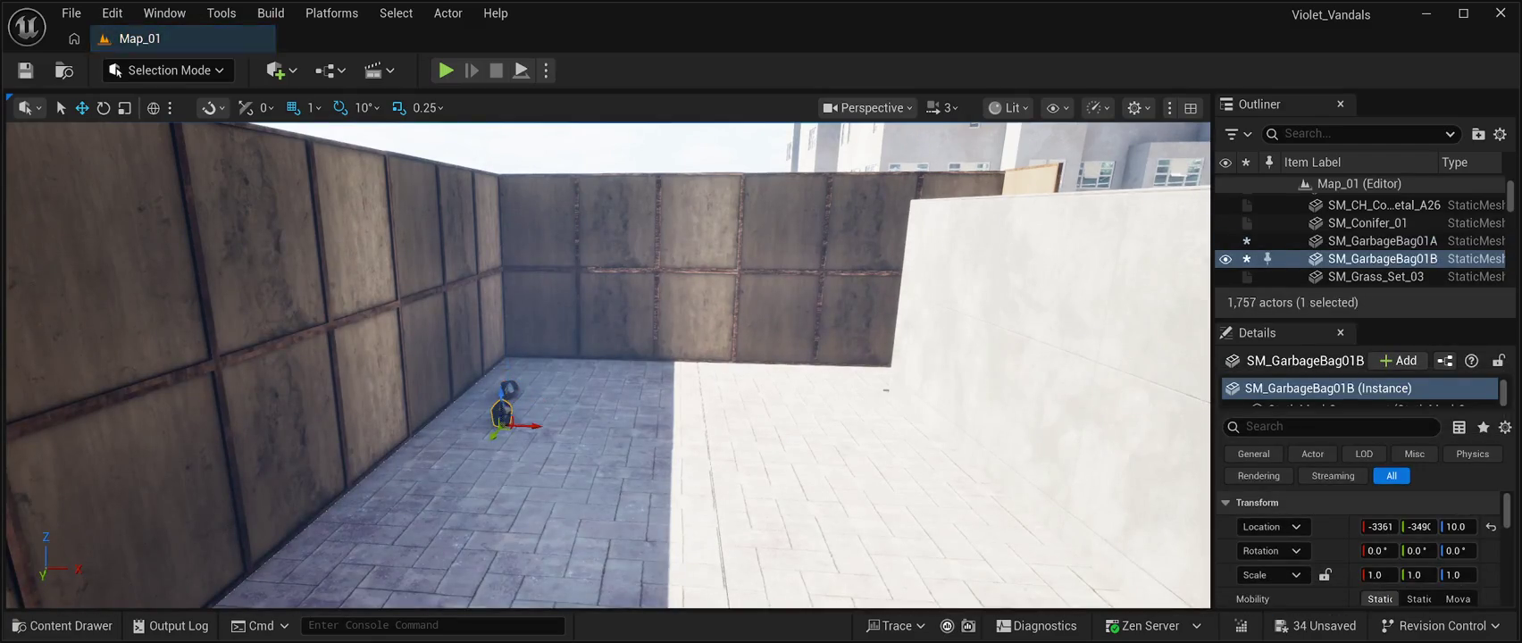
pyautogui.hotkey('ctrl', 'space')
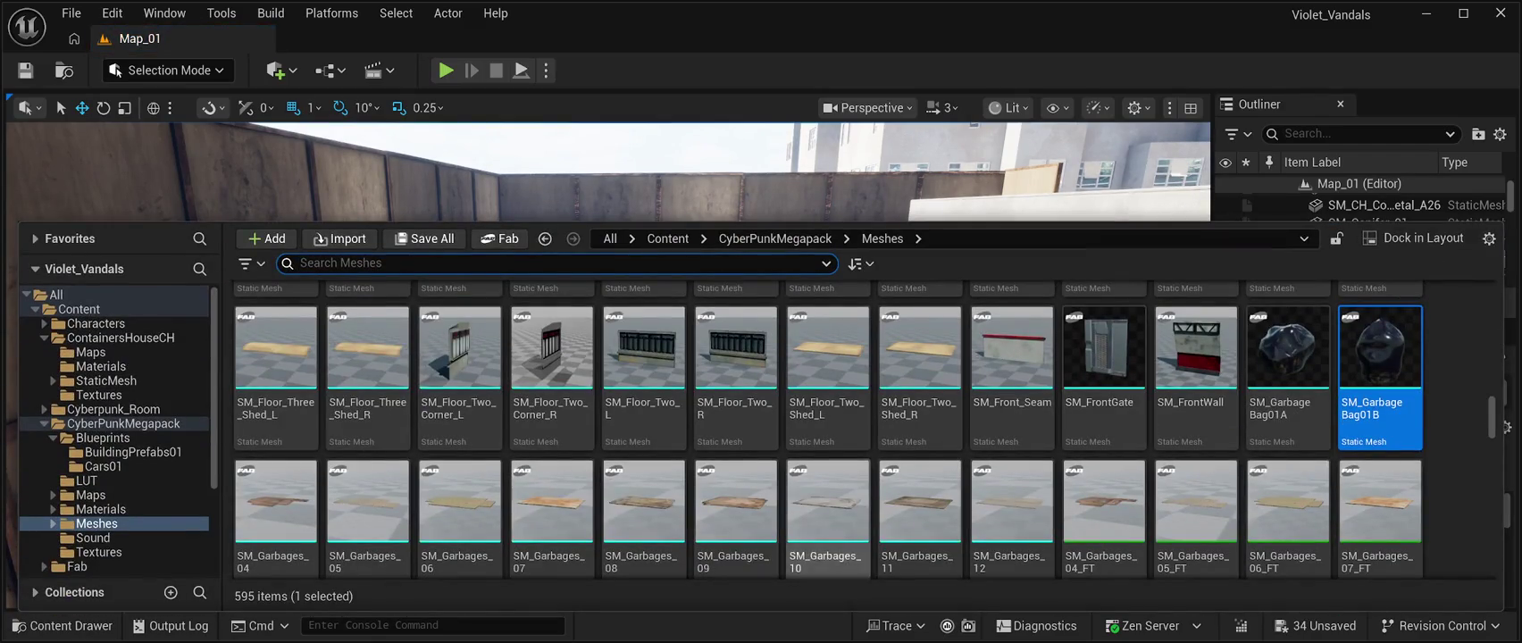
# Scroll the Meshes grid to the bin assets and pick SM_Bin_006.
pyautogui.scroll(3, 829, 429)
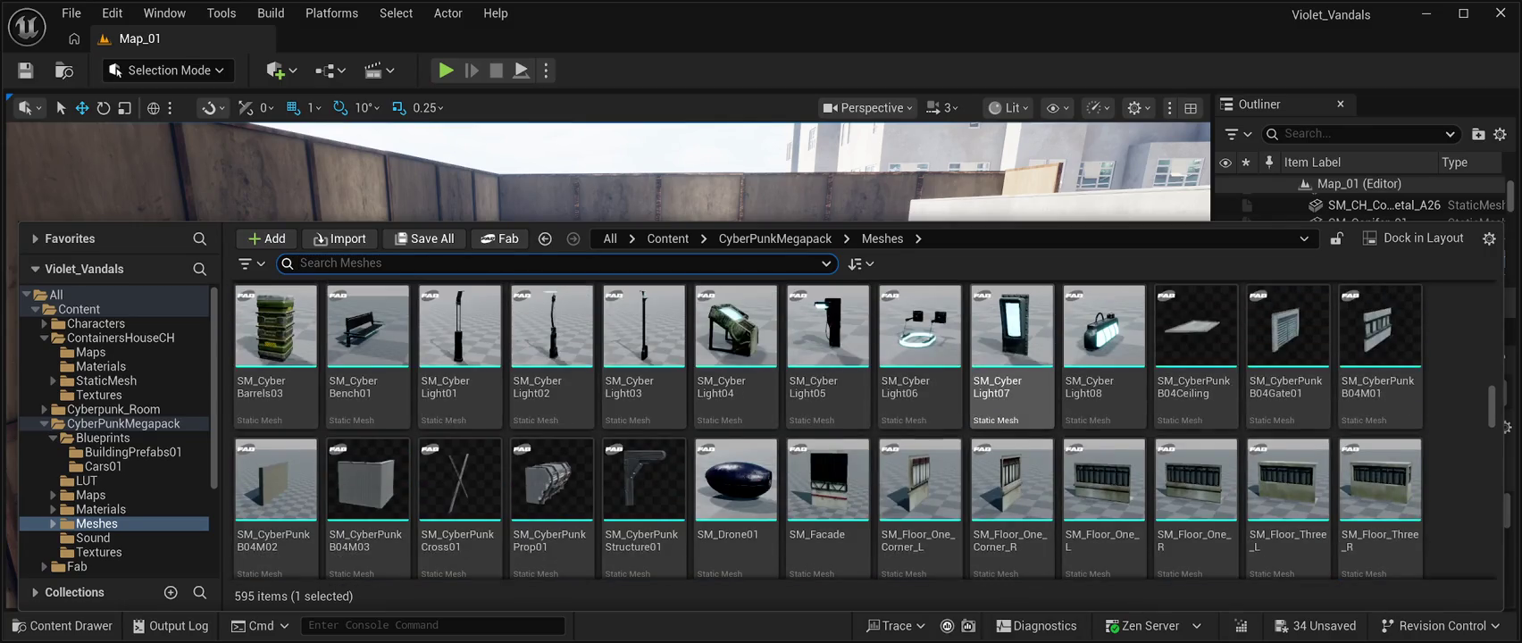
pyautogui.scroll(2, 827, 429)
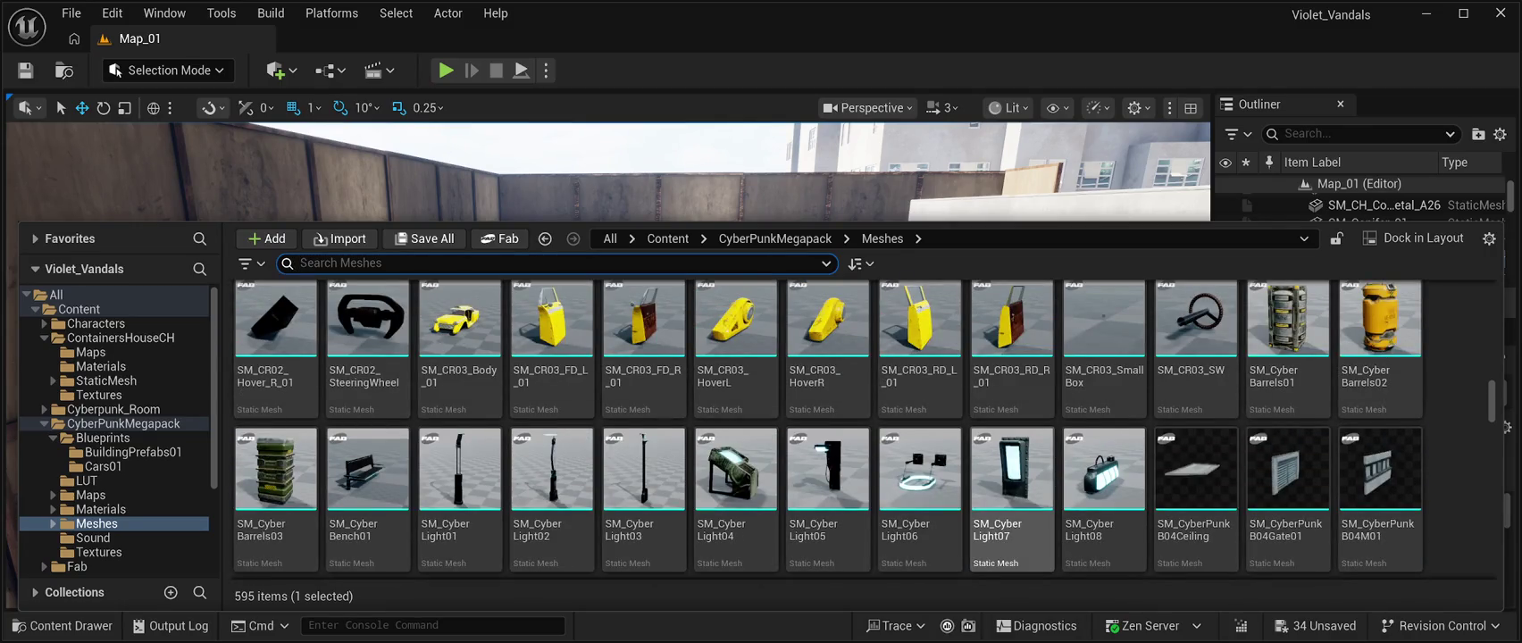
pyautogui.scroll(4, 1012, 500)
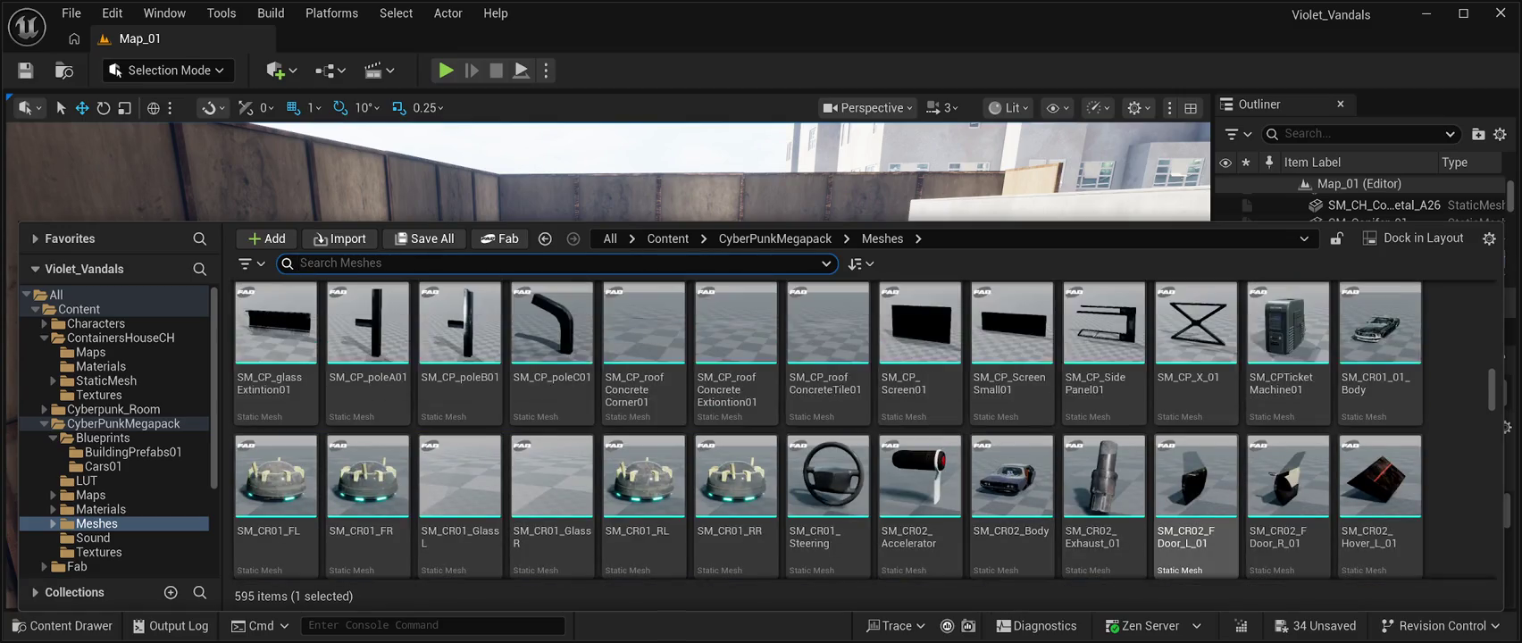
pyautogui.scroll(3, 1195, 429)
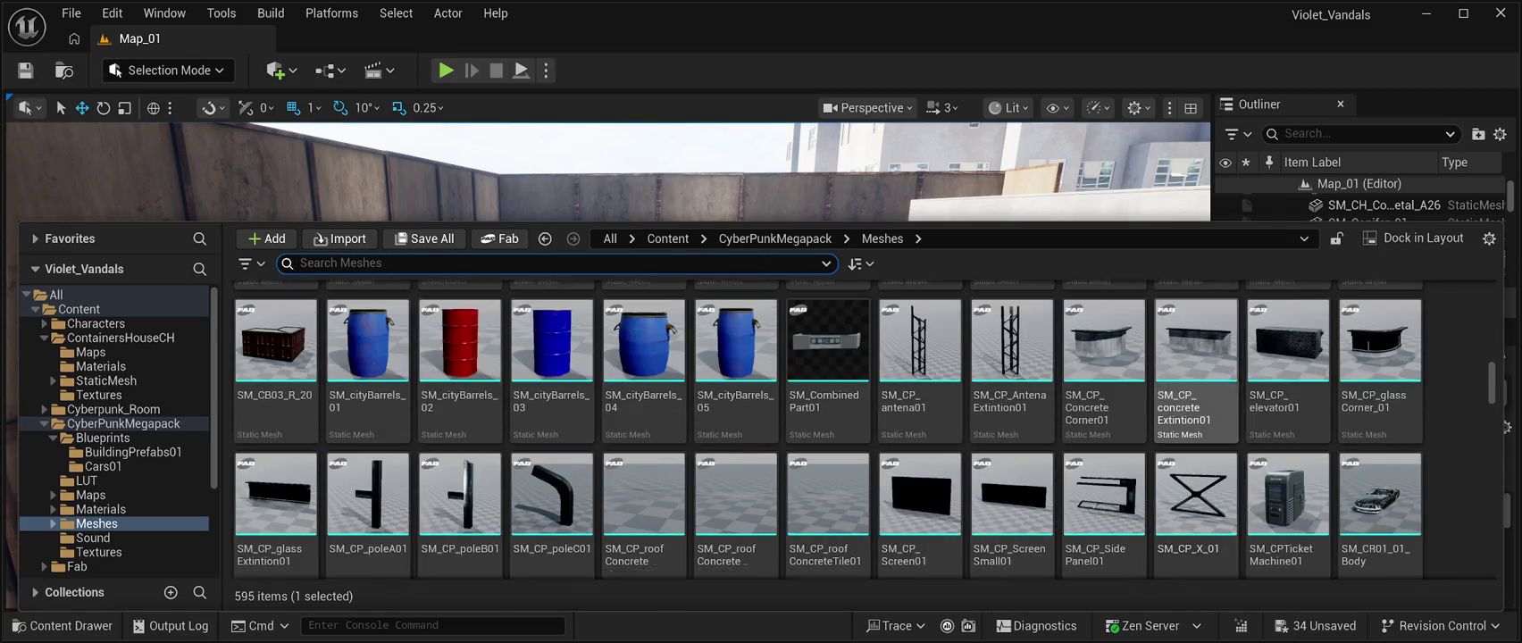
pyautogui.scroll(2, 827, 428)
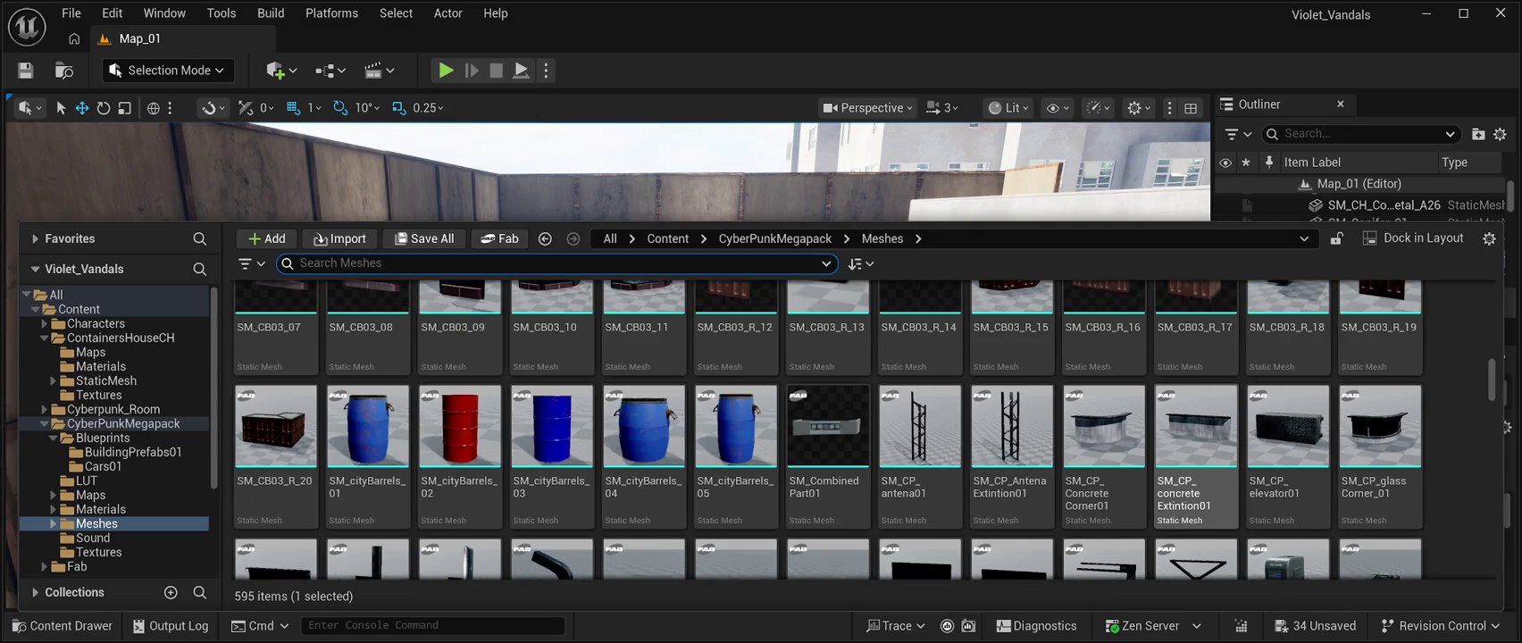
pyautogui.scroll(6, 1195, 429)
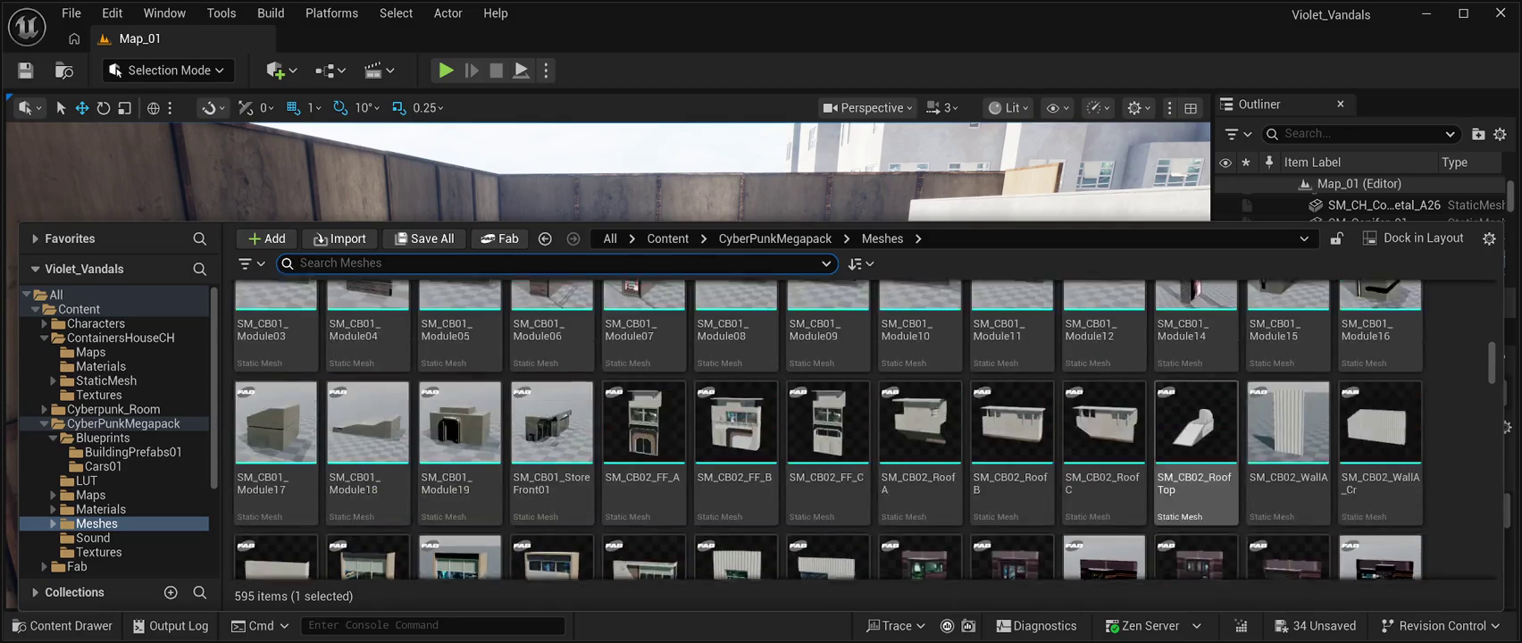
pyautogui.scroll(10, 1195, 428)
pyautogui.scroll(2, 1195, 429)
pyautogui.scroll(2, 1195, 429)
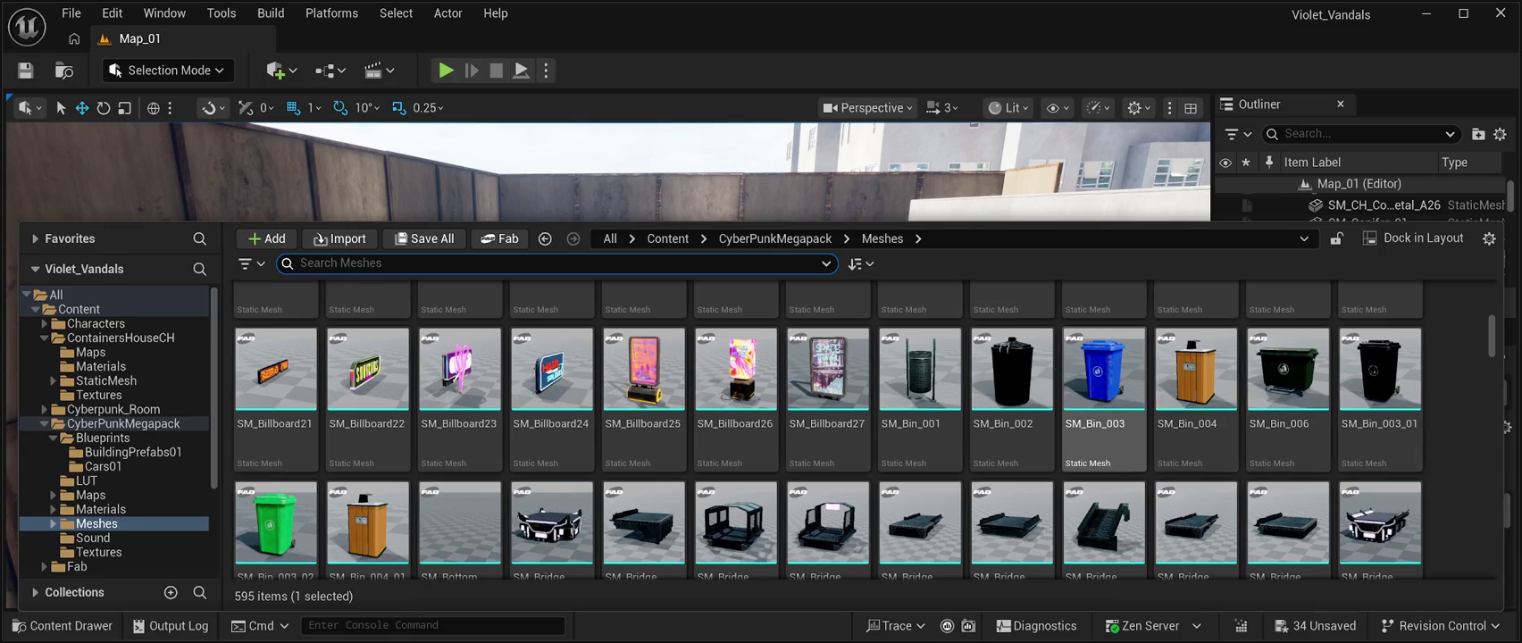
pyautogui.scroll(1, 826, 429)
pyautogui.scroll(1, 826, 430)
pyautogui.scroll(-1, 826, 430)
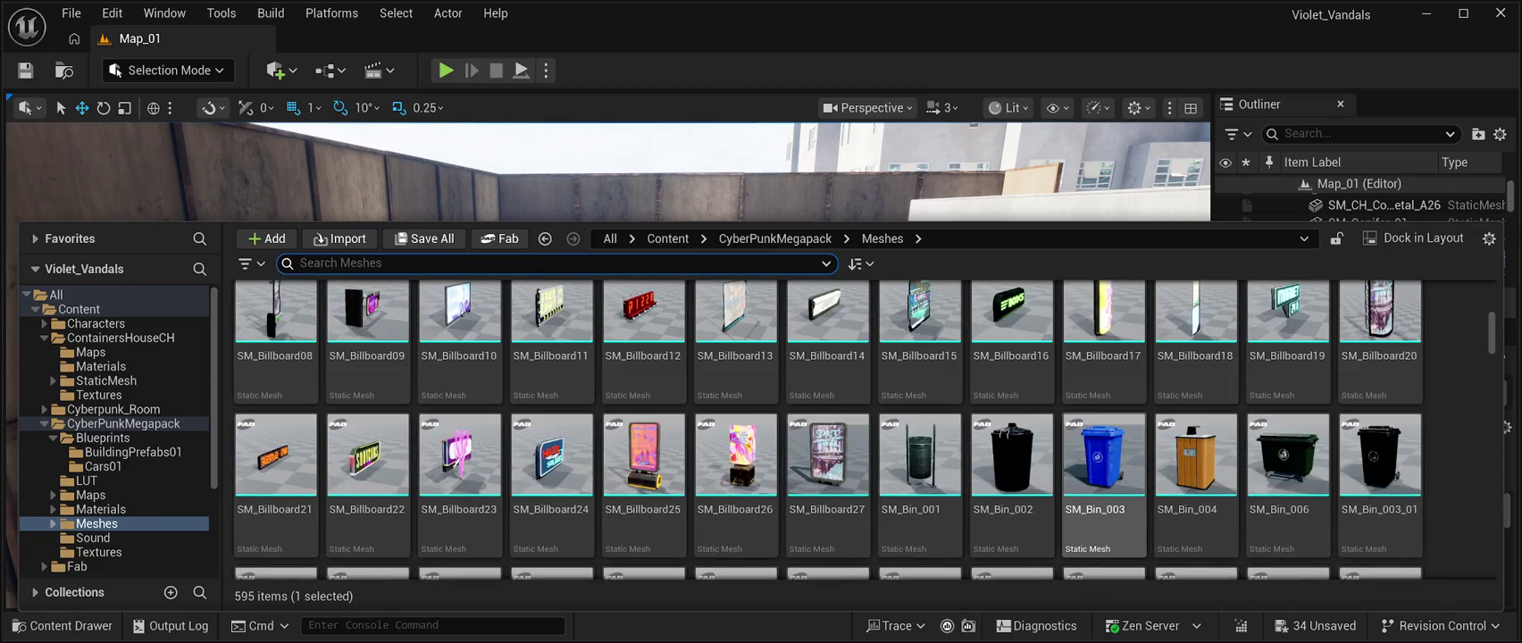
pyautogui.scroll(10, 1286, 487)
pyautogui.scroll(2, 1286, 500)
pyautogui.scroll(-12, 1286, 500)
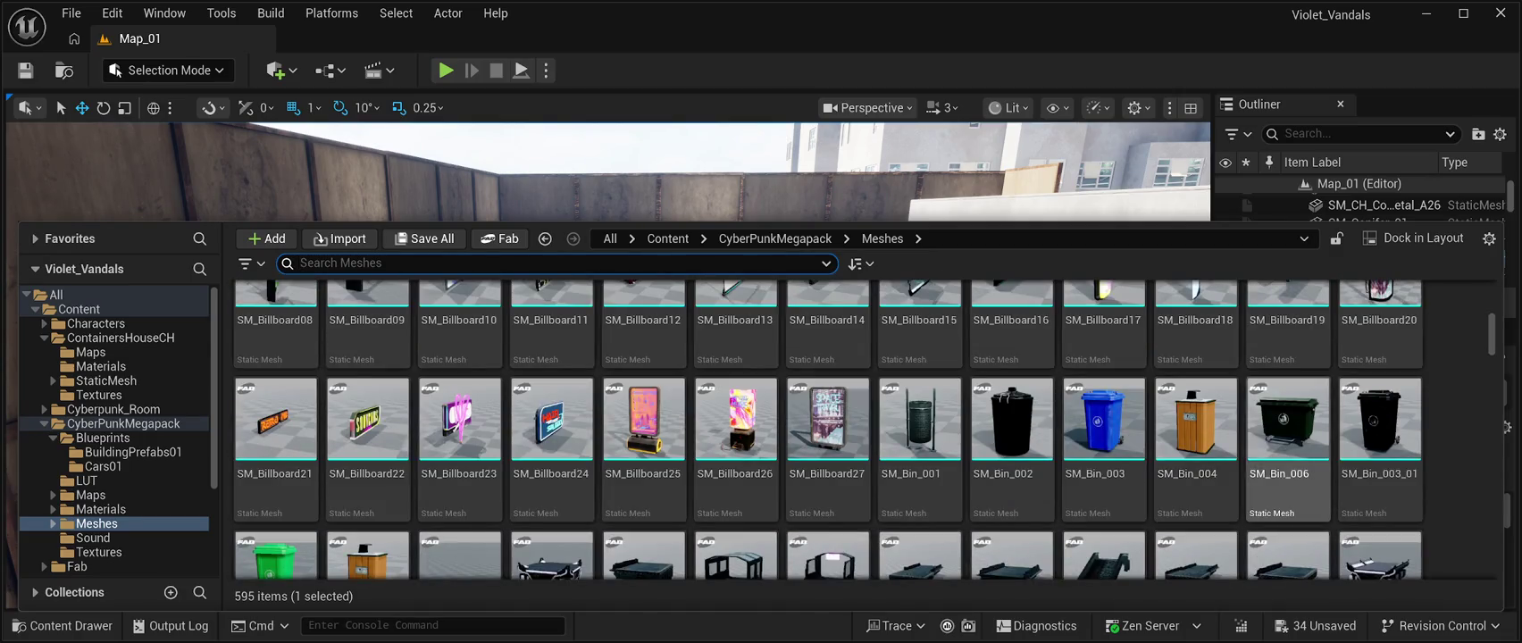
pyautogui.click(1287, 419)
# Place SM_Bin_006 by the back wall, turn it 90°, and push it into the alley.
pyautogui.moveTo(1287, 419)
pyautogui.mouseDown()
pyautogui.moveTo(713, 330)
pyautogui.moveTo(713, 371)
pyautogui.moveTo(665, 384)
pyautogui.moveTo(589, 388)
pyautogui.moveTo(572, 357)
pyautogui.moveTo(634, 376)
pyautogui.mouseUp()
pyautogui.scroll(5, 666, 384)
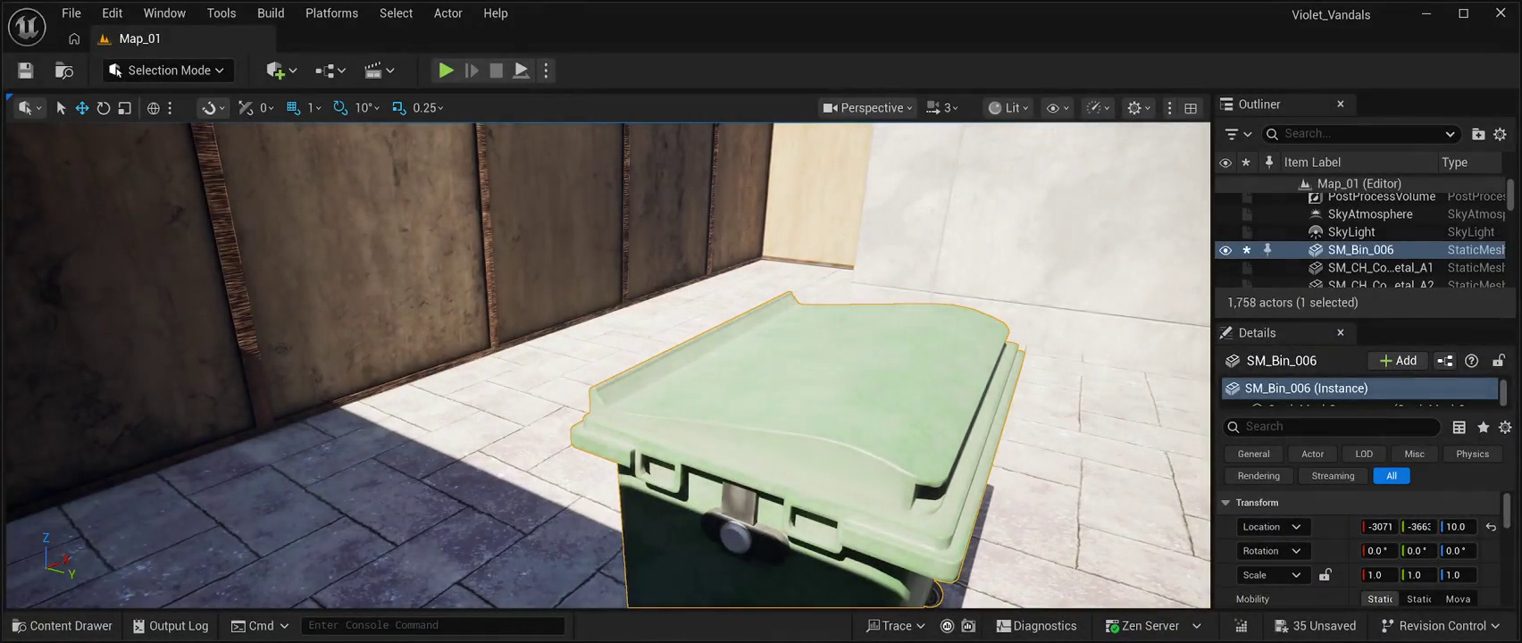
pyautogui.press('f')
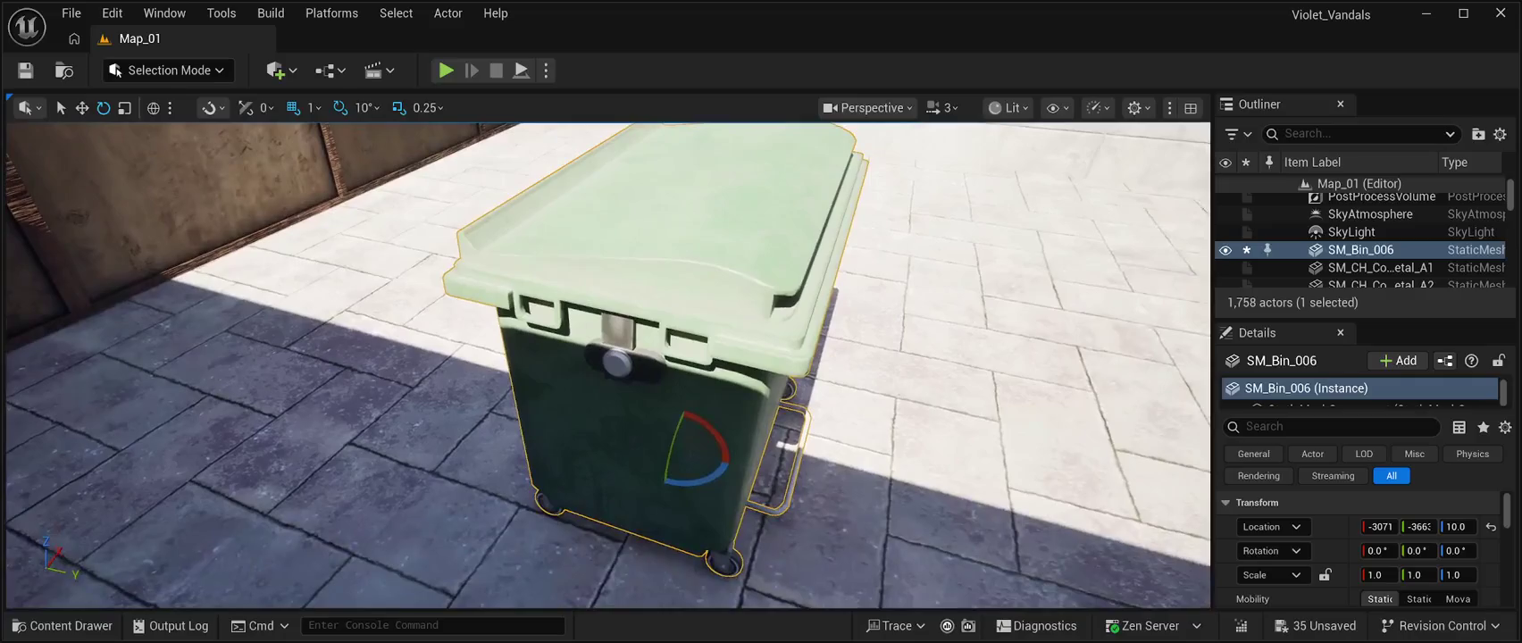
pyautogui.moveTo(696, 482); pyautogui.dragTo(625, 491)
pyautogui.press('w')
pyautogui.moveTo(710, 458)
pyautogui.mouseDown()
pyautogui.moveTo(438, 460)
pyautogui.moveTo(308, 483)
pyautogui.mouseUp()
pyautogui.press('Down')
pyautogui.moveTo(412, 539)
pyautogui.mouseDown()
pyautogui.moveTo(578, 393)
pyautogui.moveTo(646, 376)
pyautogui.moveTo(565, 344)
pyautogui.moveTo(595, 321)
pyautogui.moveTo(689, 417)
pyautogui.moveTo(835, 385)
pyautogui.mouseUp()
# Frame the green bin and nudge it slightly sideways against the wall.
pyautogui.press('f')
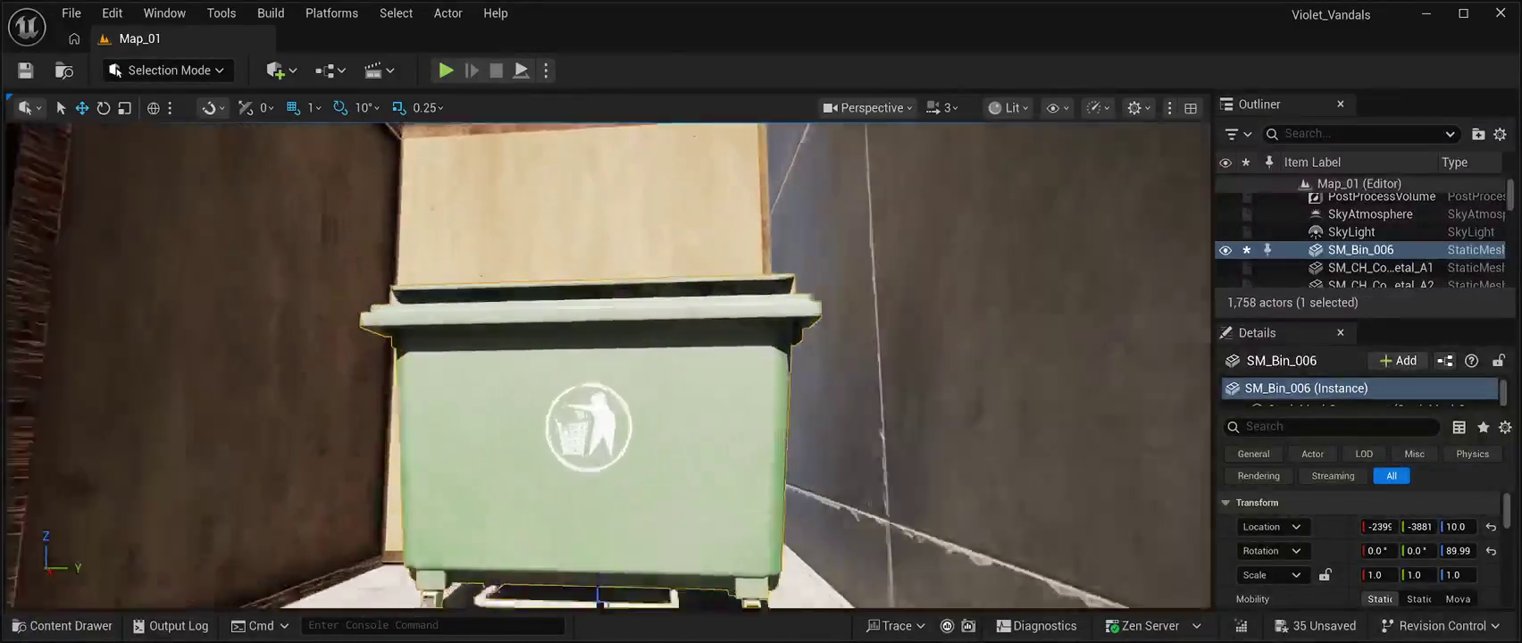
pyautogui.press('f')
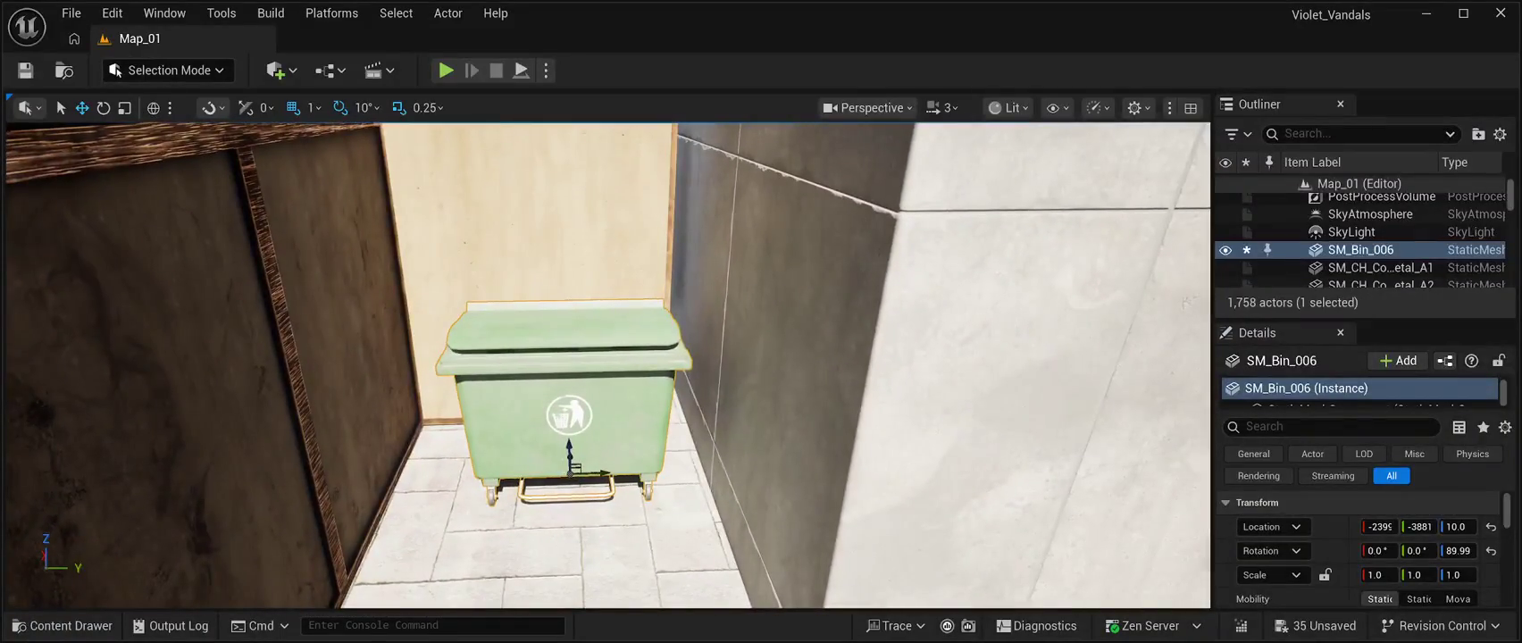
pyautogui.scroll(-5, 607, 366)
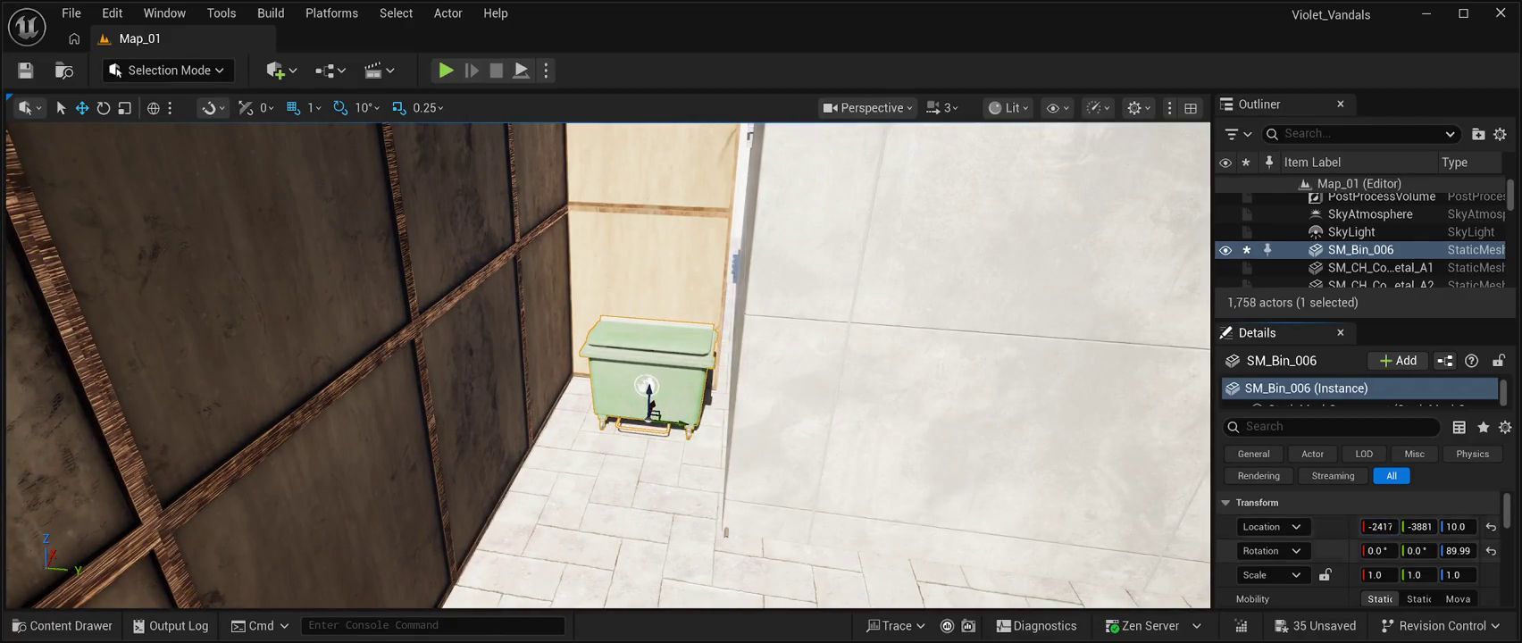
pyautogui.scroll(3, 608, 365)
pyautogui.scroll(4, 607, 365)
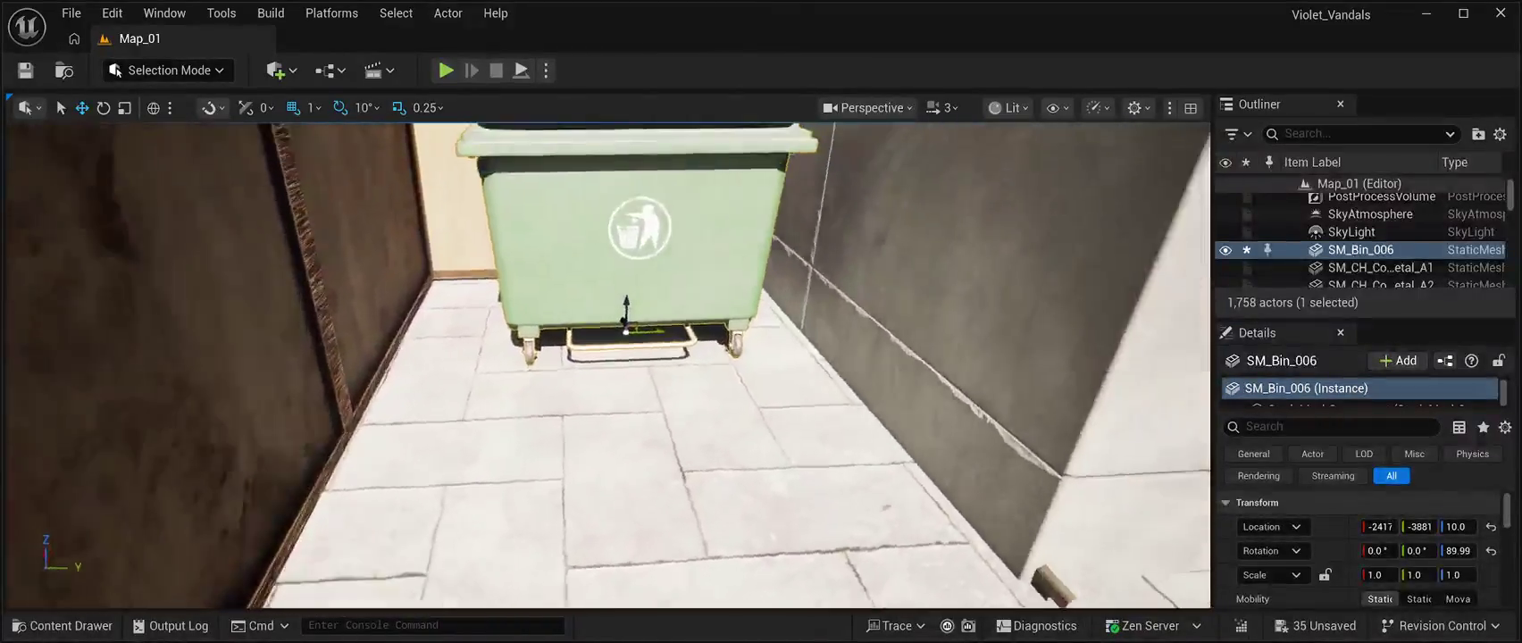
pyautogui.scroll(3, 607, 366)
pyautogui.scroll(-4, 607, 366)
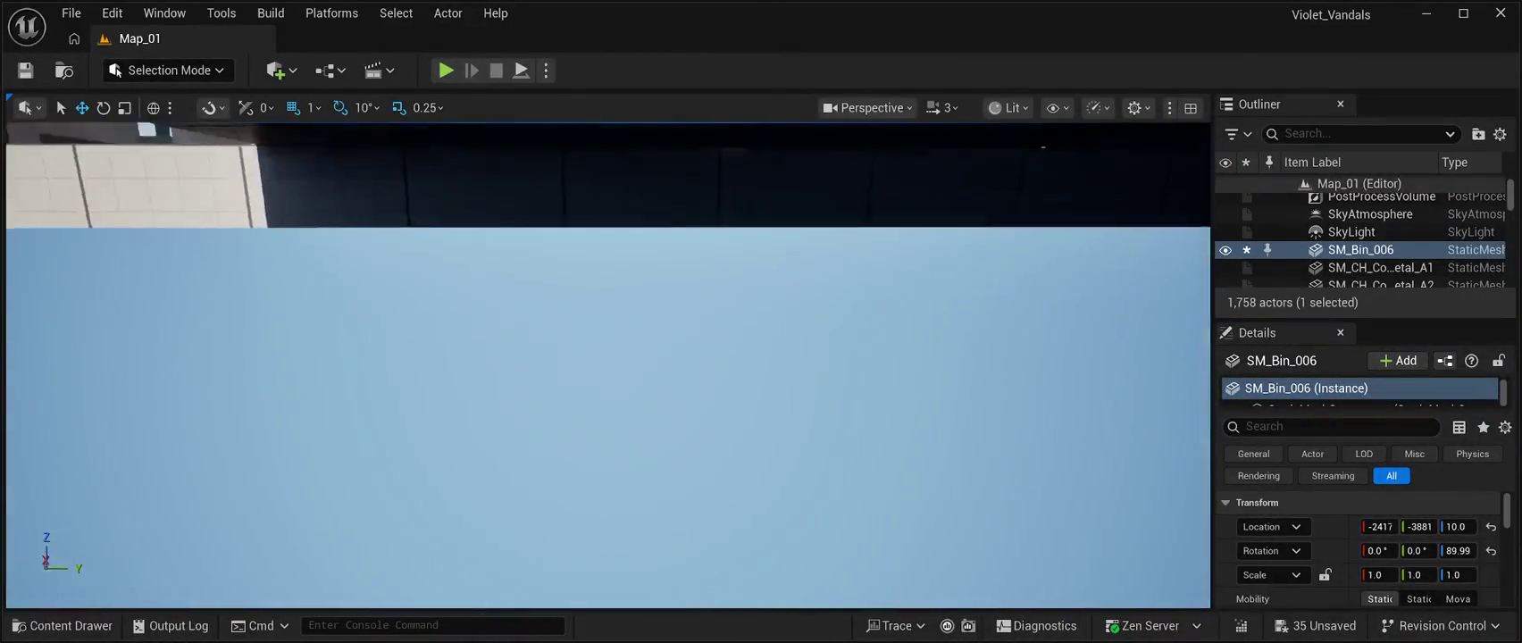
pyautogui.press('f')
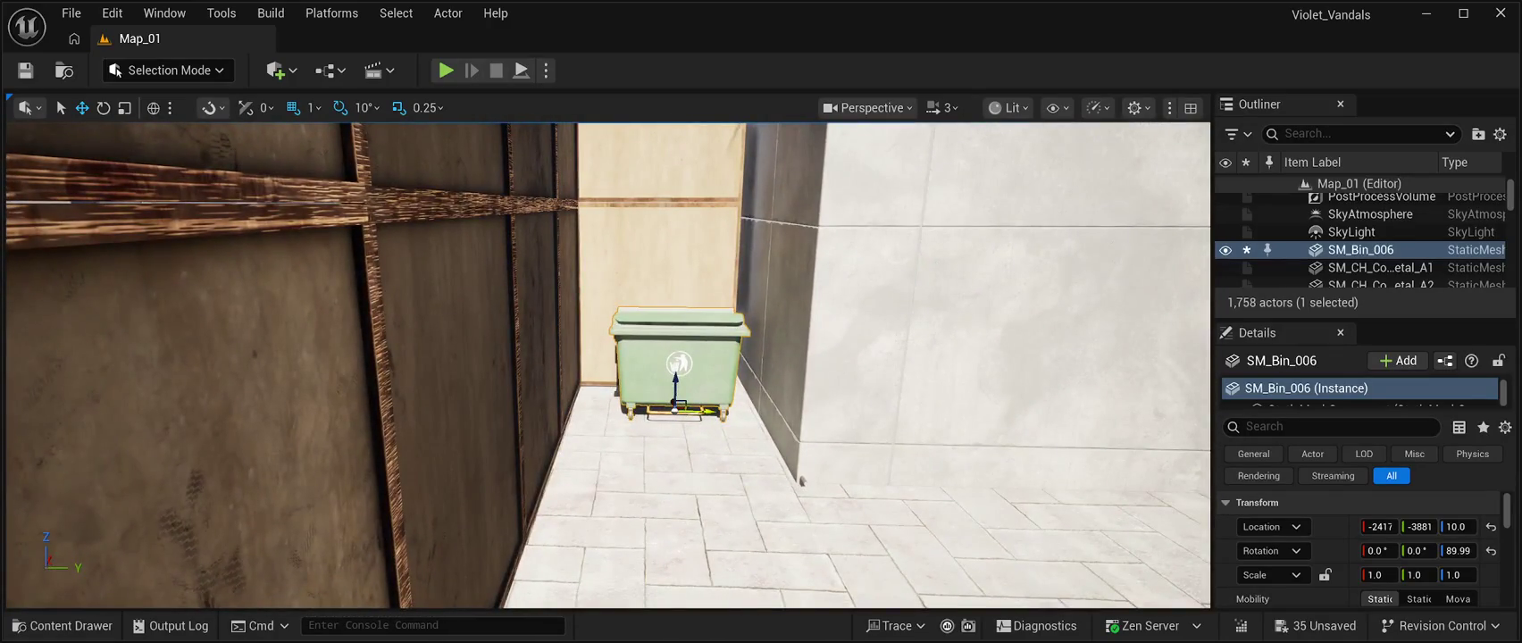
pyautogui.moveTo(702, 410); pyautogui.dragTo(689, 410)
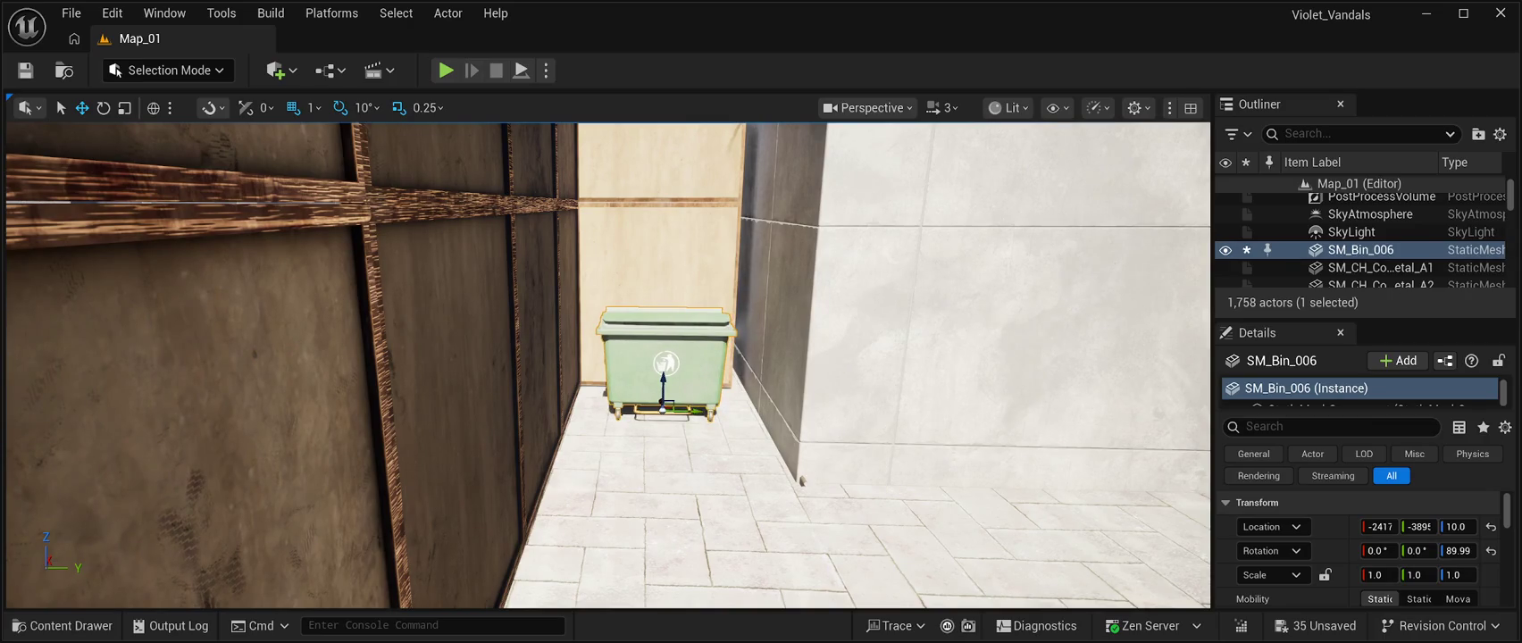
# Turn the bin askew to about 80° and slide it to X -2491 toward the alley entrance.
pyautogui.press('e')
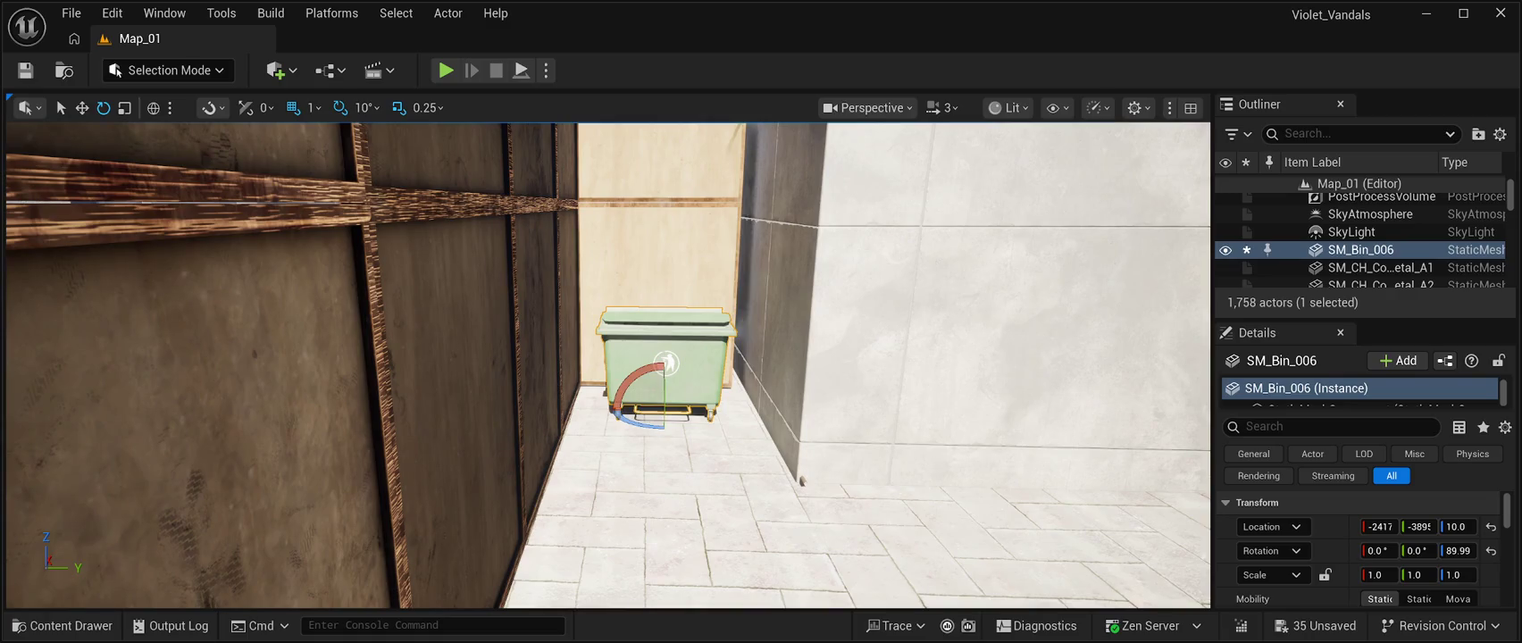
pyautogui.moveTo(643, 426); pyautogui.dragTo(626, 419)
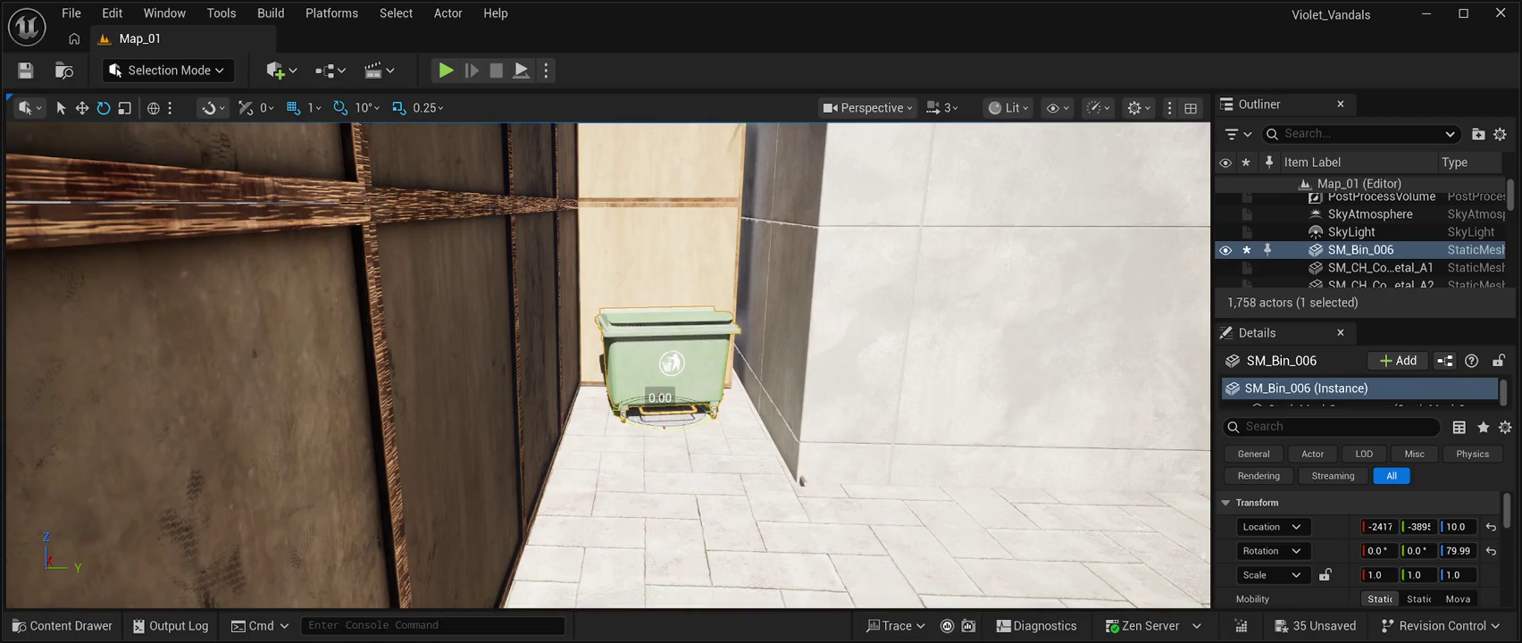
pyautogui.click(952, 439)
pyautogui.press('w')
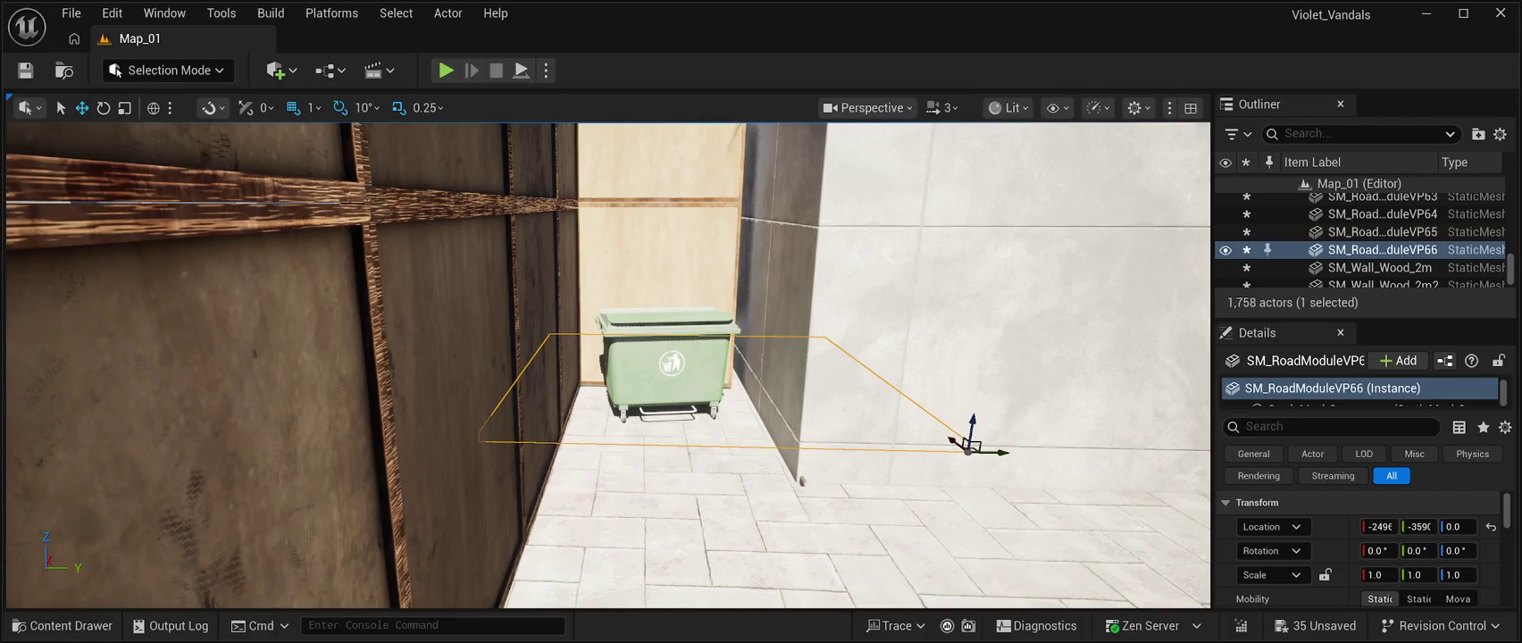
pyautogui.click(665, 367)
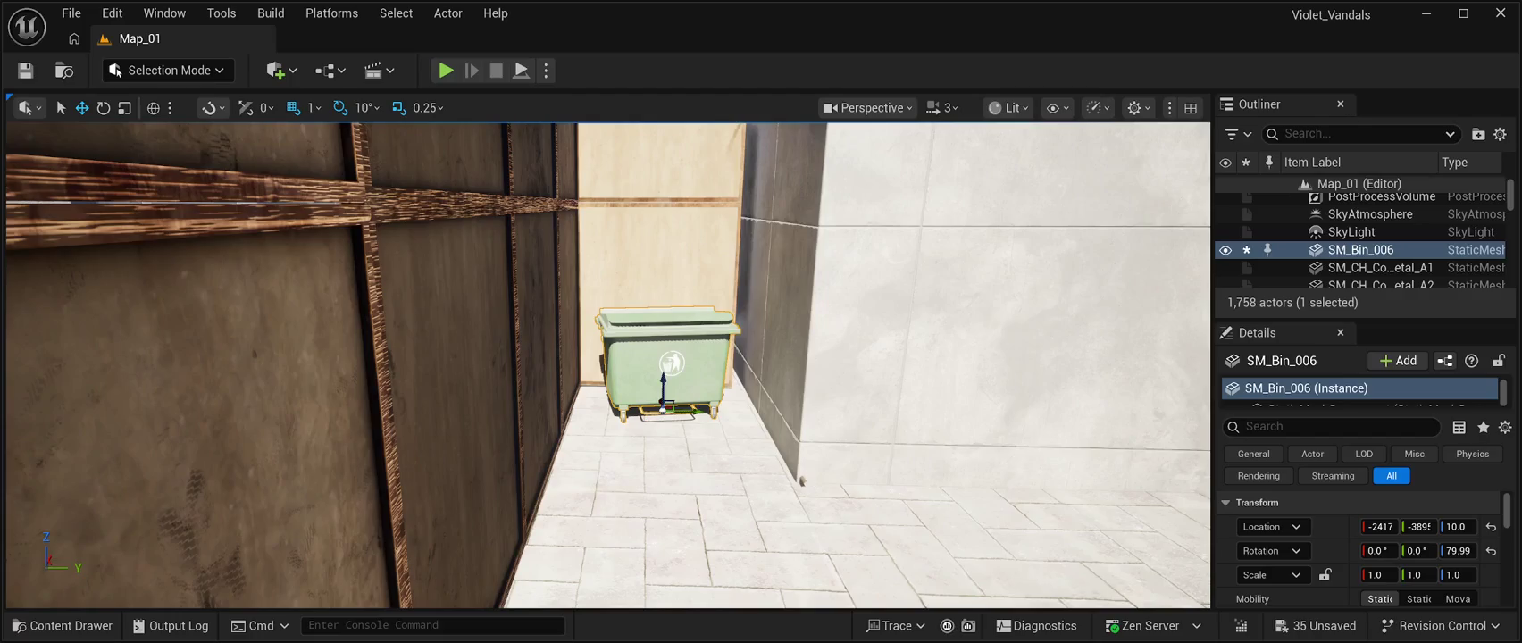
pyautogui.moveTo(1378, 526); pyautogui.dragTo(1335, 526)
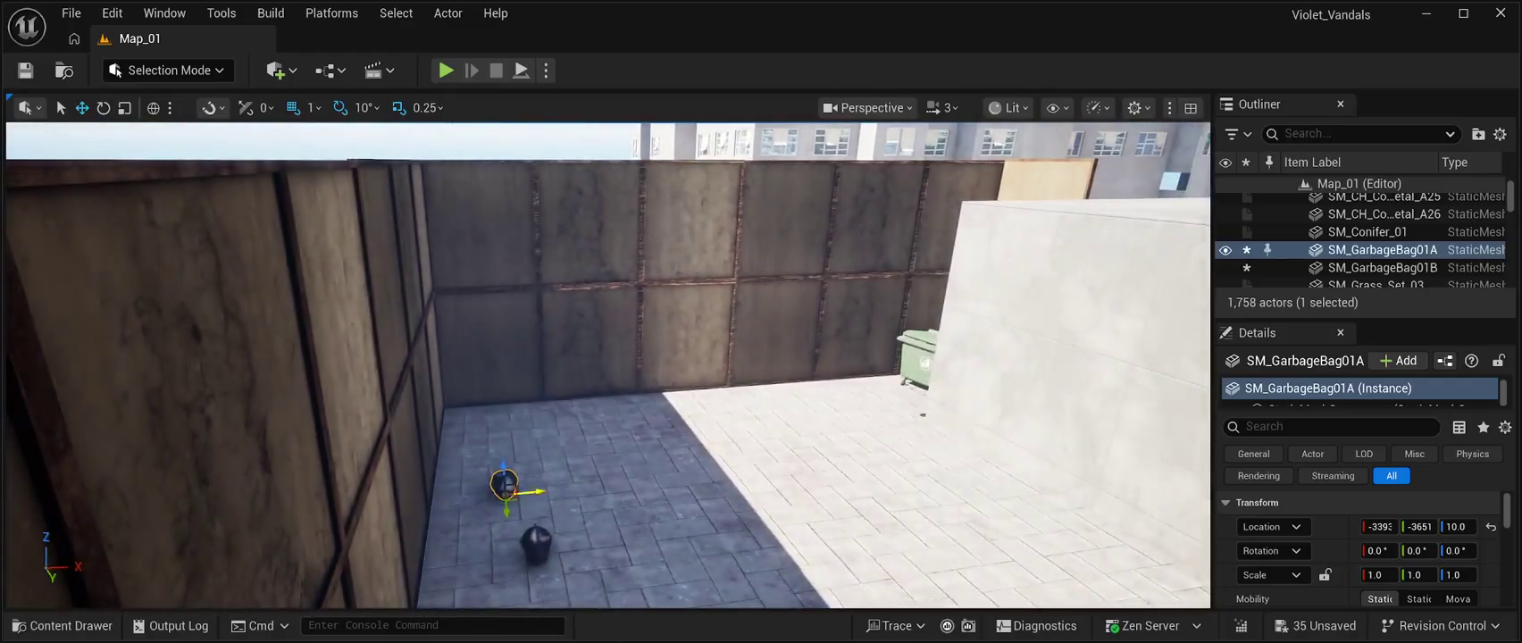
# Lift SM_GarbageBag01A onto the green bin's lid.
pyautogui.moveTo(531, 490); pyautogui.dragTo(929, 451)
pyautogui.moveTo(889, 440); pyautogui.dragTo(827, 402)
pyautogui.moveTo(625, 491)
pyautogui.mouseDown()
pyautogui.moveTo(696, 402)
pyautogui.moveTo(684, 402)
pyautogui.mouseUp()
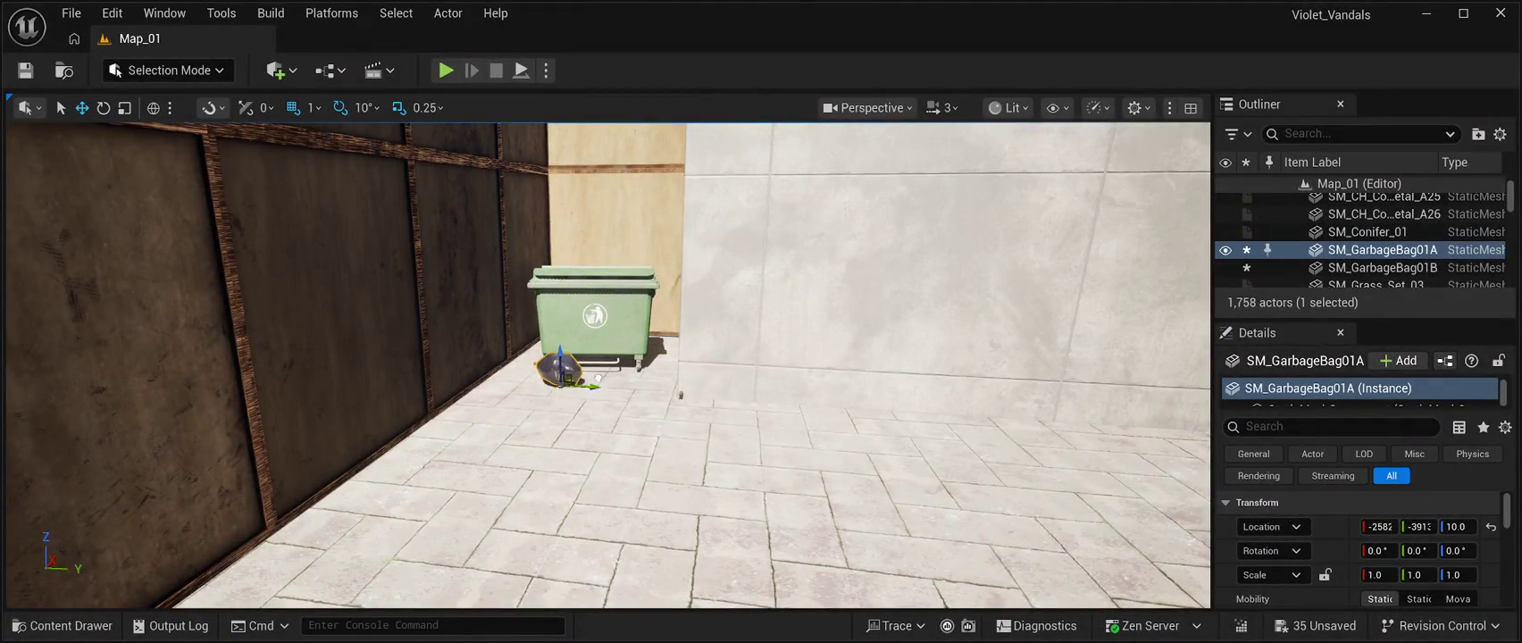
pyautogui.moveTo(560, 353); pyautogui.dragTo(560, 227)
pyautogui.moveTo(626, 401)
pyautogui.mouseDown()
pyautogui.moveTo(625, 357)
pyautogui.moveTo(625, 411)
pyautogui.mouseUp()
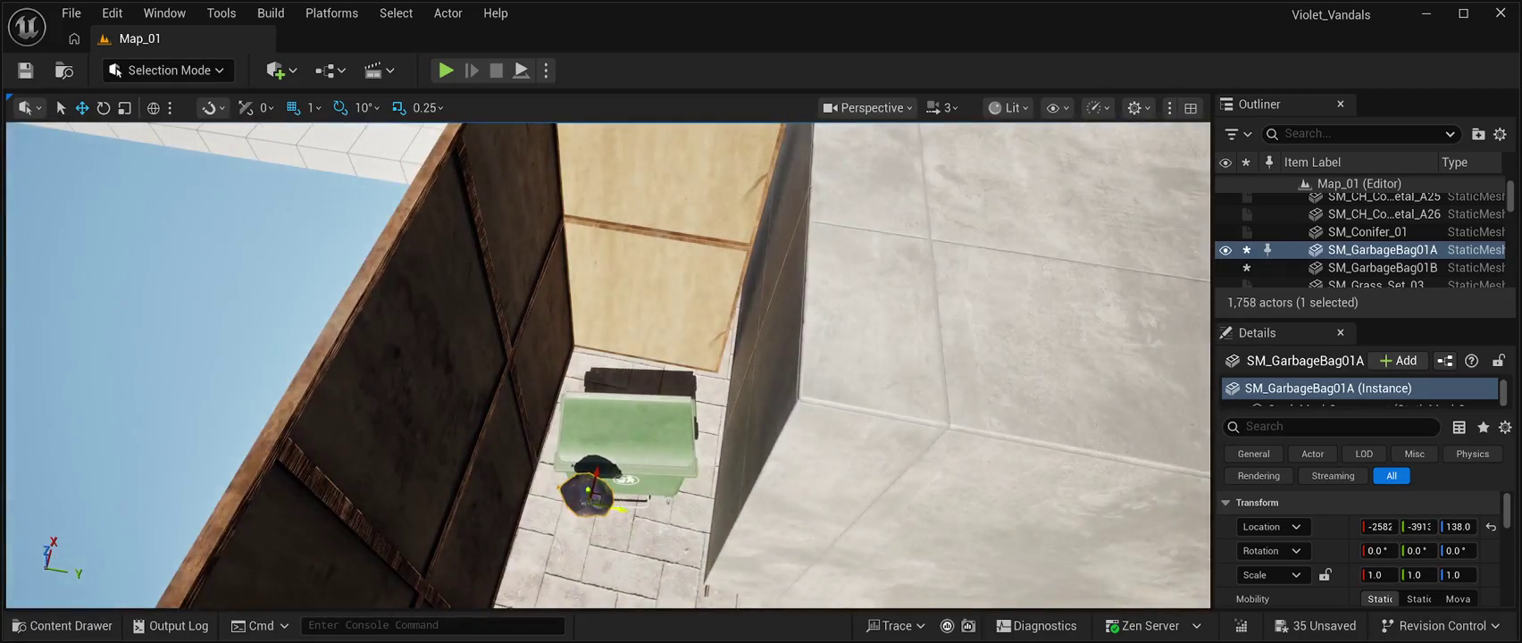
pyautogui.moveTo(594, 474); pyautogui.dragTo(611, 339)
pyautogui.press('f')
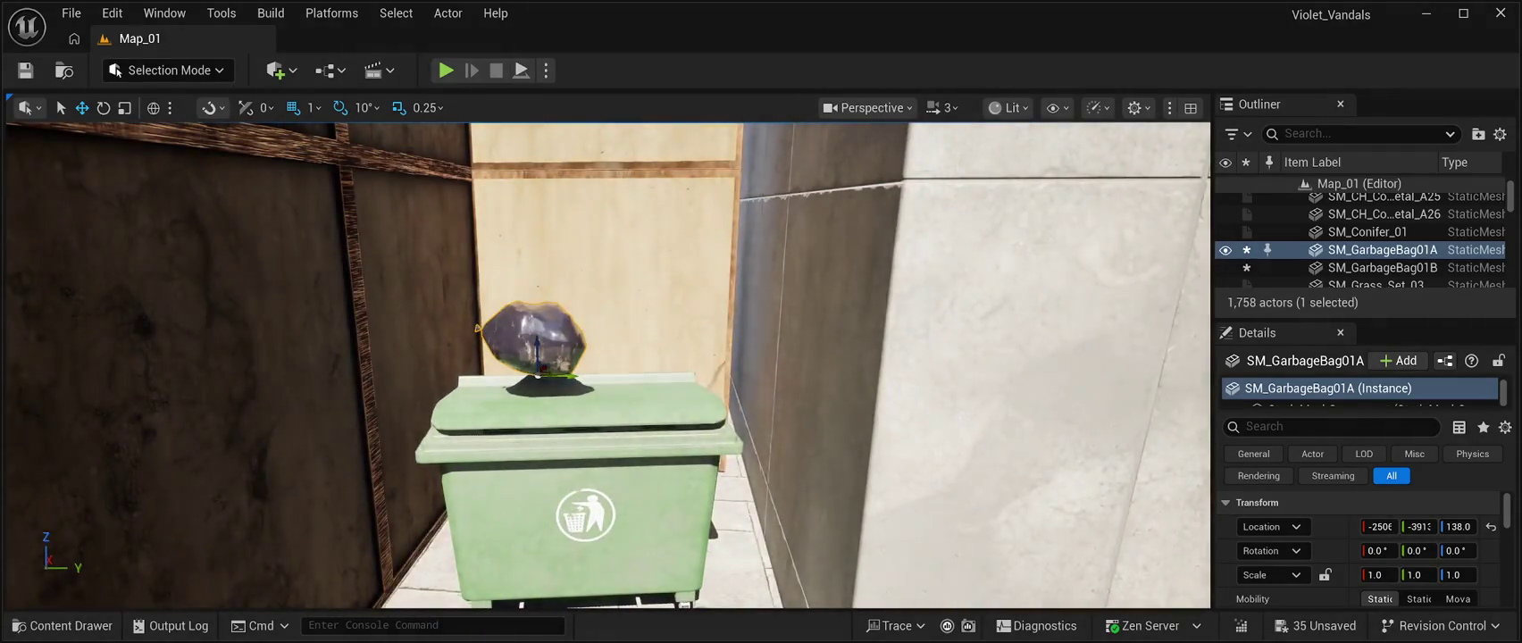
pyautogui.moveTo(608, 366)
pyautogui.mouseDown()
pyautogui.moveTo(679, 357)
pyautogui.moveTo(616, 379)
pyautogui.moveTo(616, 424)
pyautogui.mouseUp()
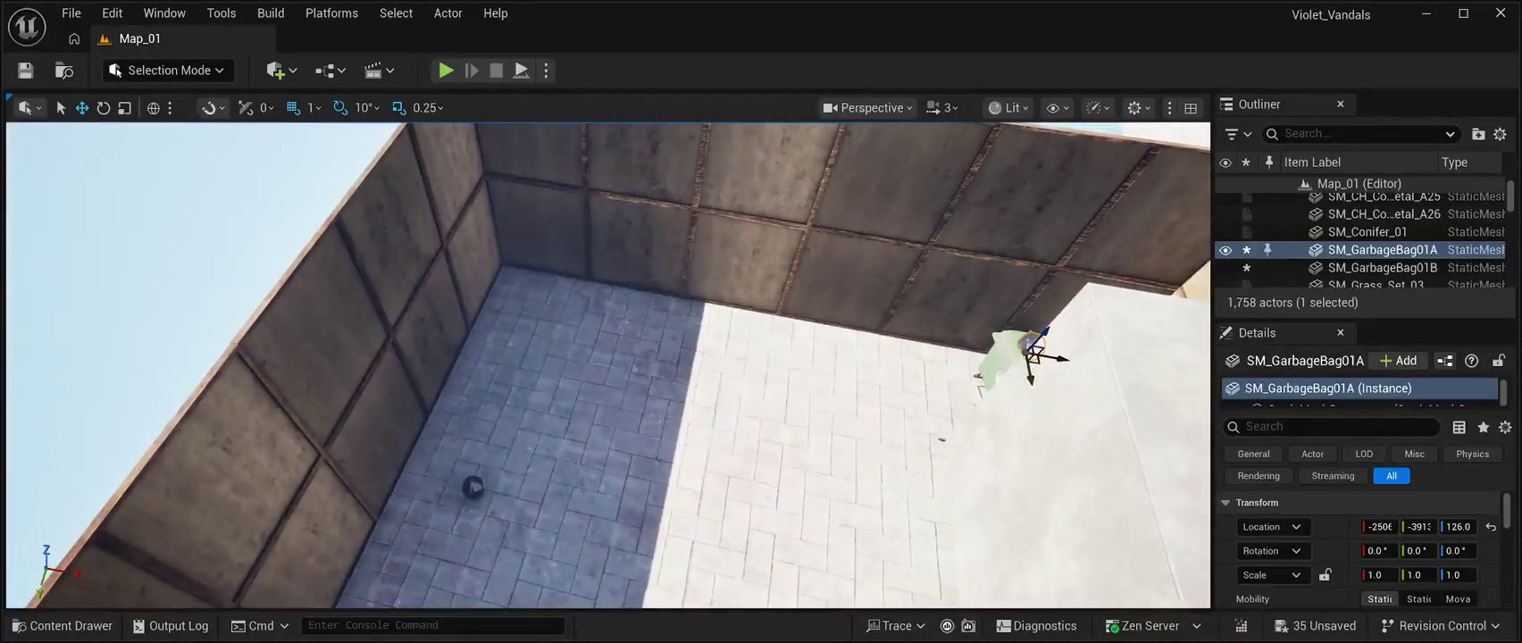
# Move SM_GarbageBag01B beside the bin and duplicate the lid bag as SM_GarbageBag01A2.
pyautogui.click(472, 487)
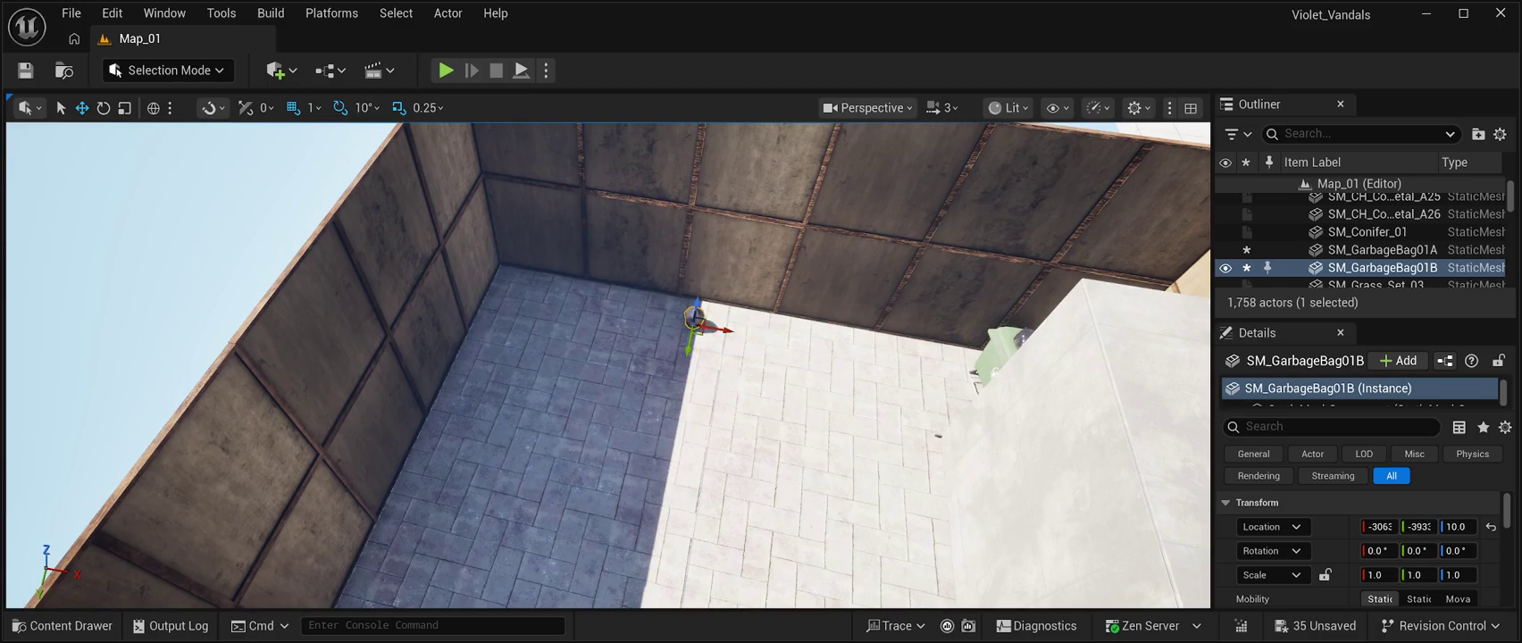
pyautogui.moveTo(714, 329); pyautogui.dragTo(969, 379)
pyautogui.moveTo(626, 375)
pyautogui.mouseDown()
pyautogui.moveTo(626, 411)
pyautogui.moveTo(607, 375)
pyautogui.moveTo(607, 447)
pyautogui.mouseUp()
pyautogui.moveTo(766, 369)
pyautogui.mouseDown()
pyautogui.moveTo(621, 322)
pyautogui.moveTo(485, 516)
pyautogui.mouseUp()
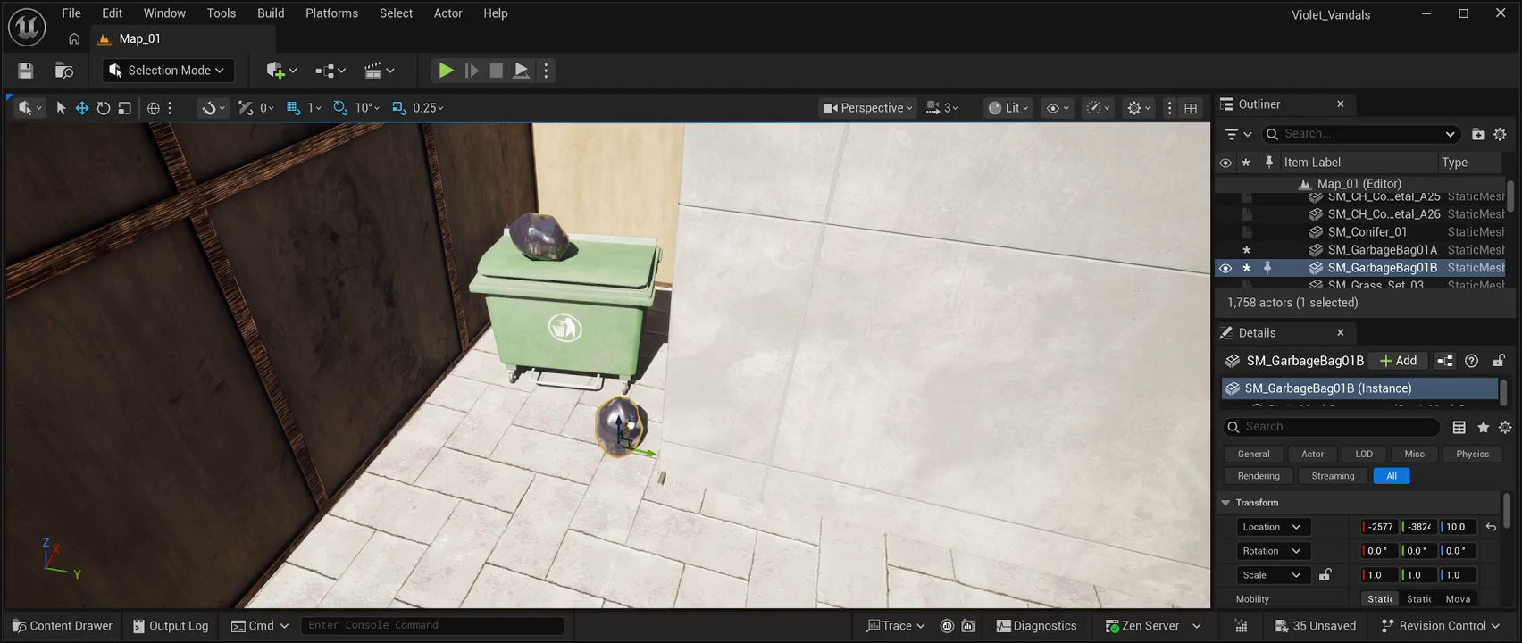
pyautogui.moveTo(486, 517); pyautogui.dragTo(486, 516)
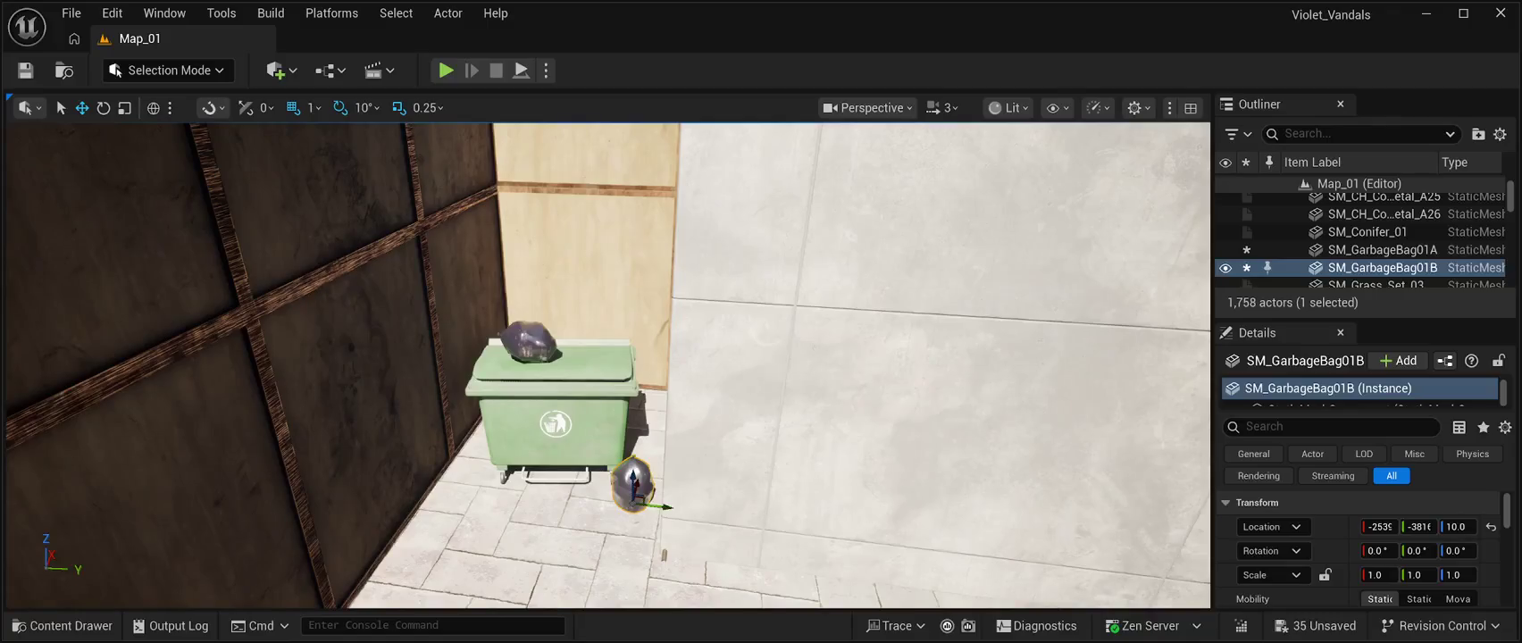
pyautogui.click(528, 340)
pyautogui.hotkey('ctrl', 'd')
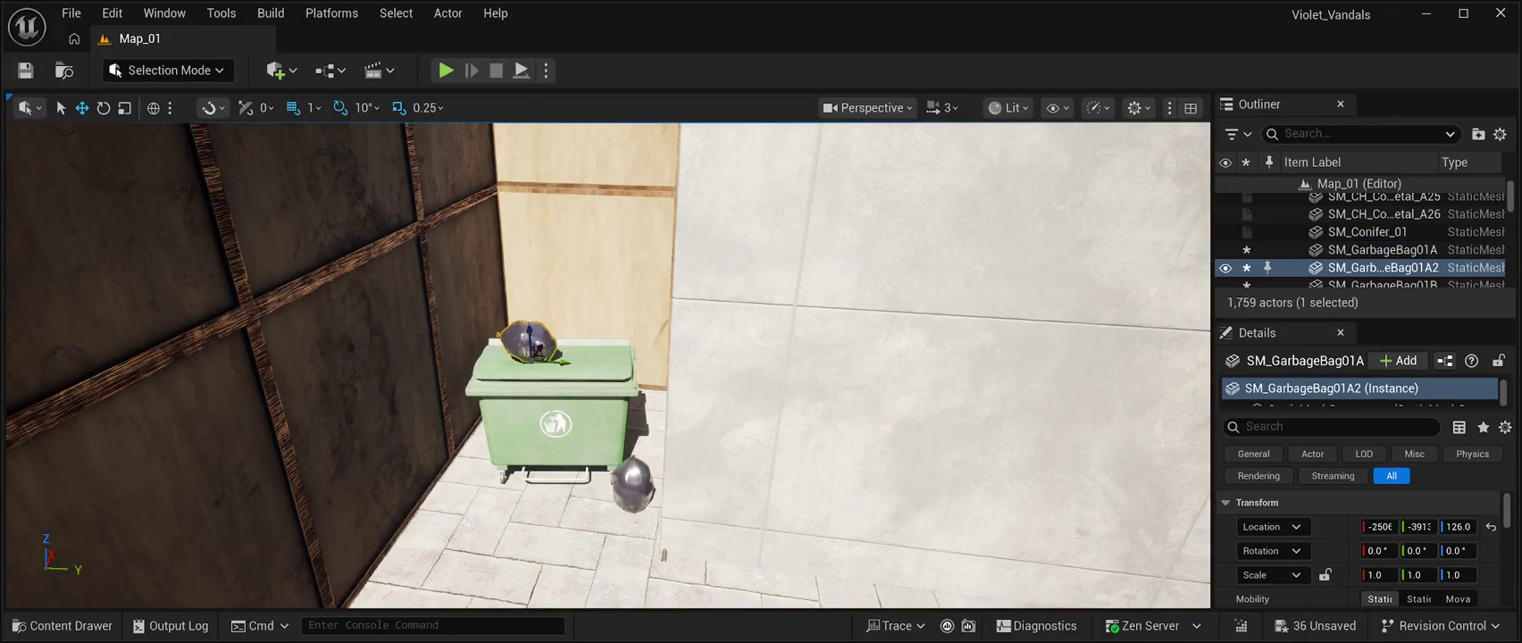
# Move the copied garbage bag along Y to the bin's other side and turn it 40° in Z.
pyautogui.moveTo(561, 362)
pyautogui.mouseDown()
pyautogui.moveTo(645, 368)
pyautogui.moveTo(659, 319)
pyautogui.moveTo(676, 395)
pyautogui.mouseUp()
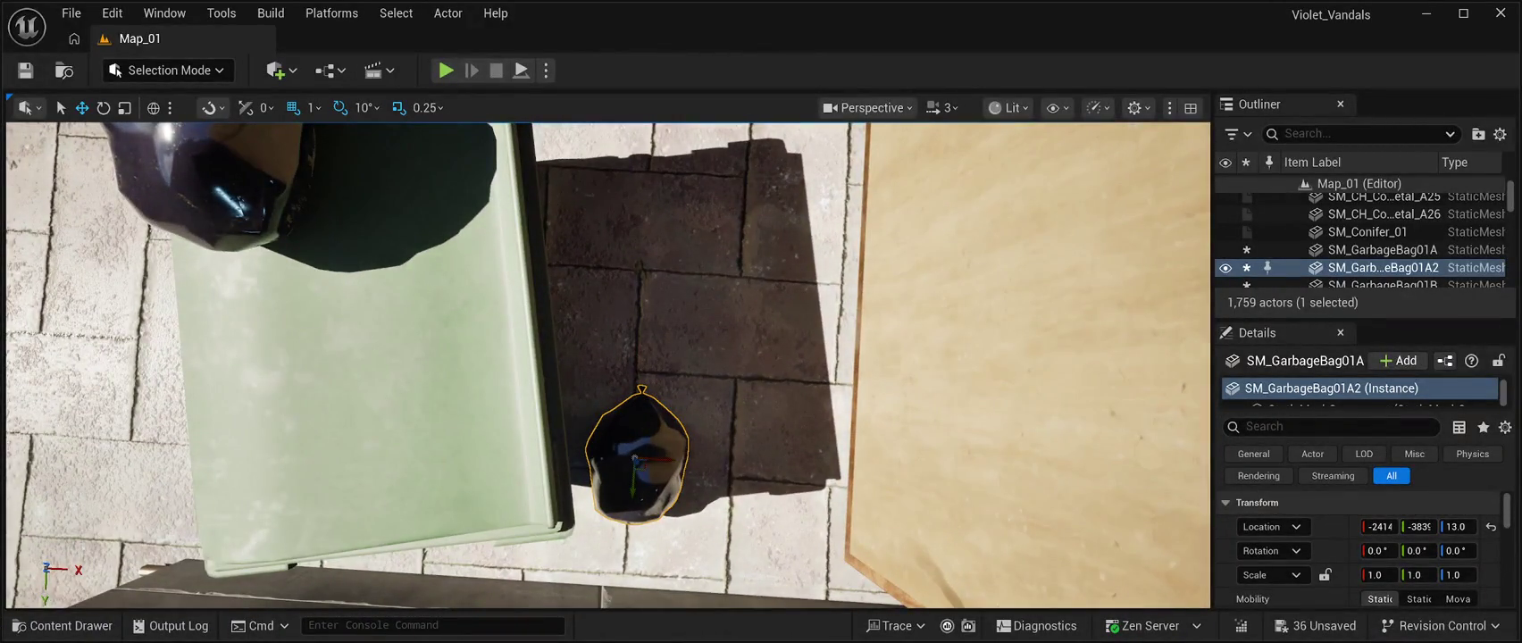
pyautogui.click(103, 108)
pyautogui.moveTo(608, 419); pyautogui.dragTo(656, 451)
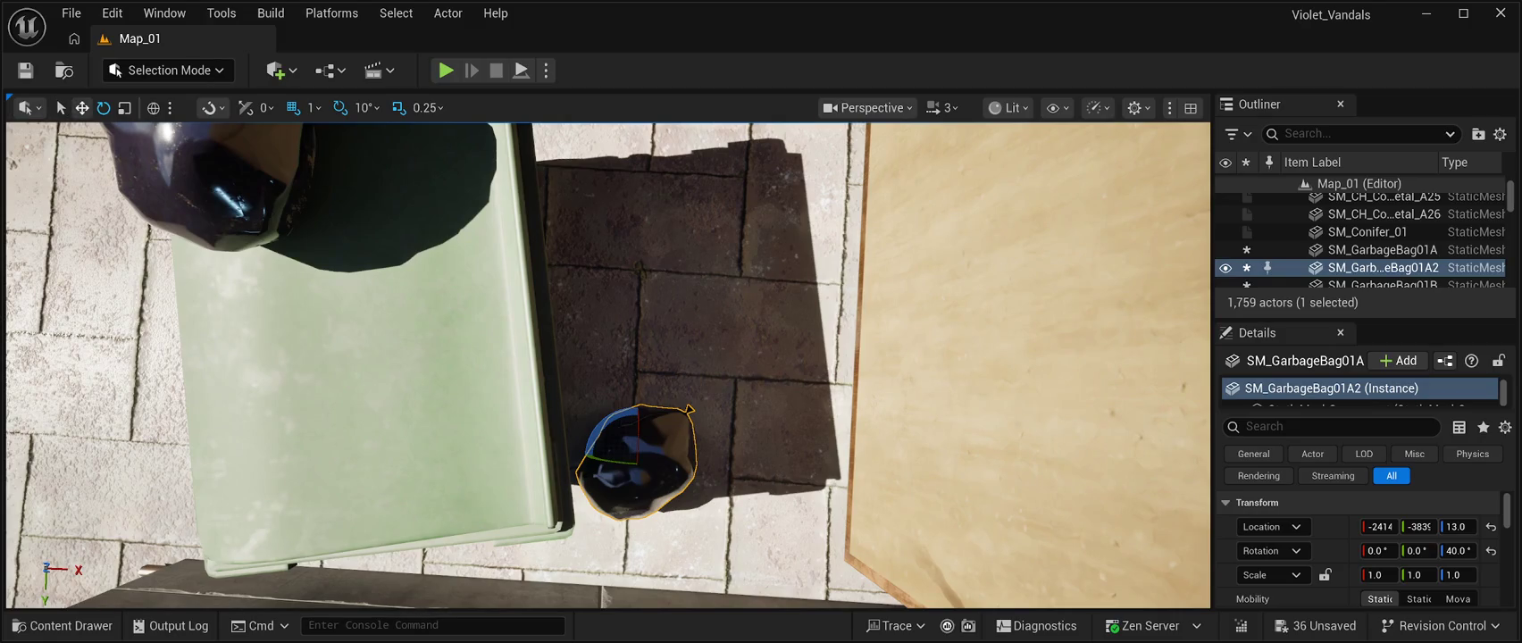
# Place the small green bin SM_Bin_003_02 from the CyberPunkMegapack meshes beside the larger bin.
pyautogui.moveTo(607, 366)
pyautogui.mouseDown()
pyautogui.moveTo(607, 294)
pyautogui.moveTo(572, 268)
pyautogui.moveTo(464, 277)
pyautogui.mouseUp()
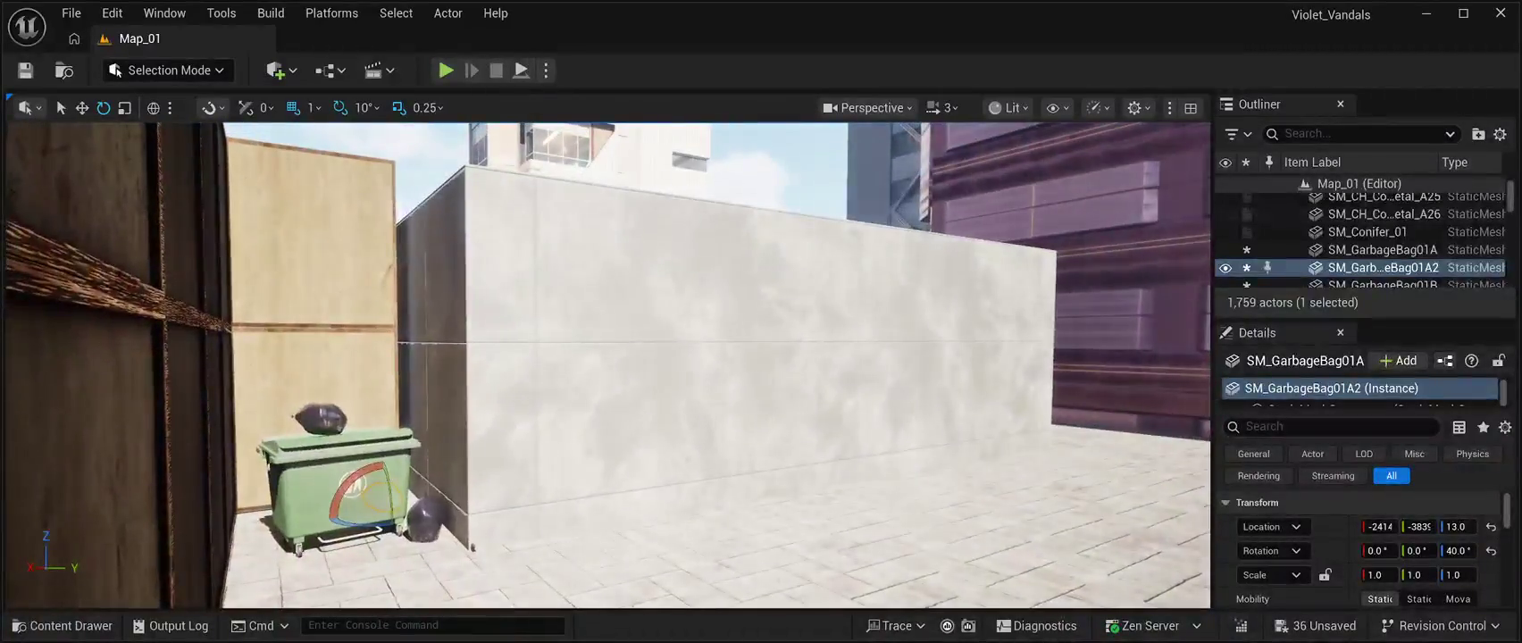
pyautogui.click(62, 625)
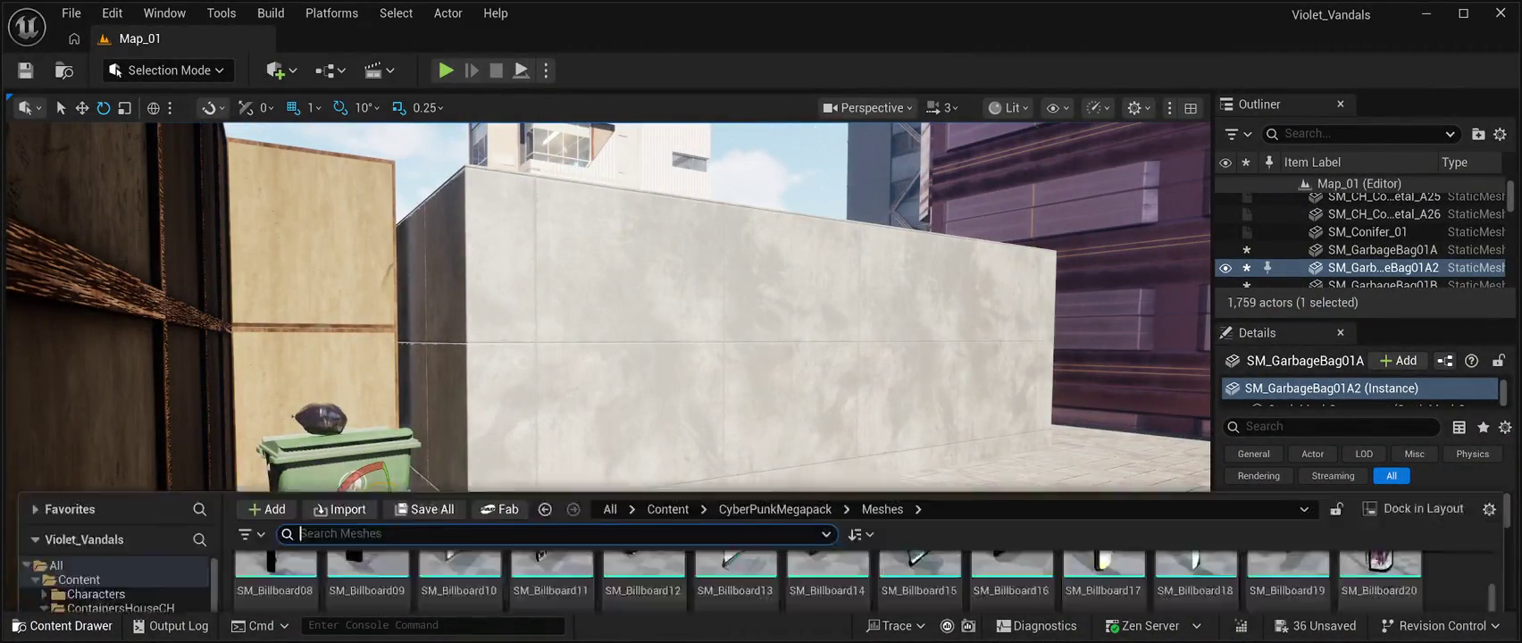
pyautogui.scroll(-2, 827, 429)
pyautogui.scroll(1, 1012, 483)
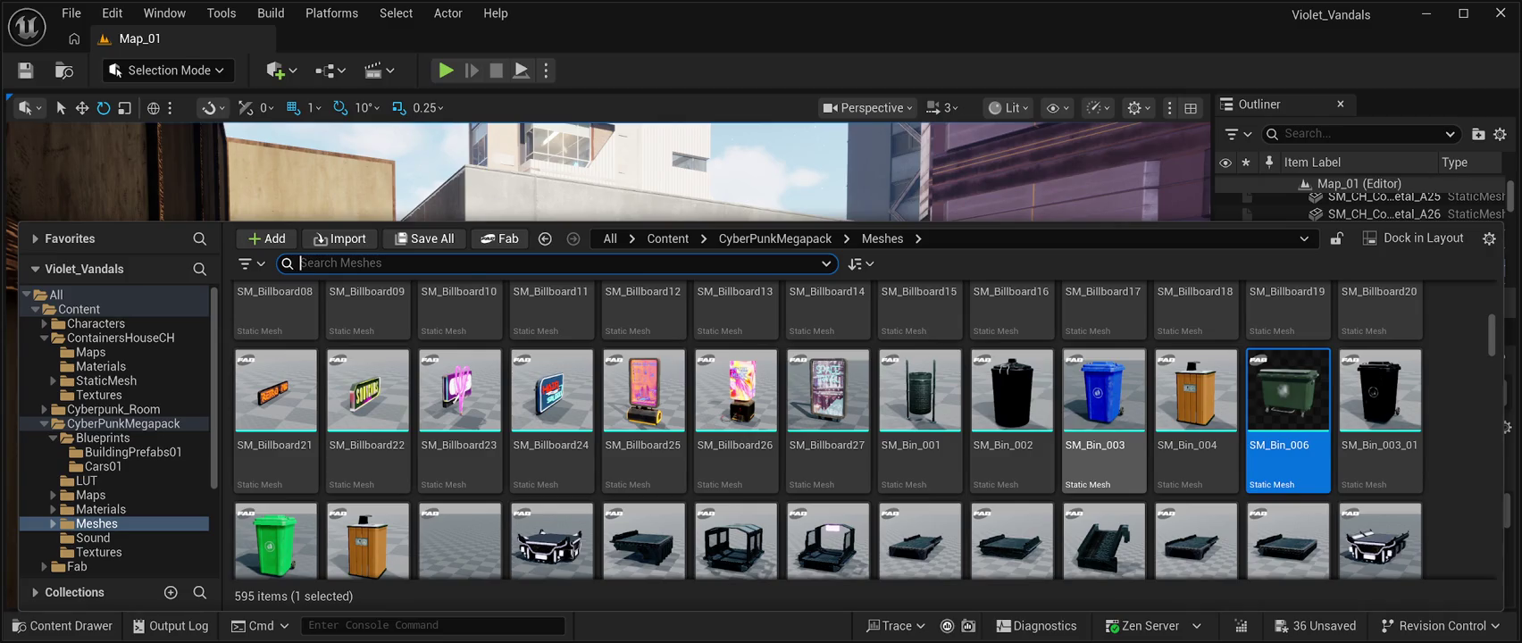
pyautogui.click(276, 540)
pyautogui.moveTo(276, 540)
pyautogui.mouseDown()
pyautogui.moveTo(367, 166)
pyautogui.moveTo(322, 486)
pyautogui.moveTo(272, 545)
pyautogui.mouseUp()
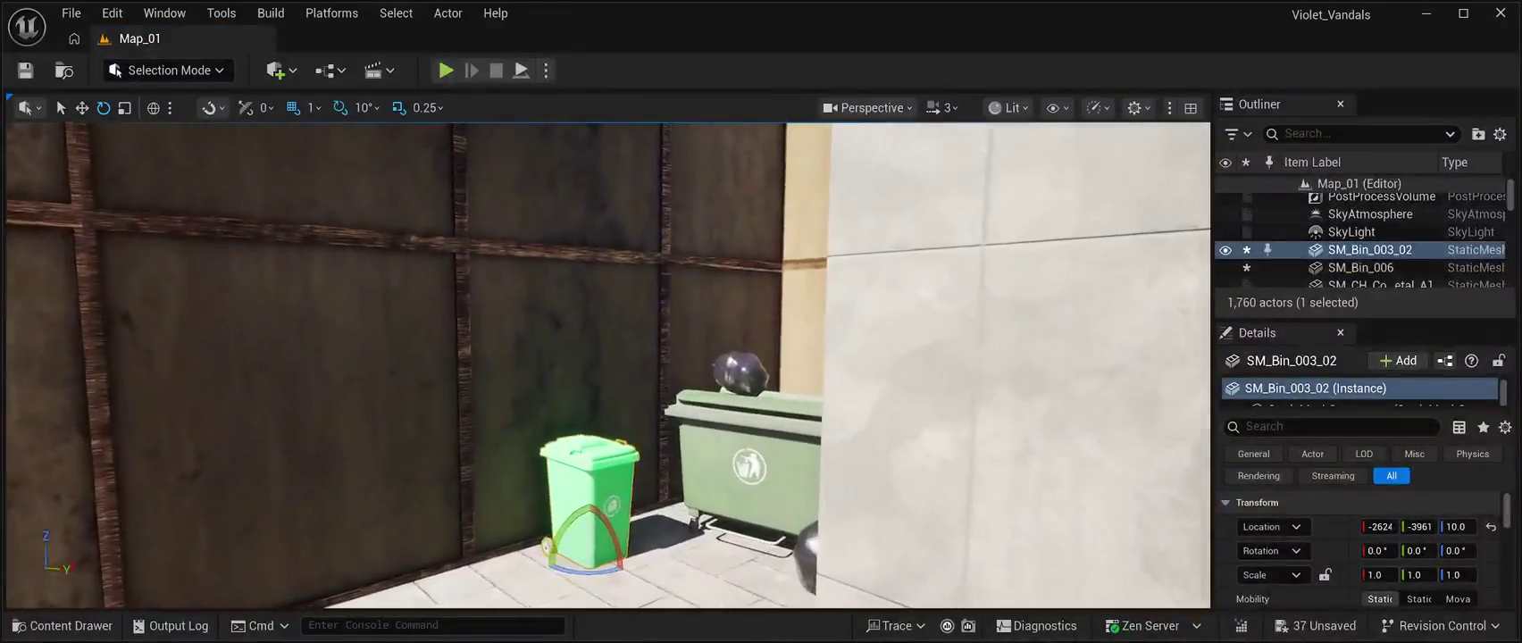
# Save all level changes with Ctrl+S and reopen the CyberPunkMegapack Meshes folder (595 items).
pyautogui.scroll(-3, 607, 367)
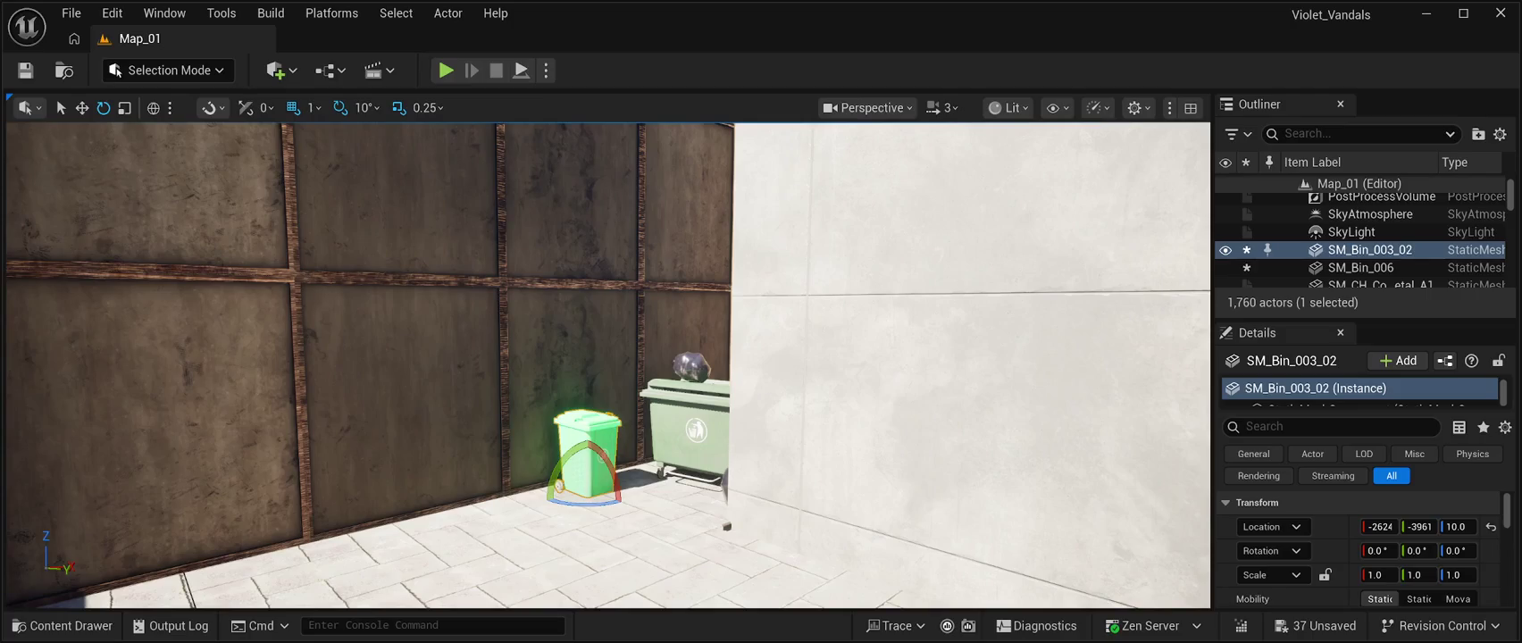
pyautogui.moveTo(607, 366)
pyautogui.mouseDown()
pyautogui.moveTo(839, 326)
pyautogui.moveTo(616, 341)
pyautogui.moveTo(650, 328)
pyautogui.mouseUp()
pyautogui.hotkey('ctrl', 's')
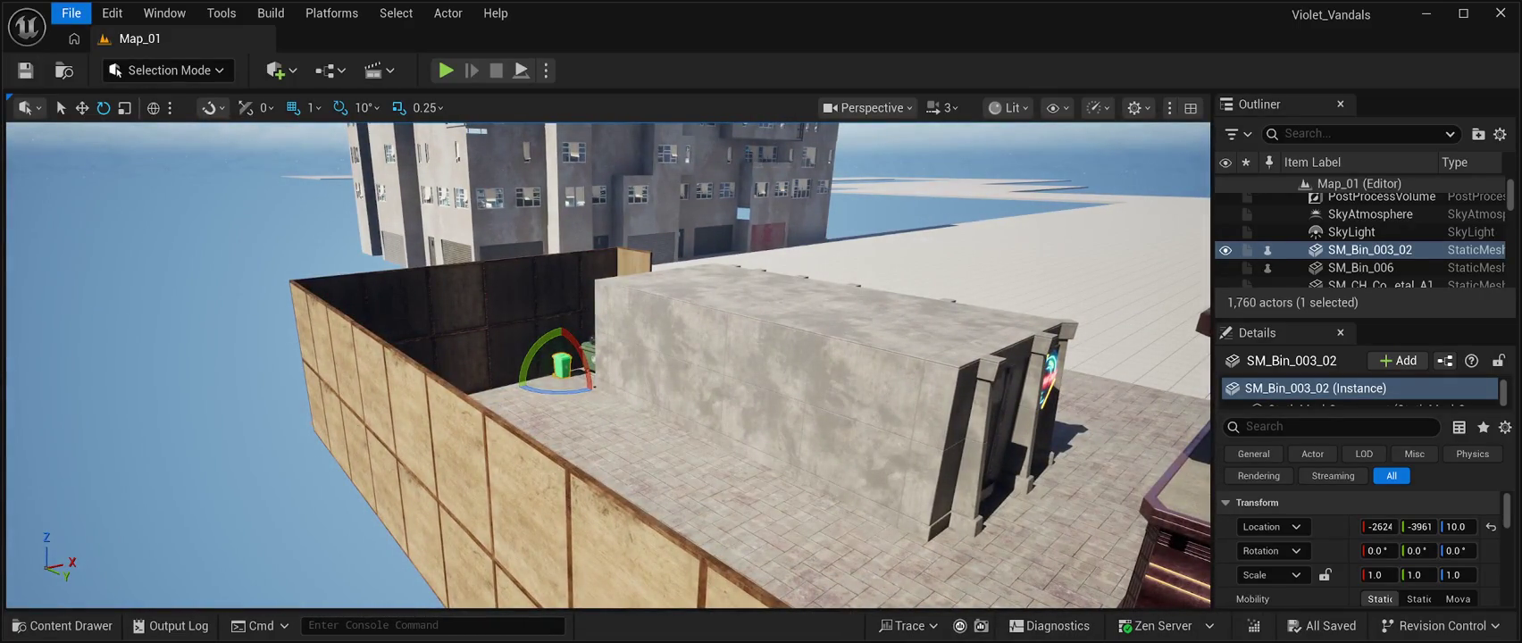
pyautogui.moveTo(608, 357)
pyautogui.mouseDown()
pyautogui.moveTo(625, 322)
pyautogui.moveTo(634, 379)
pyautogui.mouseUp()
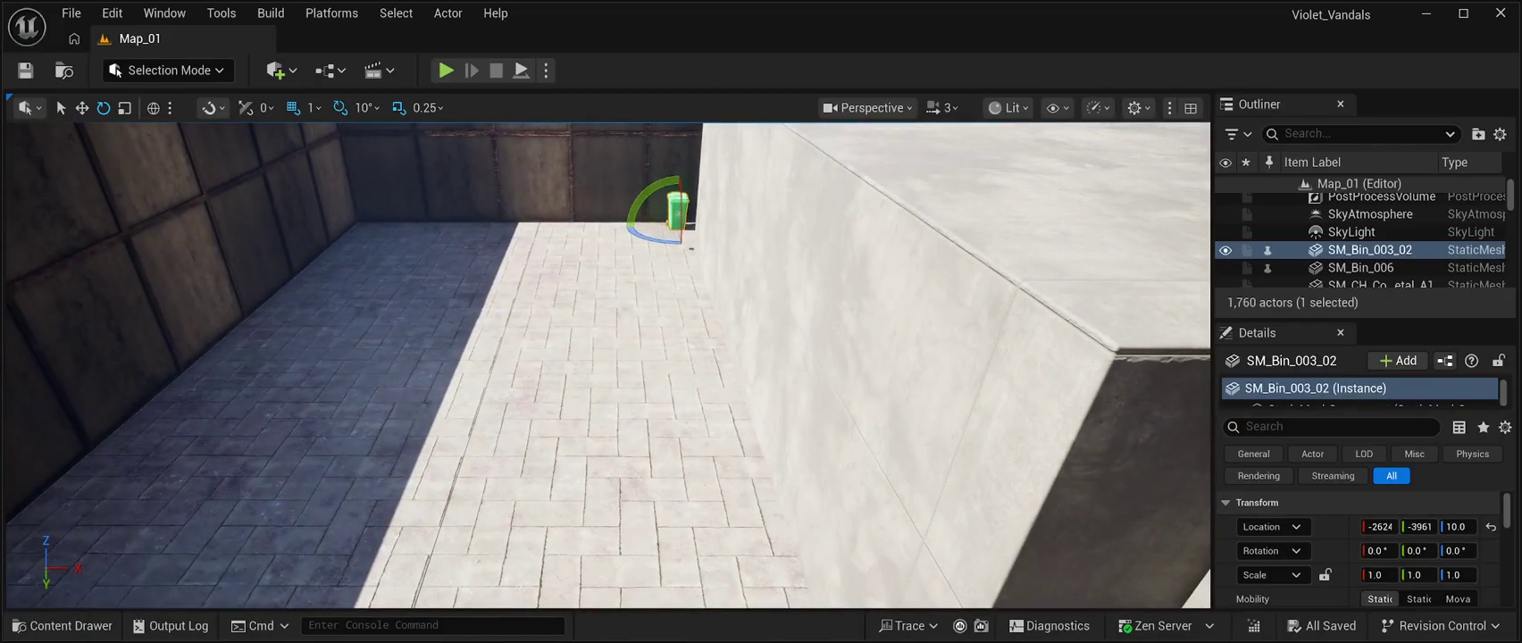
pyautogui.click(63, 625)
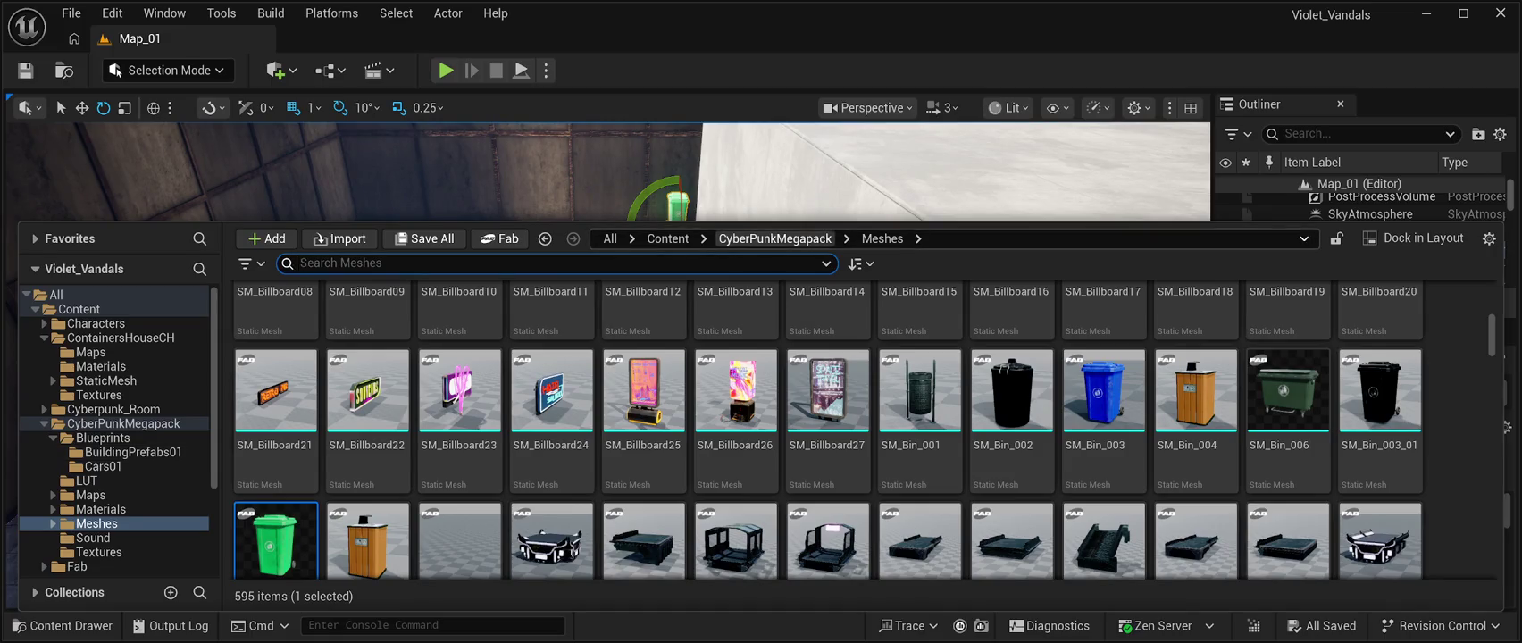
# Drag the yellow BP_CR03 Drivable taxi from Blueprints > Cars01 into the level.
pyautogui.click(775, 238)
pyautogui.doubleClick(275, 330)
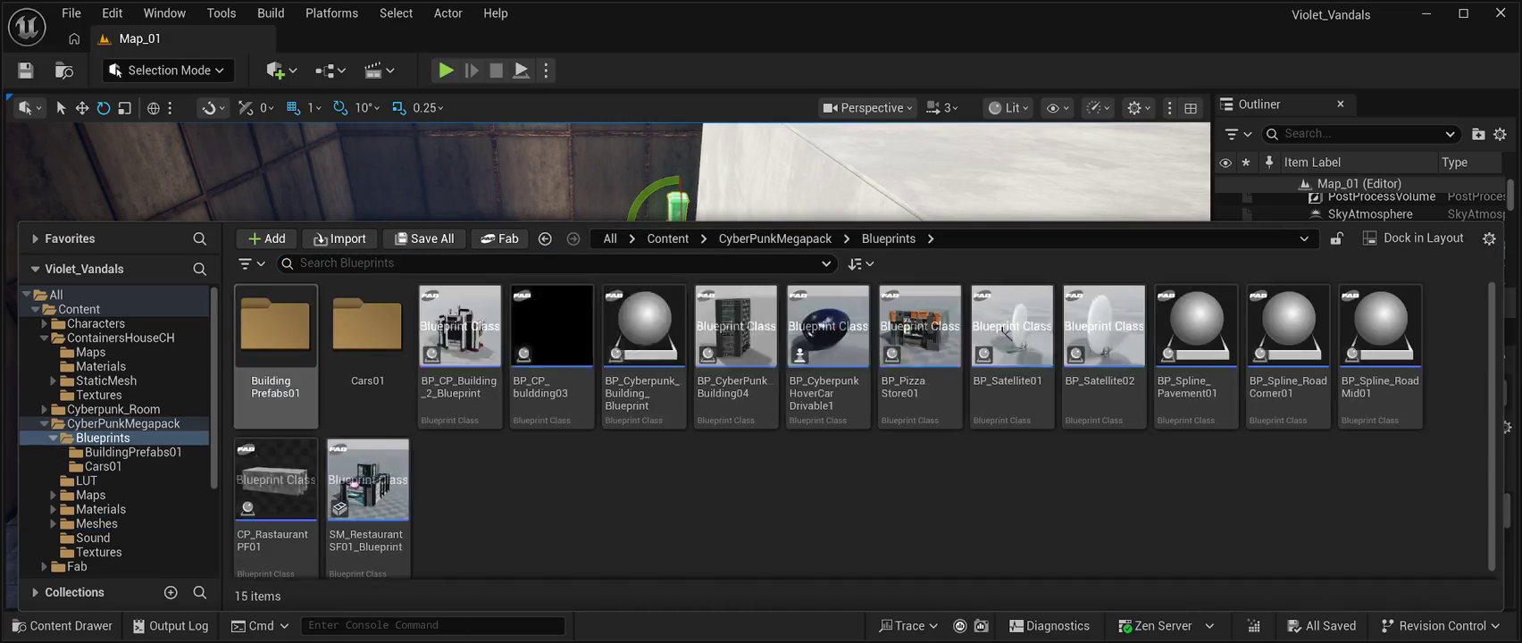
pyautogui.doubleClick(367, 331)
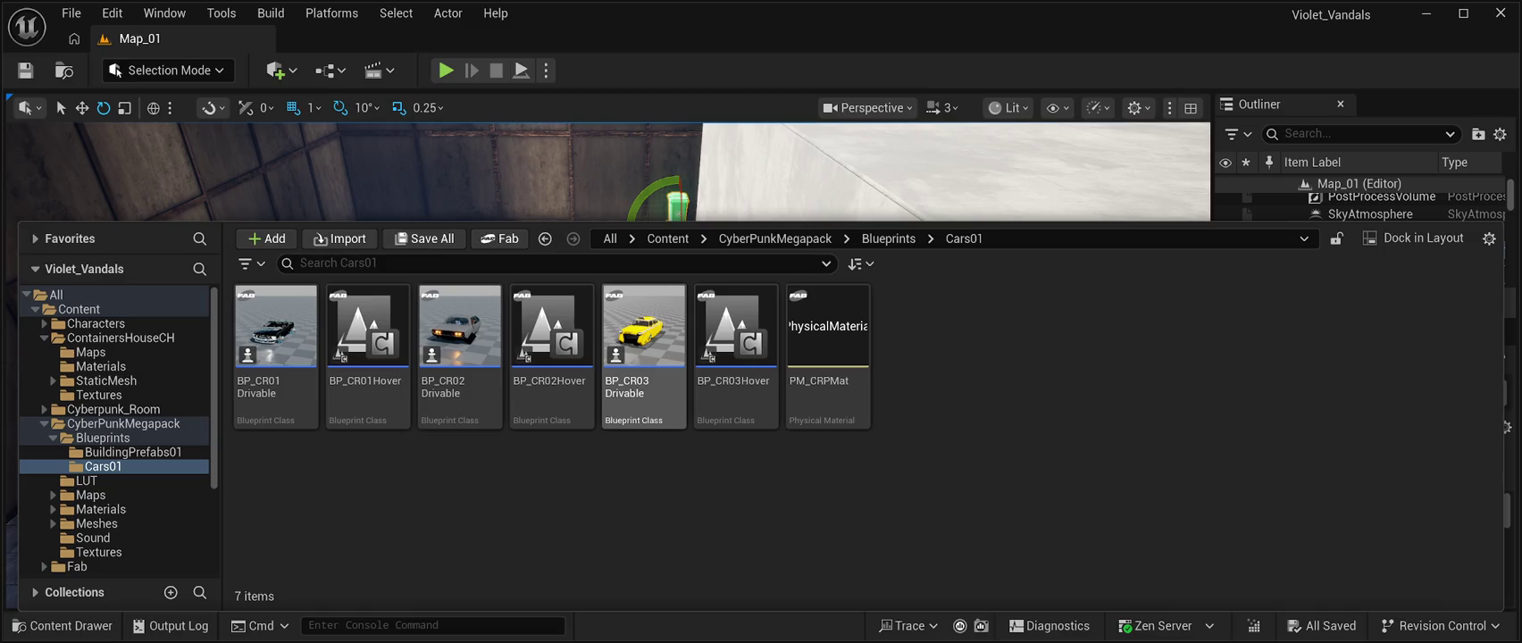
pyautogui.moveTo(643, 326)
pyautogui.mouseDown()
pyautogui.moveTo(500, 197)
pyautogui.moveTo(491, 259)
pyautogui.moveTo(442, 286)
pyautogui.moveTo(338, 287)
pyautogui.moveTo(352, 297)
pyautogui.mouseUp()
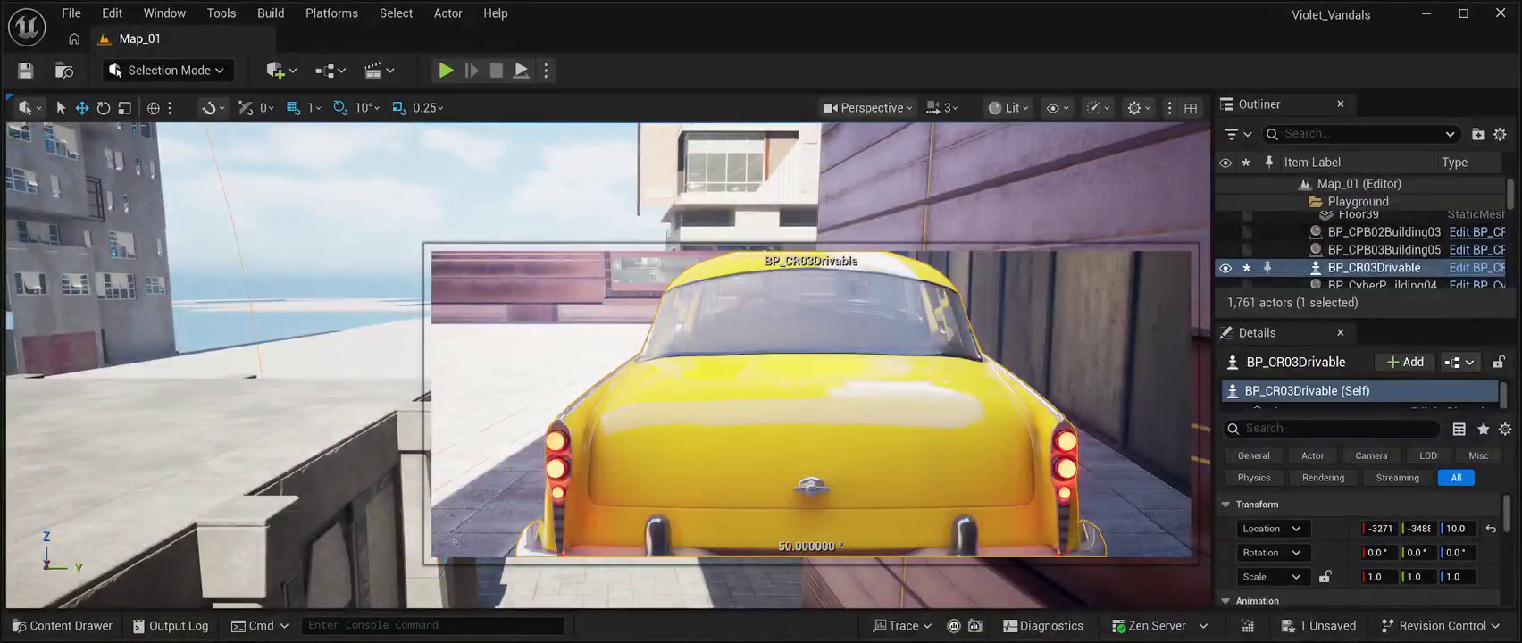
# Save the level with the new taxi and start a Play In Editor session.
pyautogui.click(574, 294)
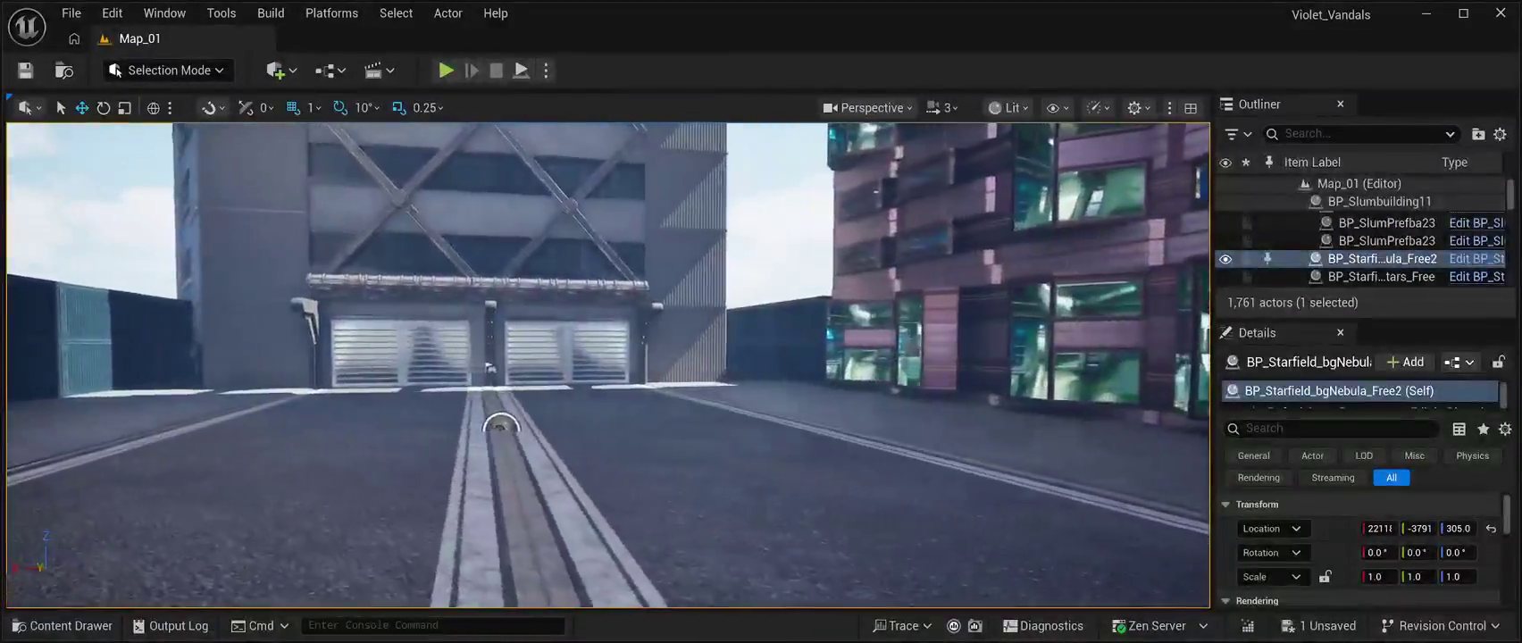
pyautogui.hotkey('ctrl', 's')
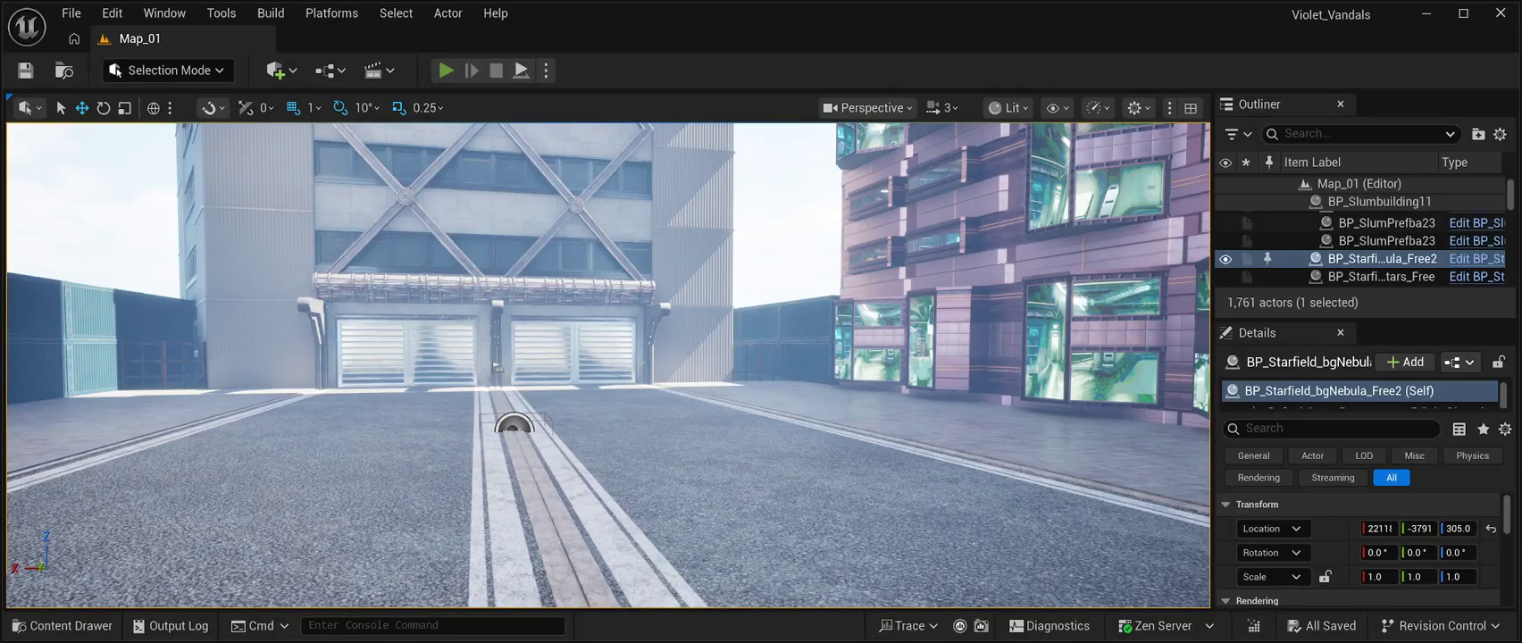
pyautogui.hotkey('alt', 'p')
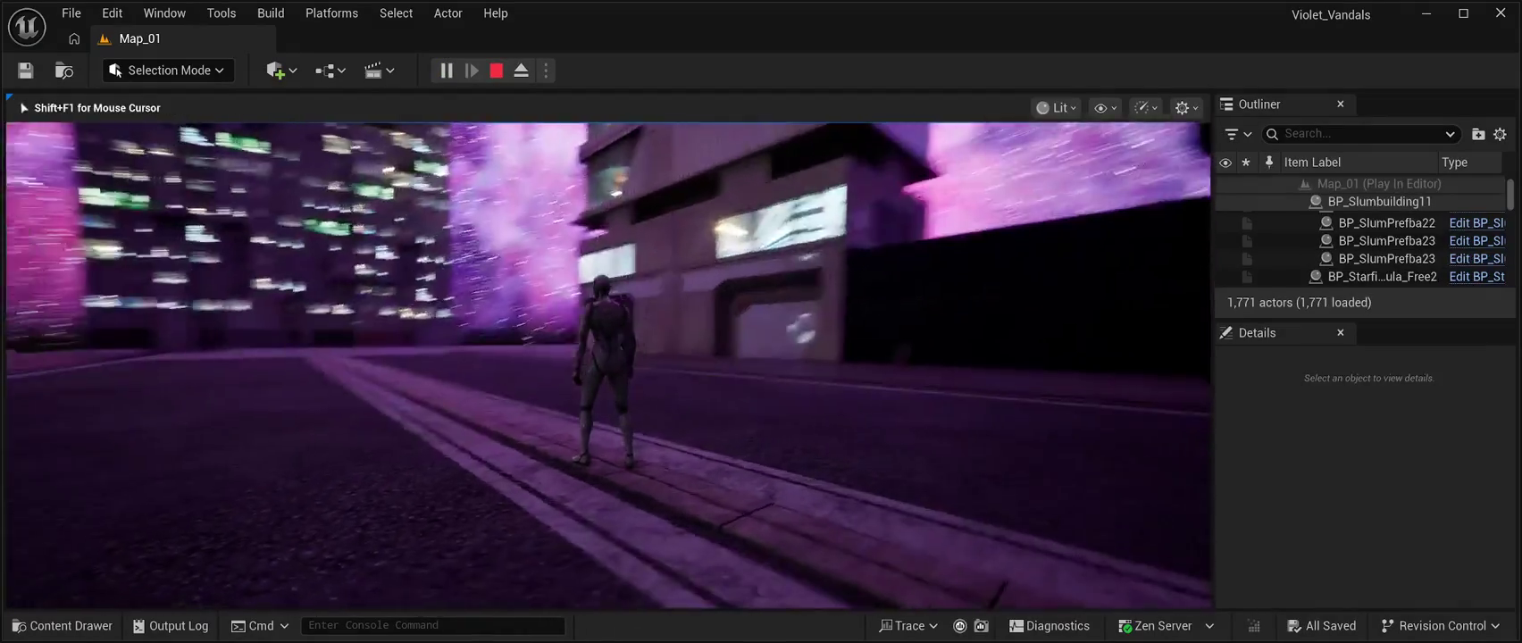
# Run the character forward and left through the alley onto the tiled plaza, then stop the play test.
pyautogui.moveTo(607, 357)
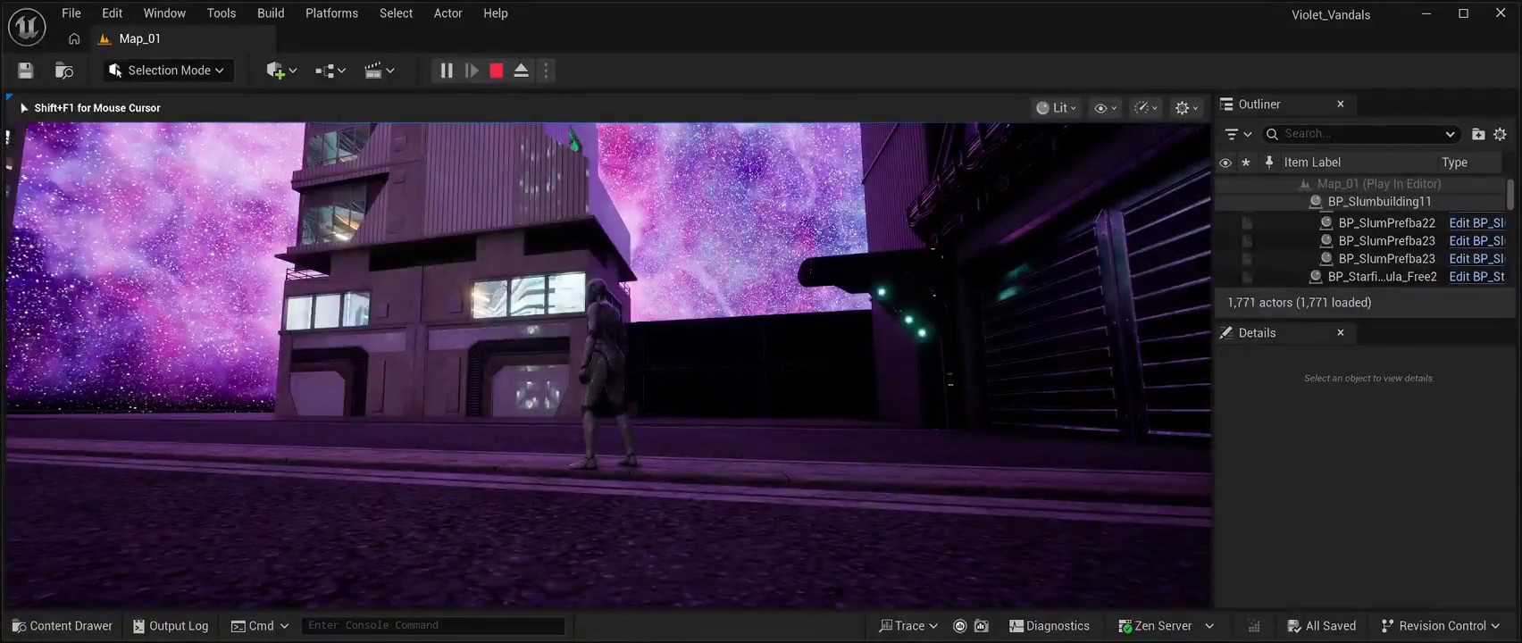
pyautogui.press('w')
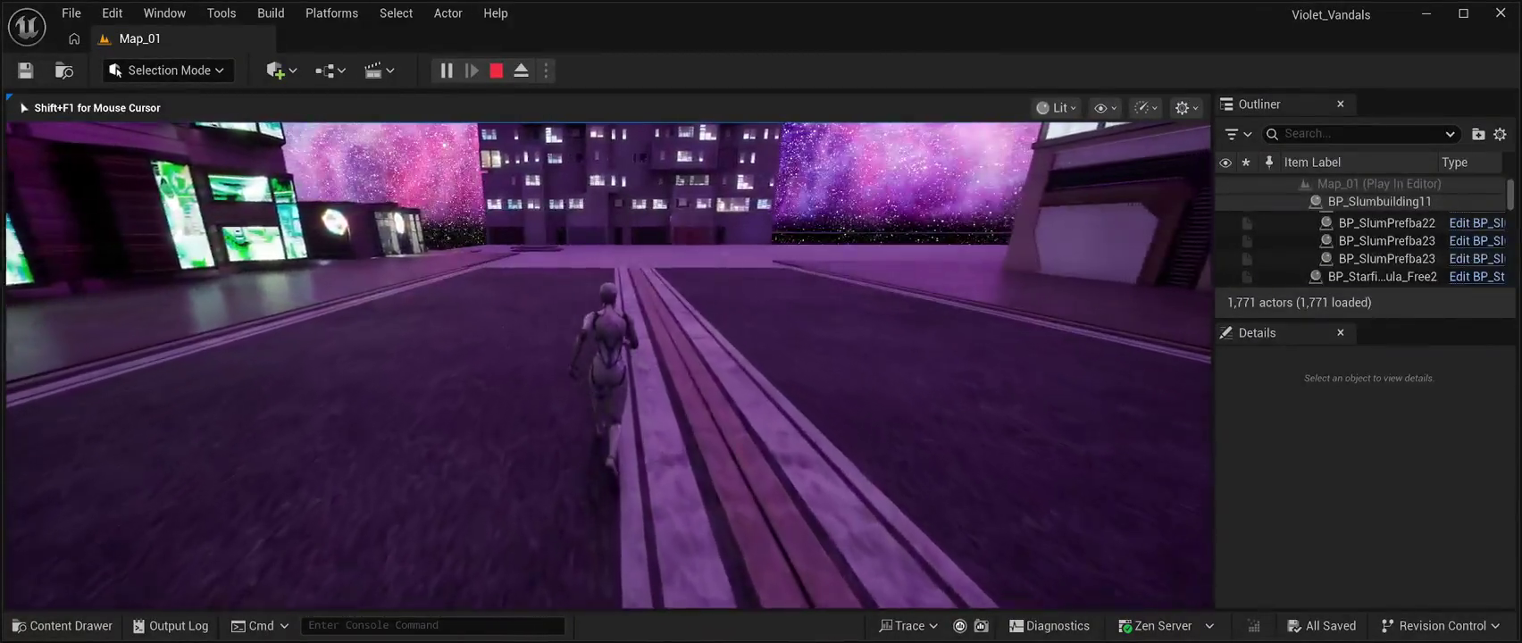
pyautogui.press('a')
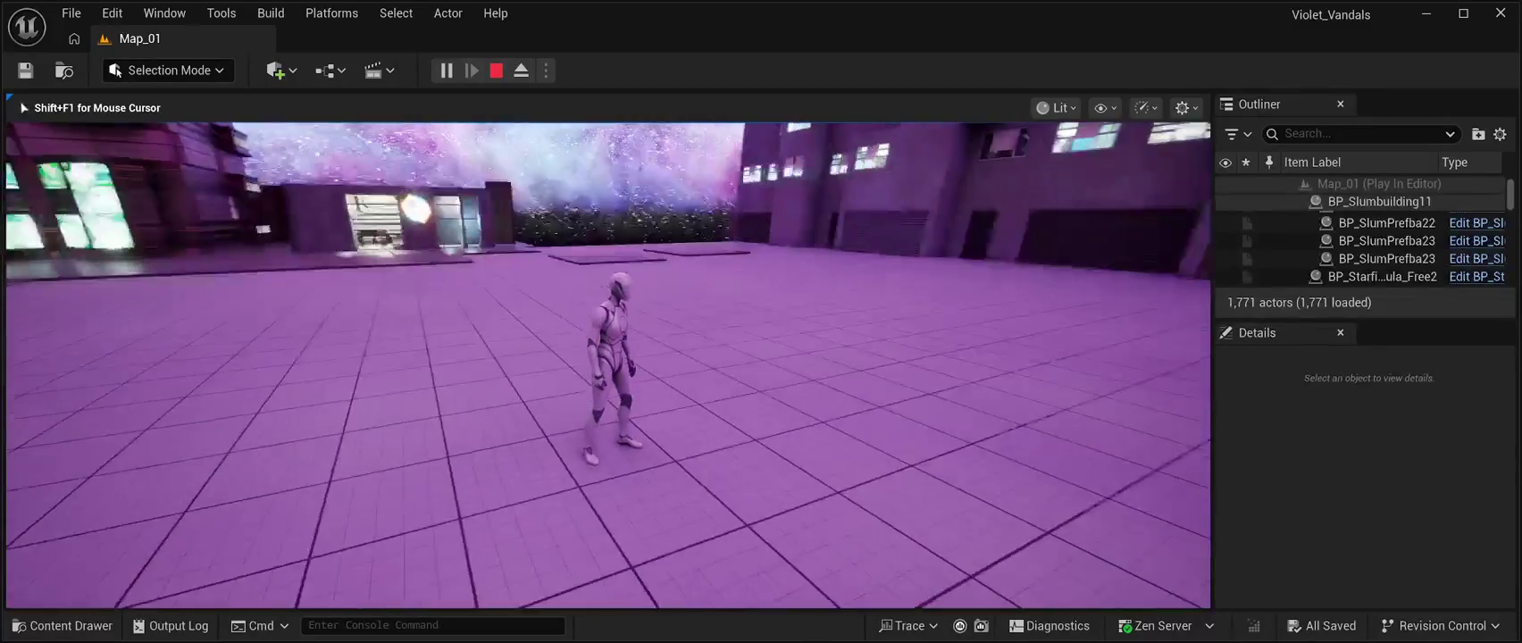
pyautogui.press('Escape')
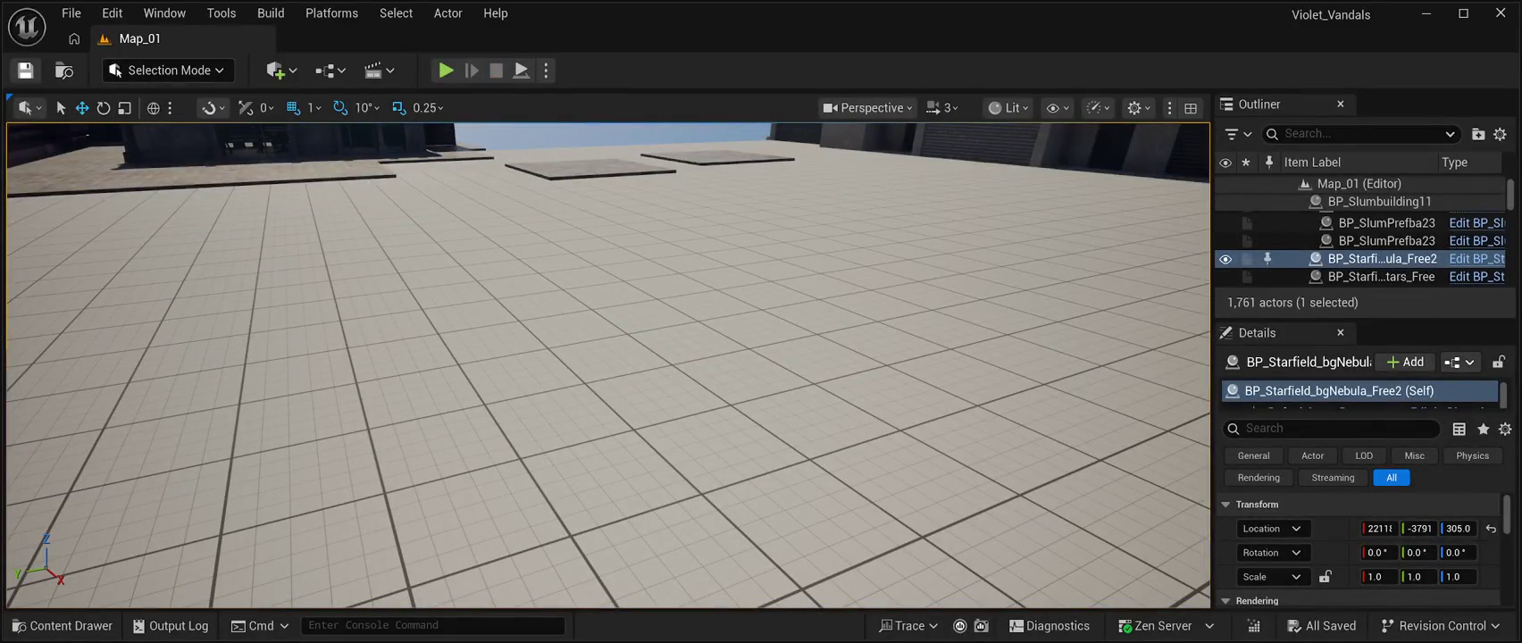
# Fly the viewport back over the rooftop restaurant and open the Content Drawer on the Cars01 blueprints.
pyautogui.press('w')
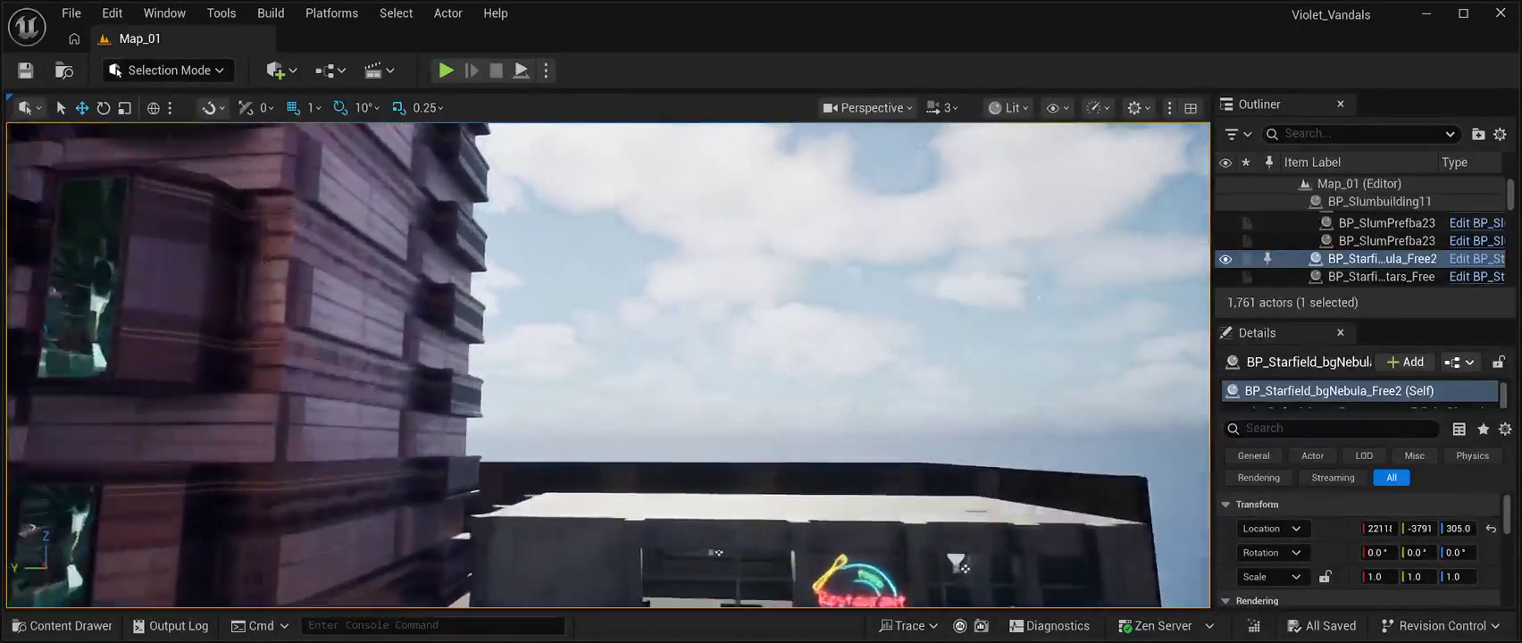
pyautogui.scroll(-5, 806, 336)
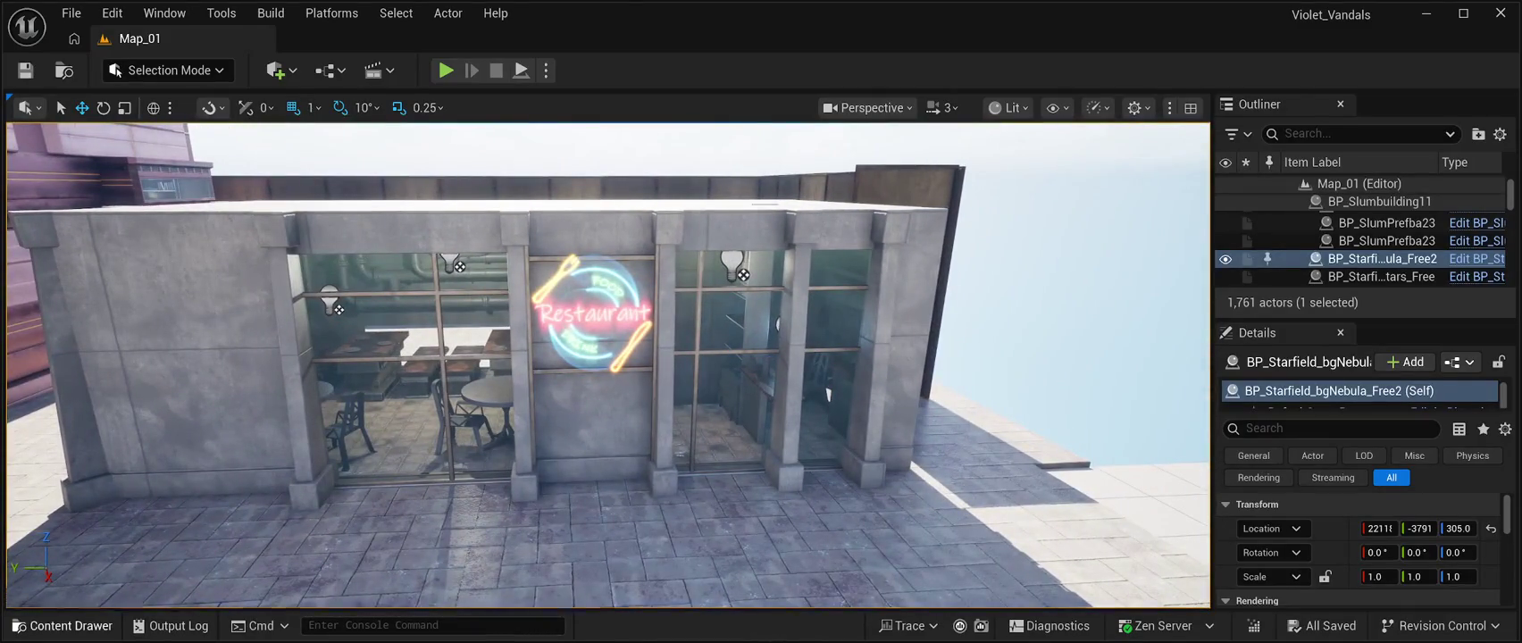
pyautogui.hotkey('ctrl', 'space')
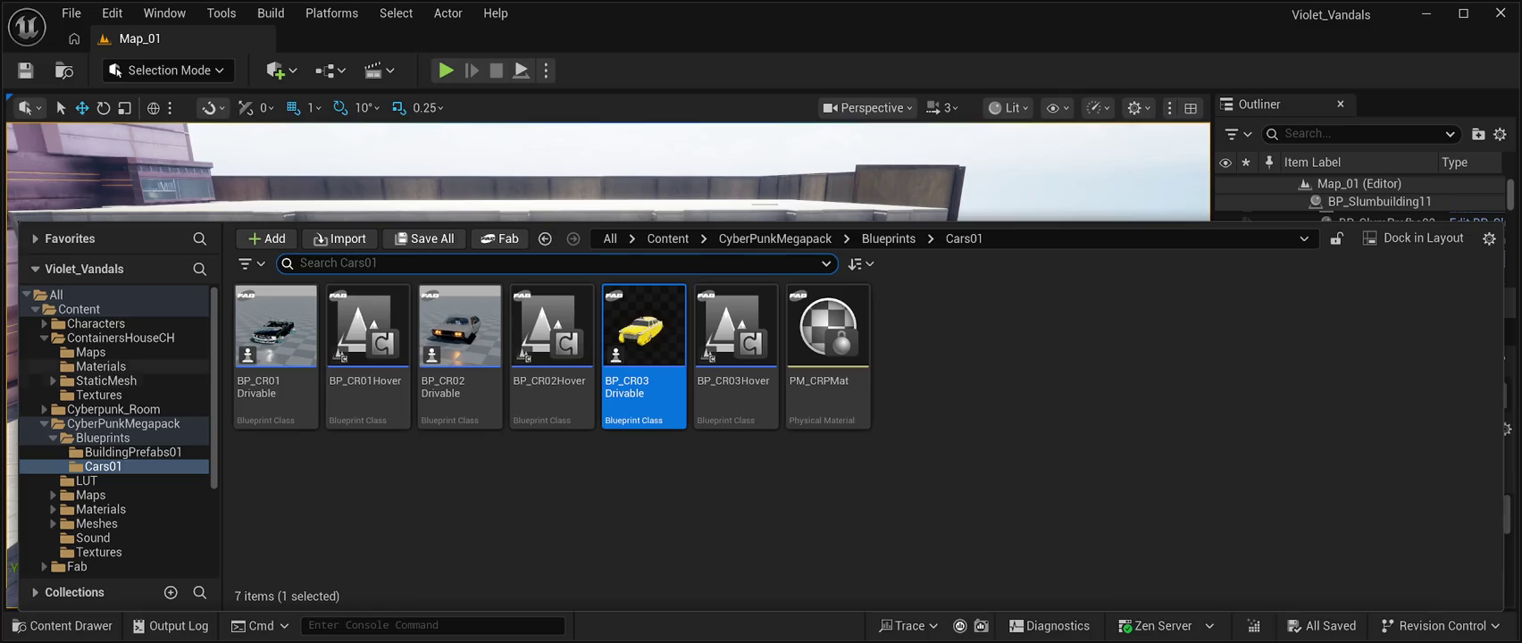
# Look through the ContainersHouseCH StaticMesh and BuildingPrefabs01 folders, then open CyberPunkMegapack Meshes.
pyautogui.click(106, 381)
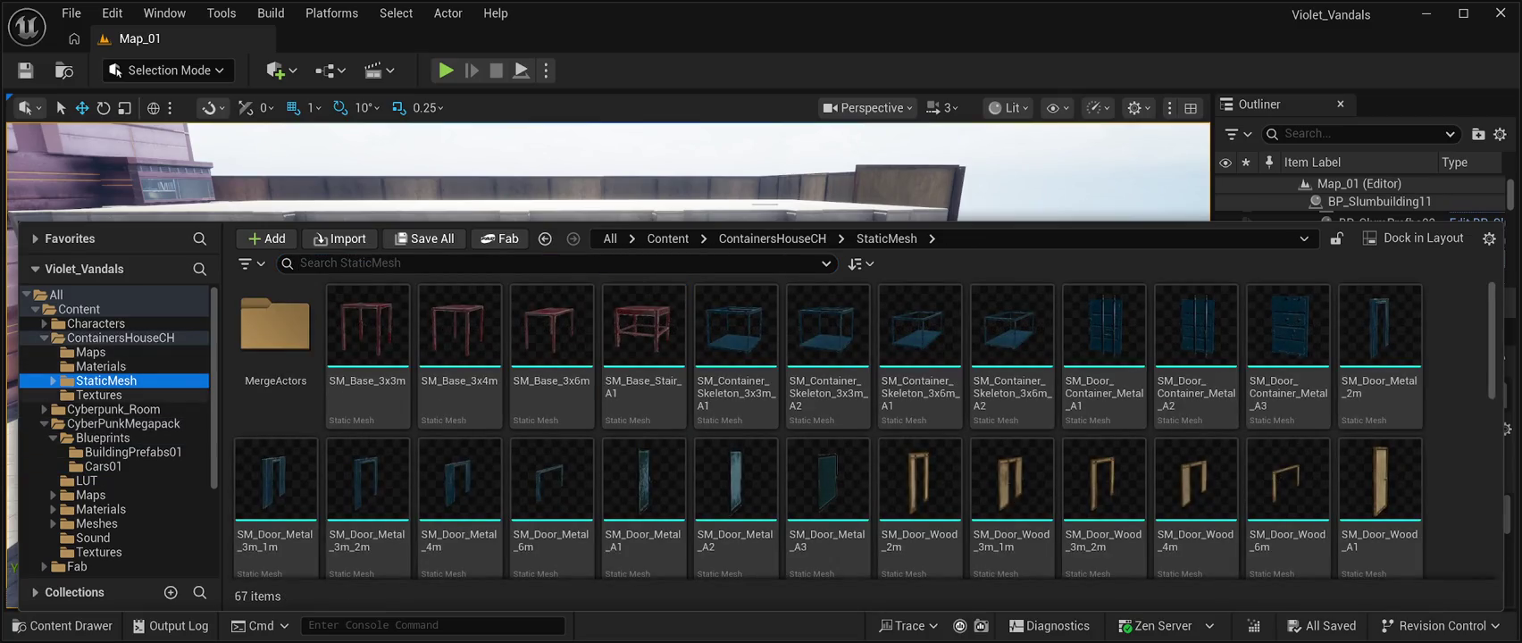
pyautogui.click(123, 424)
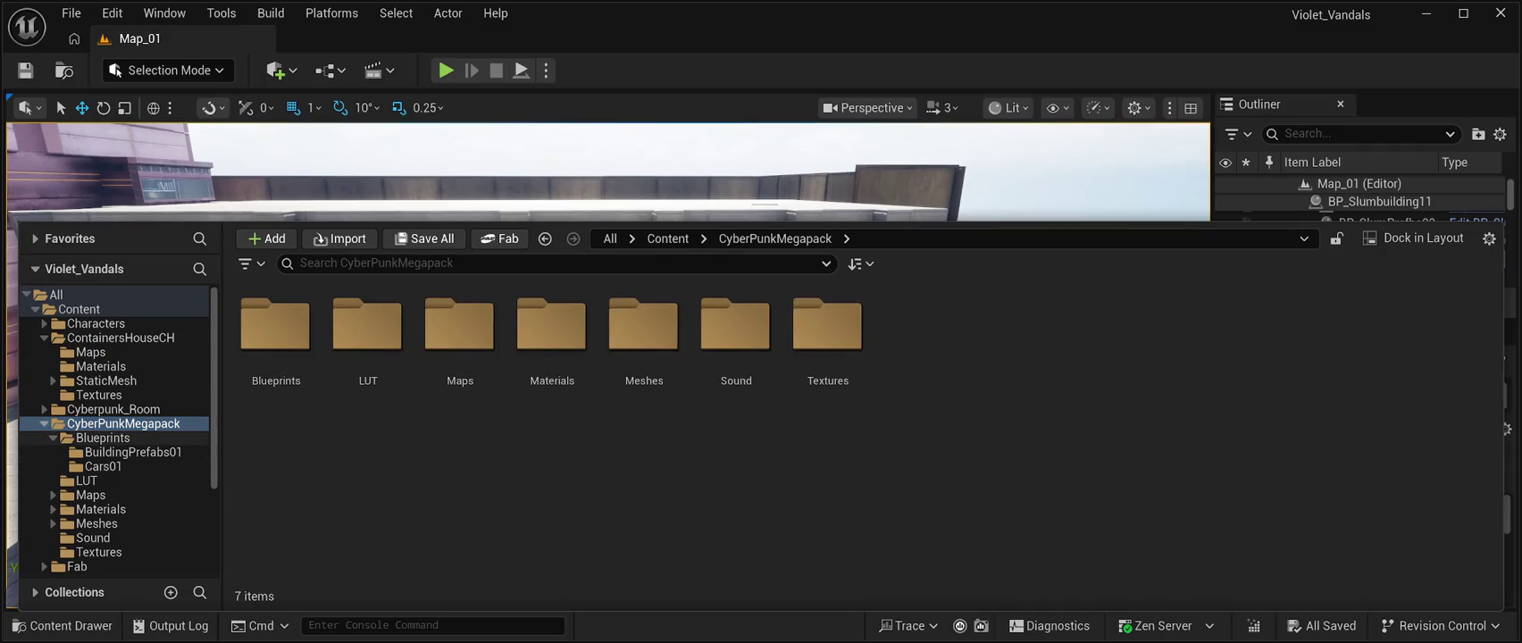
pyautogui.click(133, 452)
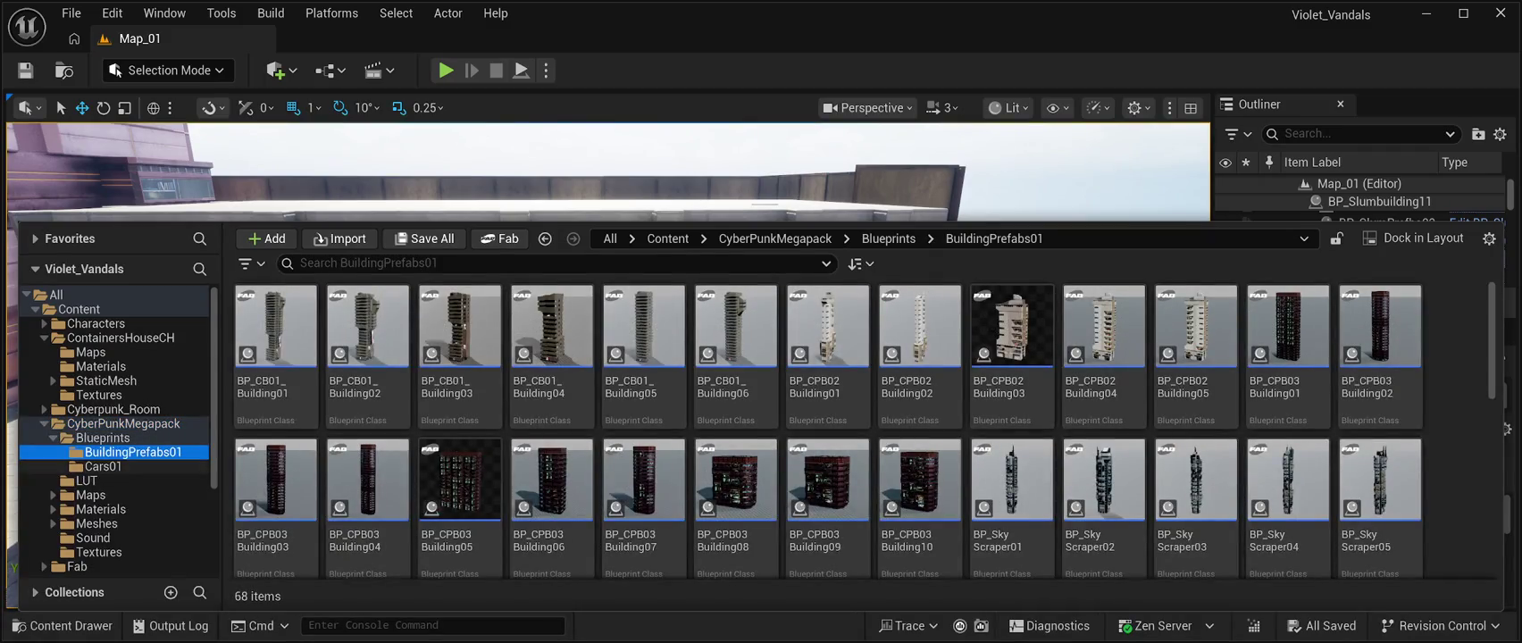
pyautogui.click(123, 424)
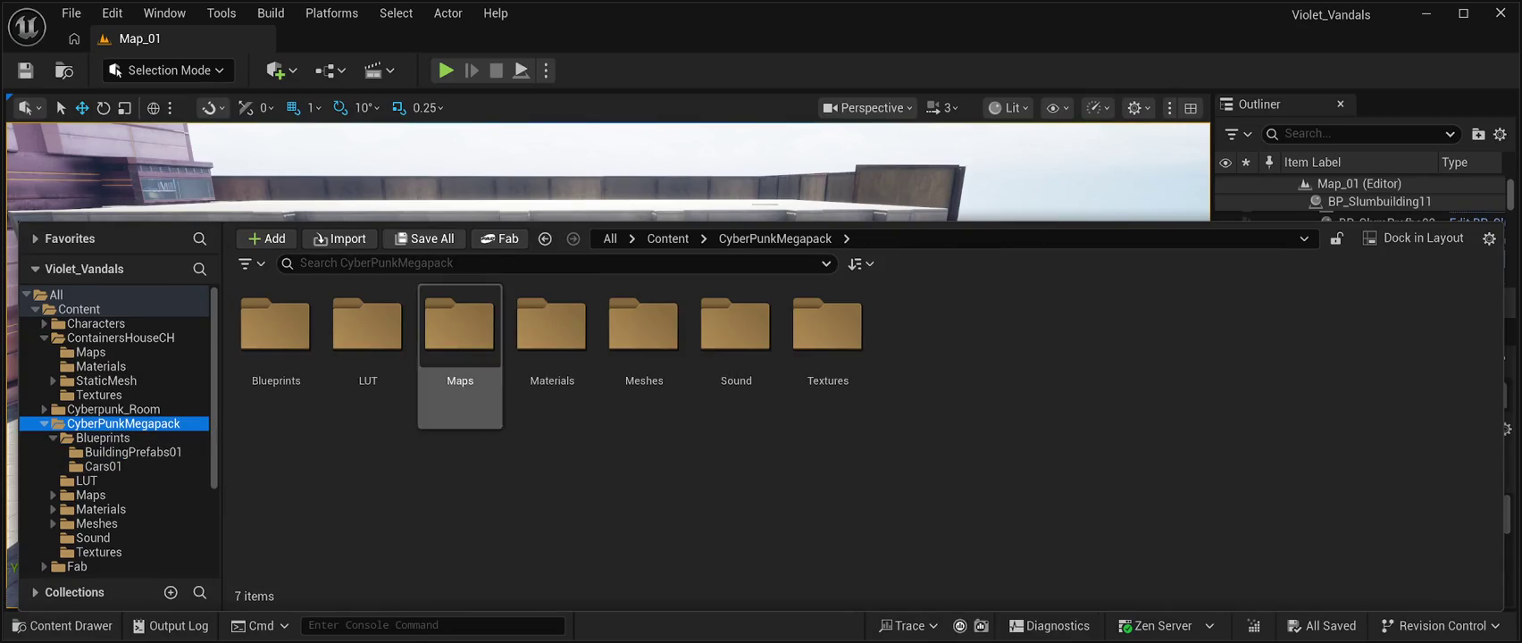
pyautogui.doubleClick(643, 340)
# Scroll down through the Meshes grid and close the Content Drawer.
pyautogui.scroll(-2, 643, 357)
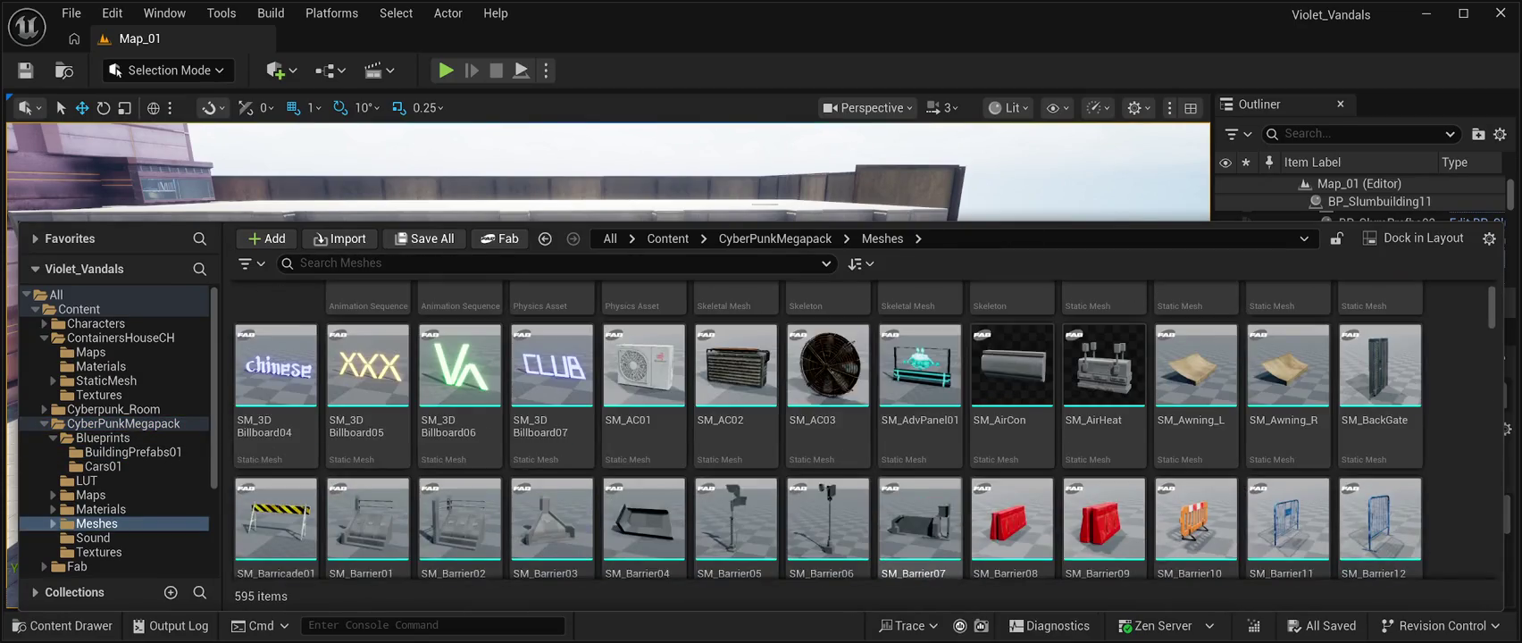
pyautogui.scroll(-3, 920, 527)
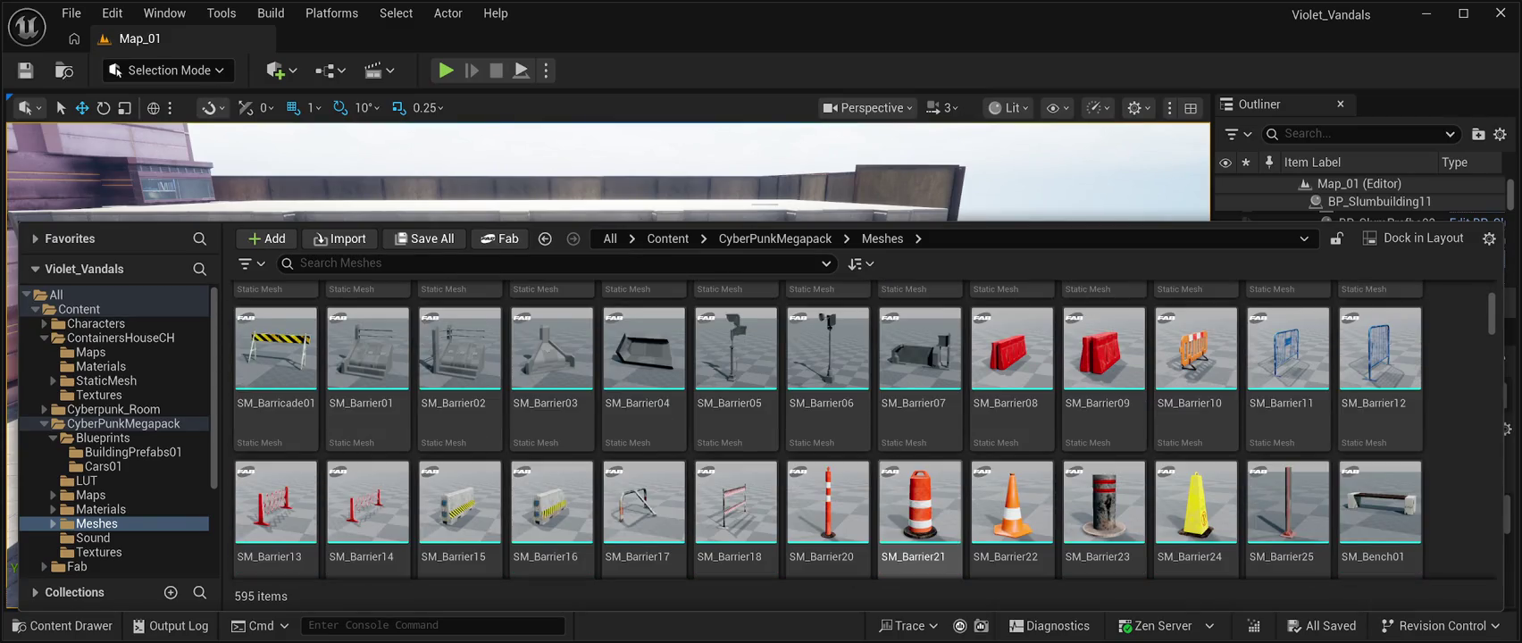
pyautogui.scroll(-5, 736, 446)
pyautogui.scroll(-5, 736, 446)
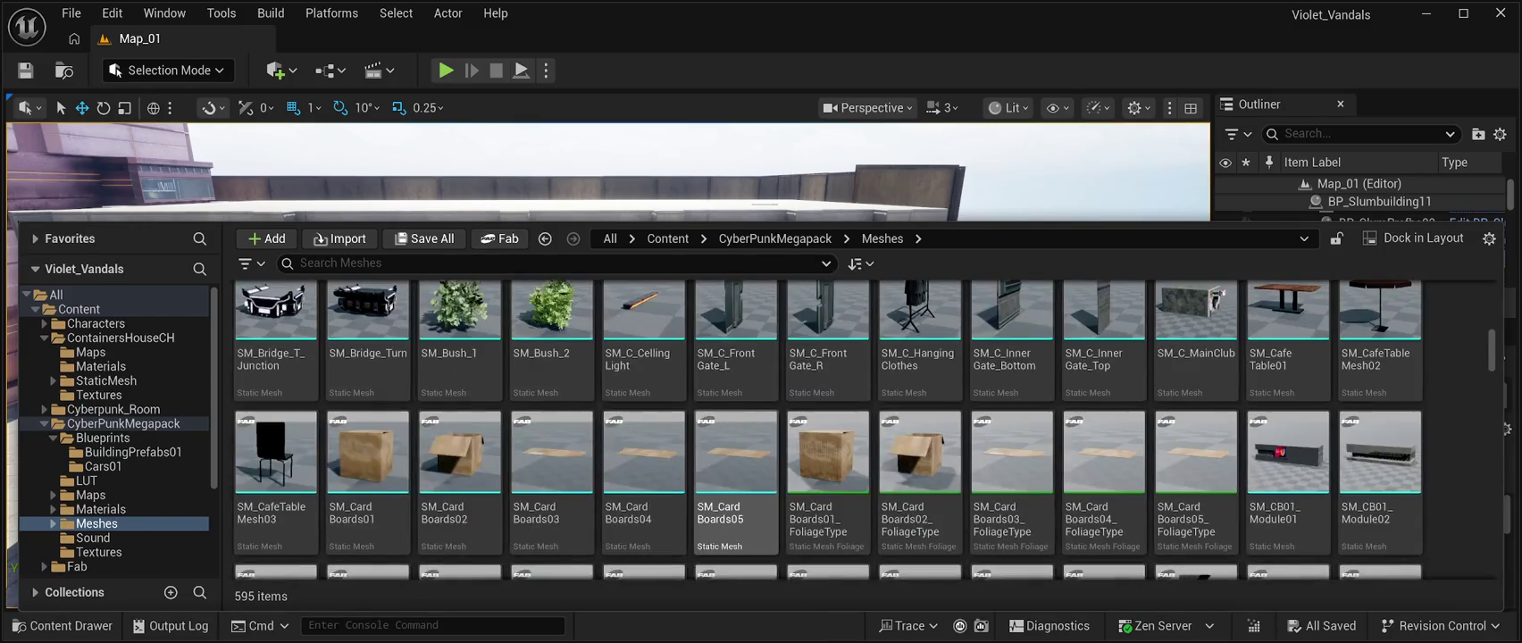
pyautogui.scroll(-5, 736, 446)
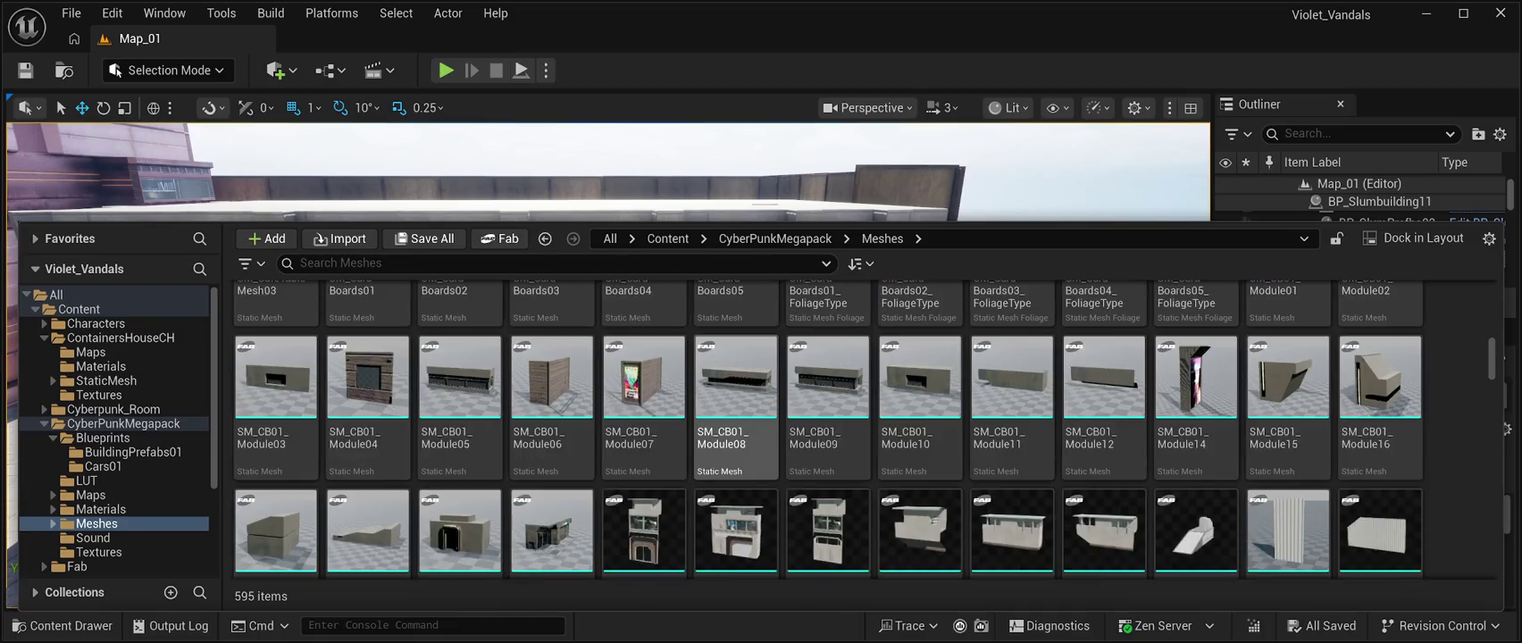
pyautogui.scroll(-5, 736, 447)
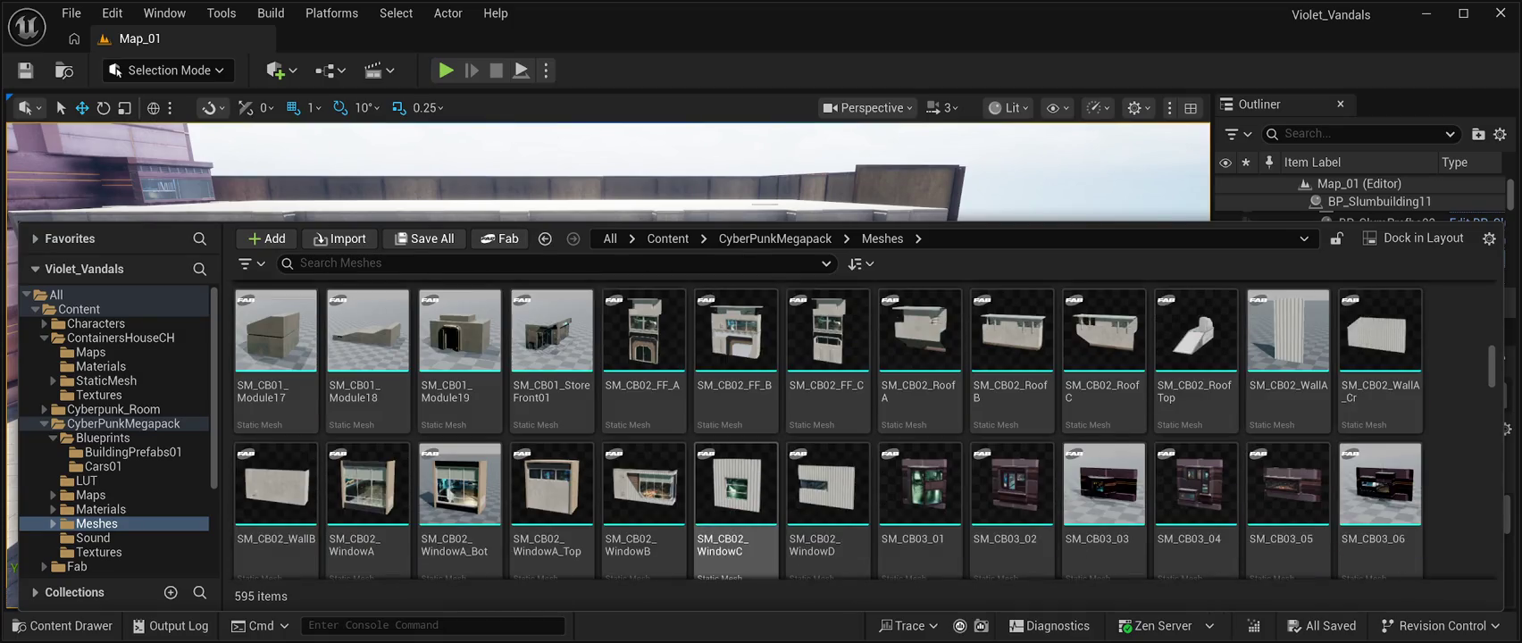
pyautogui.scroll(-3, 1012, 438)
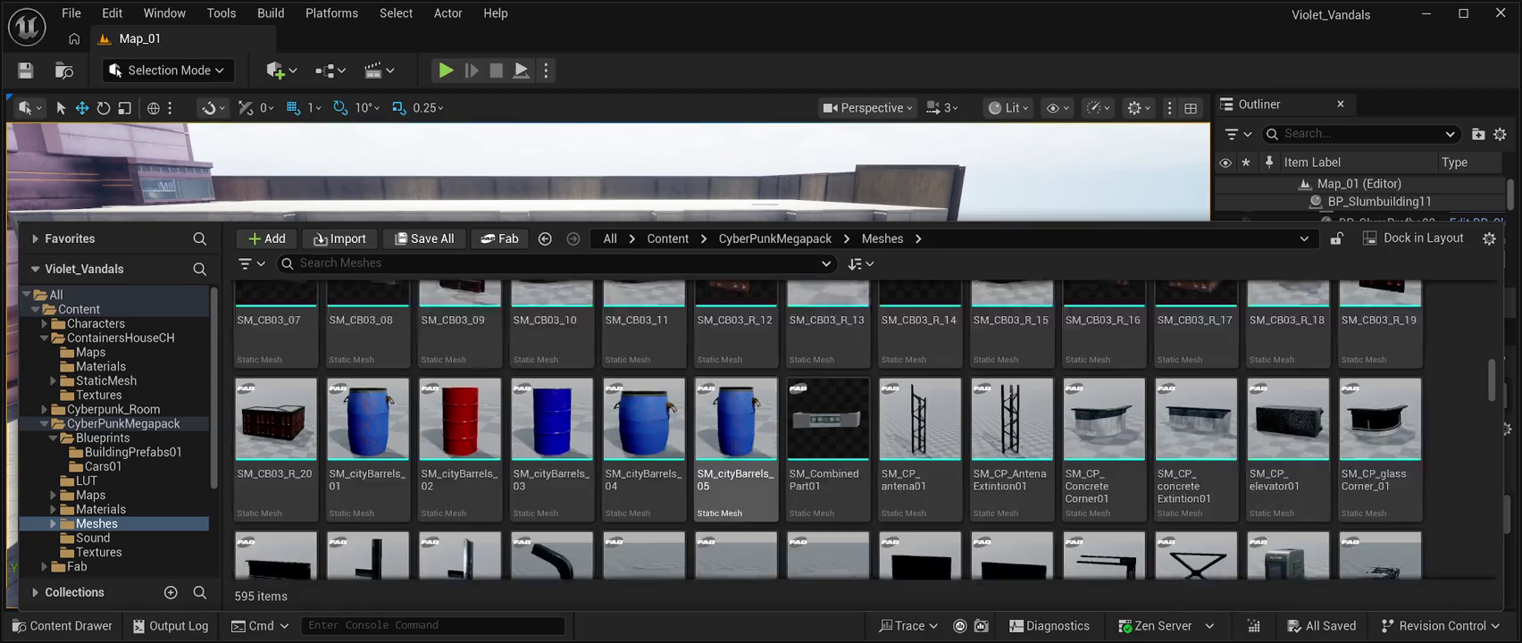
pyautogui.hotkey('ctrl', 'space')
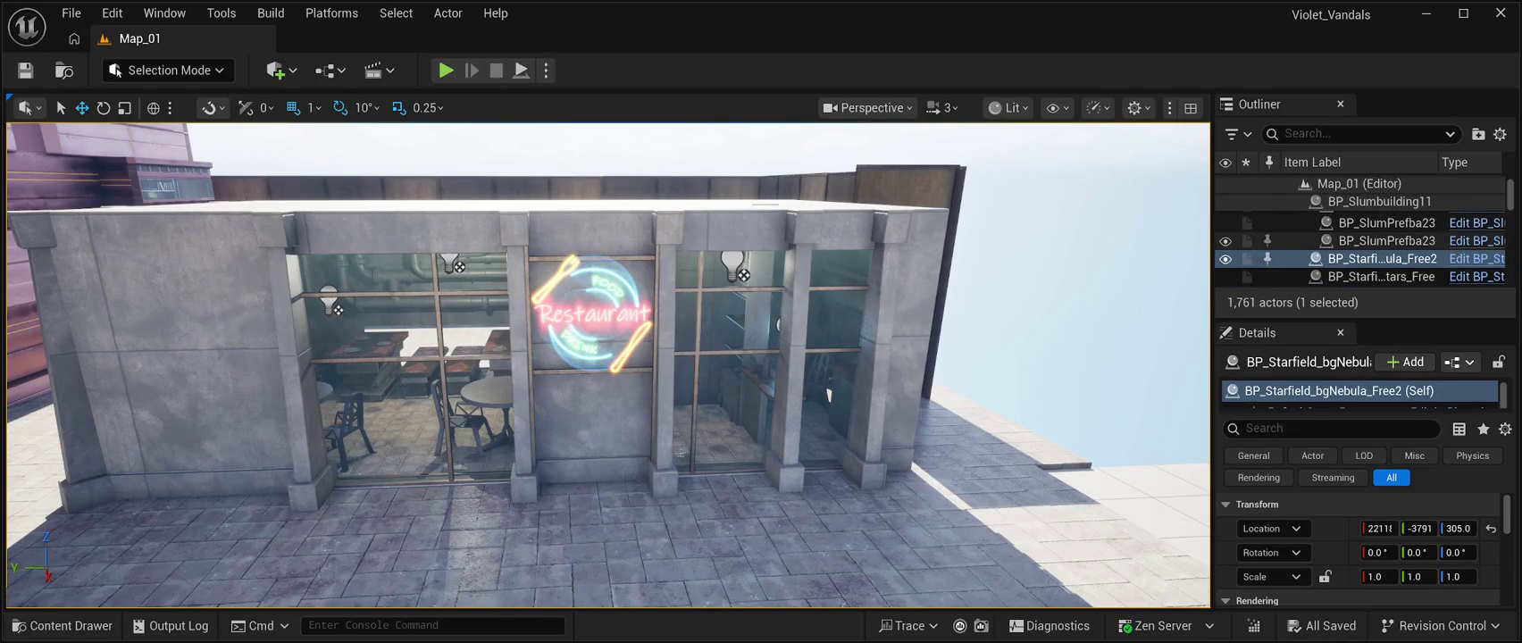
# Select the restaurant building and reopen the Content Drawer on the 595-item Meshes folder.
pyautogui.click(531, 303)
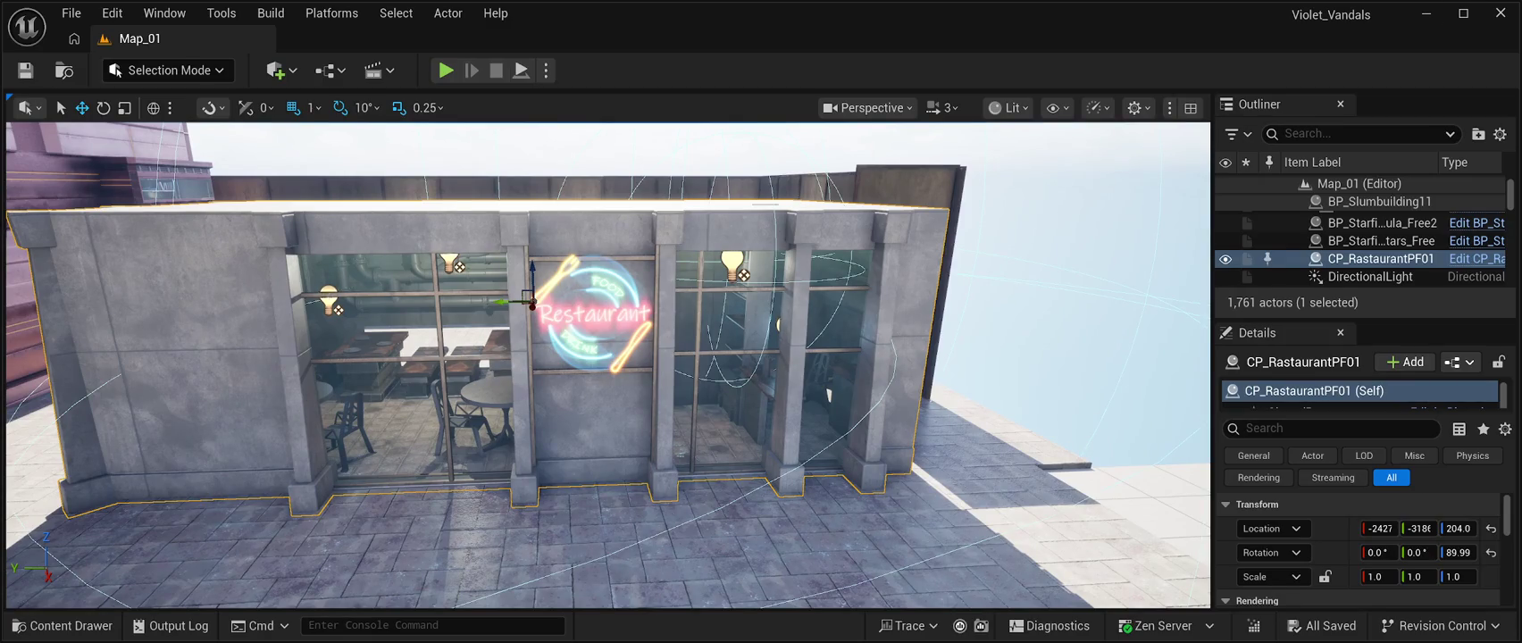
pyautogui.click(63, 625)
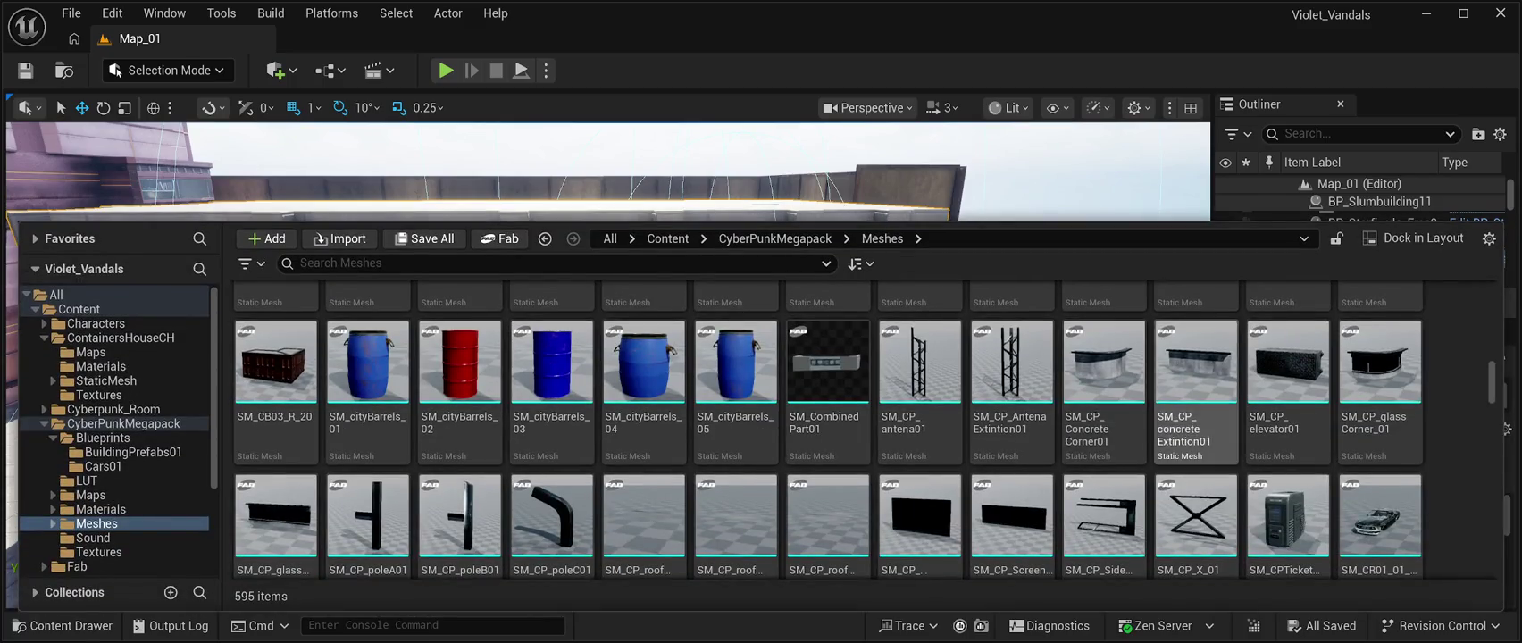
# Scroll the Meshes grid to select the SM_Group01 box pile, then collapse the drawer to the restaurant view.
pyautogui.scroll(-10, 1195, 393)
pyautogui.scroll(-5, 1195, 500)
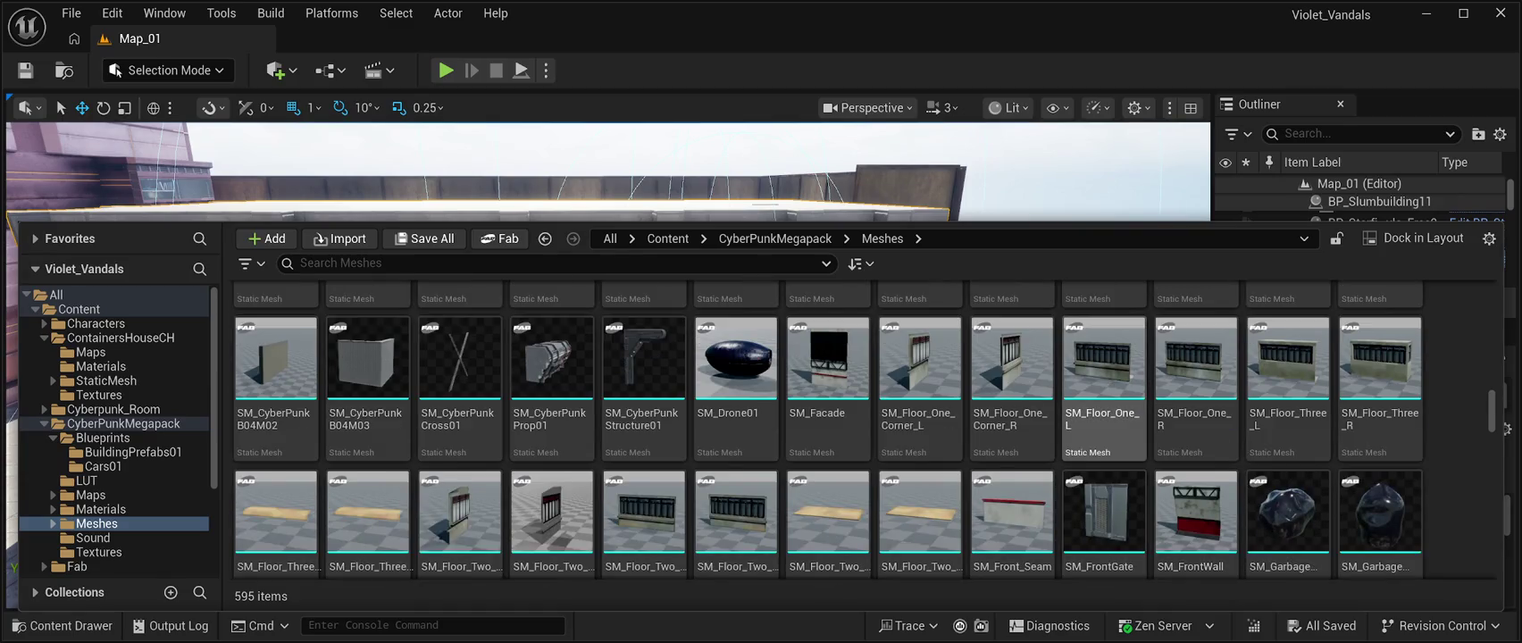
pyautogui.scroll(-3, 1195, 500)
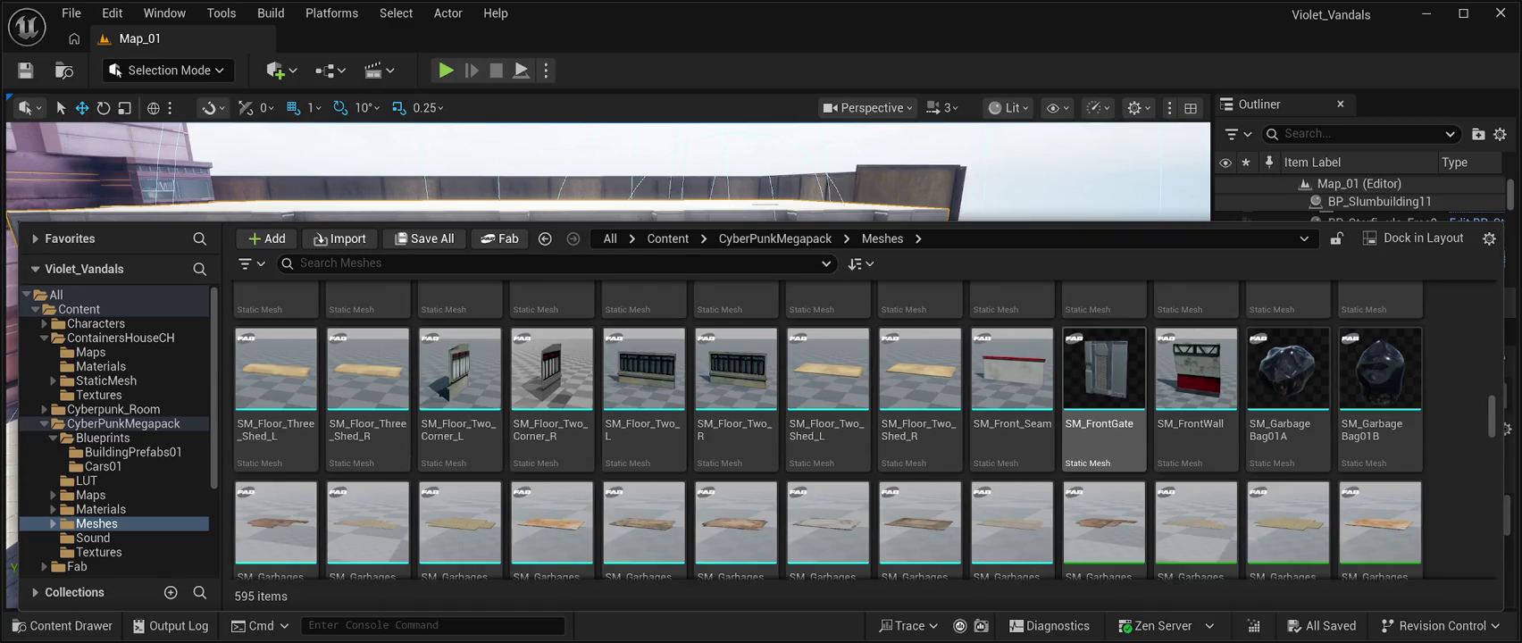
pyautogui.scroll(-6, 1104, 447)
pyautogui.scroll(1, 1103, 447)
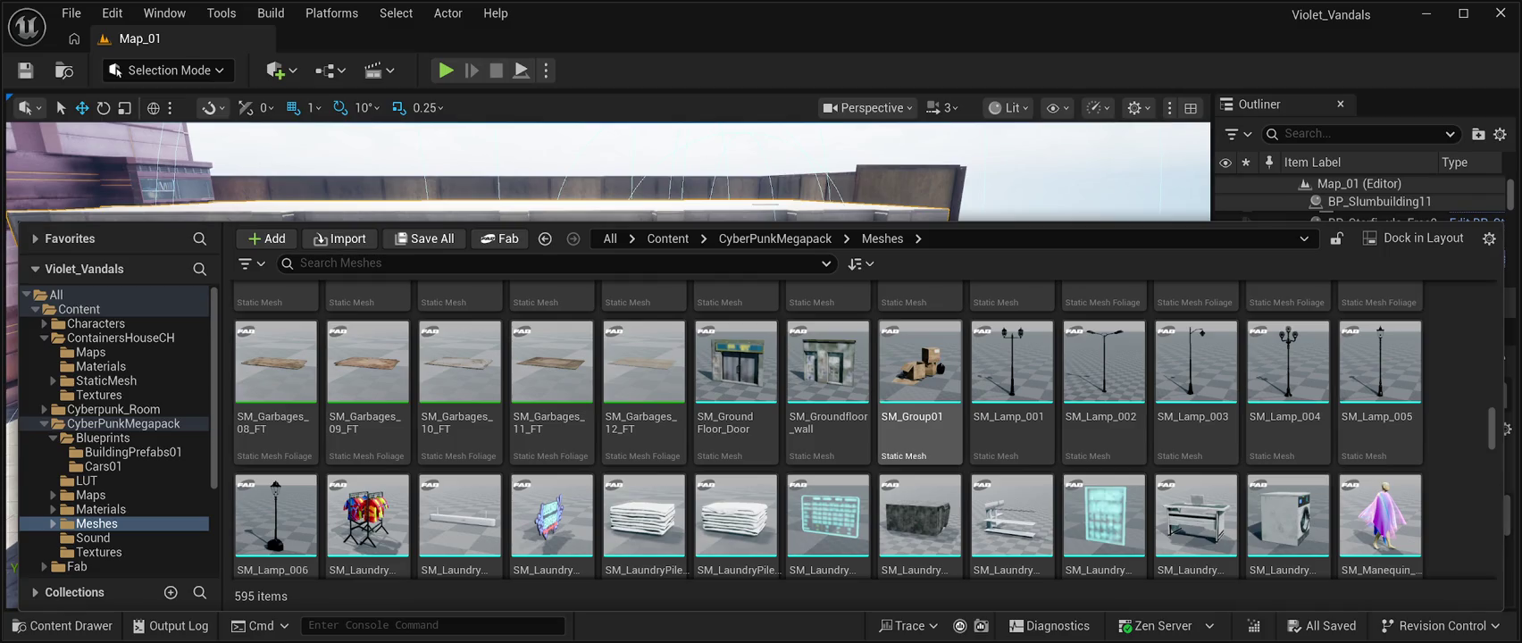
pyautogui.click(920, 375)
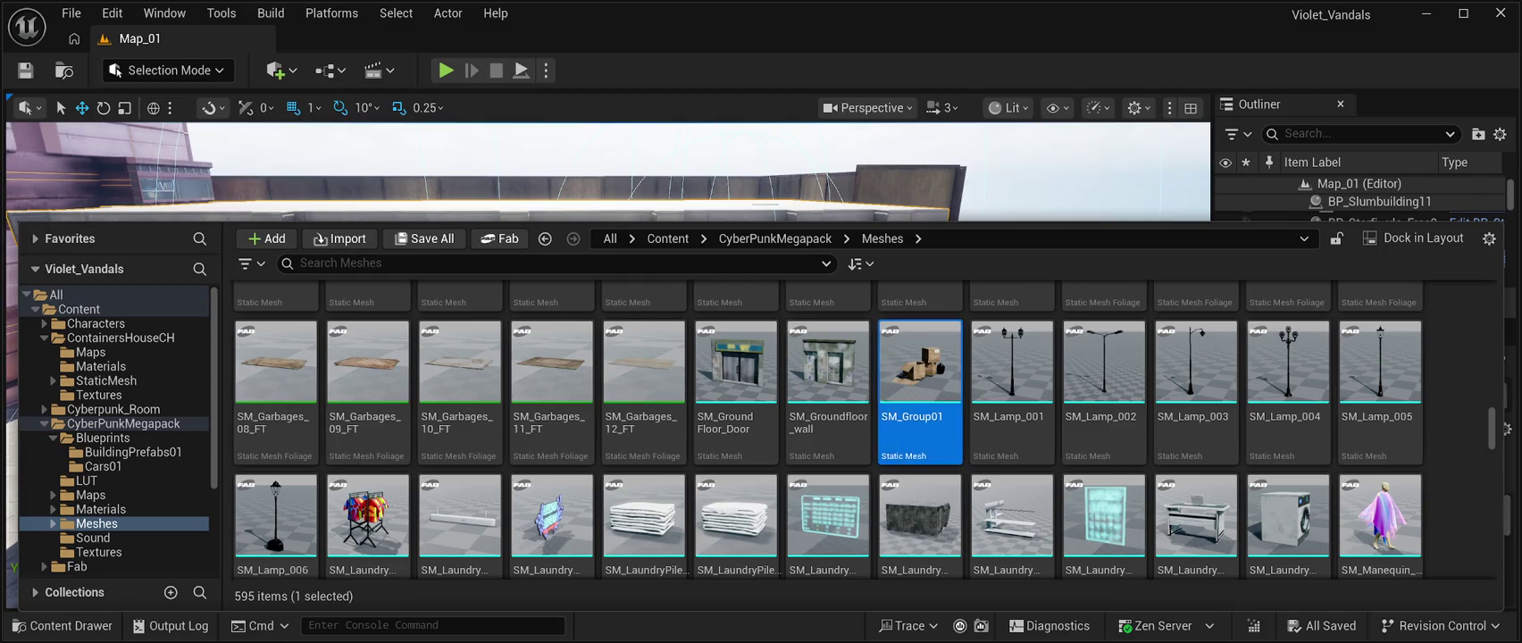
pyautogui.click(840, 174)
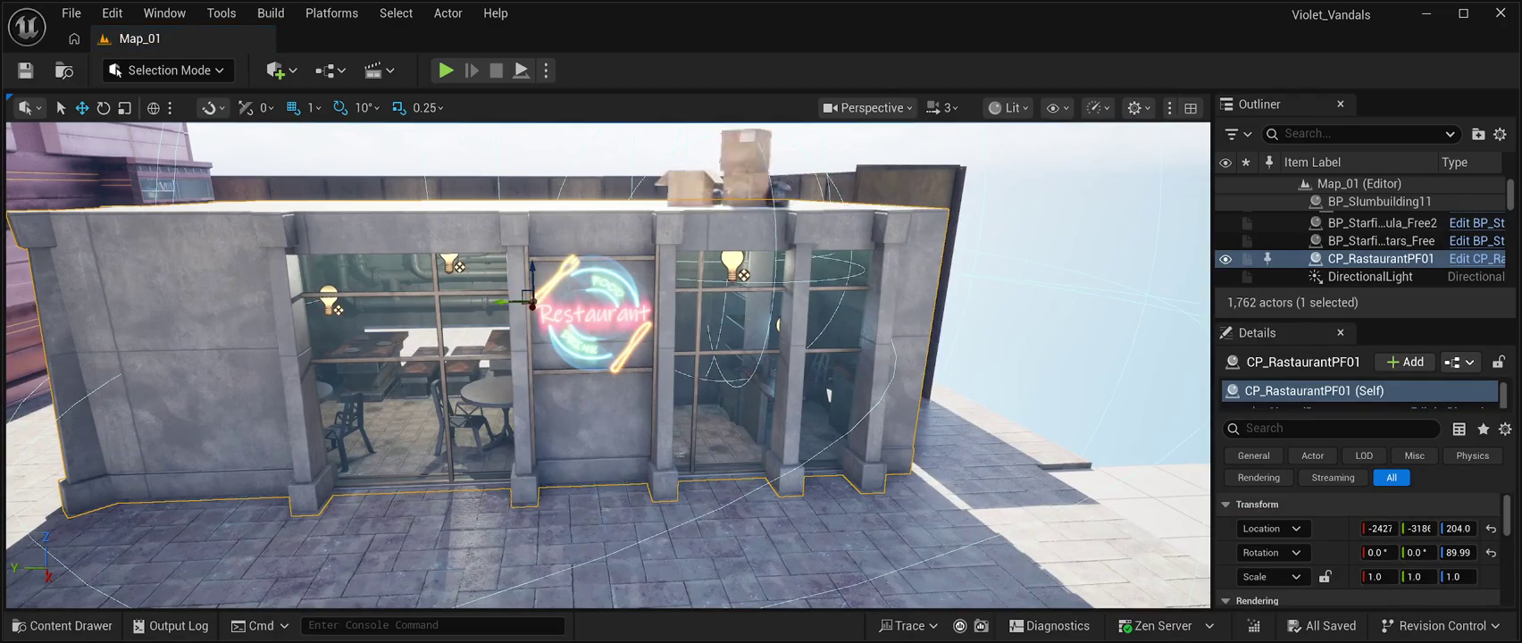
# Frame the SM_Group01 box pile, move it off the roof toward the dark wall, and rotate it.
pyautogui.click(730, 170)
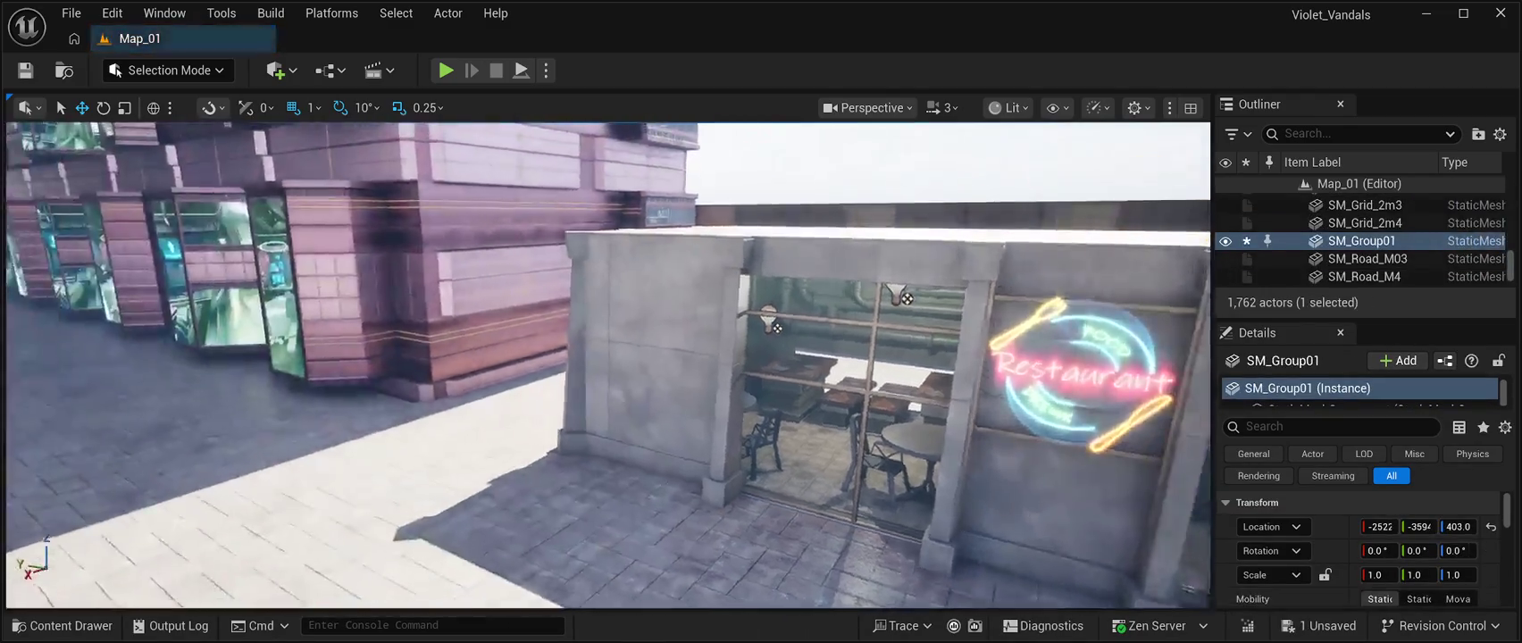
pyautogui.press('f')
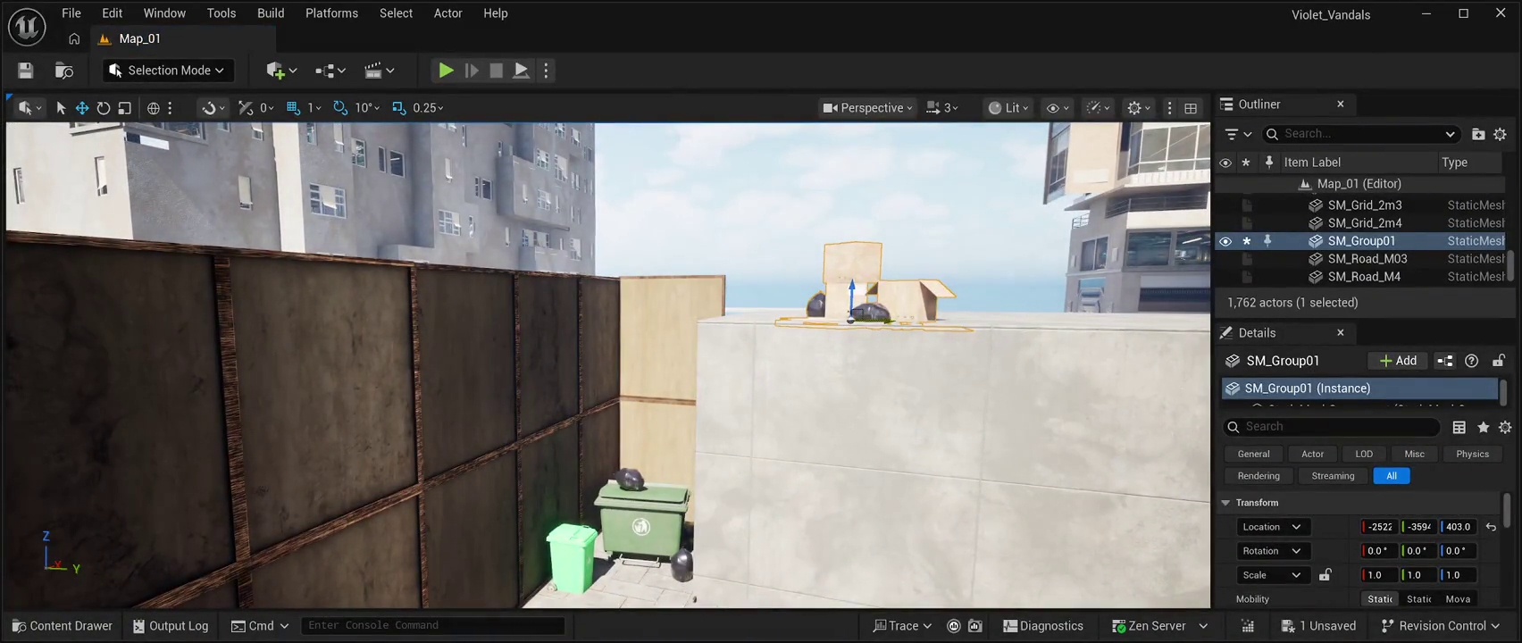
pyautogui.moveTo(857, 314)
pyautogui.mouseDown()
pyautogui.moveTo(616, 299)
pyautogui.moveTo(630, 313)
pyautogui.moveTo(605, 362)
pyautogui.moveTo(604, 482)
pyautogui.moveTo(626, 420)
pyautogui.moveTo(616, 384)
pyautogui.moveTo(625, 455)
pyautogui.moveTo(629, 438)
pyautogui.moveTo(659, 440)
pyautogui.mouseUp()
pyautogui.moveTo(662, 396); pyautogui.dragTo(495, 465)
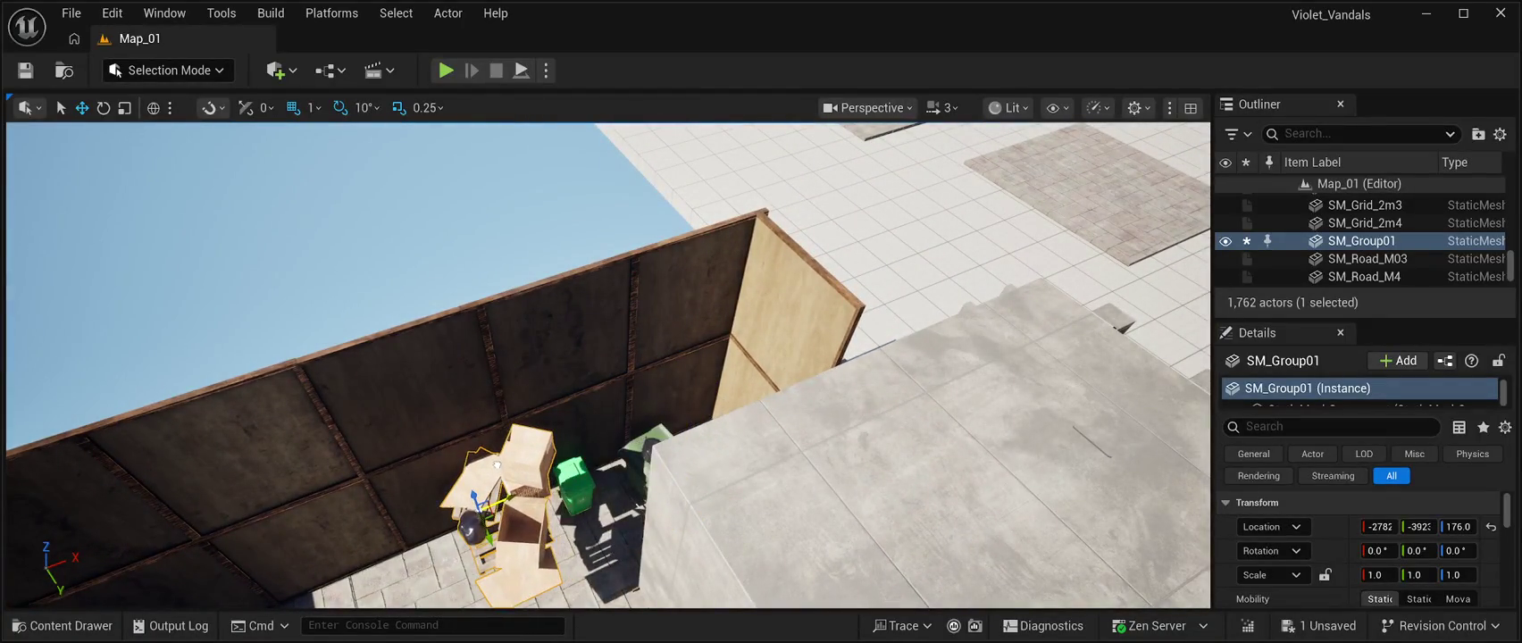
pyautogui.press('e')
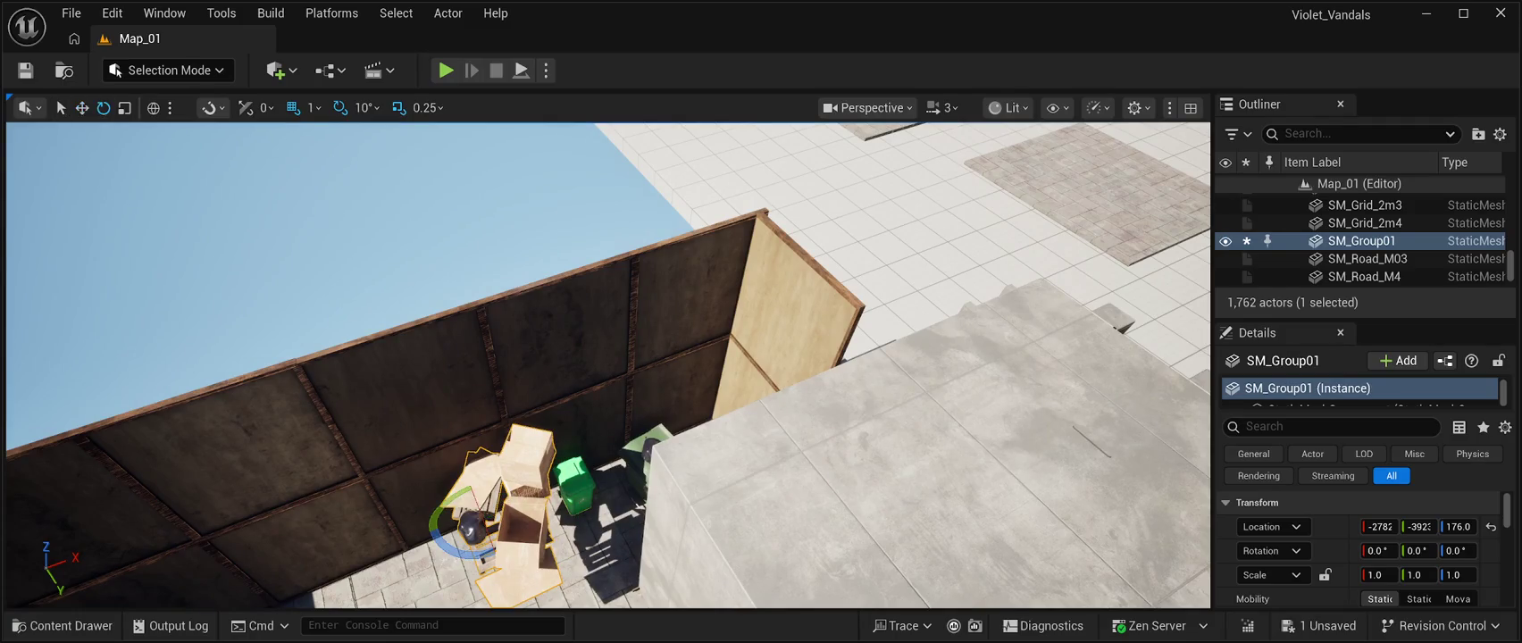
pyautogui.moveTo(443, 523)
pyautogui.mouseDown()
pyautogui.moveTo(456, 545)
pyautogui.moveTo(487, 545)
pyautogui.mouseUp()
pyautogui.press('w')
pyautogui.moveTo(491, 539)
pyautogui.mouseDown()
pyautogui.moveTo(501, 566)
pyautogui.moveTo(375, 576)
pyautogui.mouseUp()
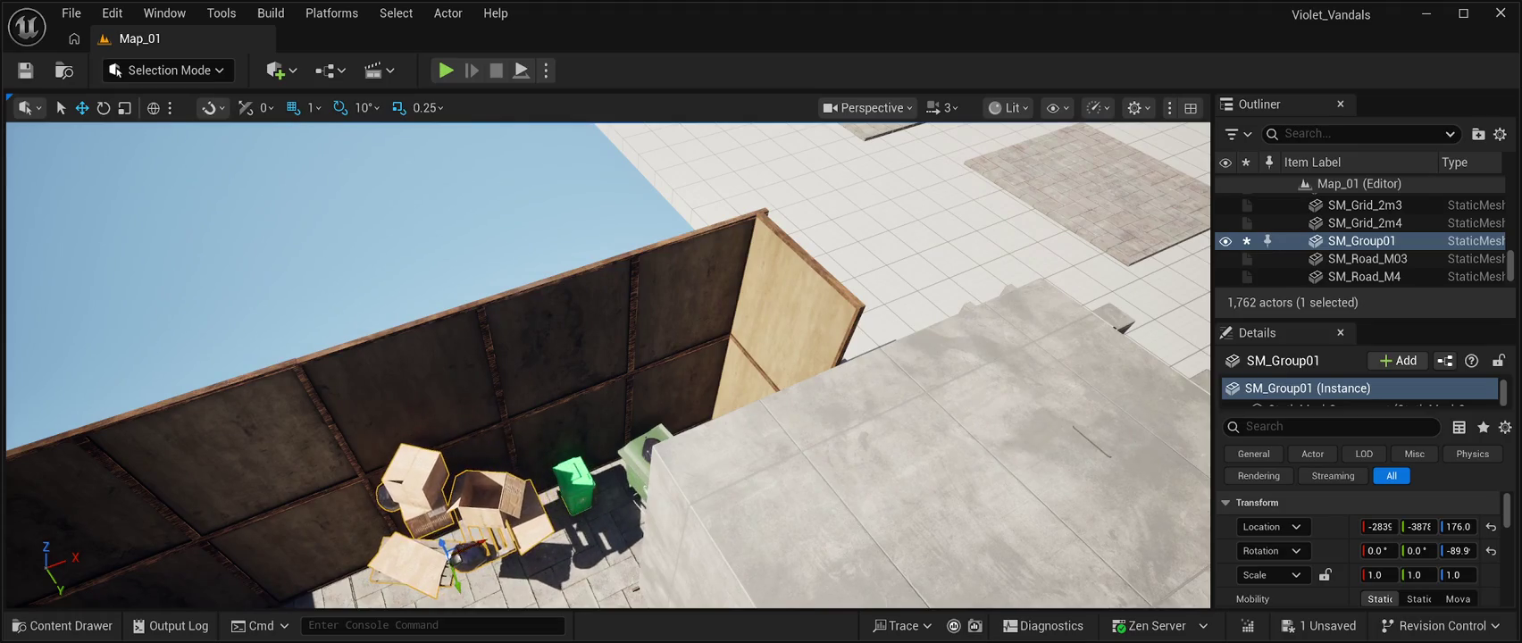
# Drop the box pile to the alley floor at Z 20 and slide it along X beside the green bins.
pyautogui.scroll(5, 607, 366)
pyautogui.scroll(-5, 608, 366)
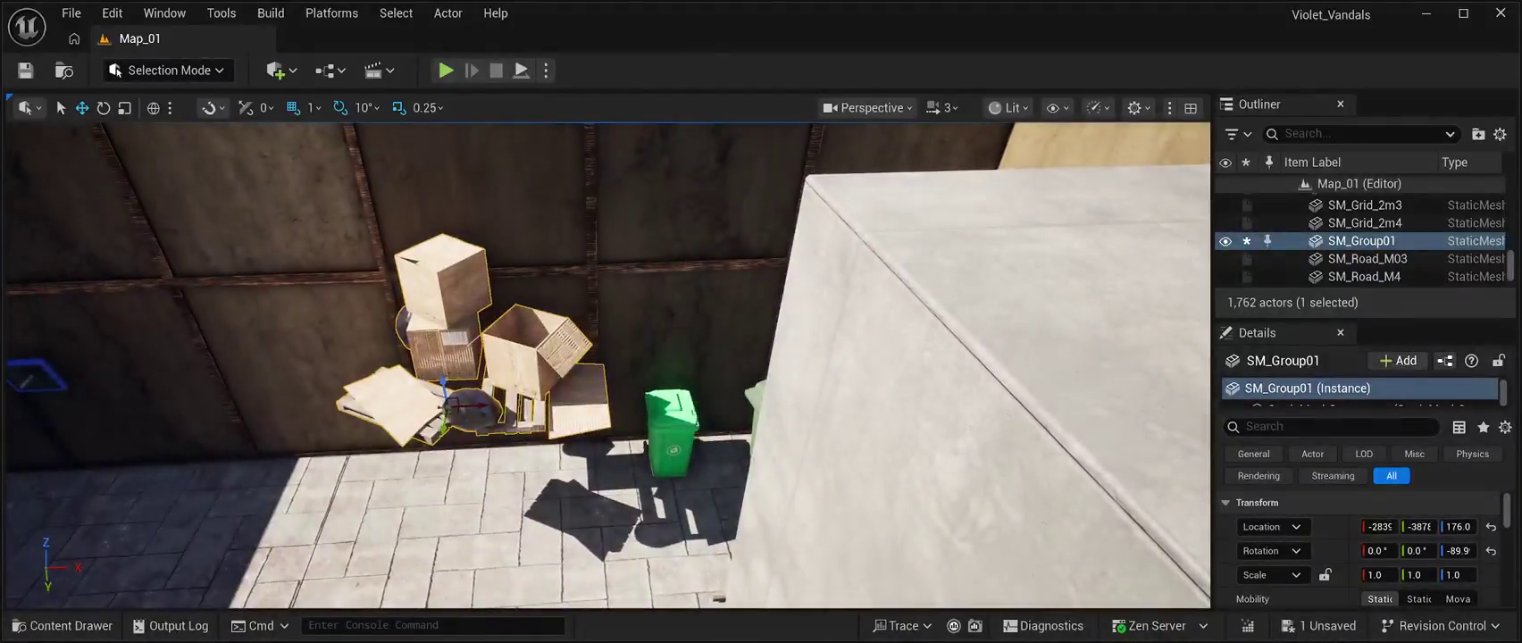
pyautogui.press('End')
pyautogui.press('End')
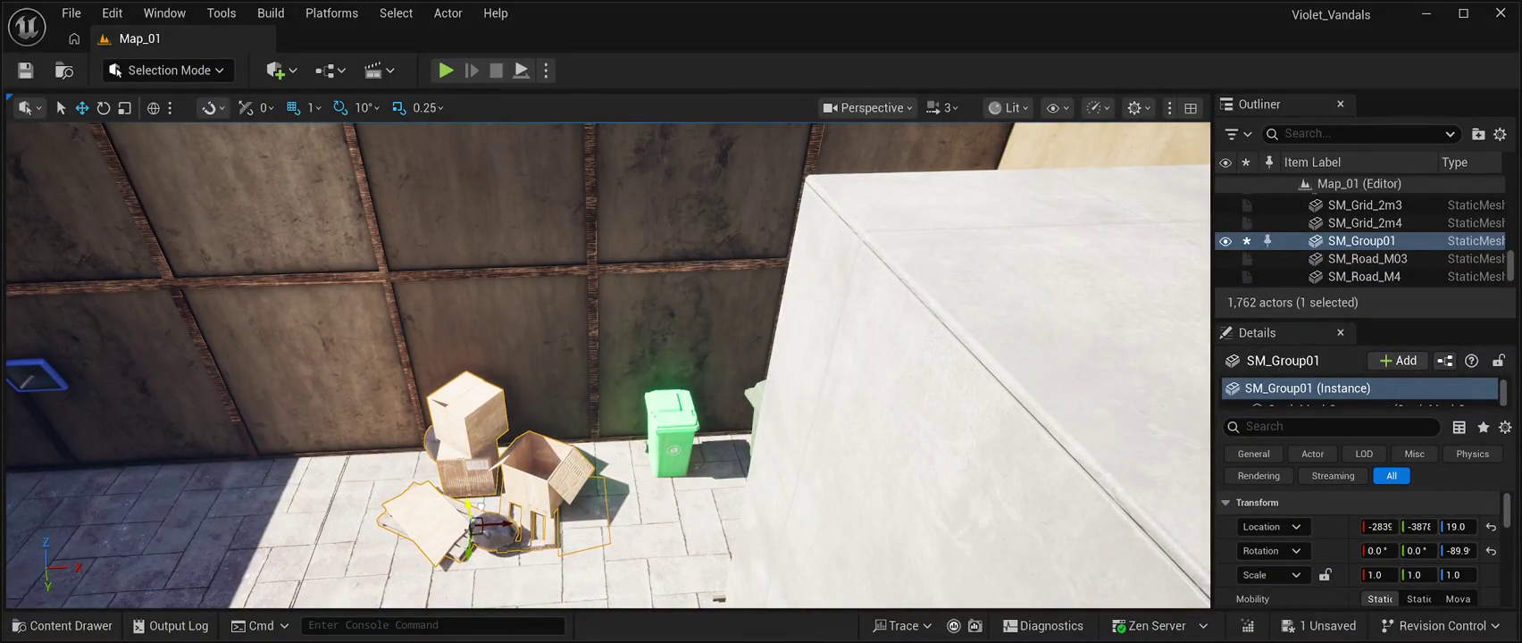
pyautogui.moveTo(607, 366)
pyautogui.mouseDown()
pyautogui.moveTo(643, 402)
pyautogui.moveTo(616, 366)
pyautogui.moveTo(643, 348)
pyautogui.moveTo(616, 375)
pyautogui.moveTo(579, 357)
pyautogui.mouseUp()
pyautogui.moveTo(353, 435); pyautogui.dragTo(491, 409)
pyautogui.moveTo(607, 366); pyautogui.dragTo(627, 371)
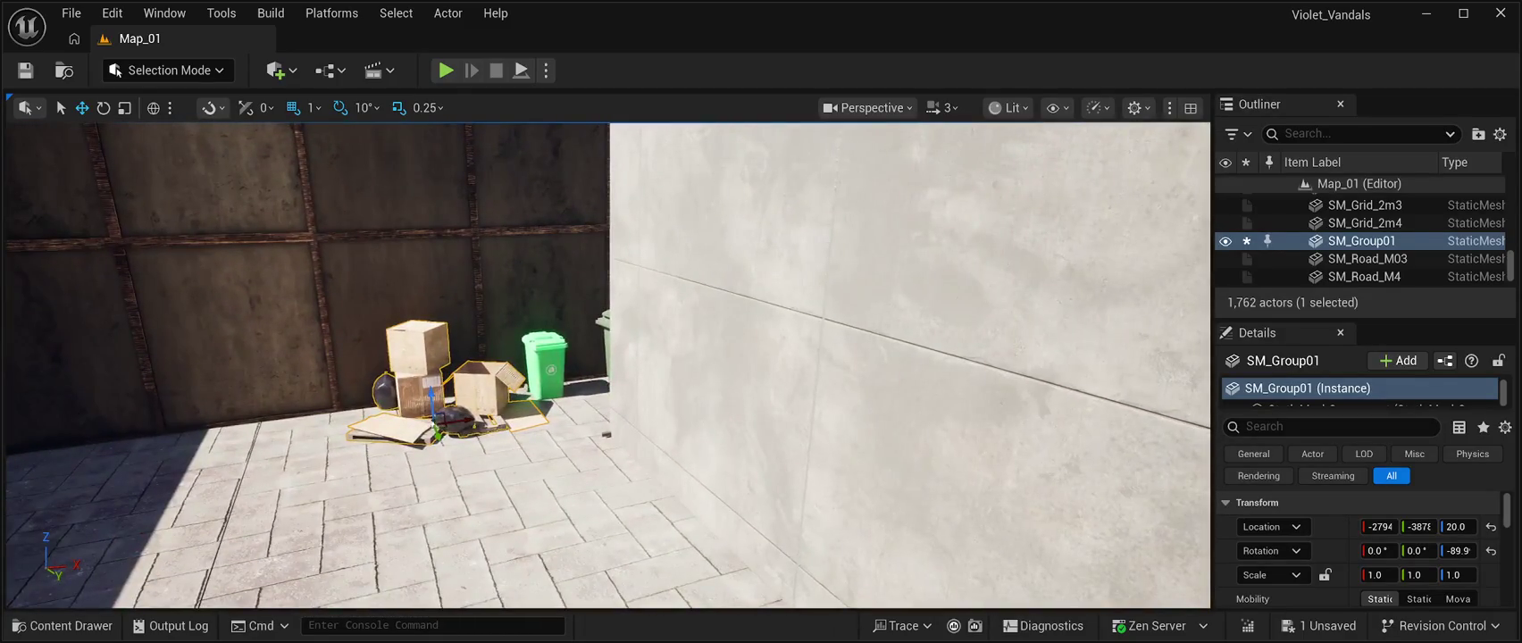
pyautogui.click(543, 366)
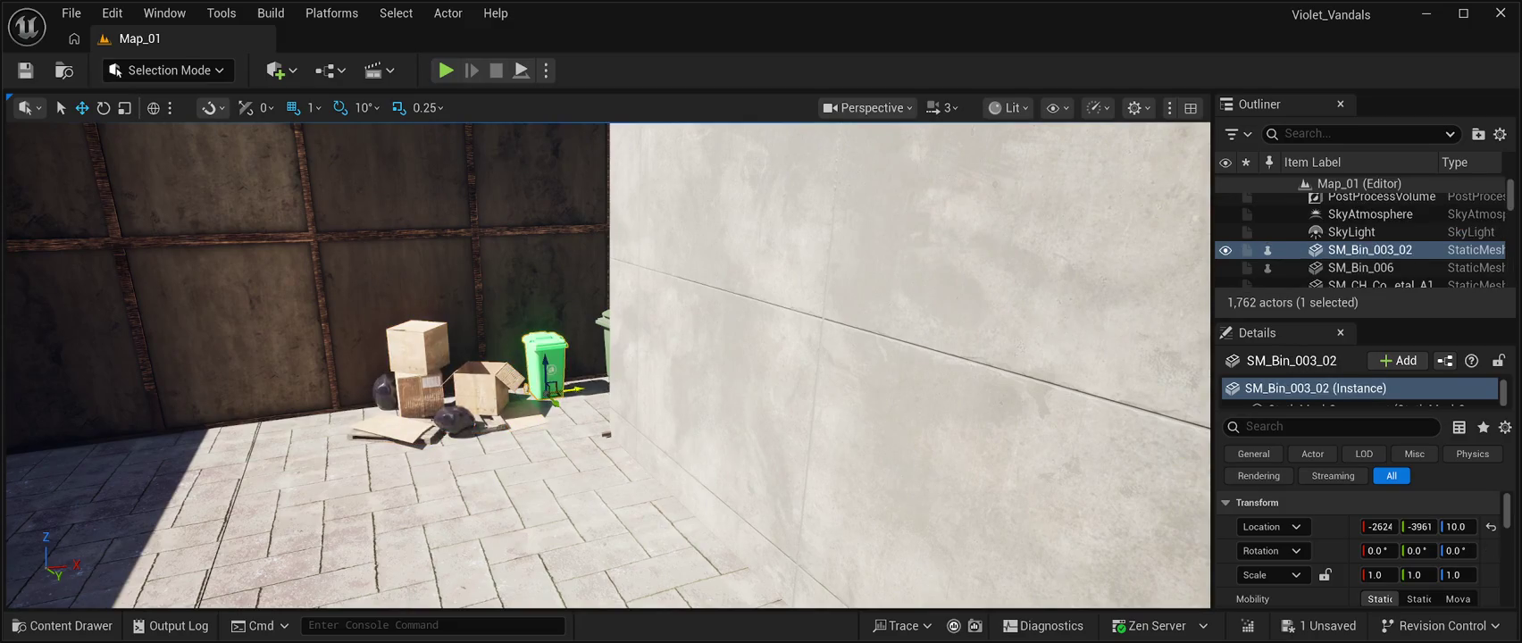
# Slide the green bin SM_Bin_003_02 along X and turn it 30°.
pyautogui.moveTo(568, 389); pyautogui.dragTo(598, 386)
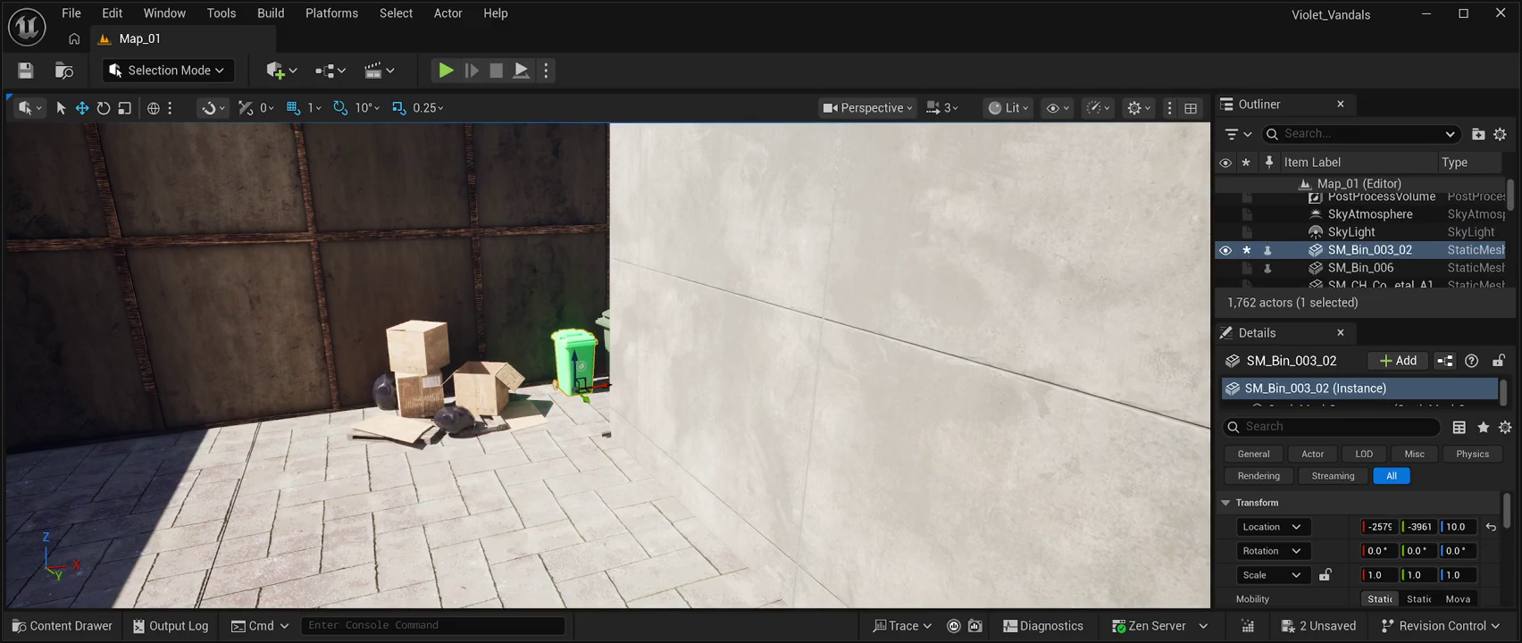
pyautogui.press('e')
pyautogui.moveTo(549, 400); pyautogui.dragTo(594, 403)
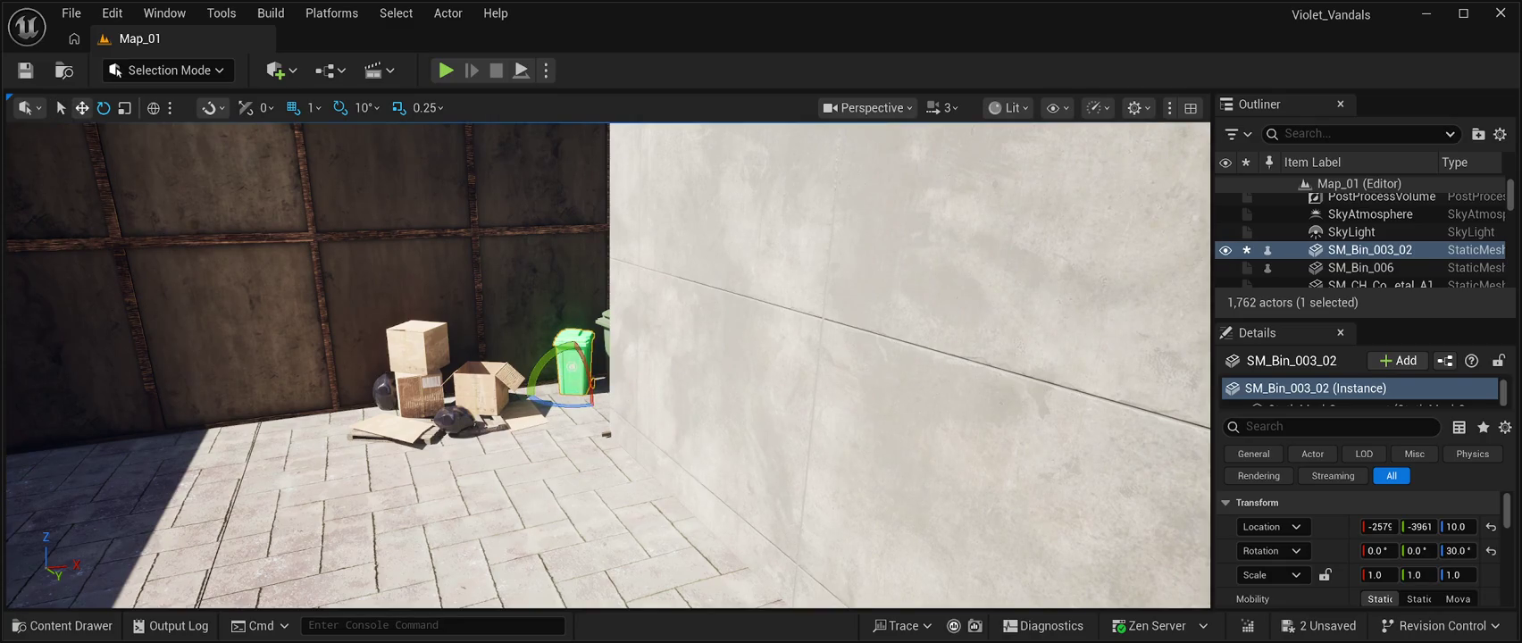
pyautogui.press('w')
# Nudge the SM_Group01 box pile closer to the bins (Y -3872) and save the level.
pyautogui.click(500, 500)
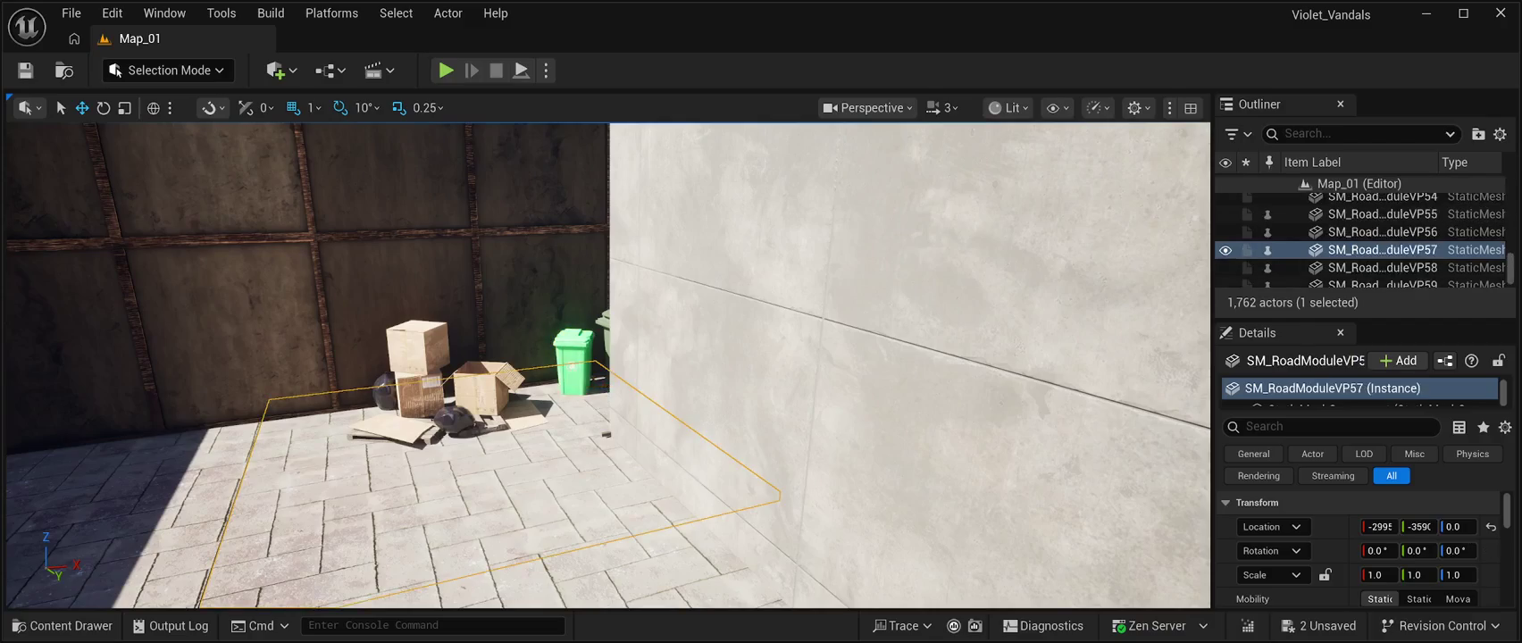
pyautogui.click(438, 402)
pyautogui.moveTo(467, 418)
pyautogui.mouseDown()
pyautogui.moveTo(527, 433)
pyautogui.moveTo(456, 487)
pyautogui.moveTo(494, 449)
pyautogui.mouseUp()
pyautogui.hotkey('ctrl', 's')
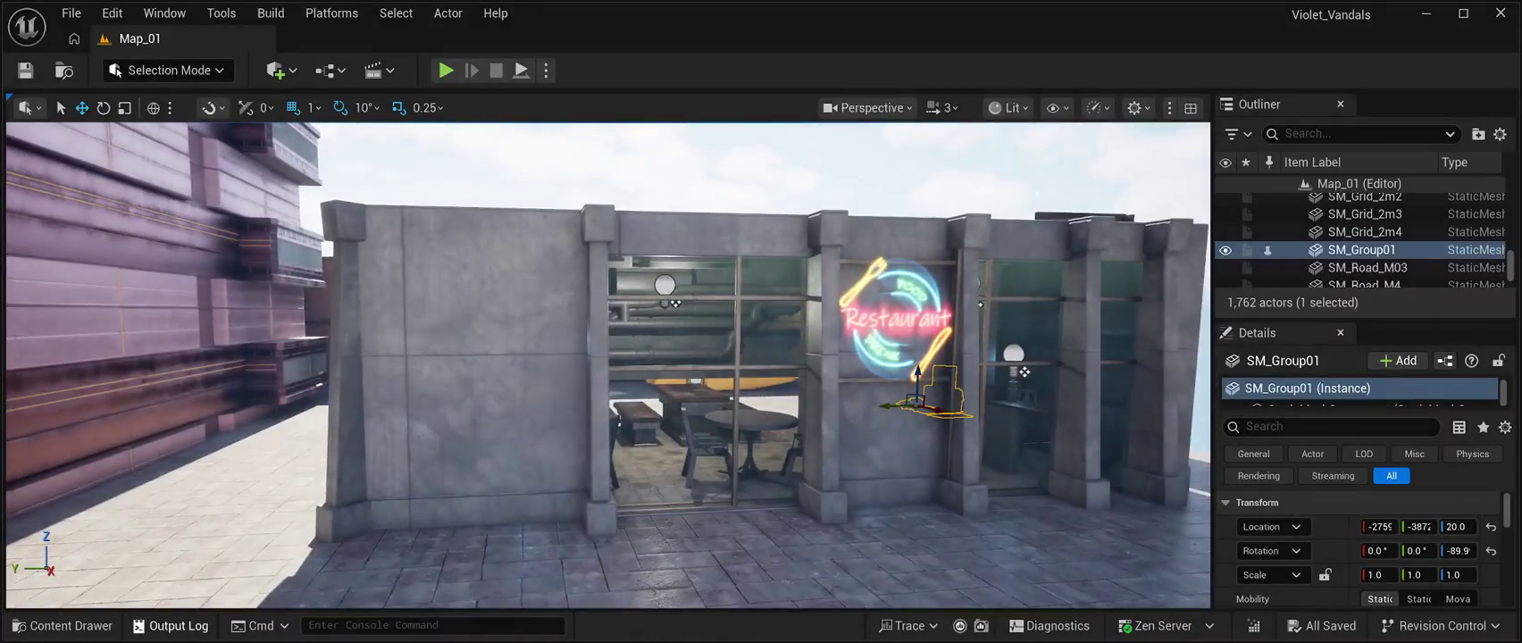
# Open the Content Drawer and browse the CyberPunkMegapack Meshes down to the Restaurant assets.
pyautogui.click(61, 625)
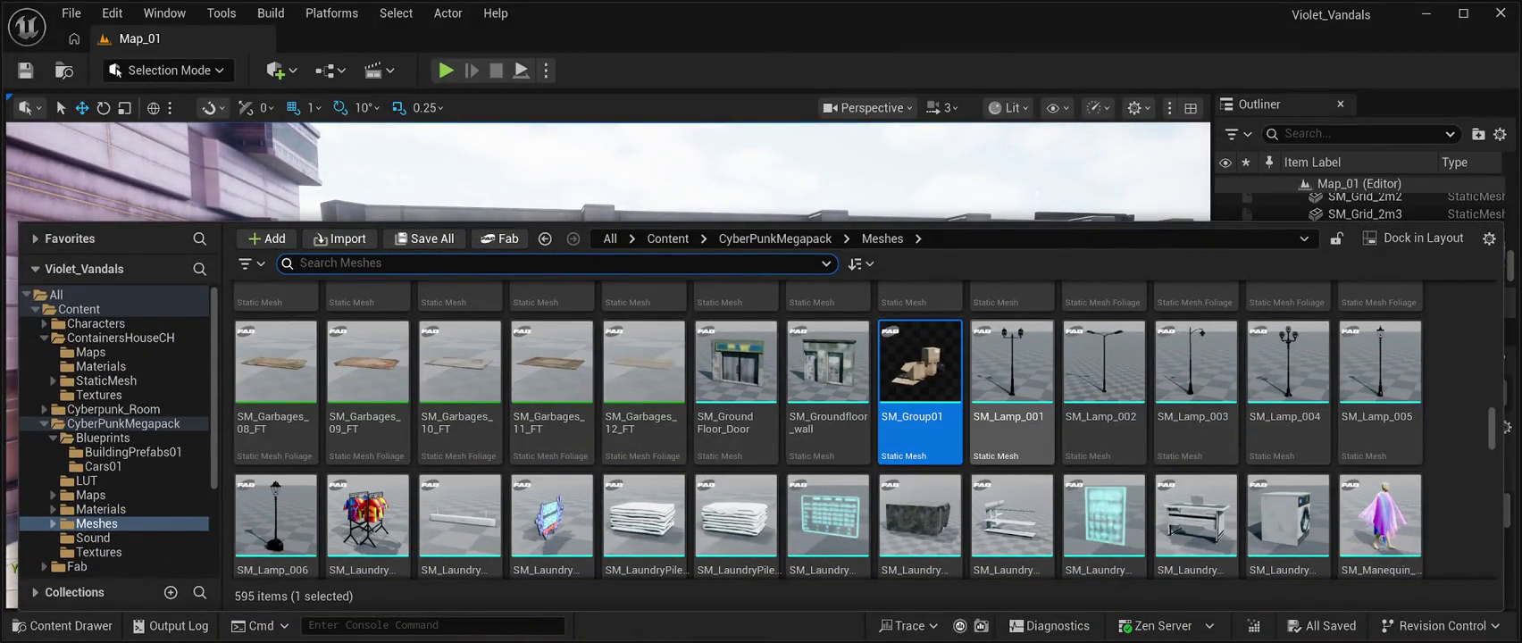
pyautogui.scroll(-10, 1012, 482)
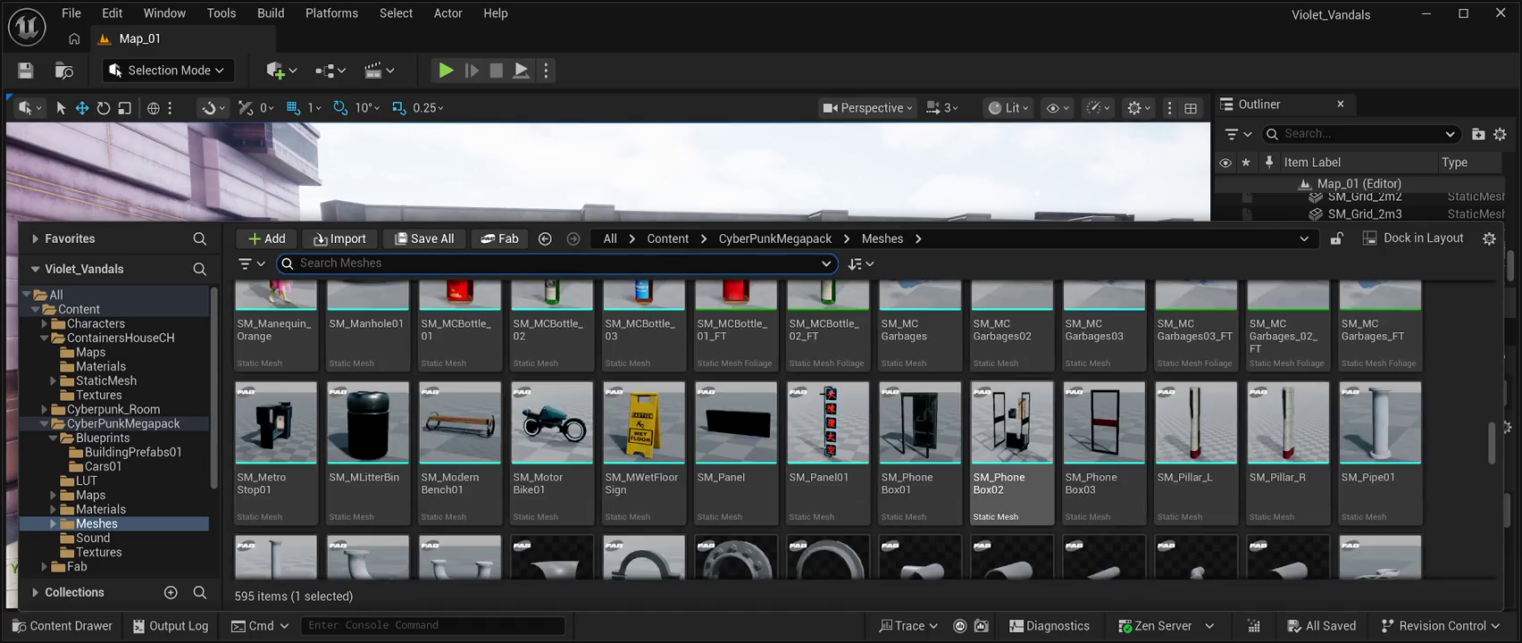
pyautogui.scroll(-3, 1012, 482)
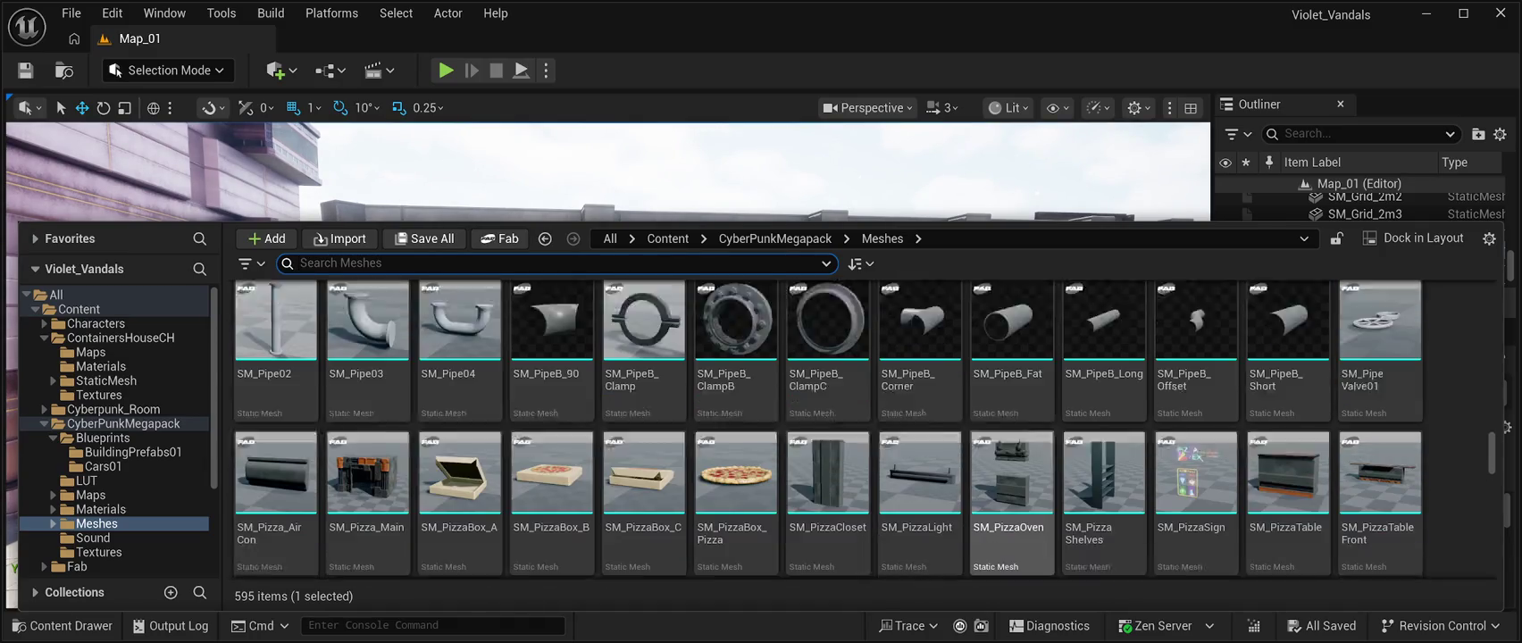
pyautogui.scroll(-2, 1012, 483)
pyautogui.scroll(-2, 1012, 438)
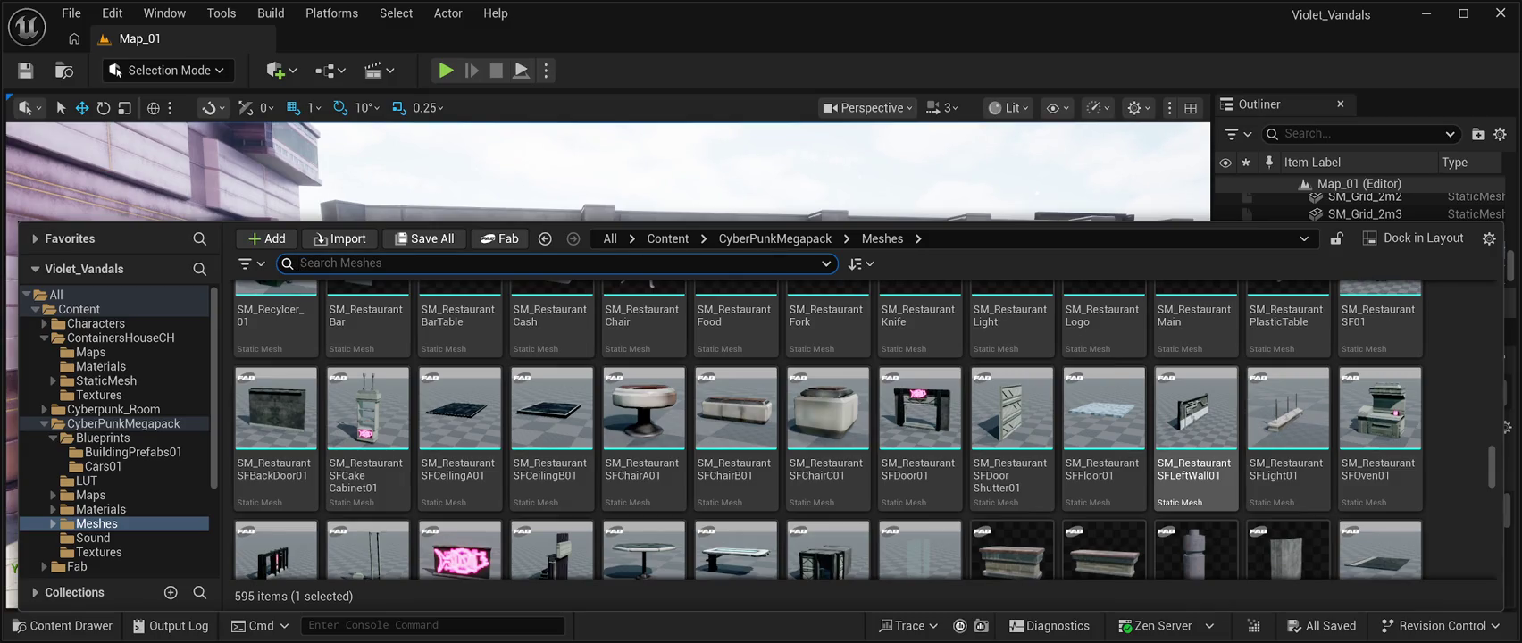
pyautogui.click(1104, 420)
pyautogui.click(1012, 420)
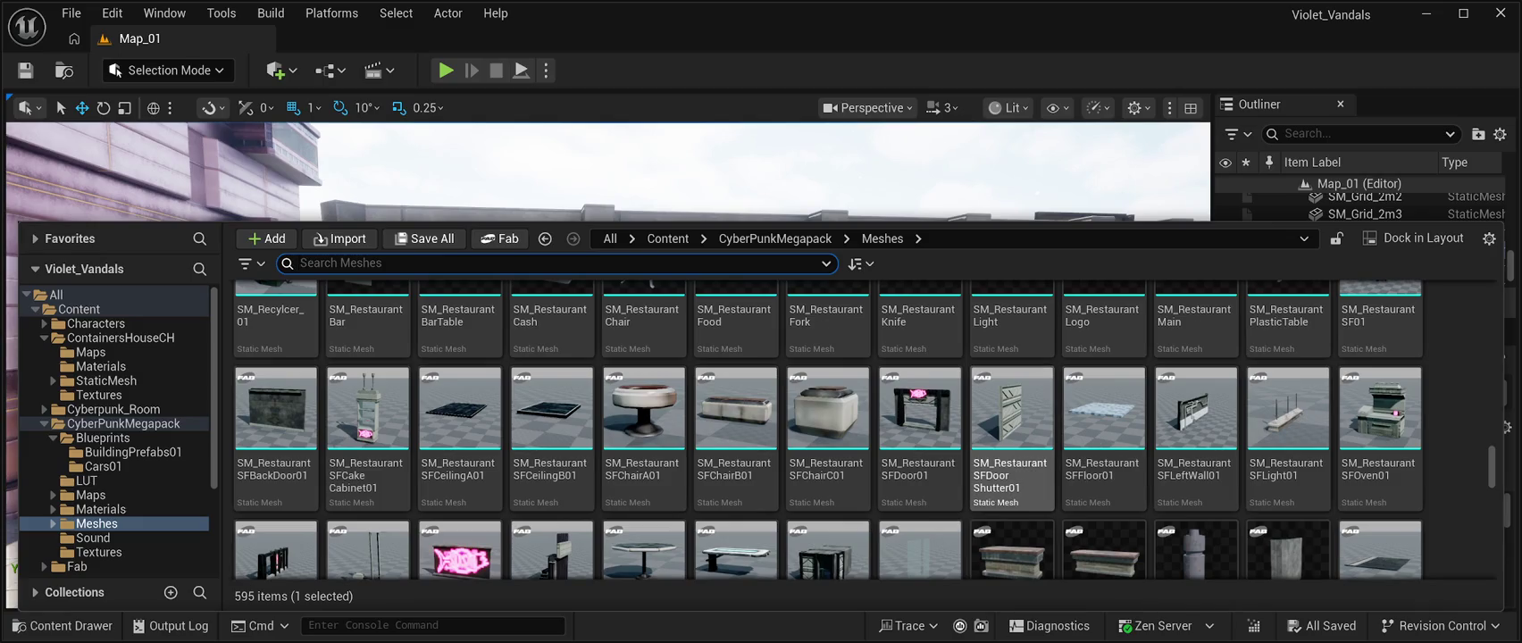
# Scroll through the Restaurant meshes and select SM_RestaurantWallIn.
pyautogui.scroll(-1, 827, 430)
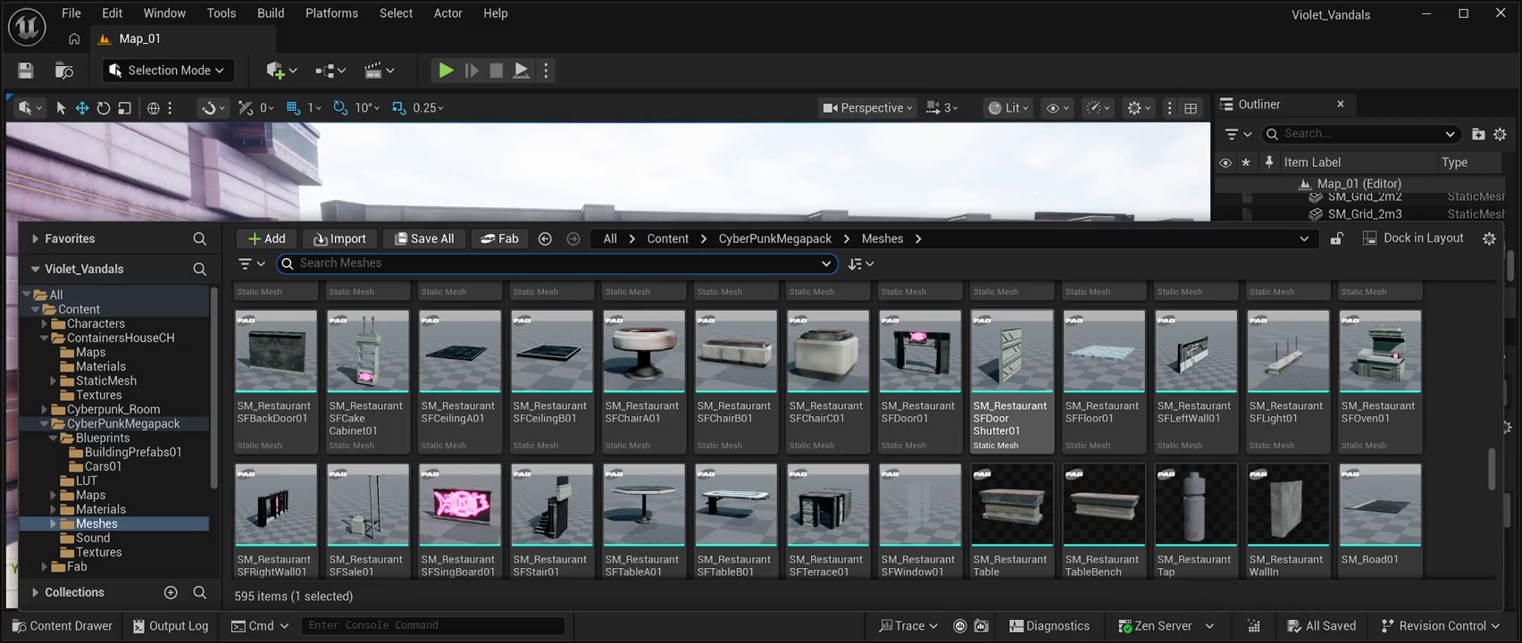
pyautogui.scroll(2, 827, 429)
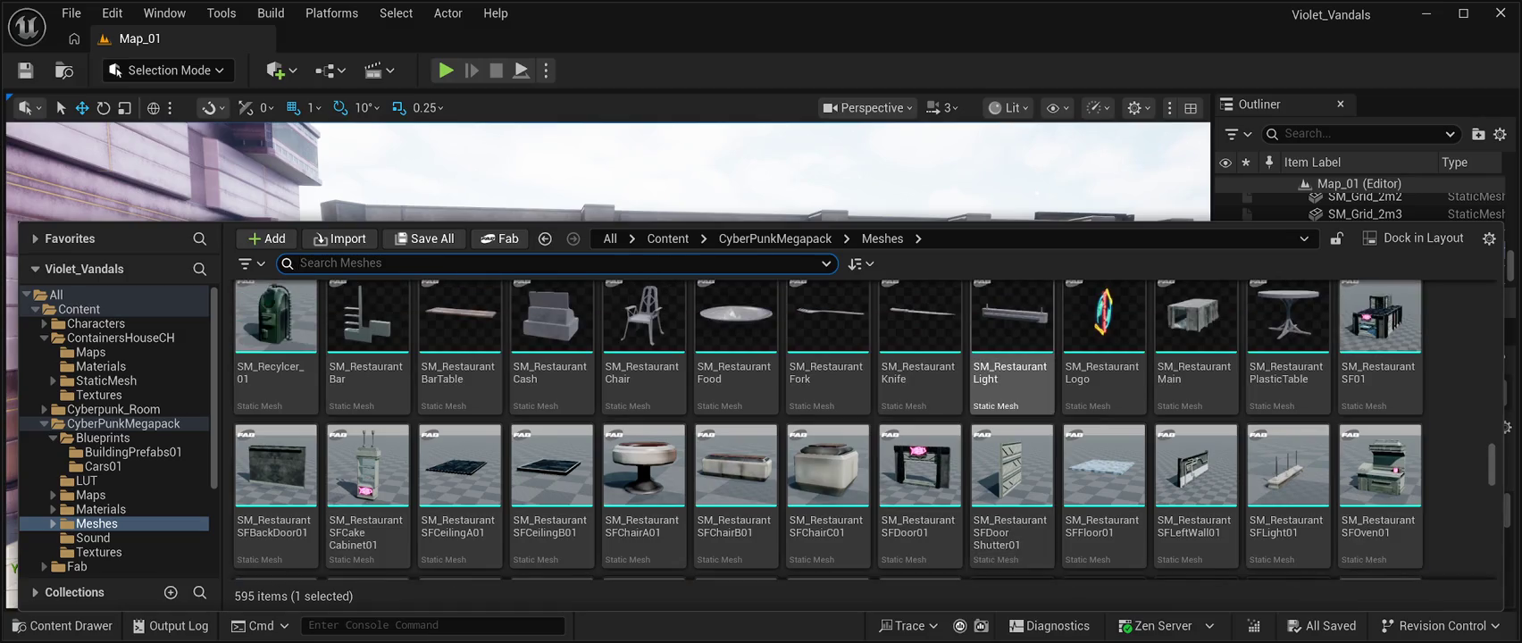
pyautogui.scroll(-5, 1012, 357)
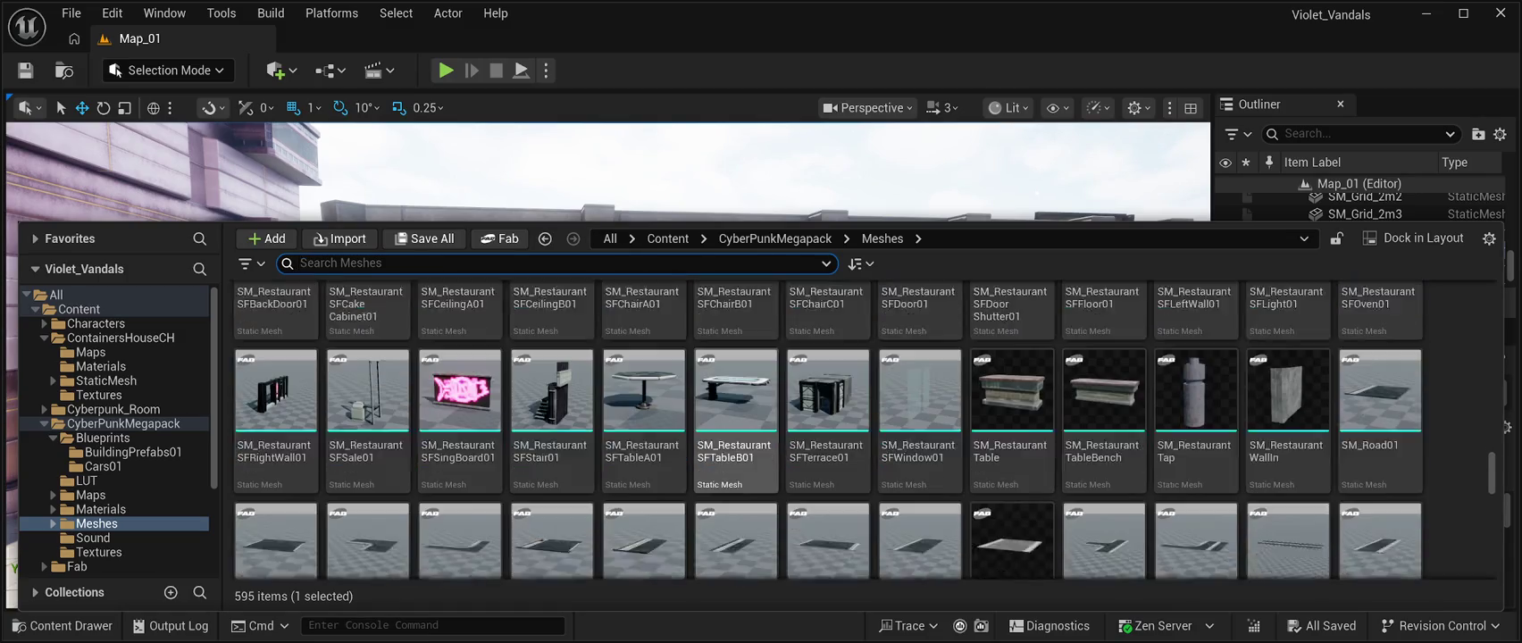
pyautogui.scroll(-2, 736, 500)
pyautogui.scroll(4, 735, 500)
pyautogui.scroll(1, 827, 483)
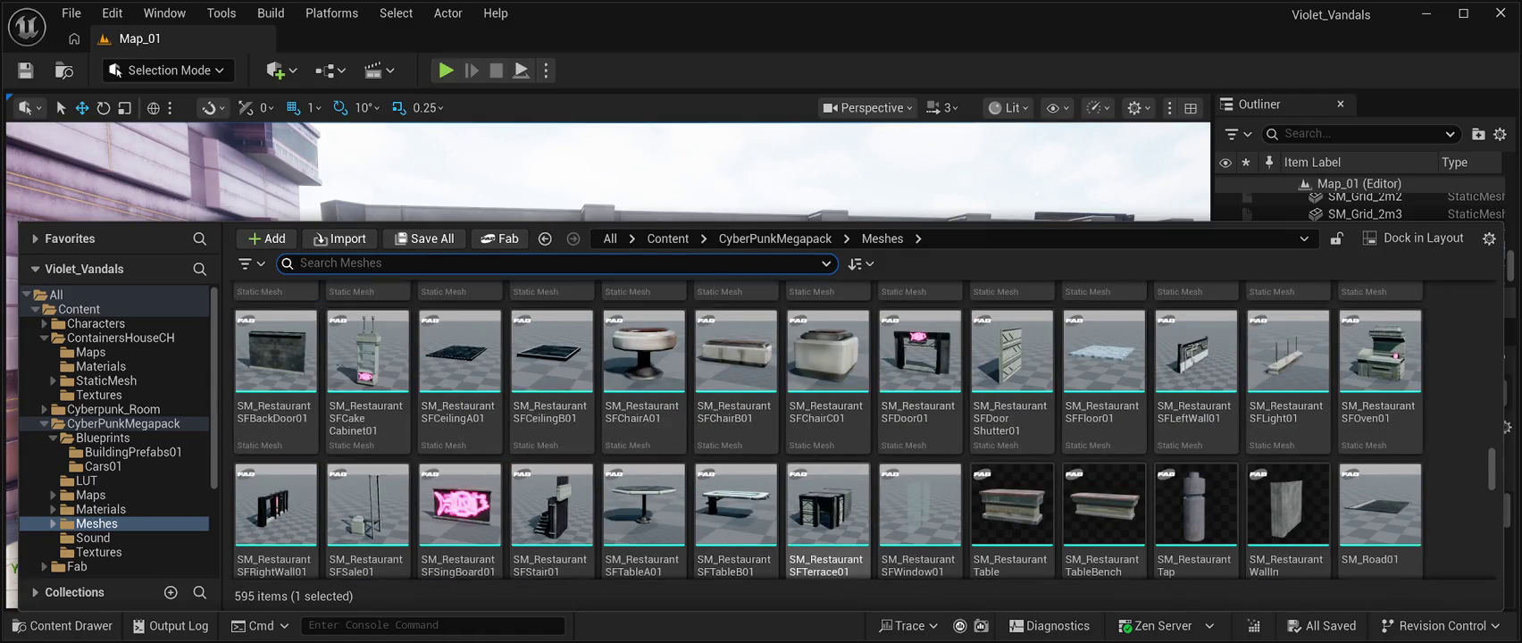
pyautogui.scroll(-3, 1104, 500)
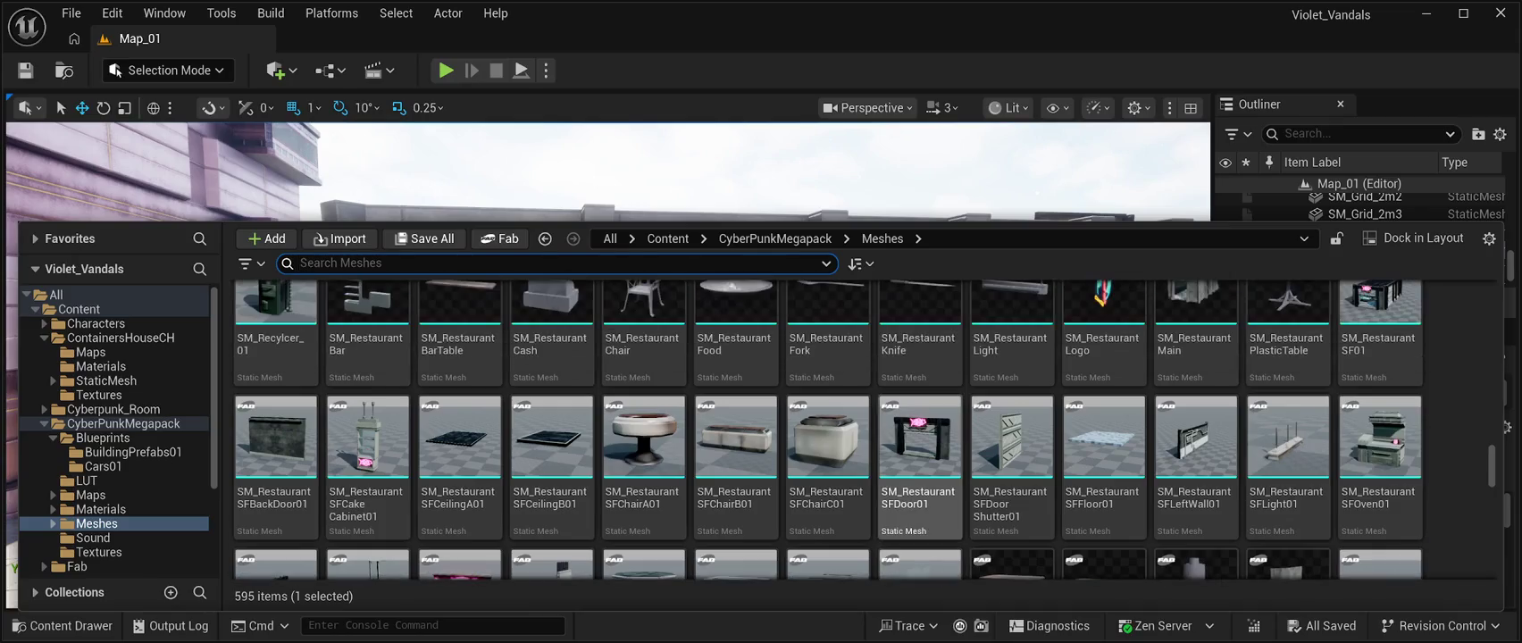
pyautogui.scroll(2, 1104, 501)
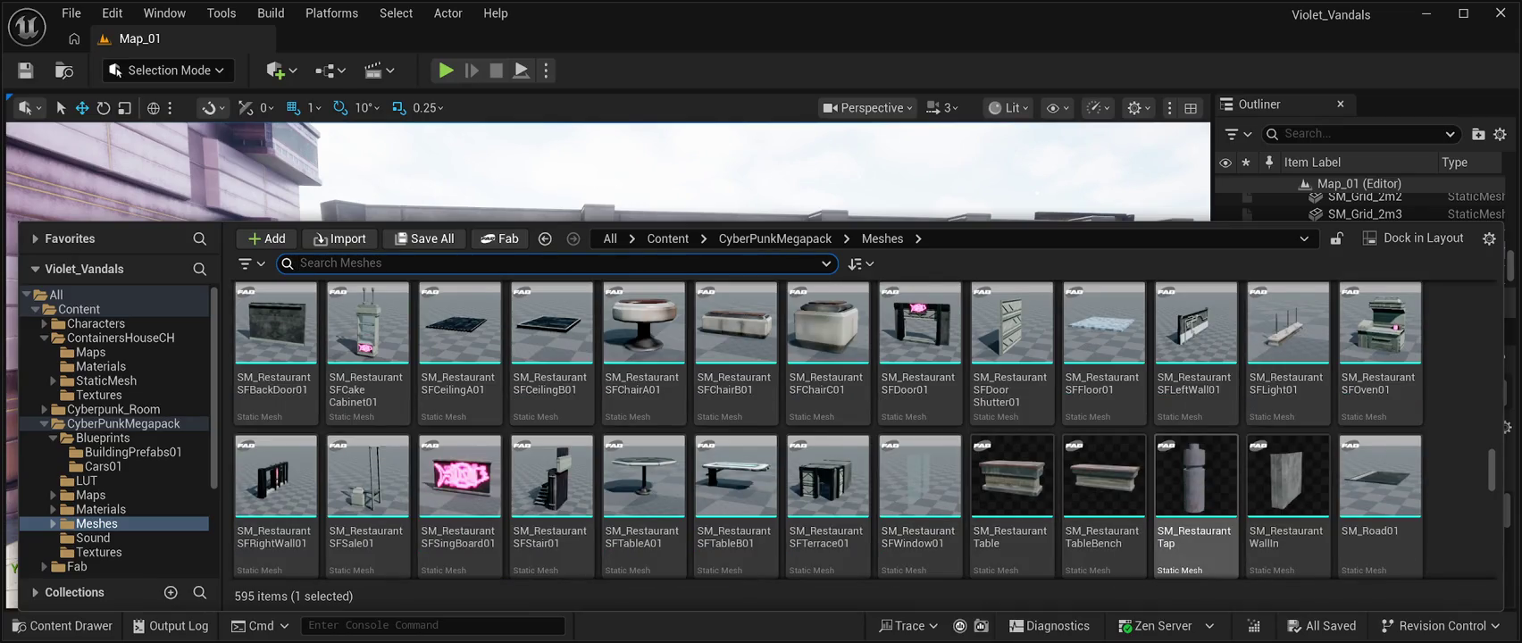
pyautogui.click(1288, 495)
# Place SM_RestaurantWallIn in the level and slide it into the restaurant behind the tables.
pyautogui.moveTo(1288, 496); pyautogui.dragTo(706, 294)
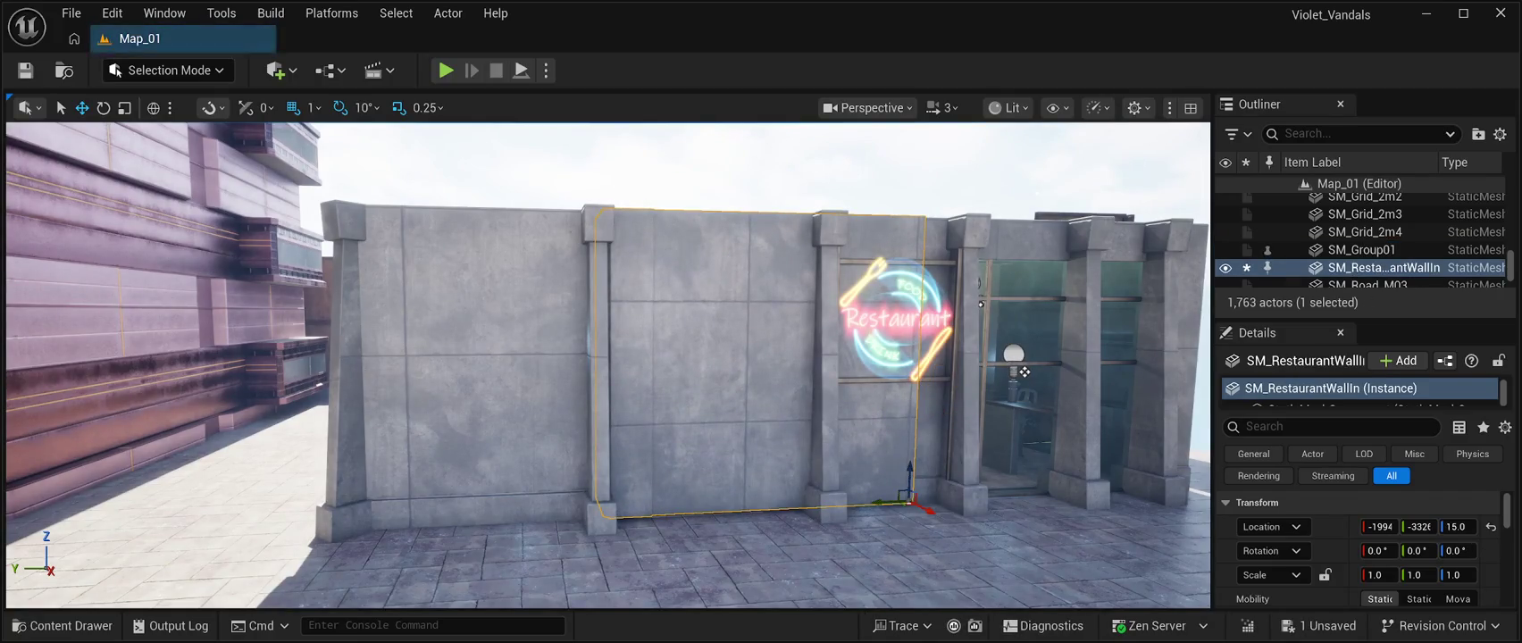
pyautogui.moveTo(927, 509); pyautogui.dragTo(759, 435)
pyautogui.scroll(10, 608, 366)
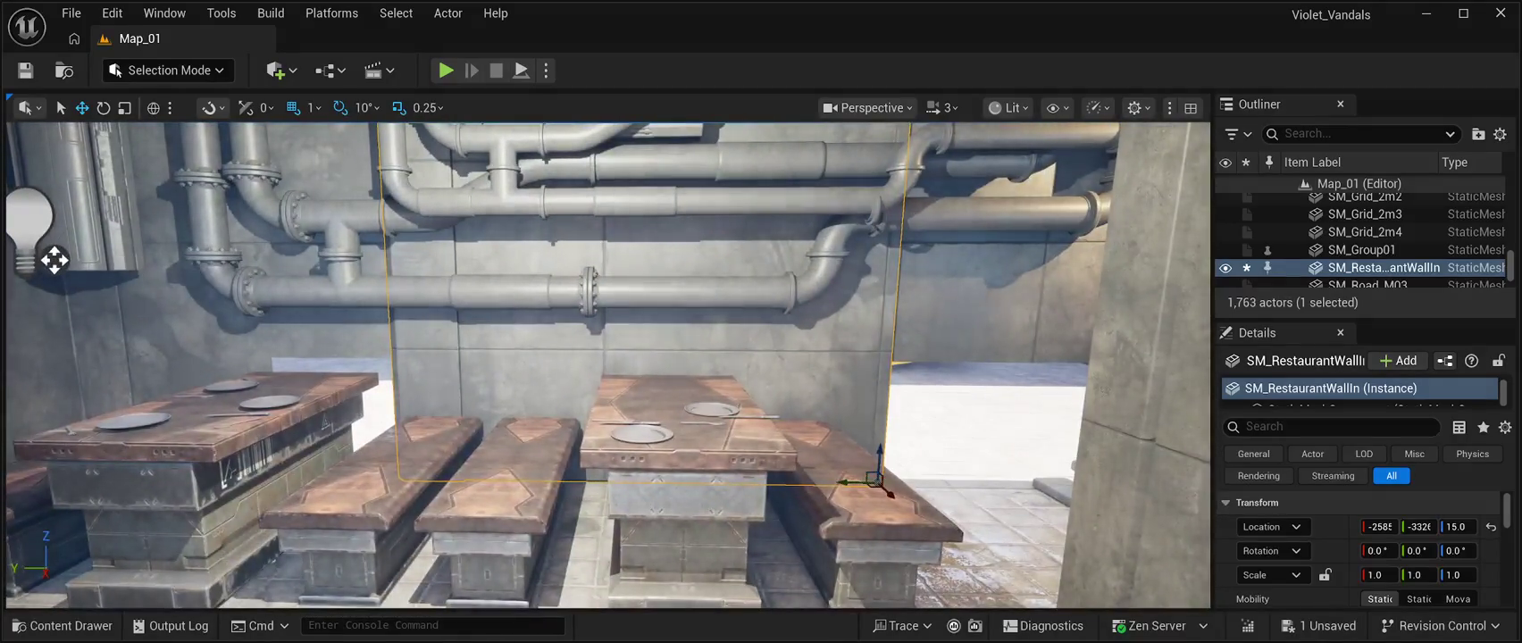
pyautogui.moveTo(848, 482)
pyautogui.mouseDown()
pyautogui.moveTo(716, 483)
pyautogui.moveTo(753, 489)
pyautogui.moveTo(679, 447)
pyautogui.moveTo(625, 455)
pyautogui.mouseUp()
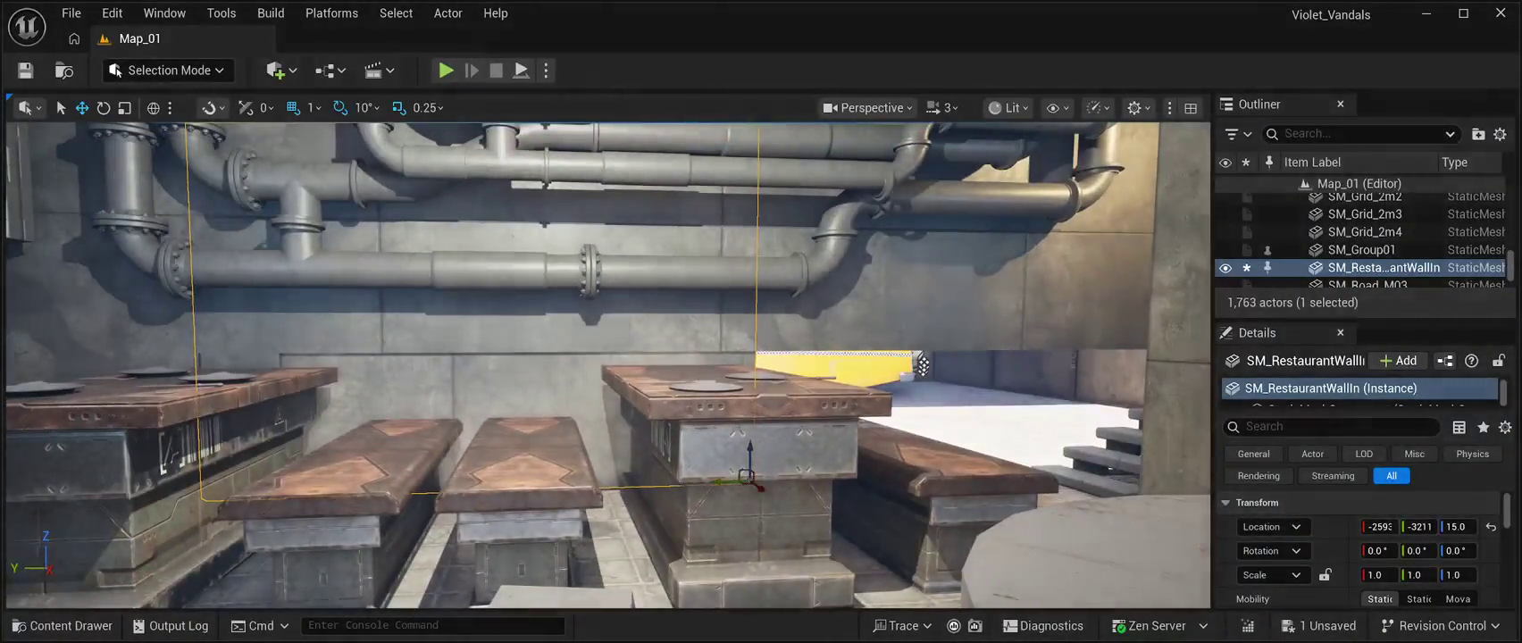
# Nudge the wall further along Y, view it up close, and duplicate it.
pyautogui.click(814, 213)
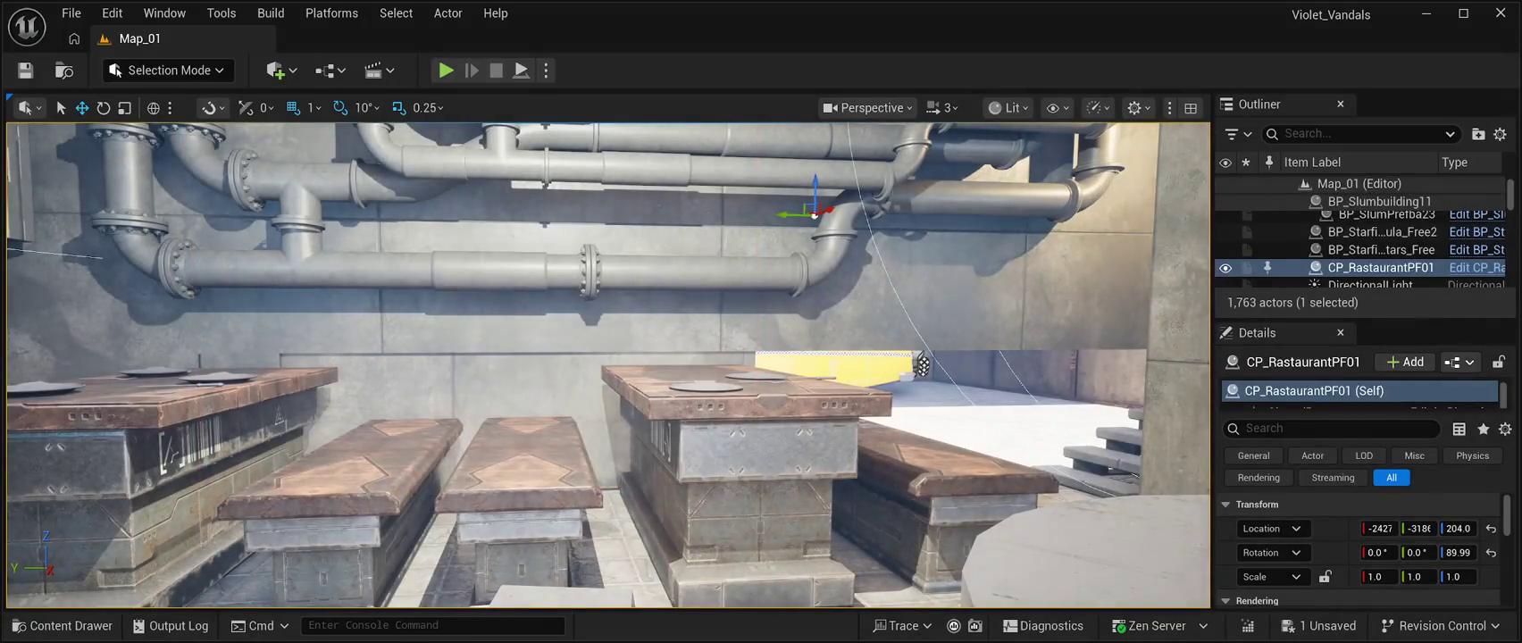
pyautogui.hotkey('ctrl', 'z')
pyautogui.moveTo(717, 479); pyautogui.dragTo(653, 481)
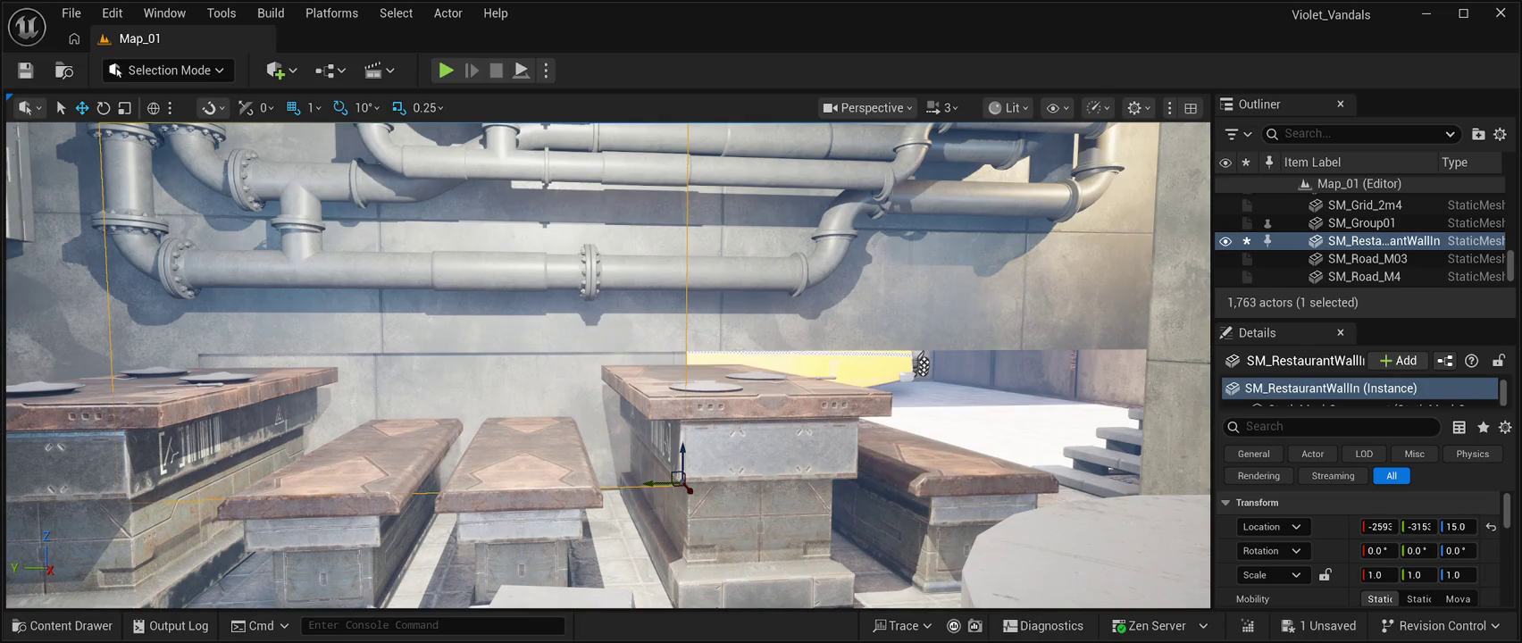
pyautogui.moveTo(920, 365)
pyautogui.mouseDown()
pyautogui.moveTo(407, 339)
pyautogui.moveTo(831, 288)
pyautogui.moveTo(832, 268)
pyautogui.moveTo(625, 268)
pyautogui.moveTo(983, 268)
pyautogui.moveTo(840, 273)
pyautogui.moveTo(839, 179)
pyautogui.mouseUp()
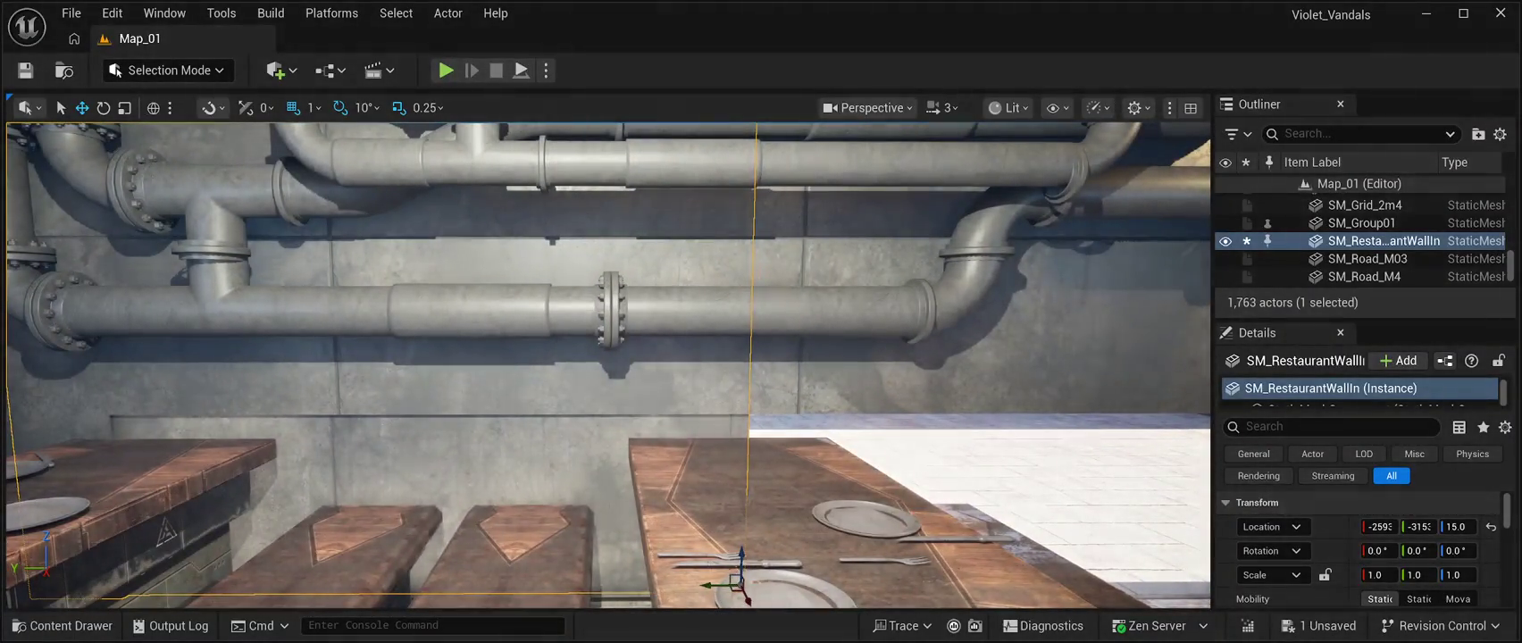
pyautogui.hotkey('ctrl', 'd')
# Slide the wall copy along the tables, then add a third copy further along the row and frame it.
pyautogui.moveTo(840, 223); pyautogui.dragTo(928, 255)
pyautogui.moveTo(549, 527); pyautogui.dragTo(1033, 463)
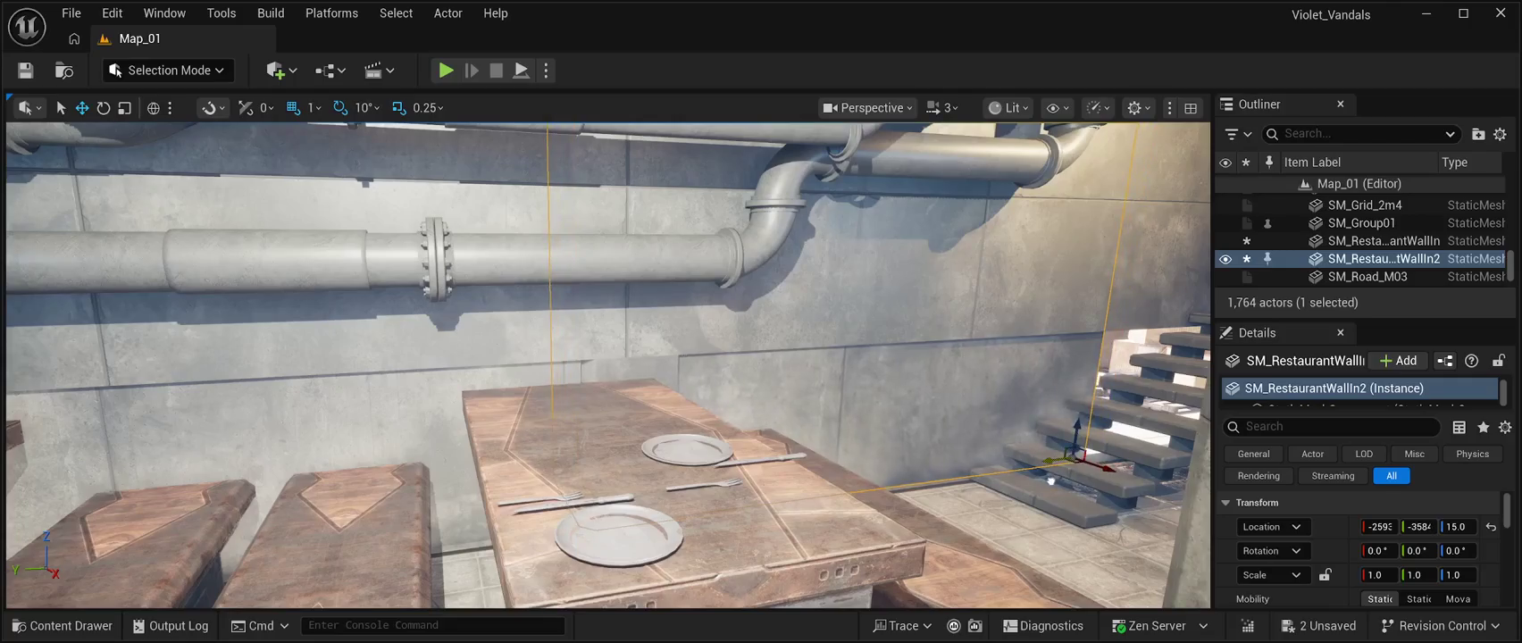
pyautogui.moveTo(1046, 480); pyautogui.dragTo(1050, 480)
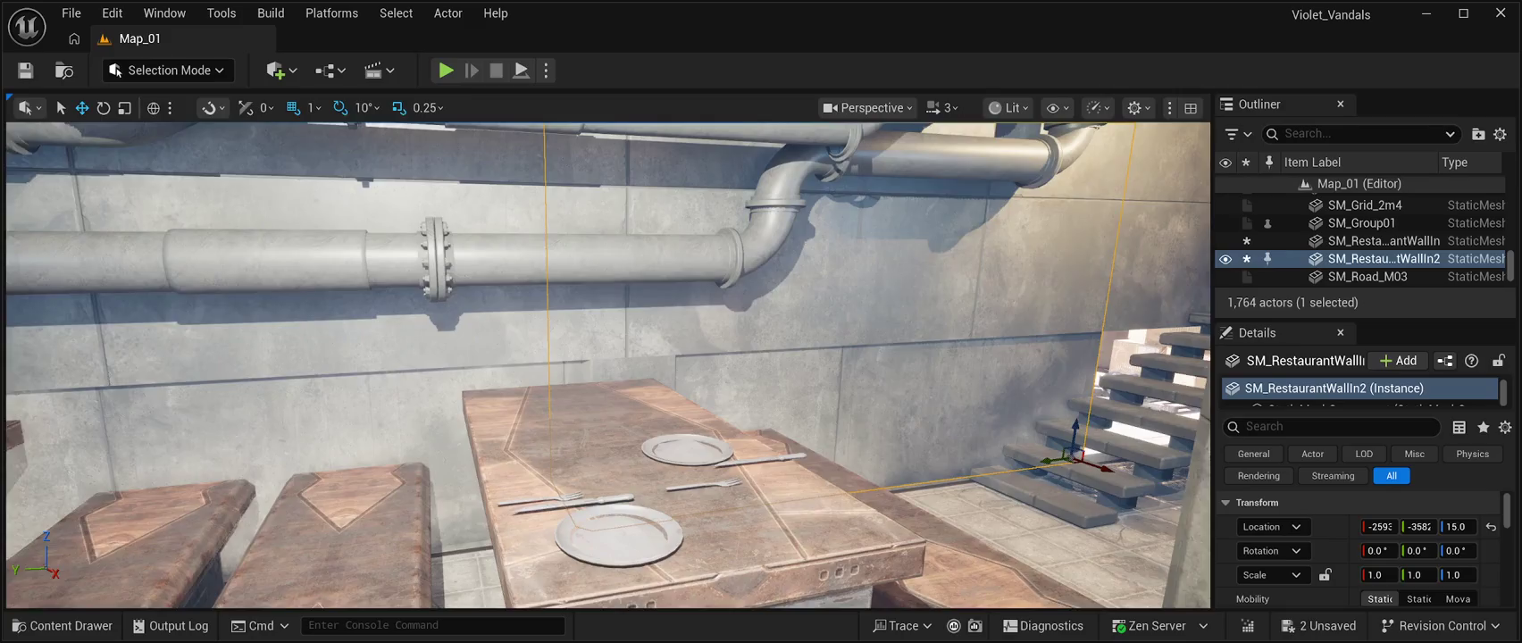
pyautogui.moveTo(928, 255); pyautogui.dragTo(960, 259)
pyautogui.hotkey('ctrl', 'd')
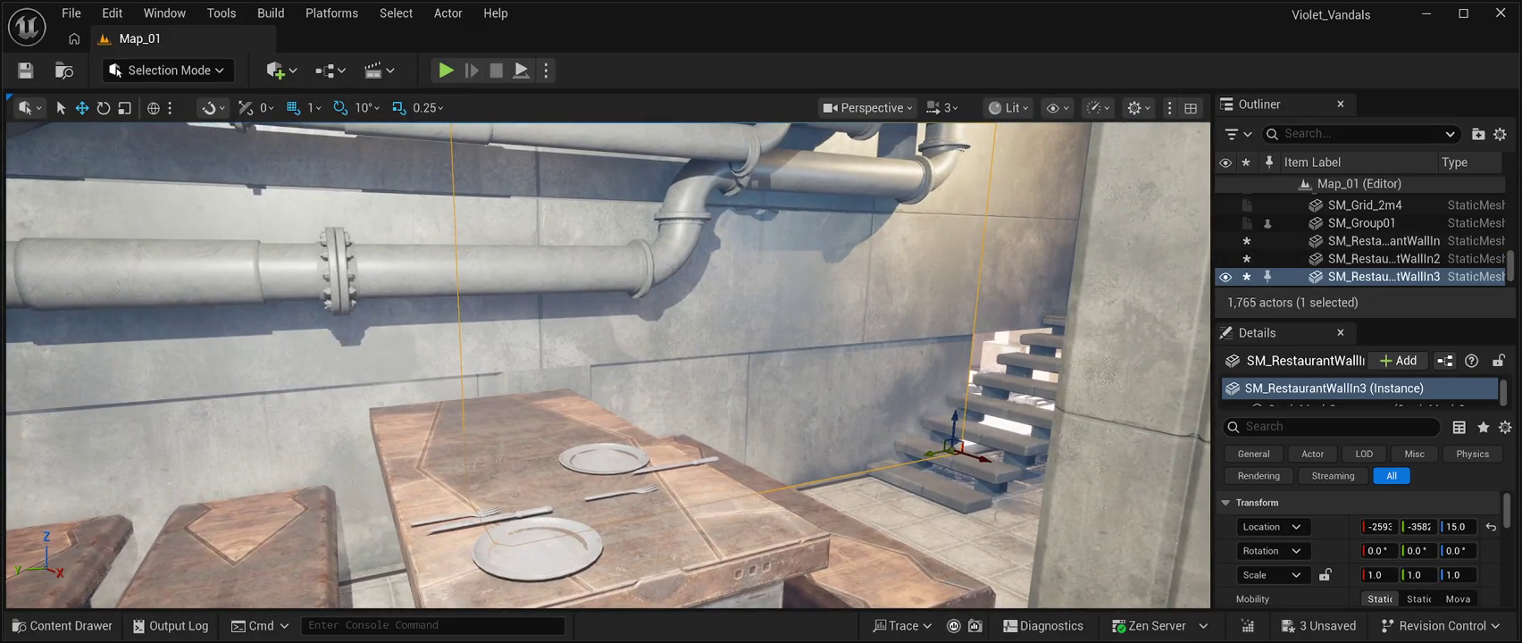
pyautogui.moveTo(935, 451)
pyautogui.mouseDown()
pyautogui.moveTo(1098, 439)
pyautogui.moveTo(1083, 437)
pyautogui.mouseUp()
pyautogui.press('f')
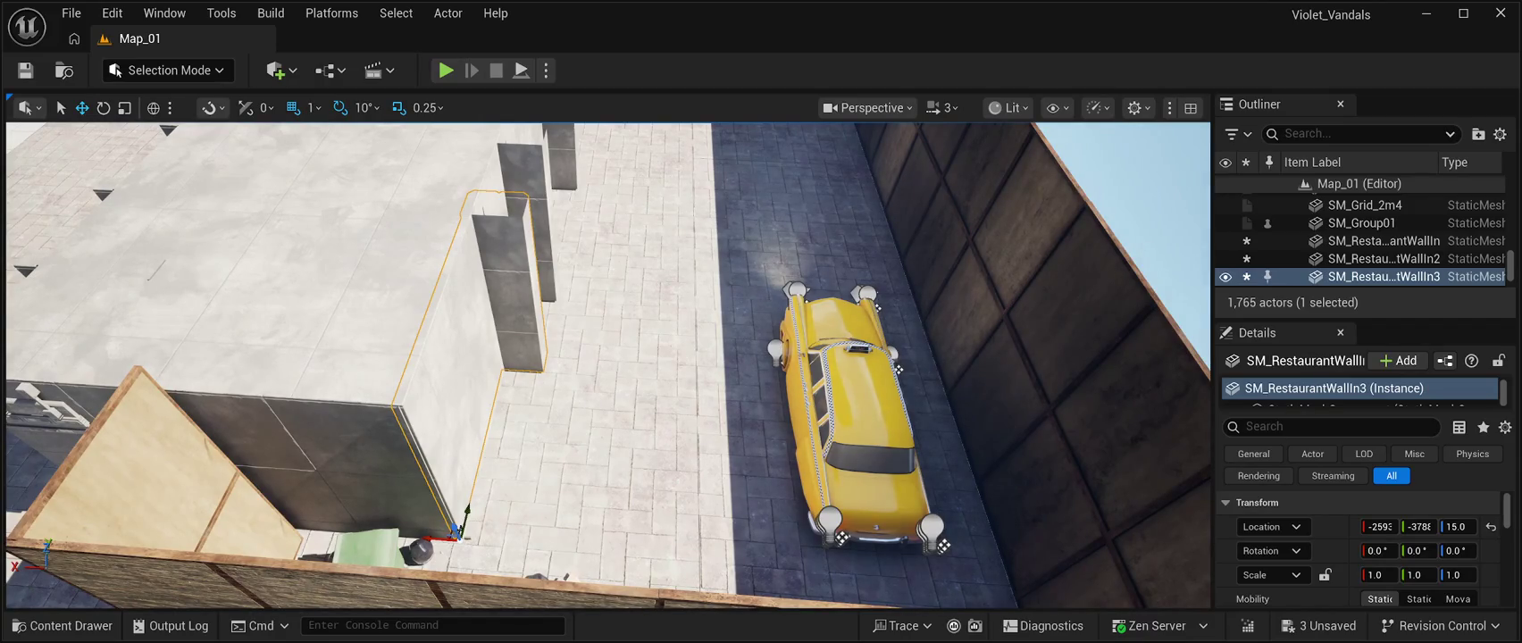
# Rotate SM_RestaurantWallIn3 by -180° and slide it along the building.
pyautogui.press('e')
pyautogui.moveTo(469, 585); pyautogui.dragTo(393, 579)
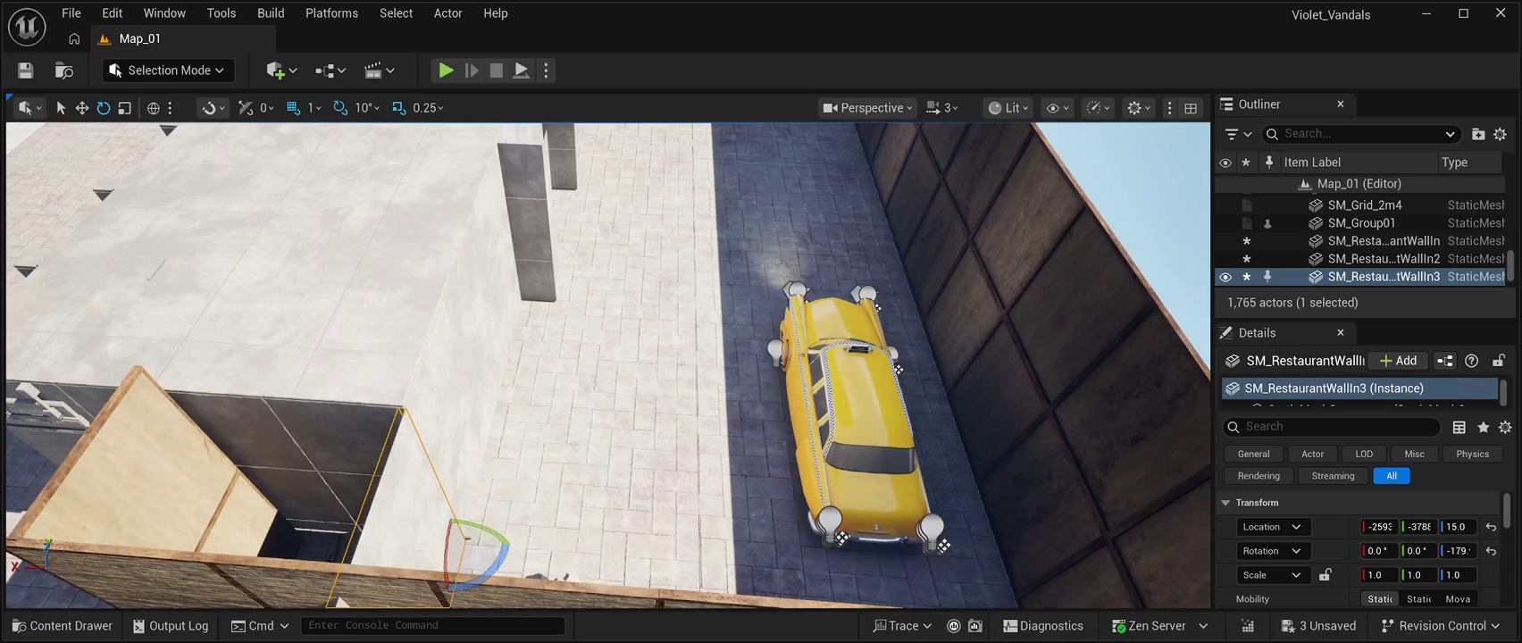
pyautogui.press('w')
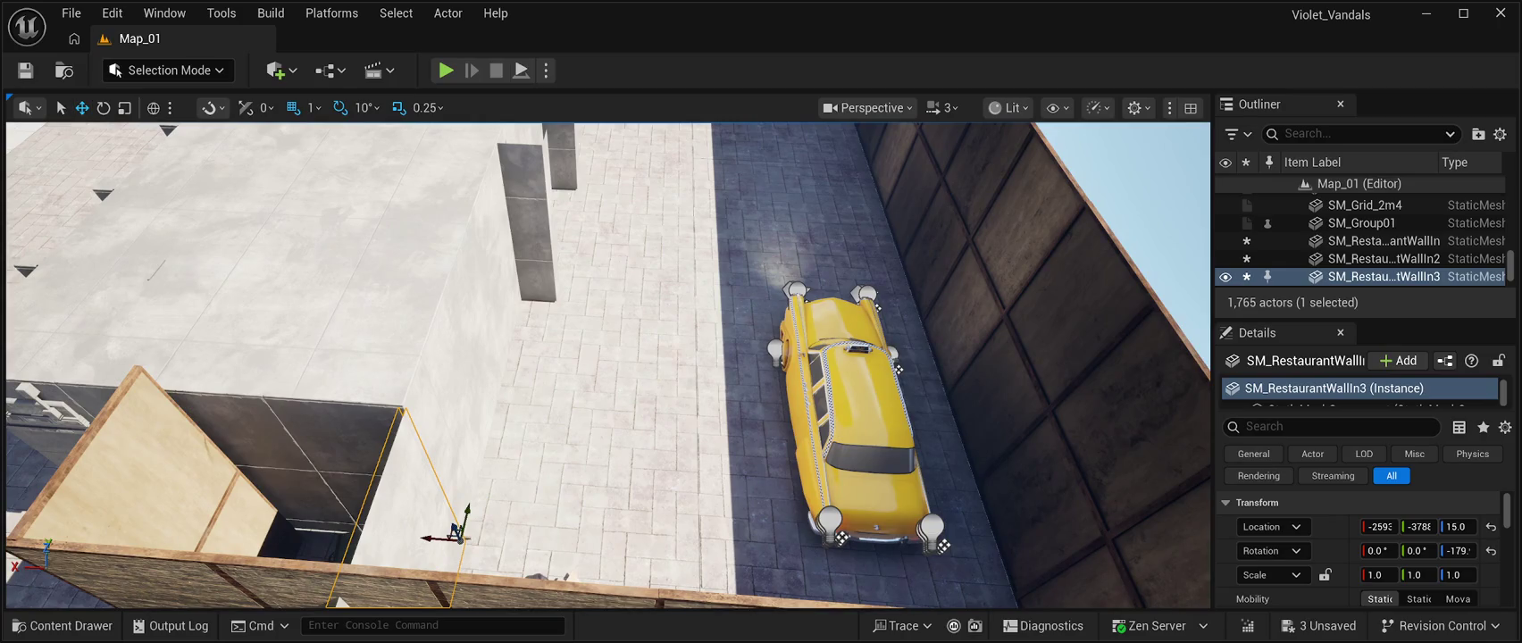
pyautogui.moveTo(467, 509)
pyautogui.mouseDown()
pyautogui.moveTo(500, 328)
pyautogui.moveTo(590, 286)
pyautogui.mouseUp()
# Flip SM_RestaurantWallIn2 around 180° and move it to near Y -3020.
pyautogui.click(643, 402)
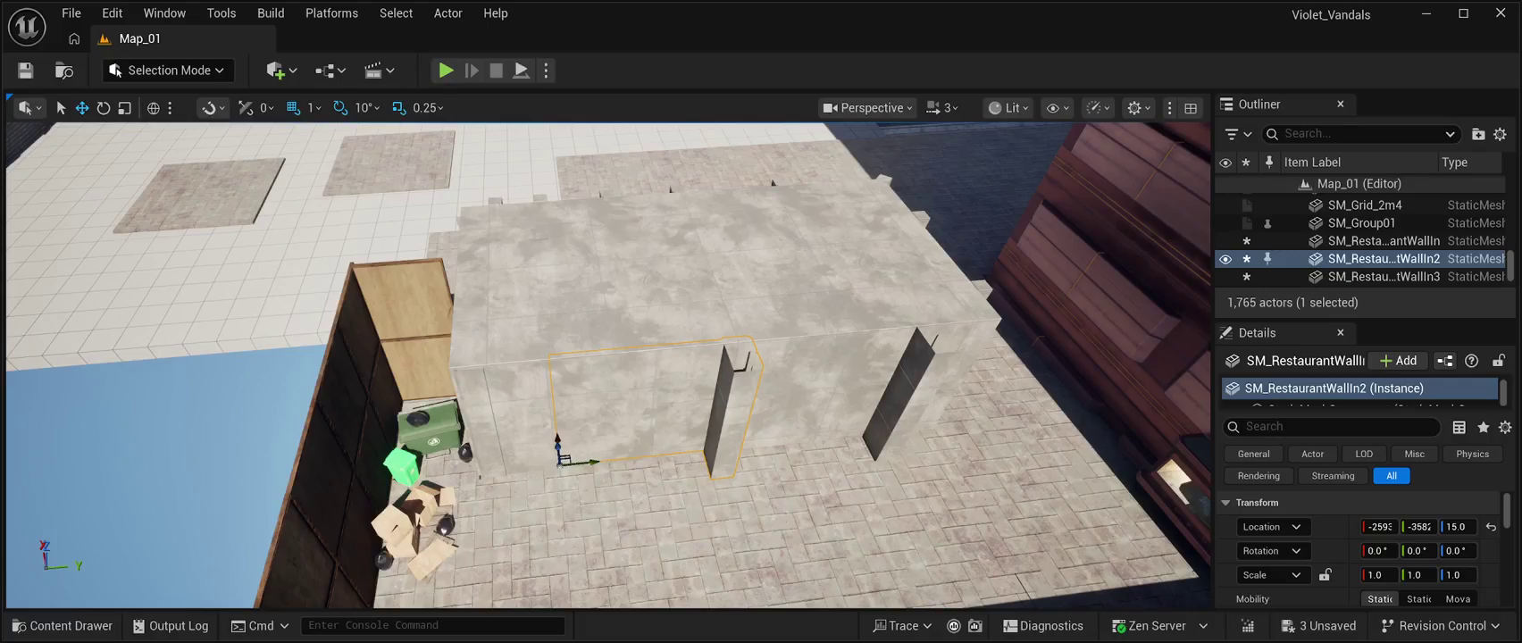
pyautogui.click(699, 328)
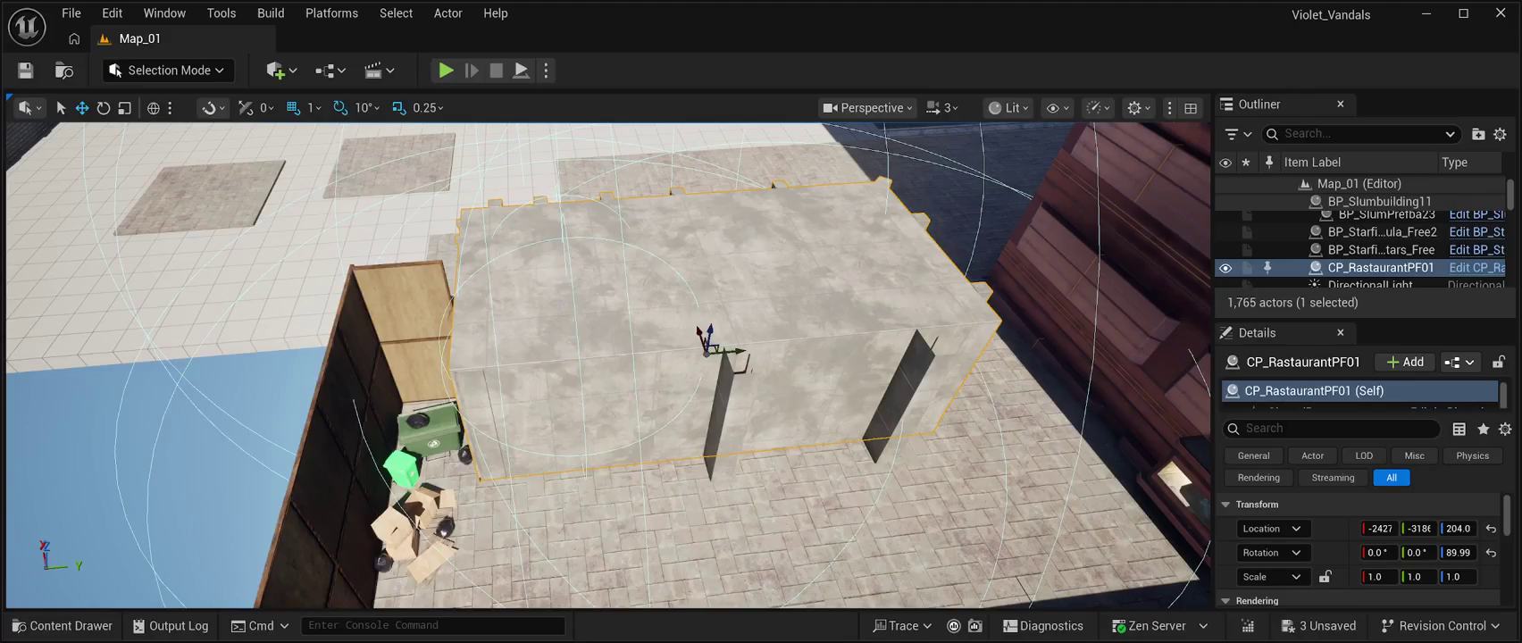
pyautogui.click(580, 393)
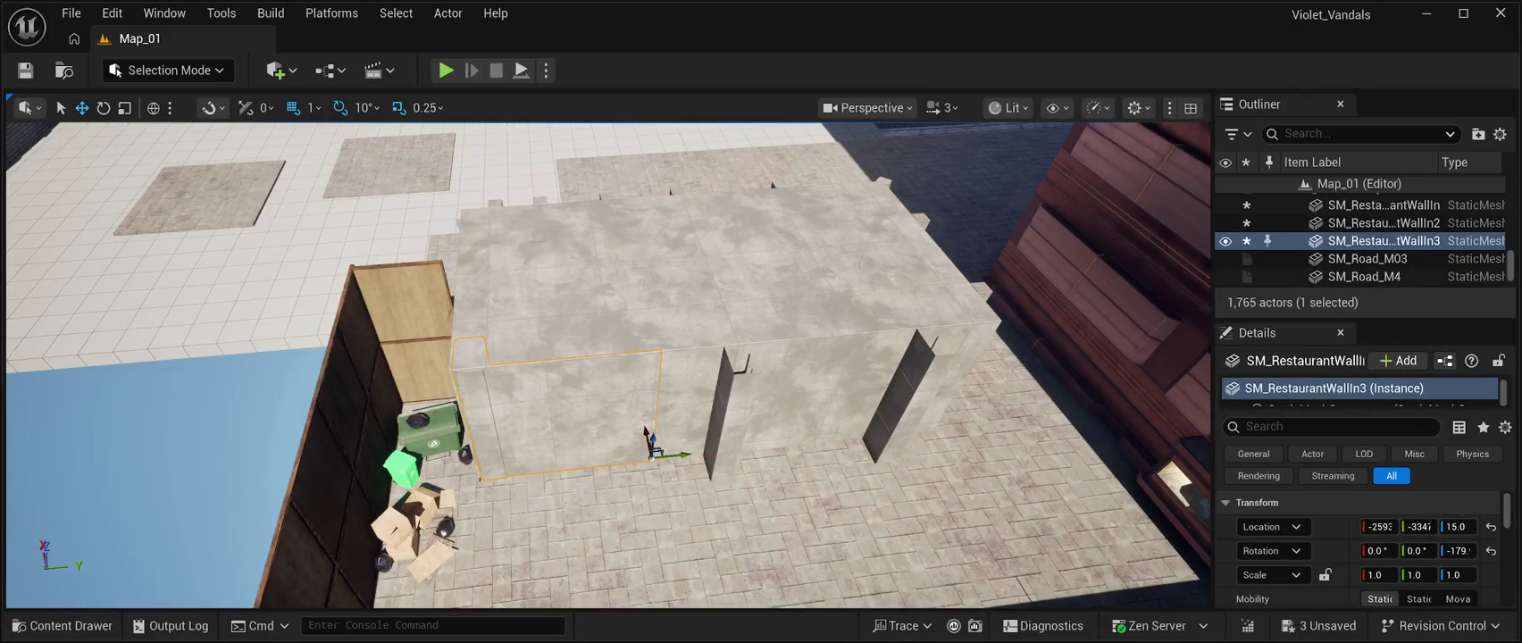
pyautogui.click(643, 401)
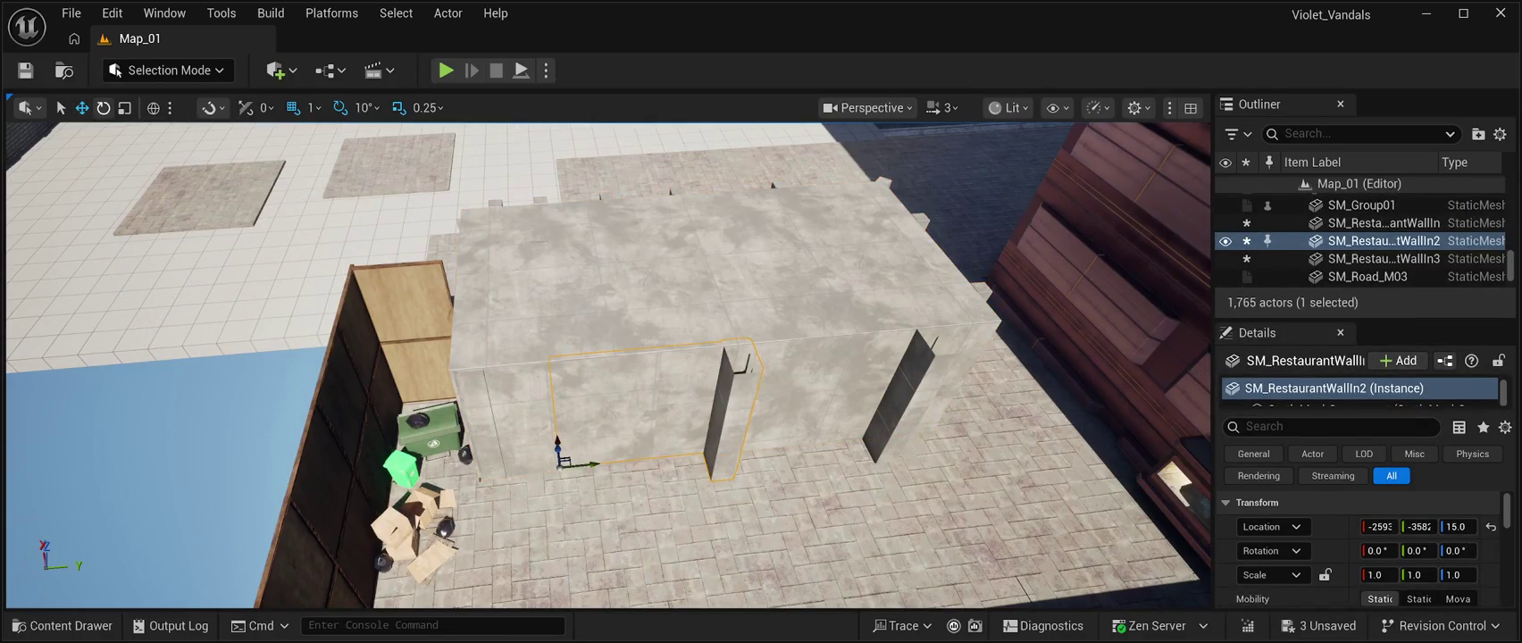
pyautogui.hotkey('ctrl', 'z')
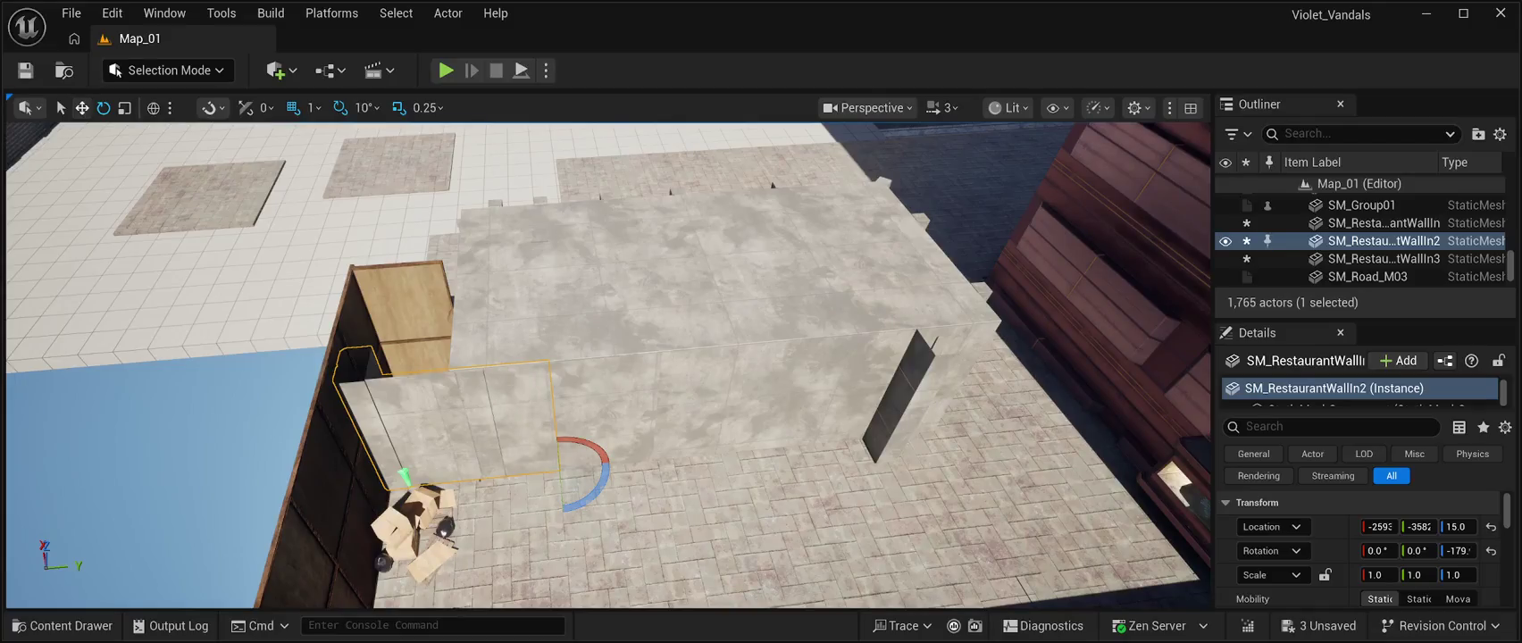
pyautogui.moveTo(581, 464)
pyautogui.mouseDown()
pyautogui.moveTo(634, 442)
pyautogui.moveTo(810, 425)
pyautogui.mouseUp()
pyautogui.press('f')
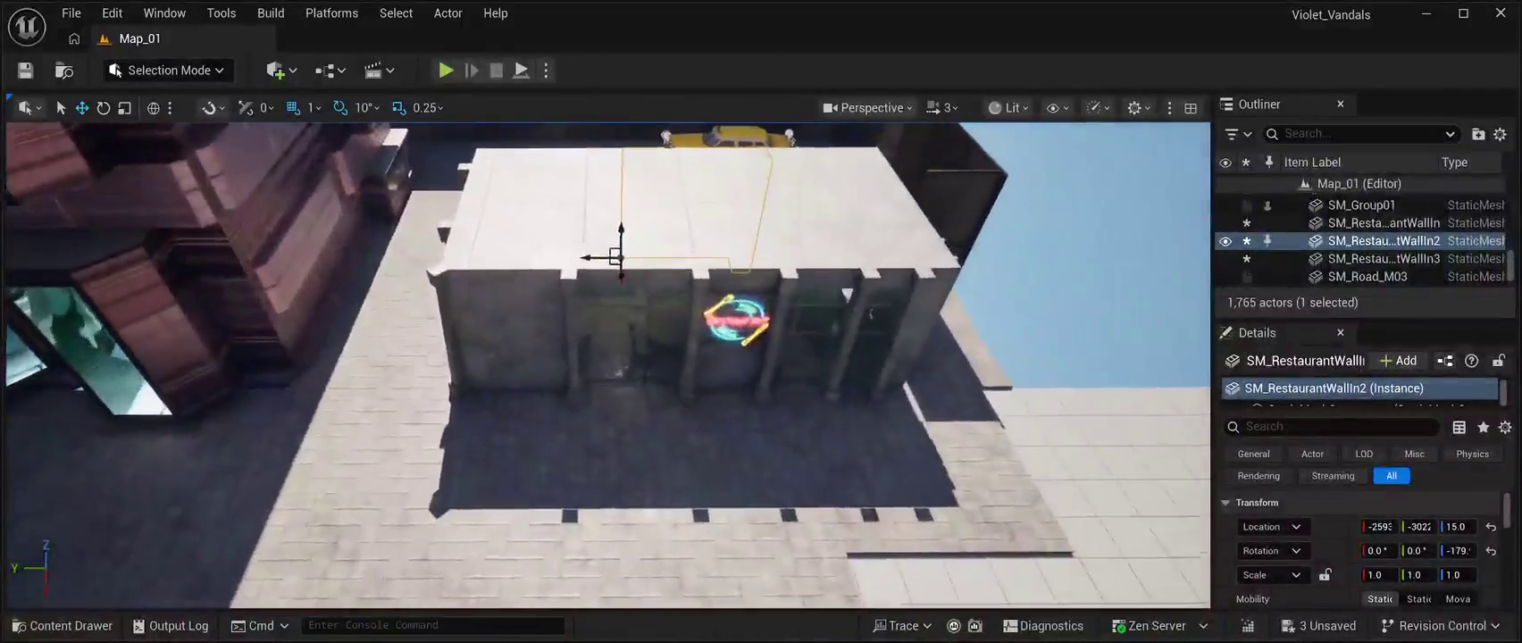
# Nudge the selected wall slightly and slide the middle wall copy along the tables.
pyautogui.press('f')
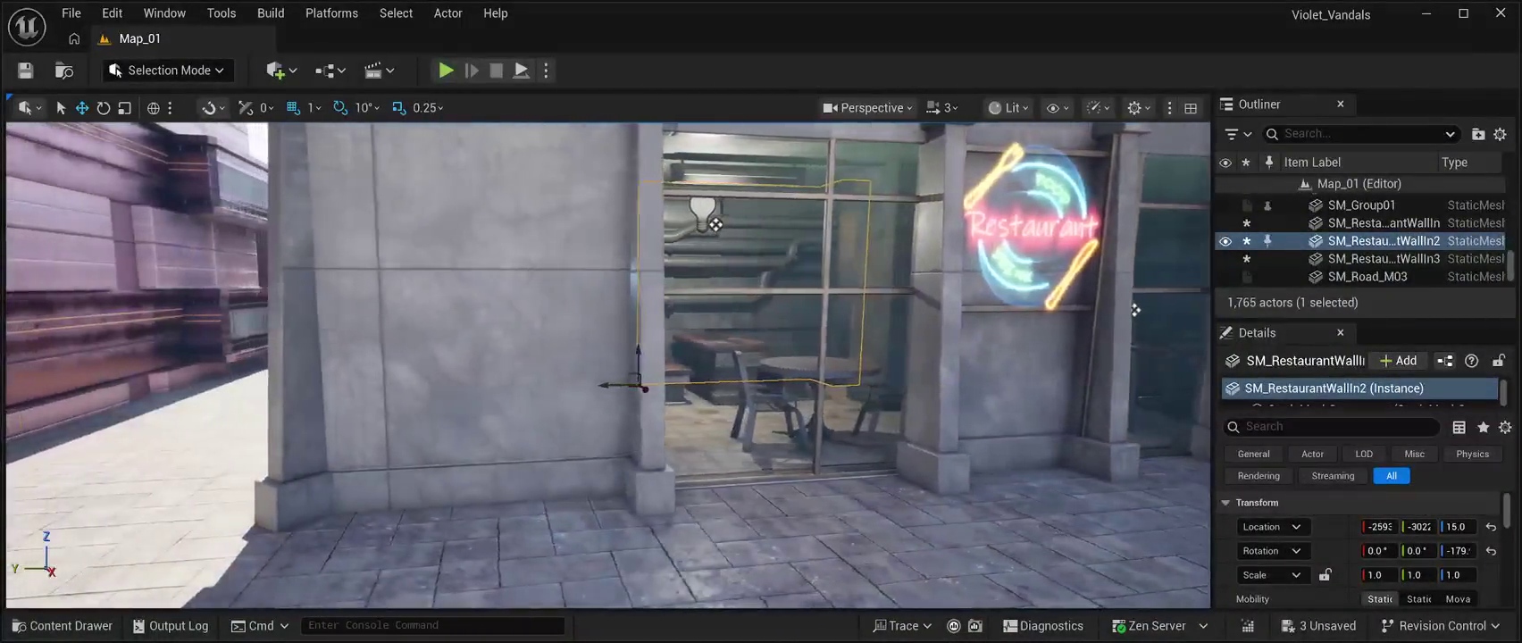
pyautogui.moveTo(615, 364)
pyautogui.mouseDown()
pyautogui.moveTo(381, 363)
pyautogui.moveTo(640, 369)
pyautogui.mouseUp()
pyautogui.scroll(-3, 640, 370)
pyautogui.scroll(10, 640, 369)
pyautogui.scroll(2, 640, 370)
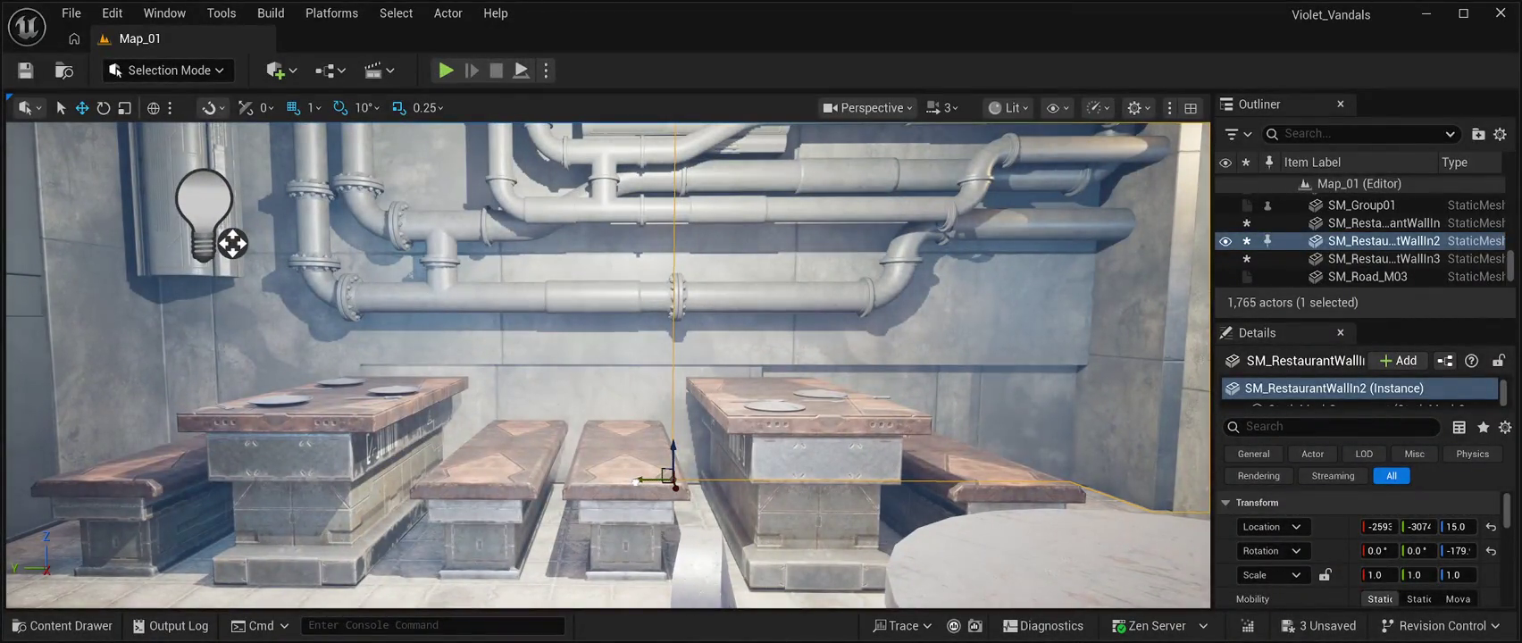
pyautogui.click(1058, 385)
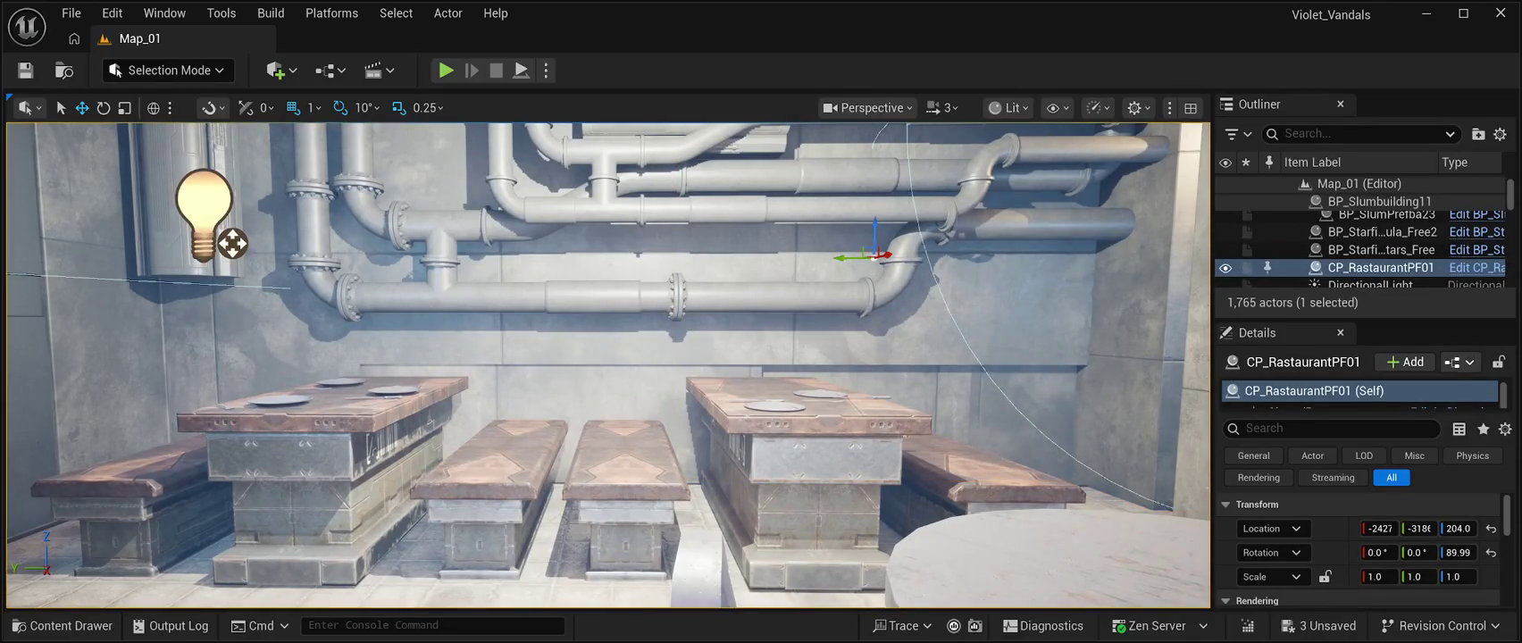
pyautogui.hotkey('ctrl', 'z')
pyautogui.moveTo(652, 478); pyautogui.dragTo(551, 472)
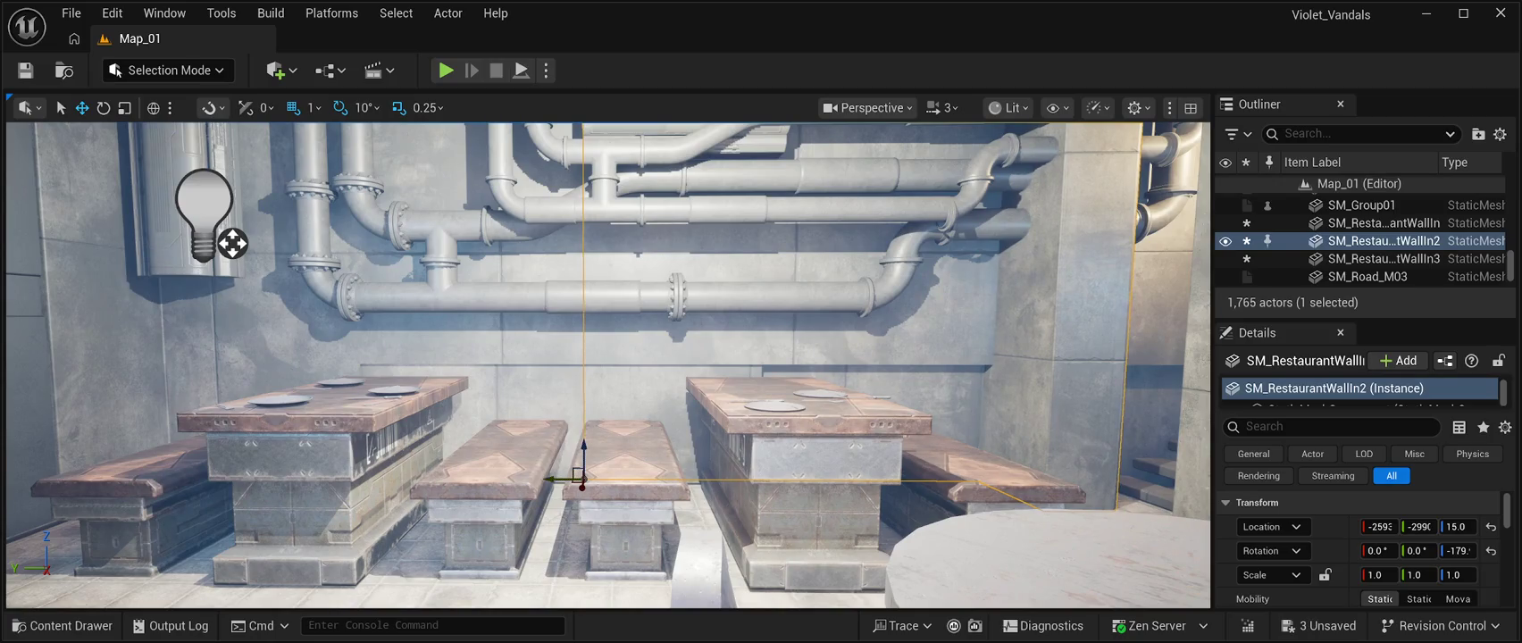
# Delete SM_RestaurantWallIn2 and move SM_RestaurantWallIn3 to X -2581, Y -3151.
pyautogui.click(1384, 222)
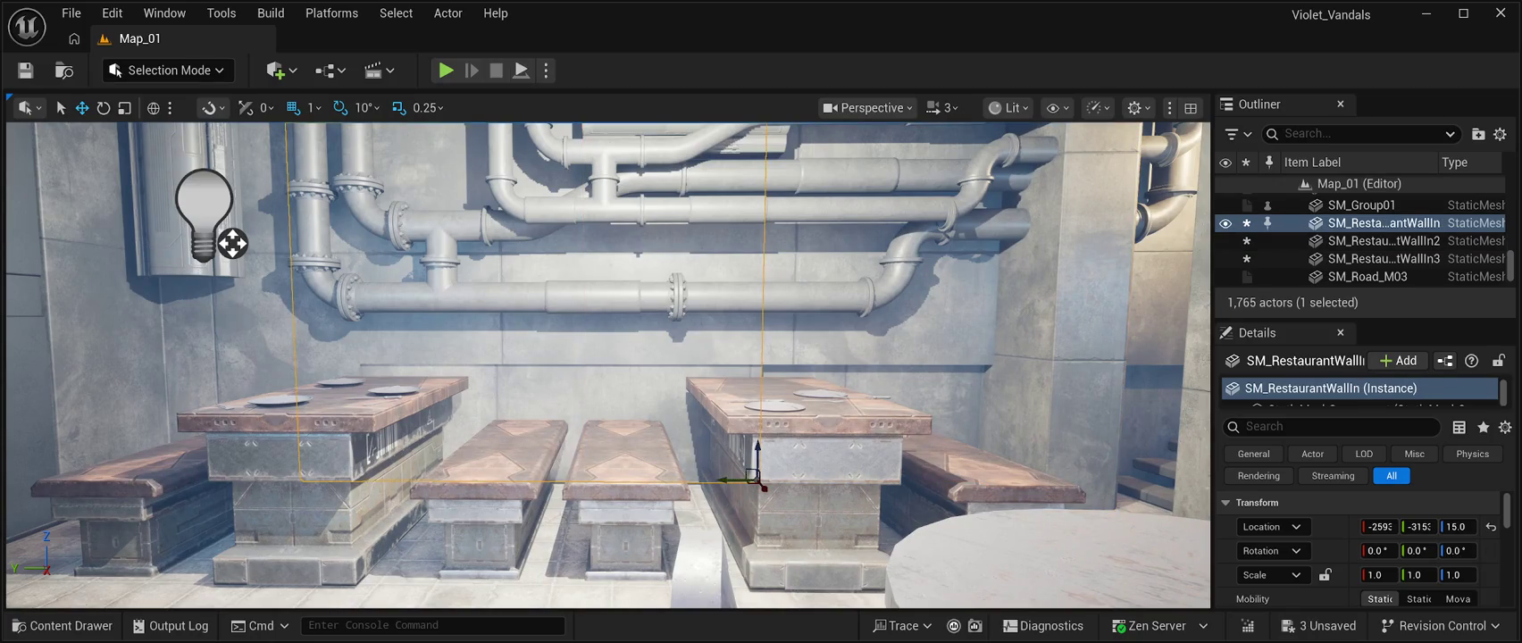
pyautogui.click(1384, 240)
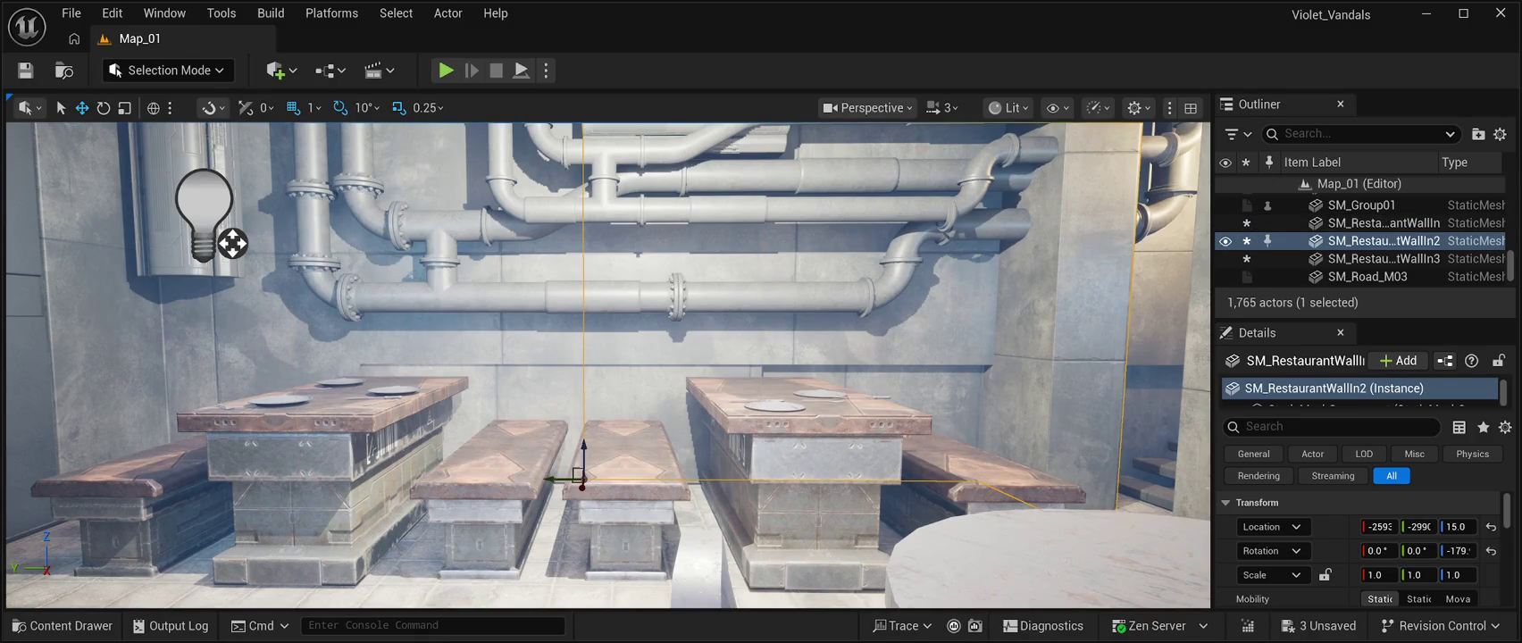
pyautogui.press('Delete')
pyautogui.click(1383, 240)
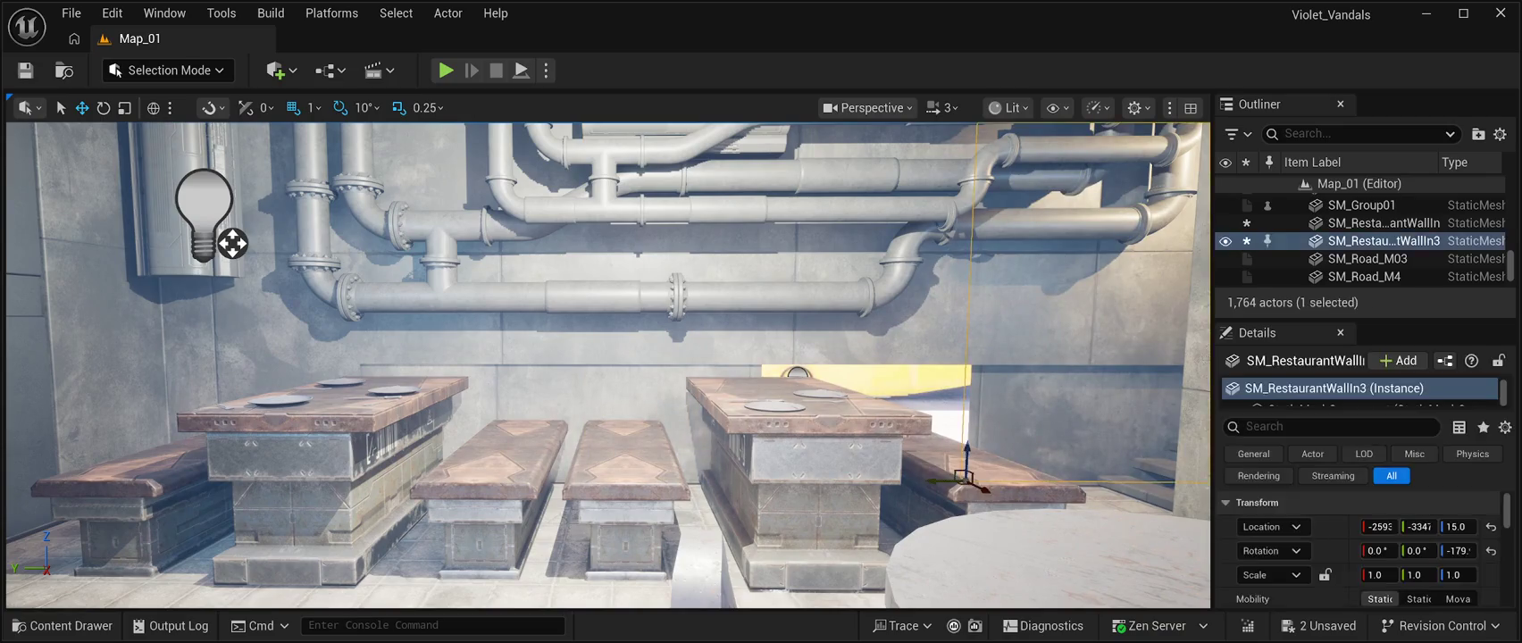
pyautogui.moveTo(985, 489); pyautogui.dragTo(599, 489)
pyautogui.press('f')
pyautogui.moveTo(625, 424)
pyautogui.mouseDown()
pyautogui.moveTo(661, 402)
pyautogui.moveTo(525, 224)
pyautogui.moveTo(581, 223)
pyautogui.mouseUp()
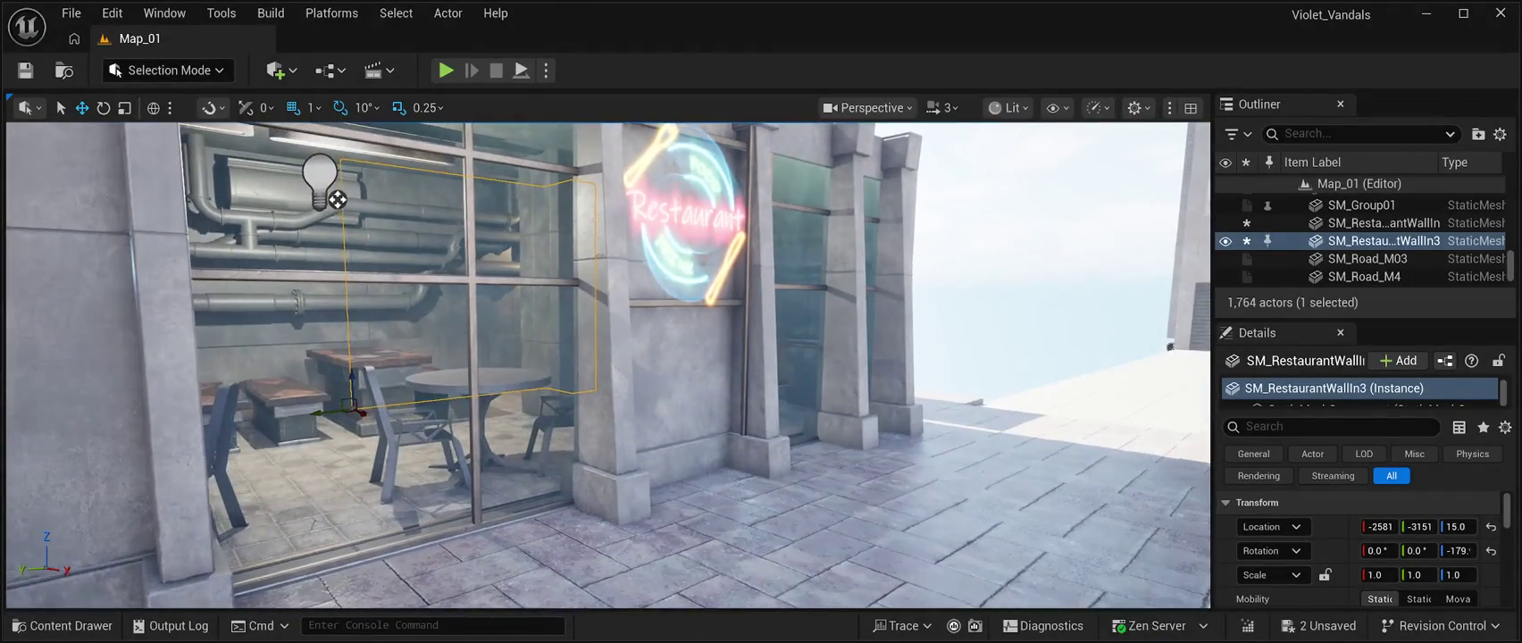
# Swing the view toward the street and start a Play In Editor session of Map_01.
pyautogui.click(337, 199)
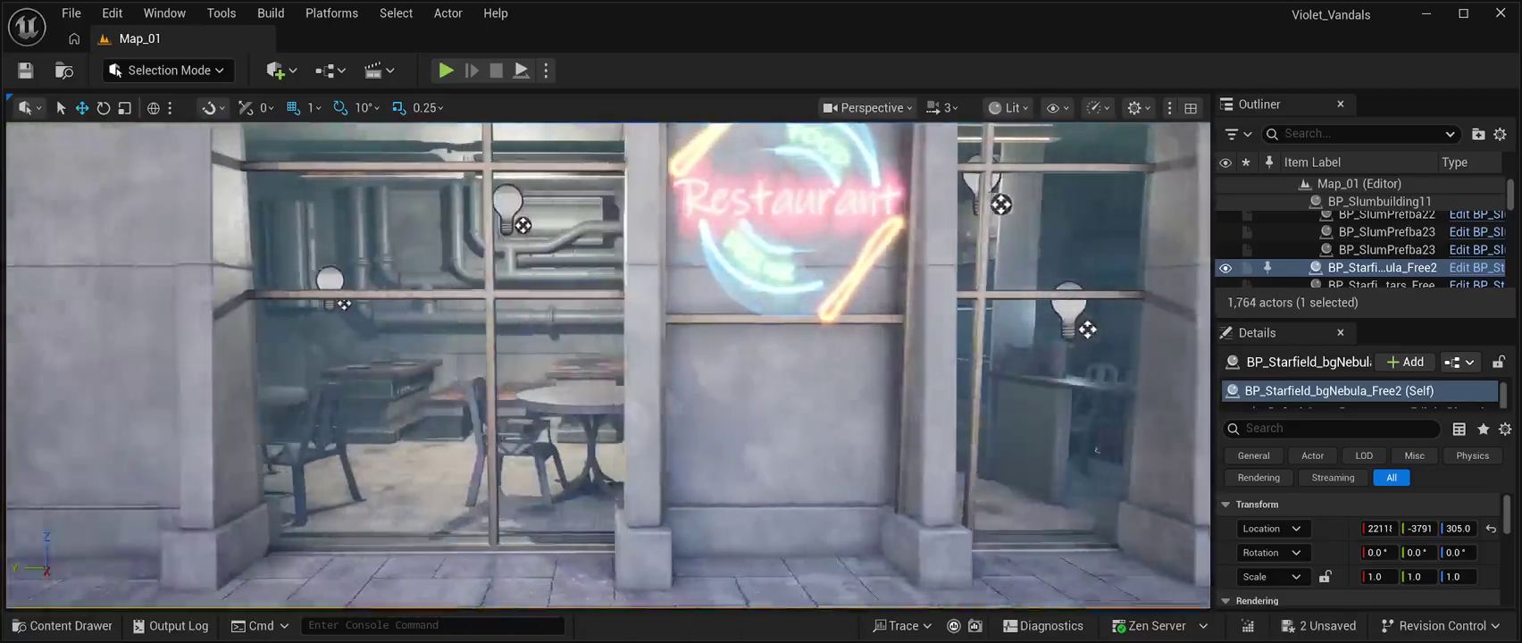
pyautogui.moveTo(607, 366); pyautogui.dragTo(536, 366)
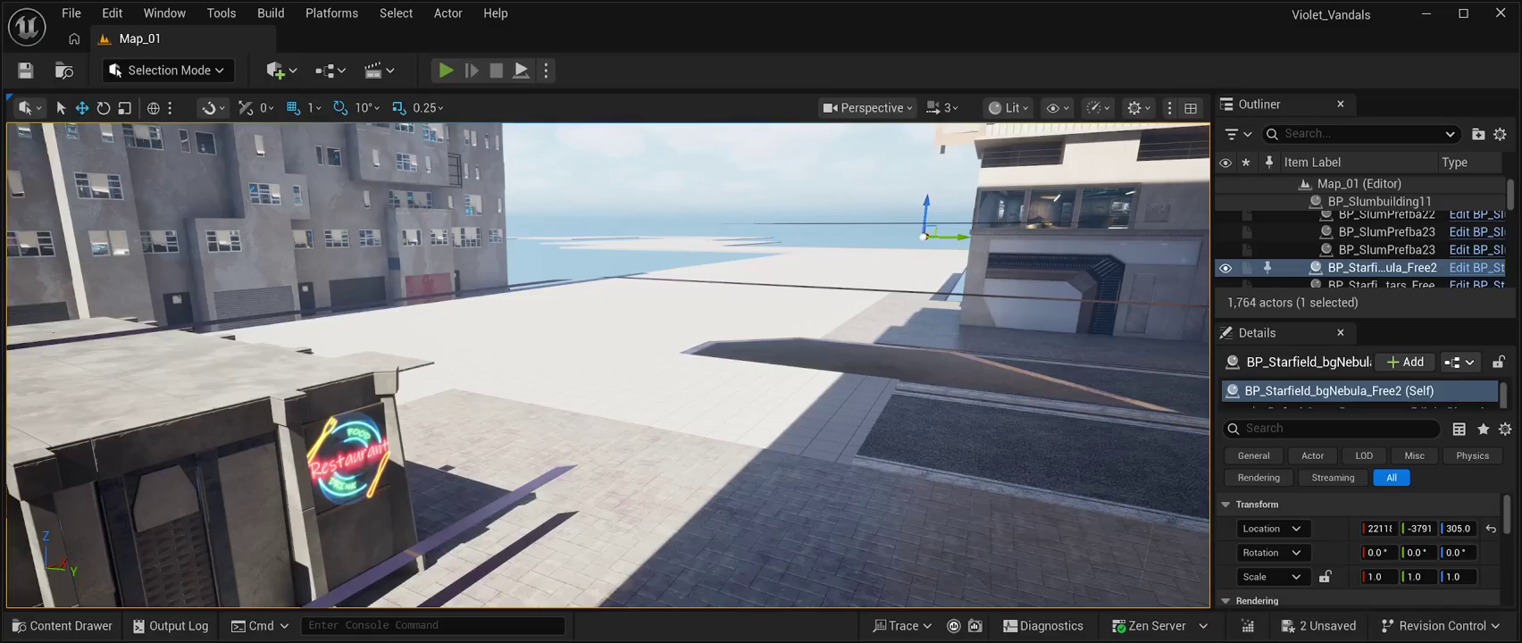
pyautogui.hotkey('alt', 'p')
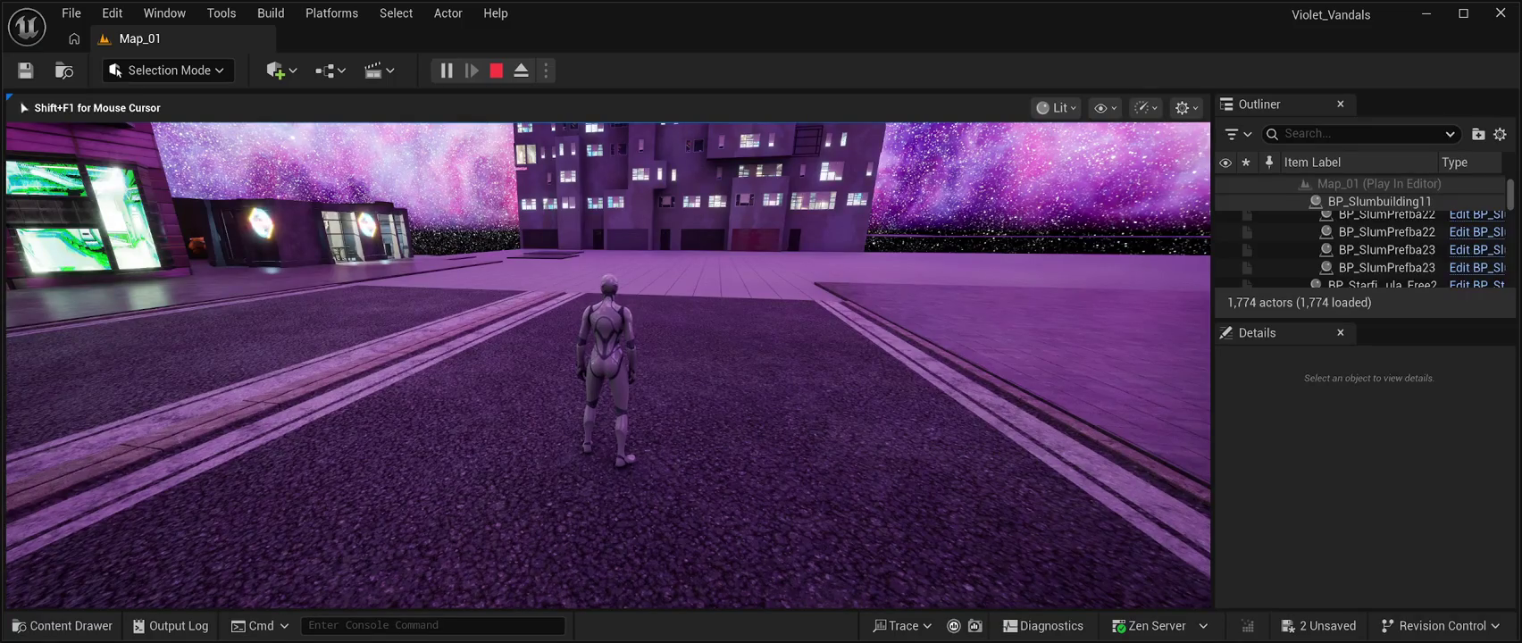
pyautogui.press('w')
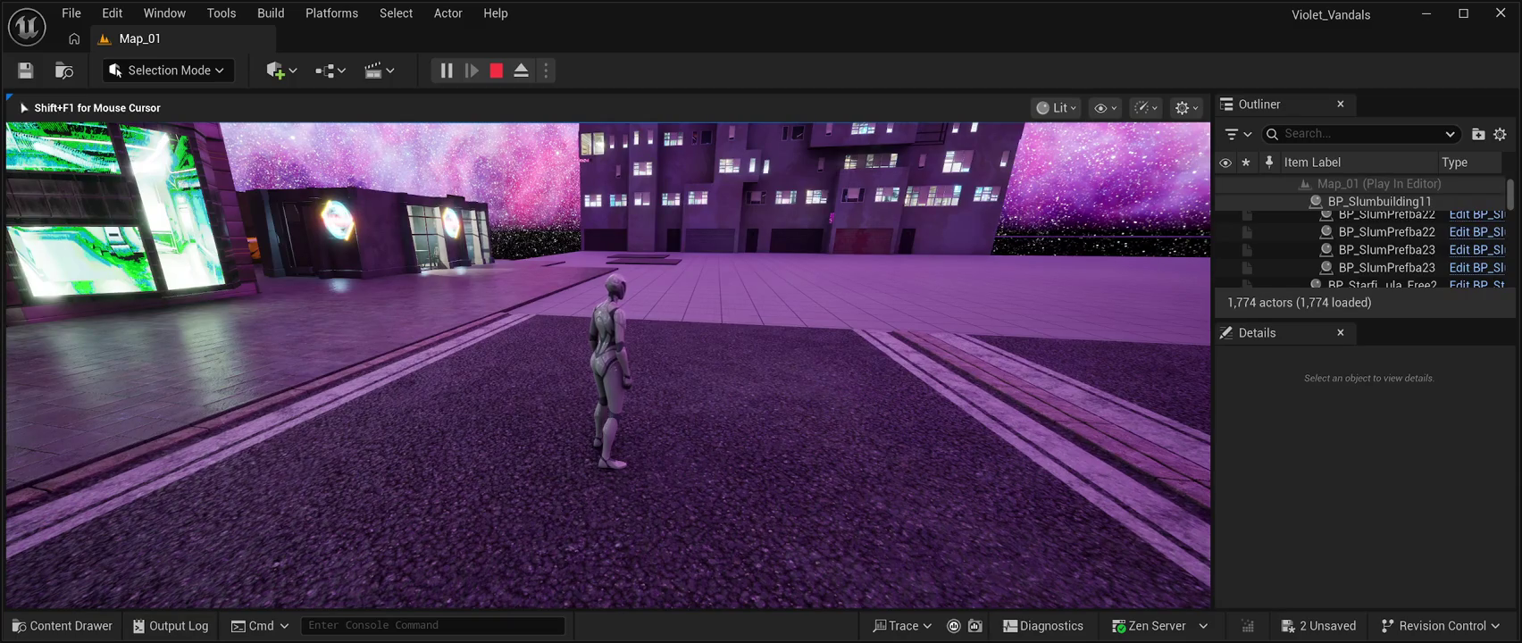
# Run the character across the tiled plaza and along the neon-screened street.
pyautogui.press('w')
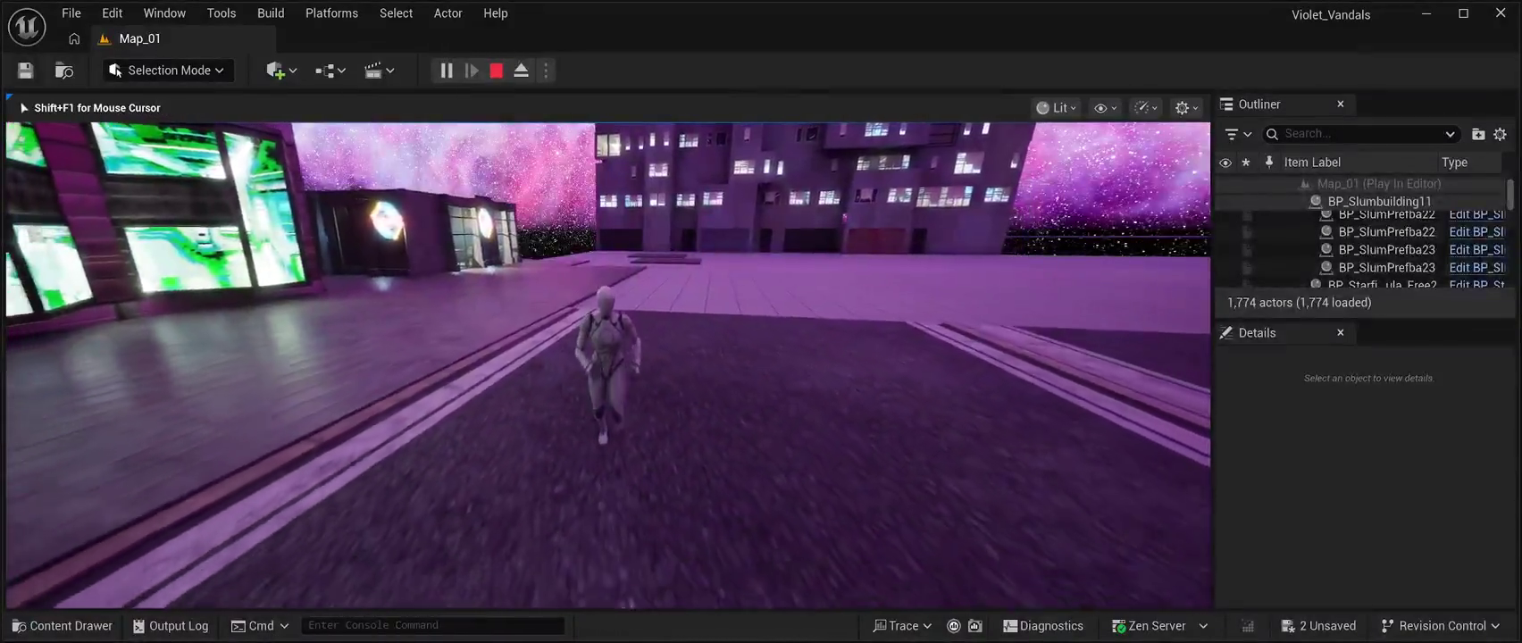
pyautogui.press('w')
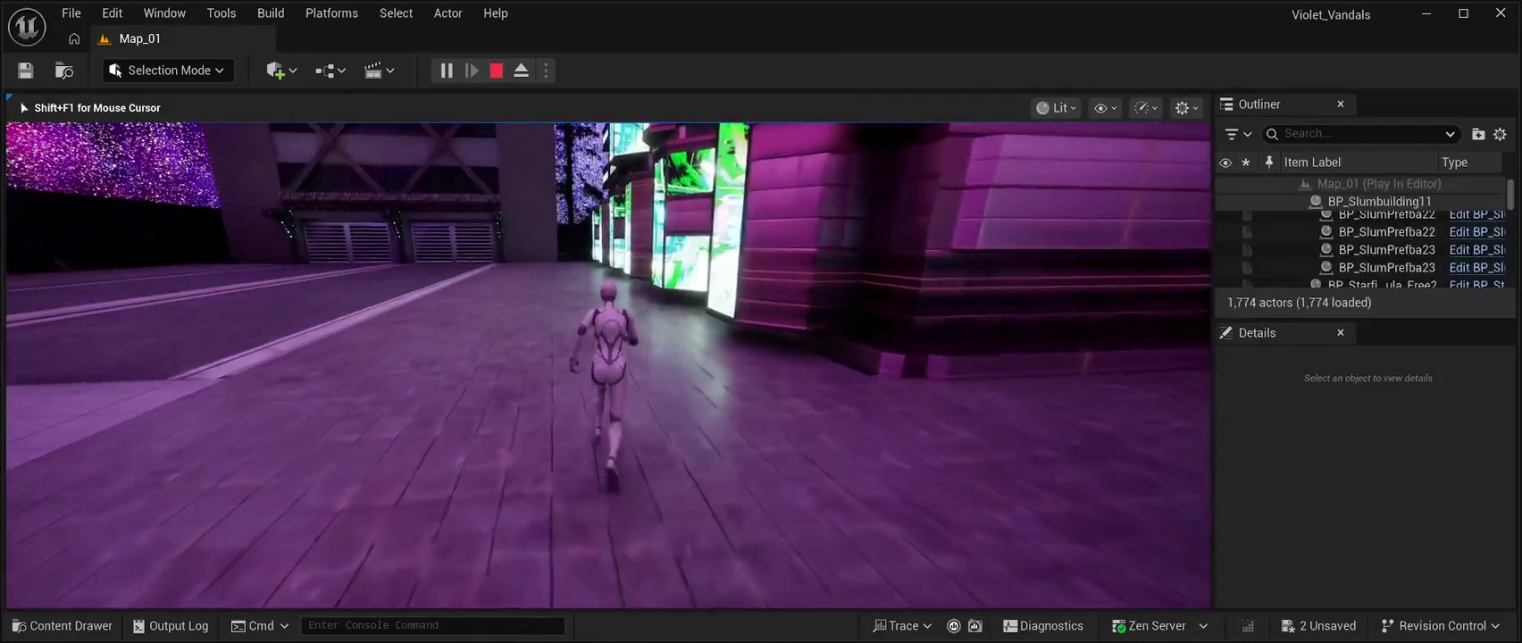
pyautogui.press('w')
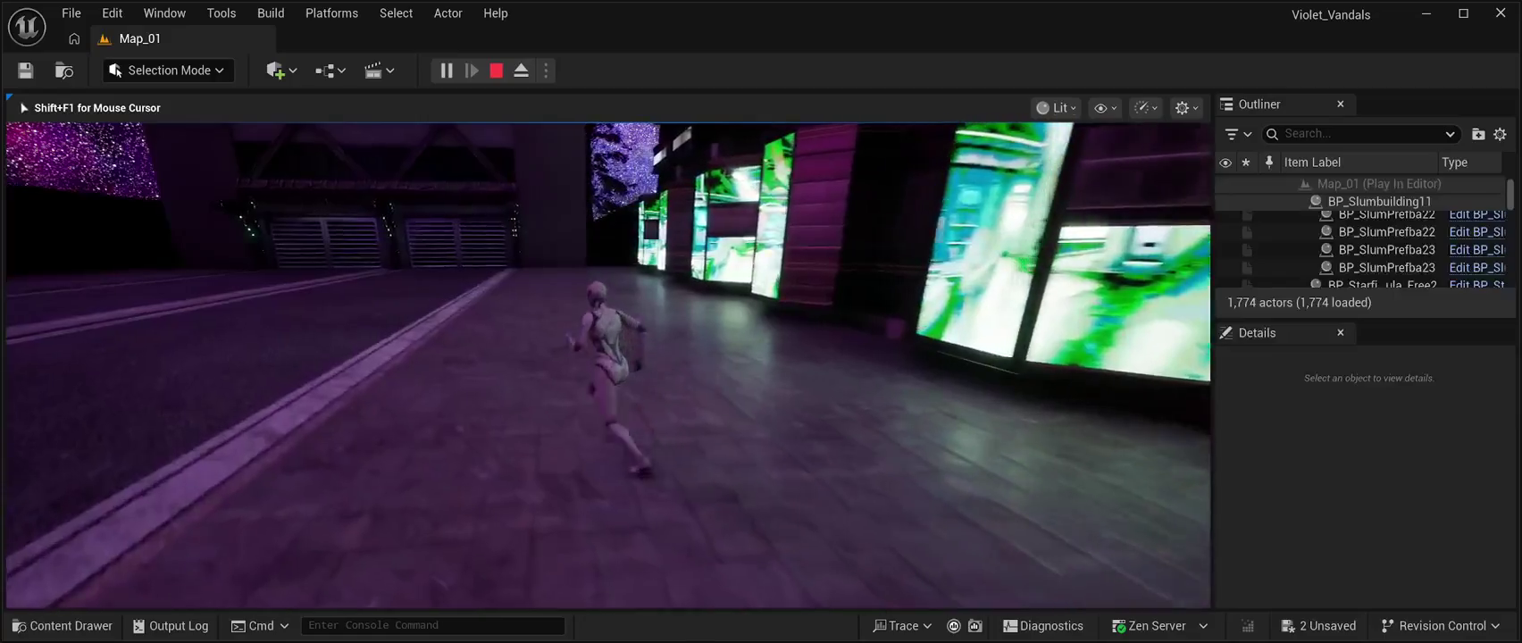
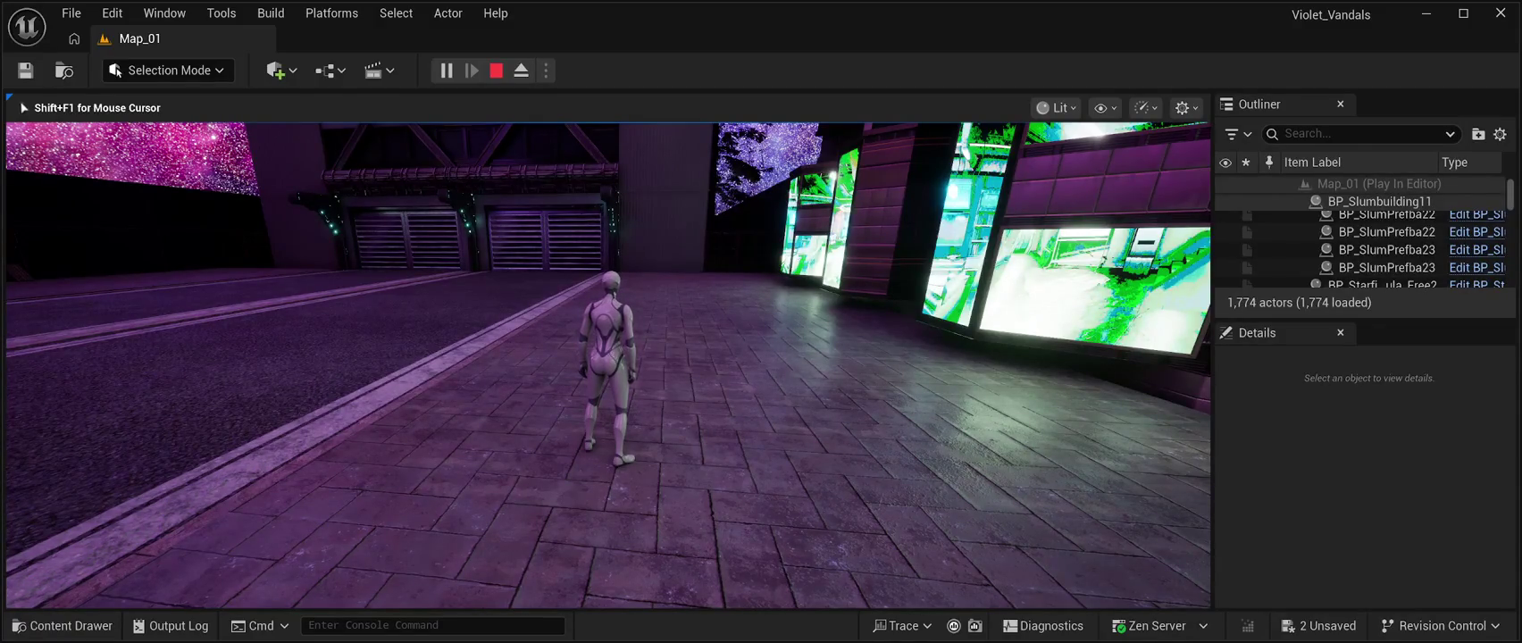
# Walk the character across the street in Play In Editor, then end the test session.
pyautogui.press('w')
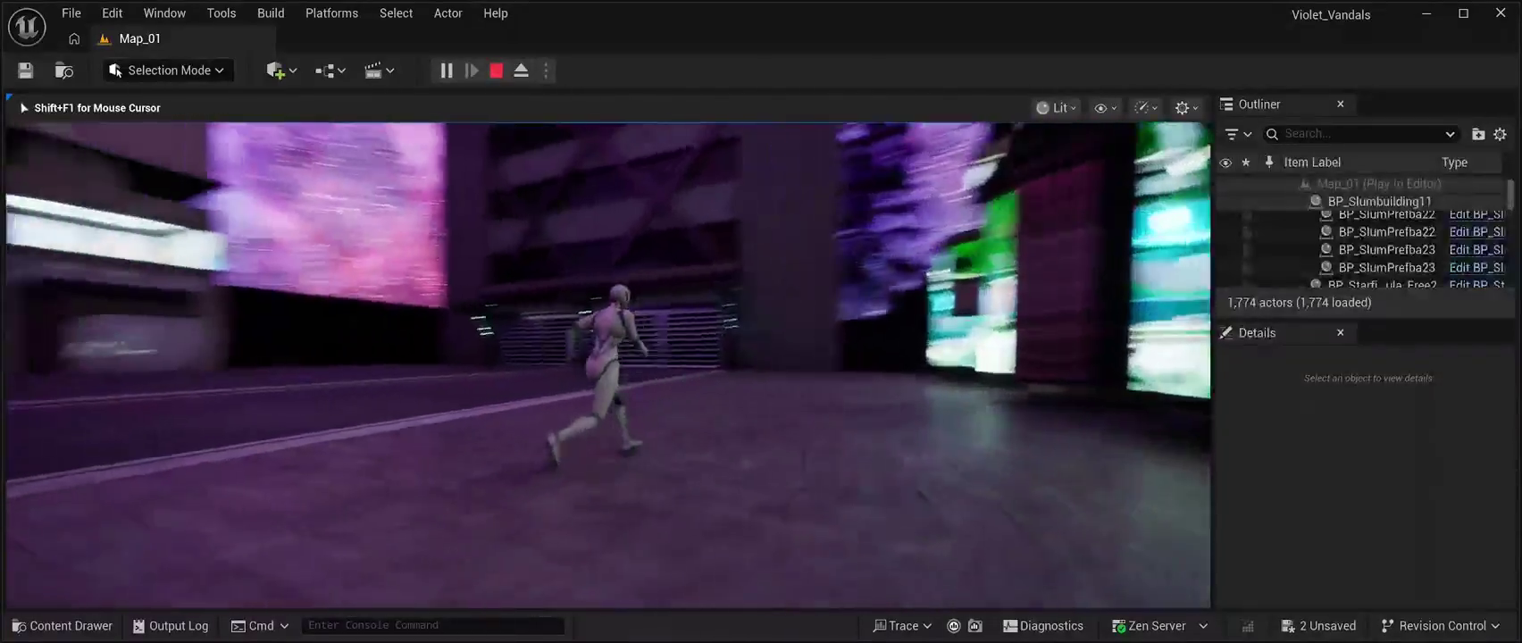
pyautogui.press('d')
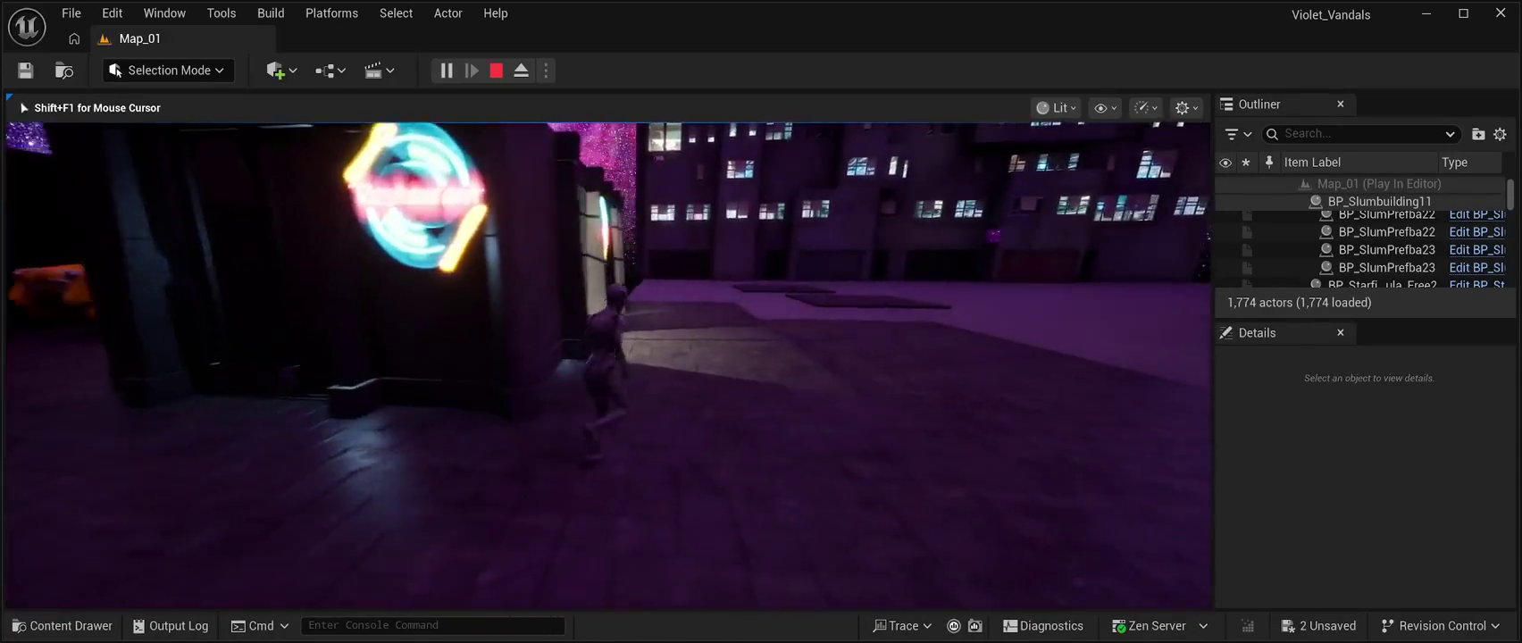
pyautogui.press('Escape')
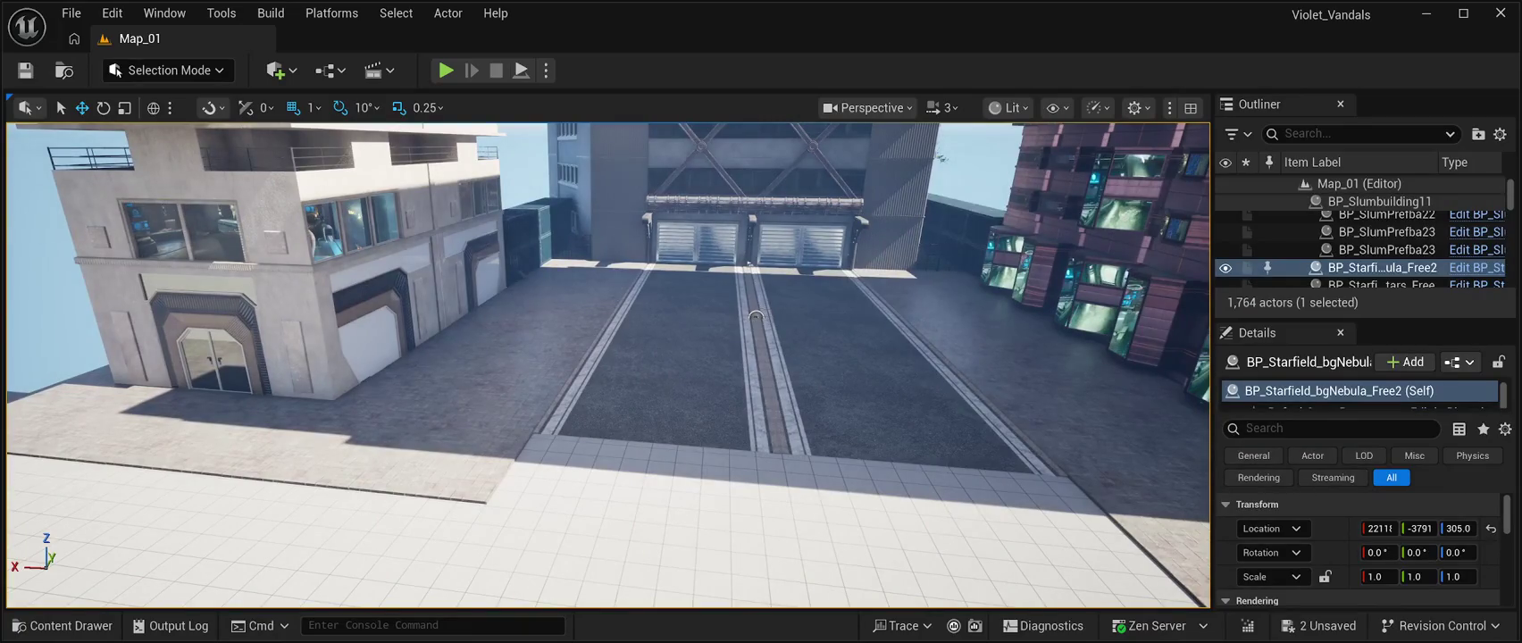
# Save all changes to Map_01 and turn the view toward the pink restaurant building.
pyautogui.click(25, 70)
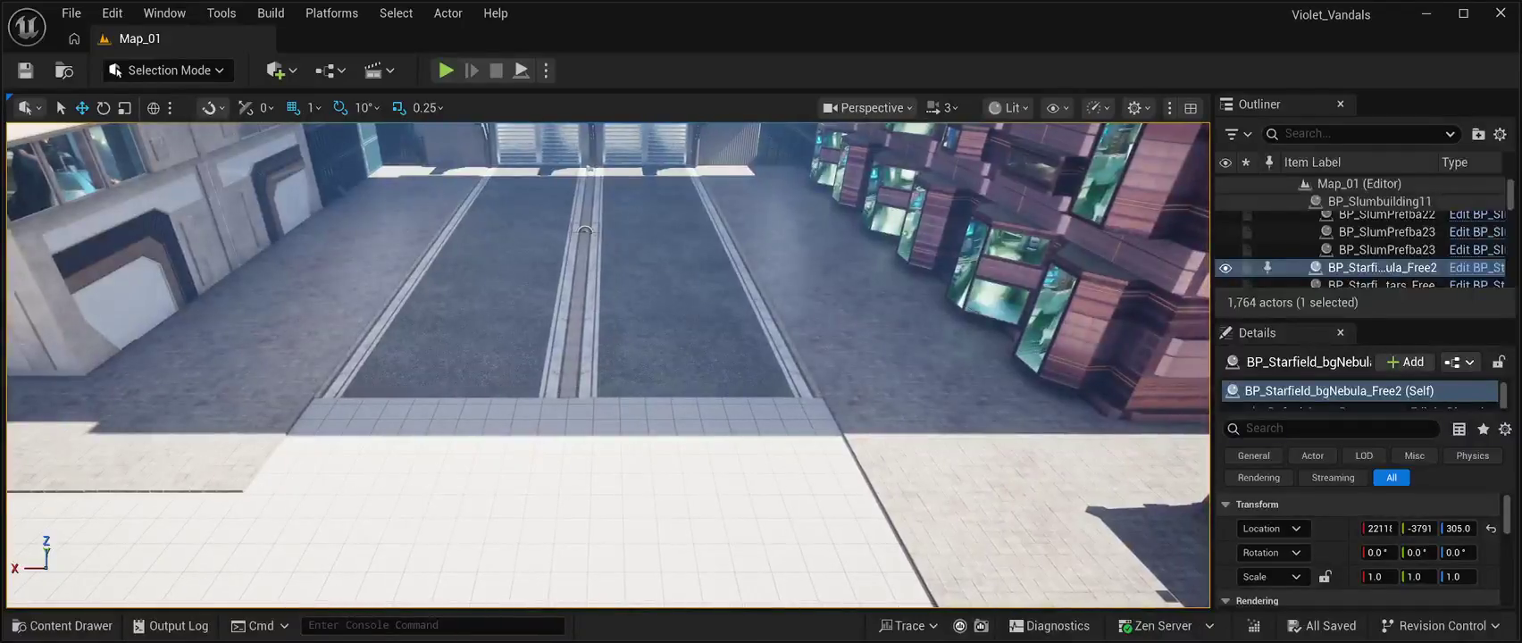
pyautogui.click(696, 348)
pyautogui.moveTo(587, 167)
pyautogui.mouseDown()
pyautogui.moveTo(366, 142)
pyautogui.moveTo(368, 94)
pyautogui.moveTo(383, 318)
pyautogui.mouseUp()
# Turn the inner wall SM_RestaurantWallIn 180 degrees and slide it along Y.
pyautogui.click(402, 357)
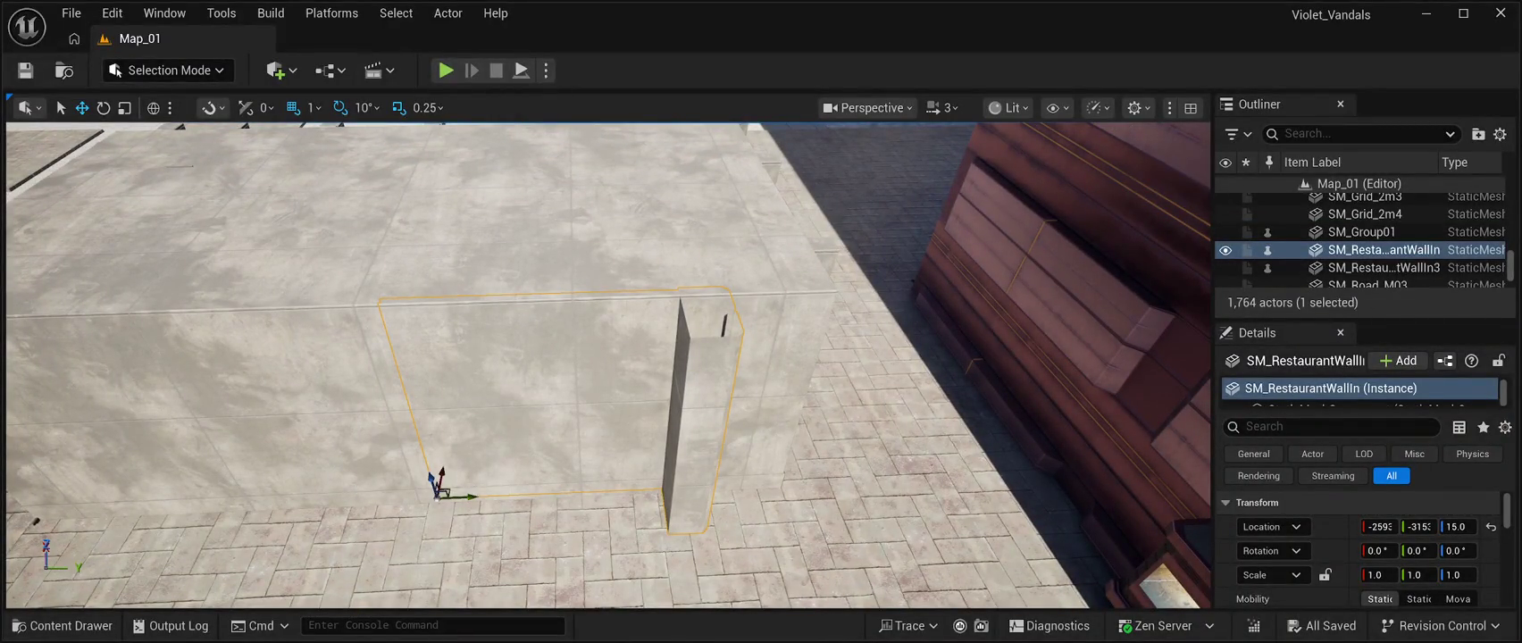
pyautogui.click(104, 107)
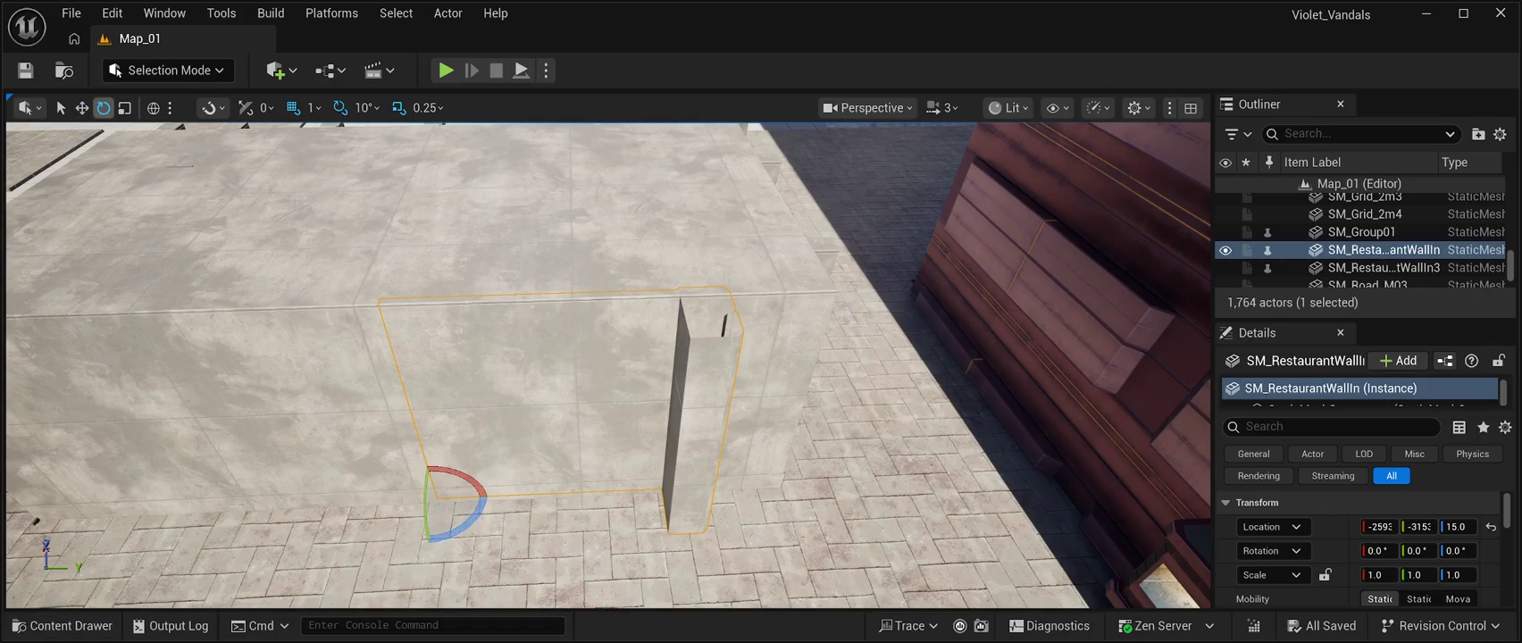
pyautogui.moveTo(438, 534); pyautogui.dragTo(438, 534)
pyautogui.moveTo(447, 456)
pyautogui.mouseDown()
pyautogui.moveTo(407, 460)
pyautogui.moveTo(390, 552)
pyautogui.moveTo(425, 562)
pyautogui.mouseUp()
pyautogui.press('f')
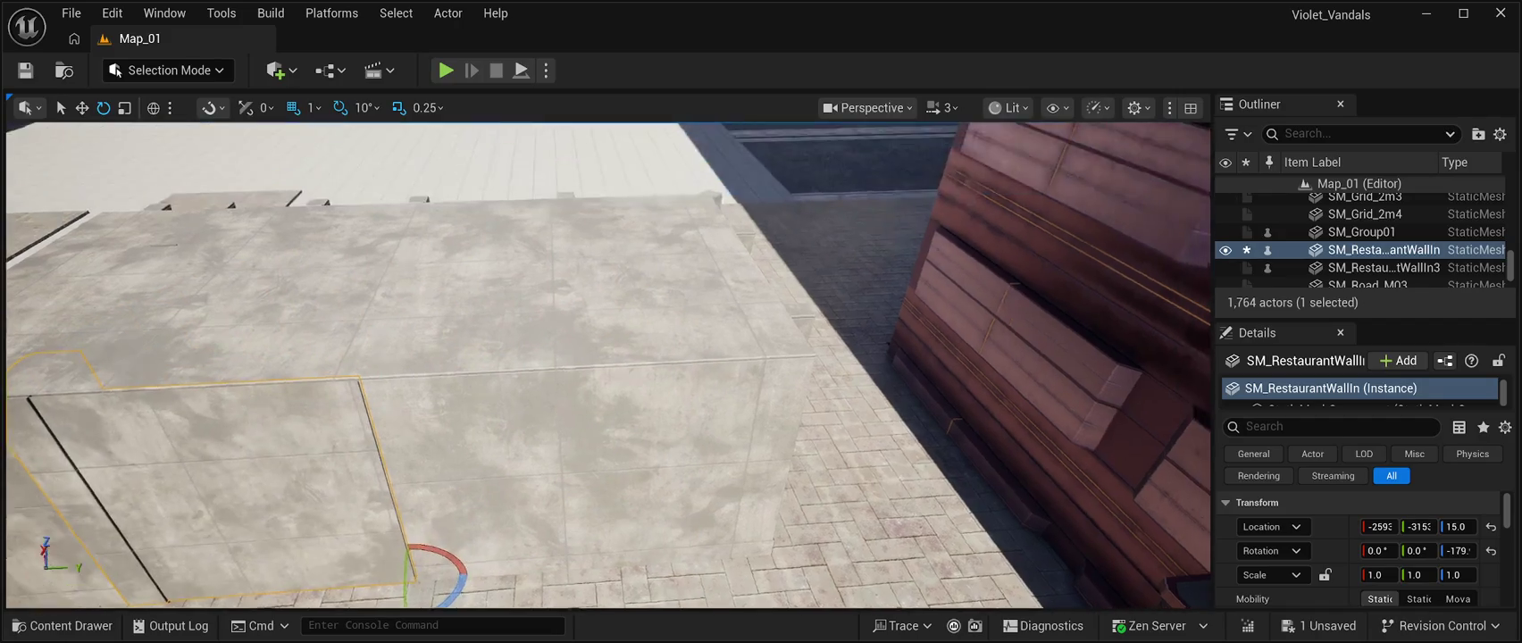
pyautogui.scroll(-5, 607, 365)
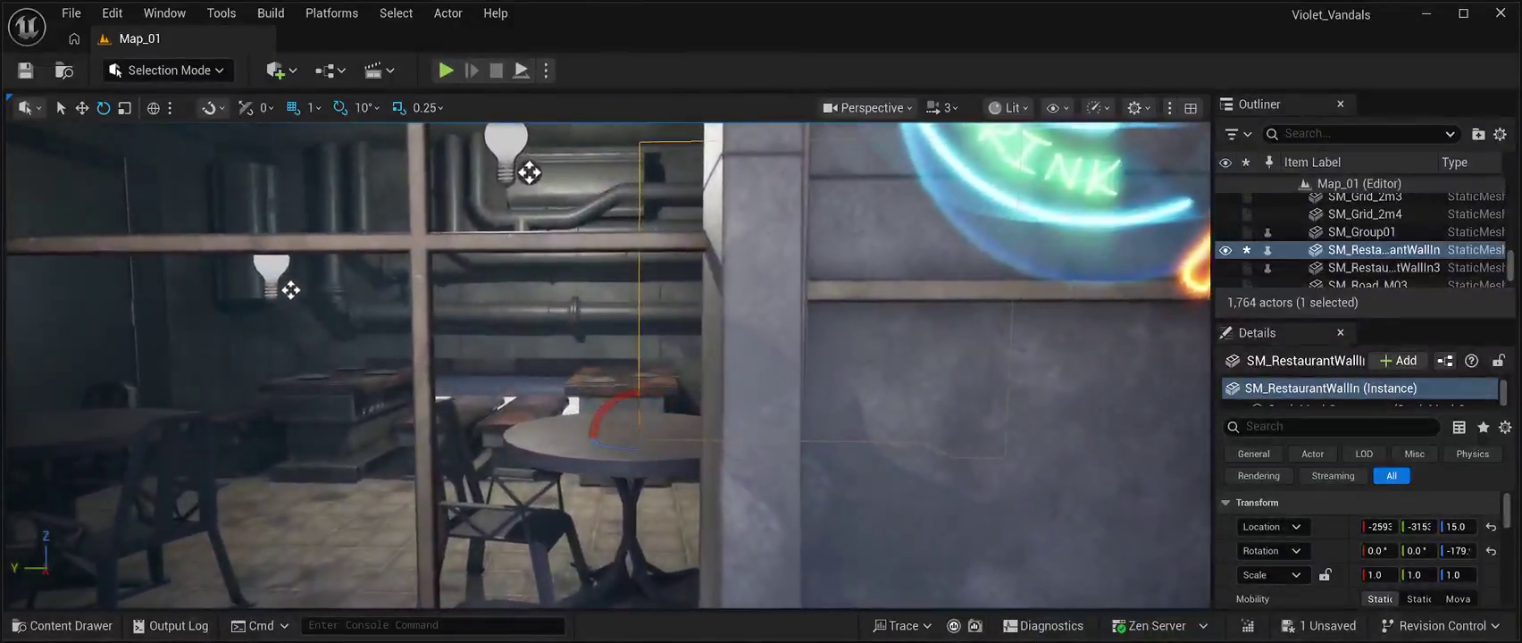
pyautogui.press('w')
pyautogui.moveTo(786, 436)
pyautogui.mouseDown()
pyautogui.moveTo(498, 408)
pyautogui.moveTo(577, 414)
pyautogui.moveTo(340, 499)
pyautogui.moveTo(79, 494)
pyautogui.moveTo(268, 464)
pyautogui.moveTo(438, 377)
pyautogui.moveTo(439, 250)
pyautogui.moveTo(416, 241)
pyautogui.mouseUp()
# Delete the inner walls SM_RestaurantWallIn and SM_RestaurantWallIn3.
pyautogui.click(439, 297)
pyautogui.click(416, 241)
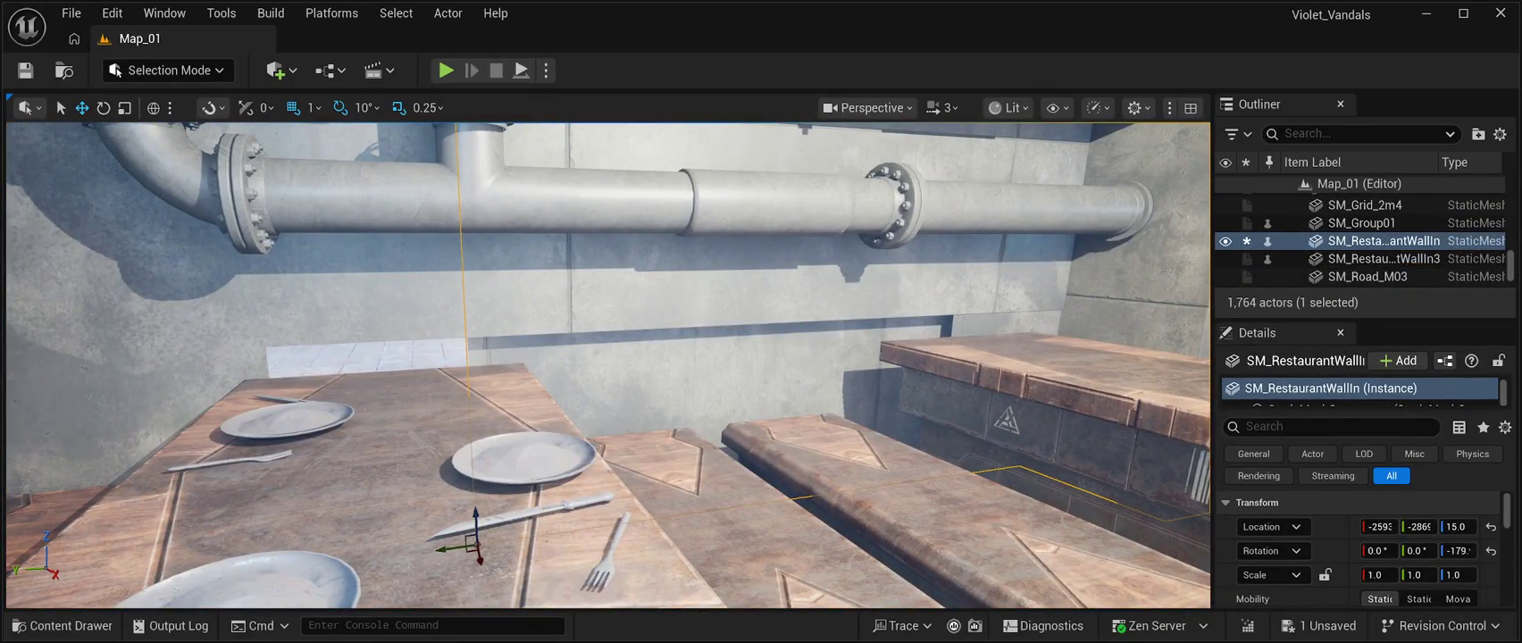
pyautogui.press('Delete')
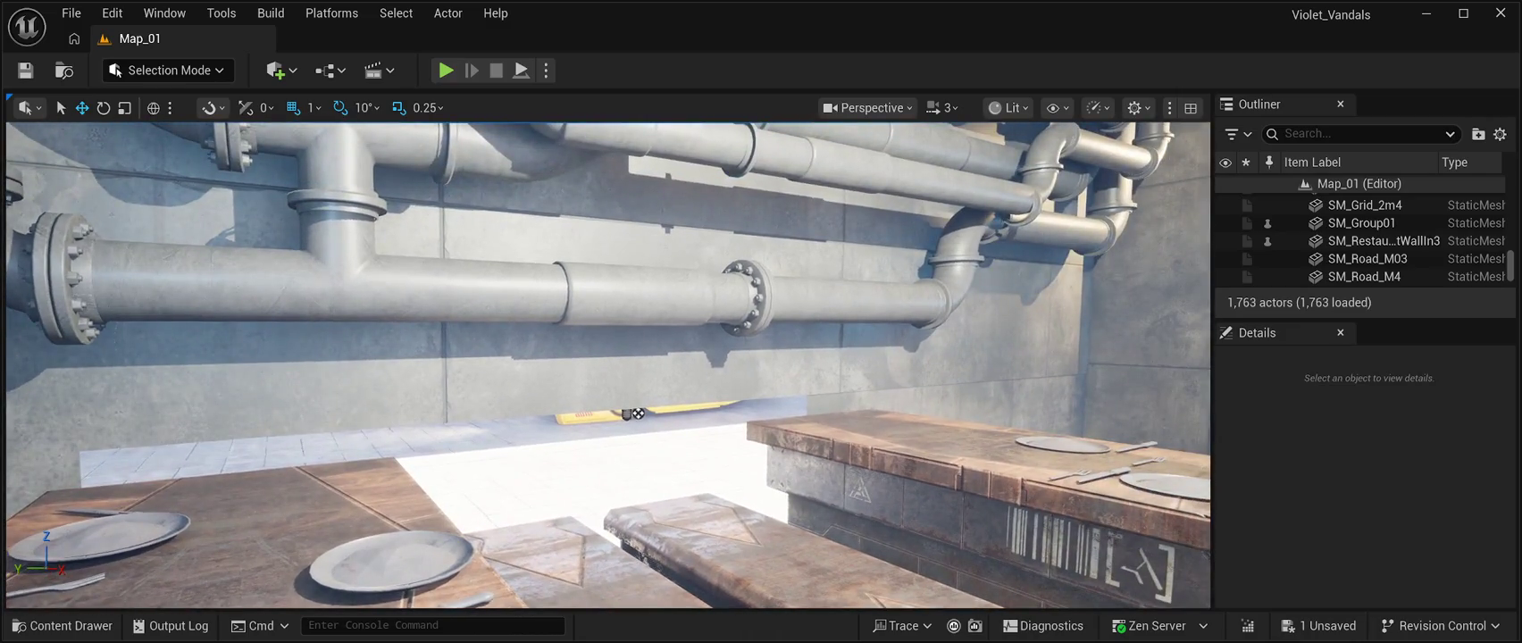
pyautogui.click(636, 413)
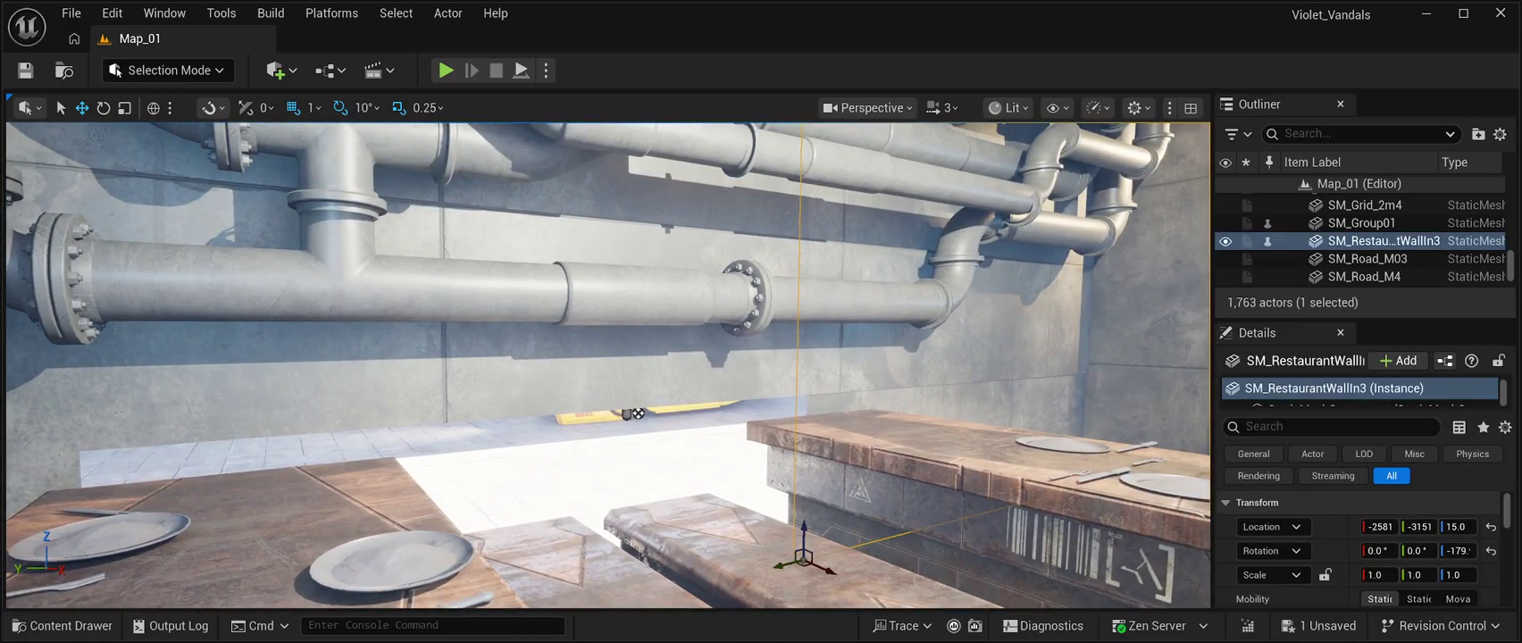
pyautogui.press('Delete')
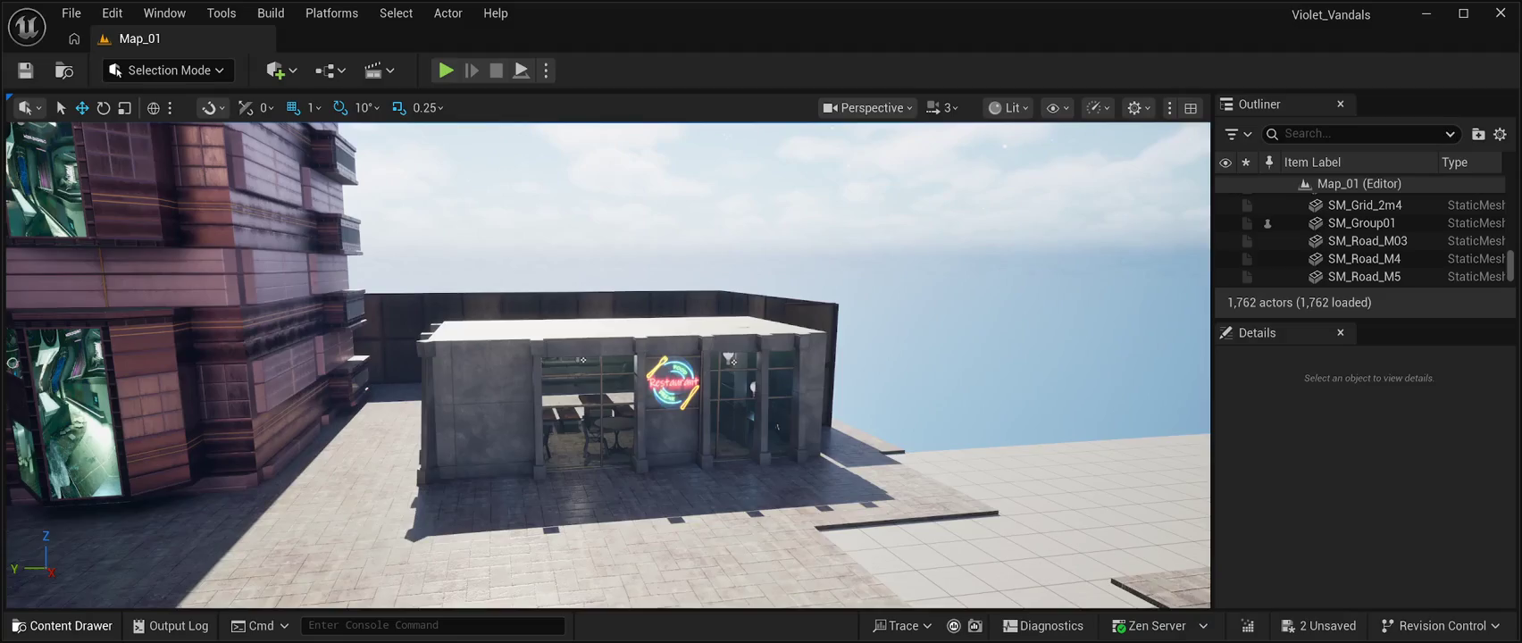
# Place SM_RestaurantSFLeftWall01 from CyberPunkMegapack > Meshes in front of the restaurant.
pyautogui.click(62, 626)
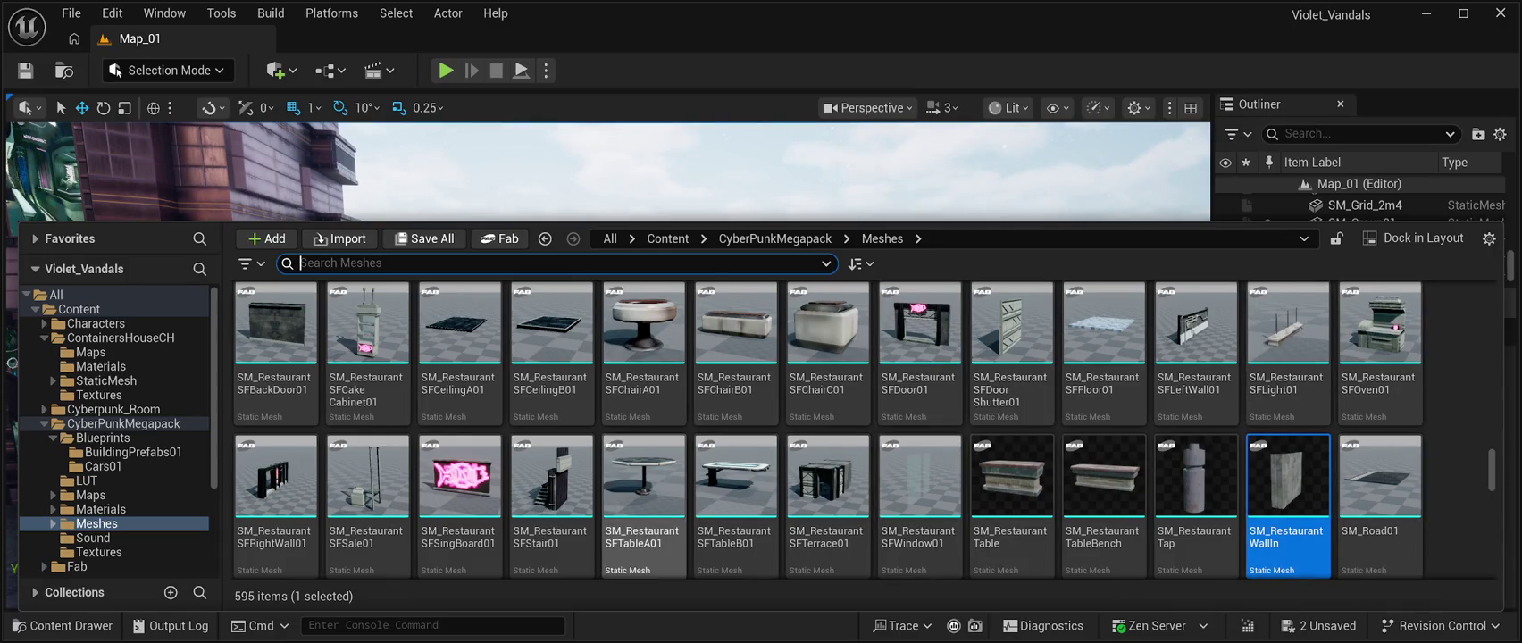
pyautogui.scroll(-1, 1012, 465)
pyautogui.scroll(1, 732, 428)
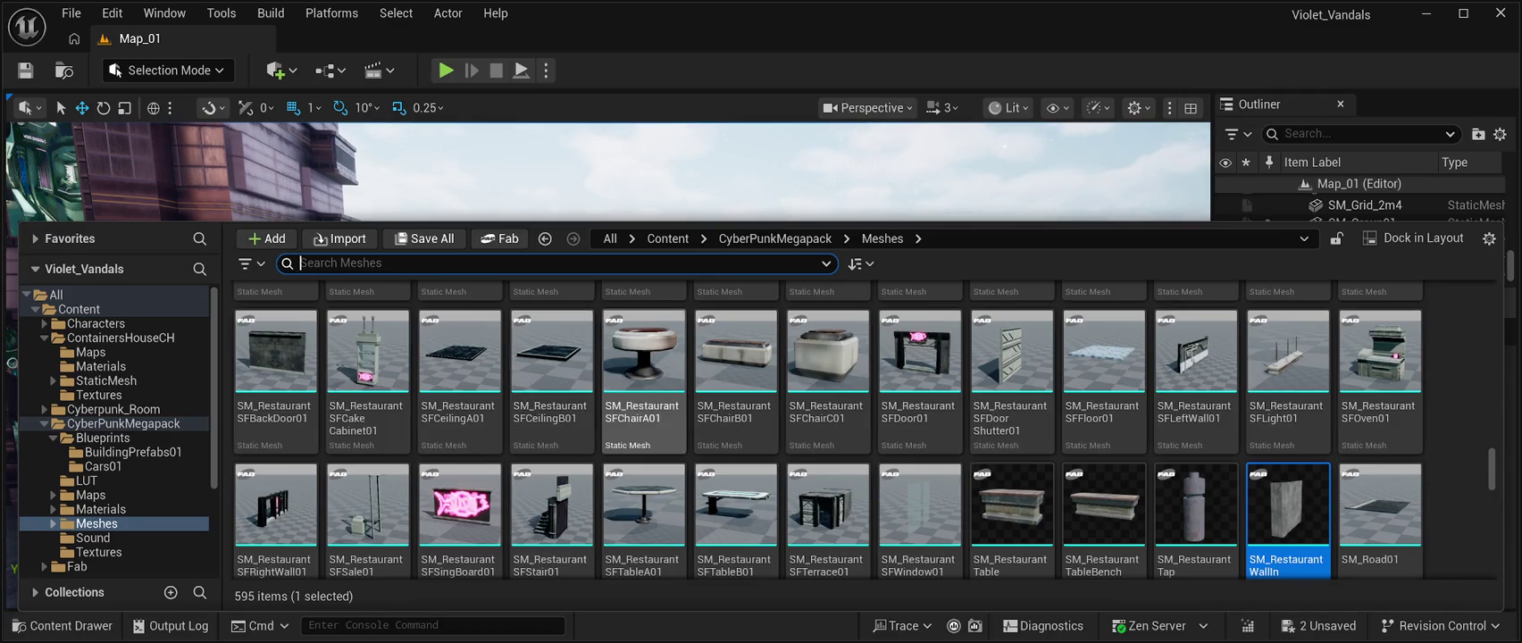
pyautogui.scroll(1, 1012, 429)
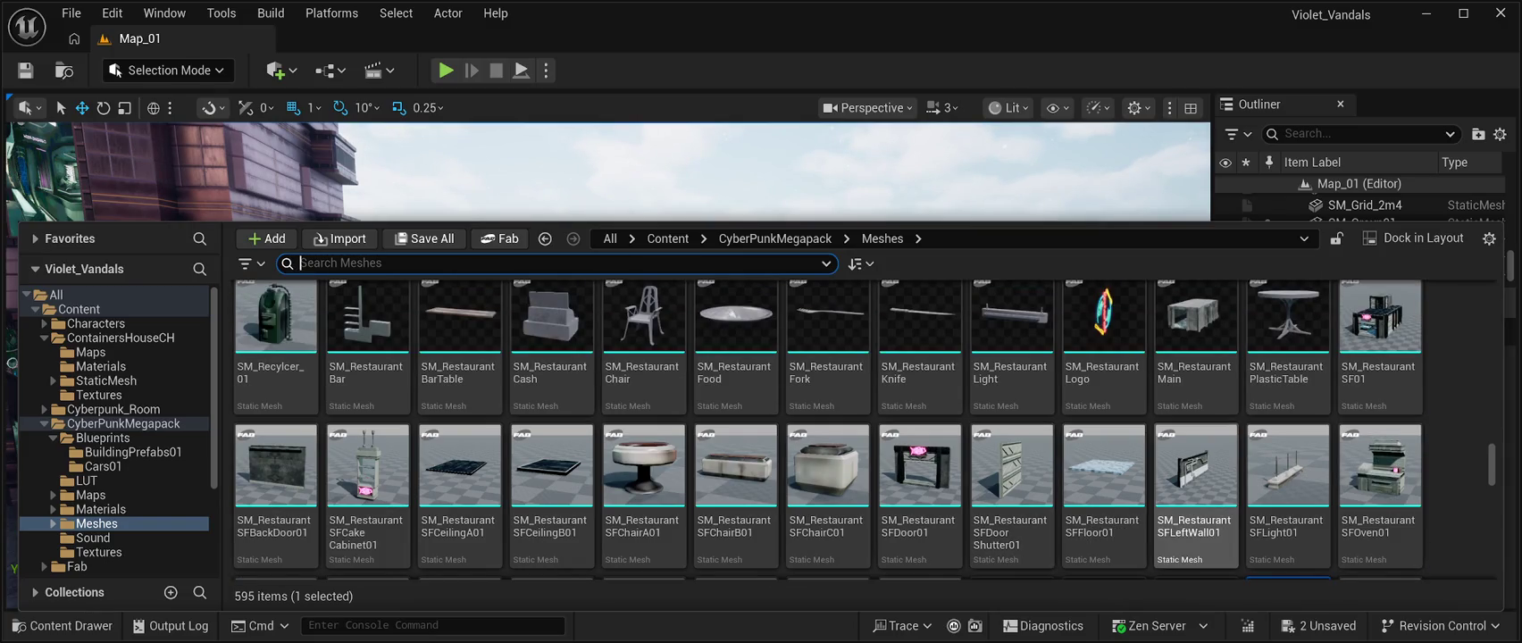
pyautogui.click(1195, 464)
pyautogui.hotkey('ctrl', 'space')
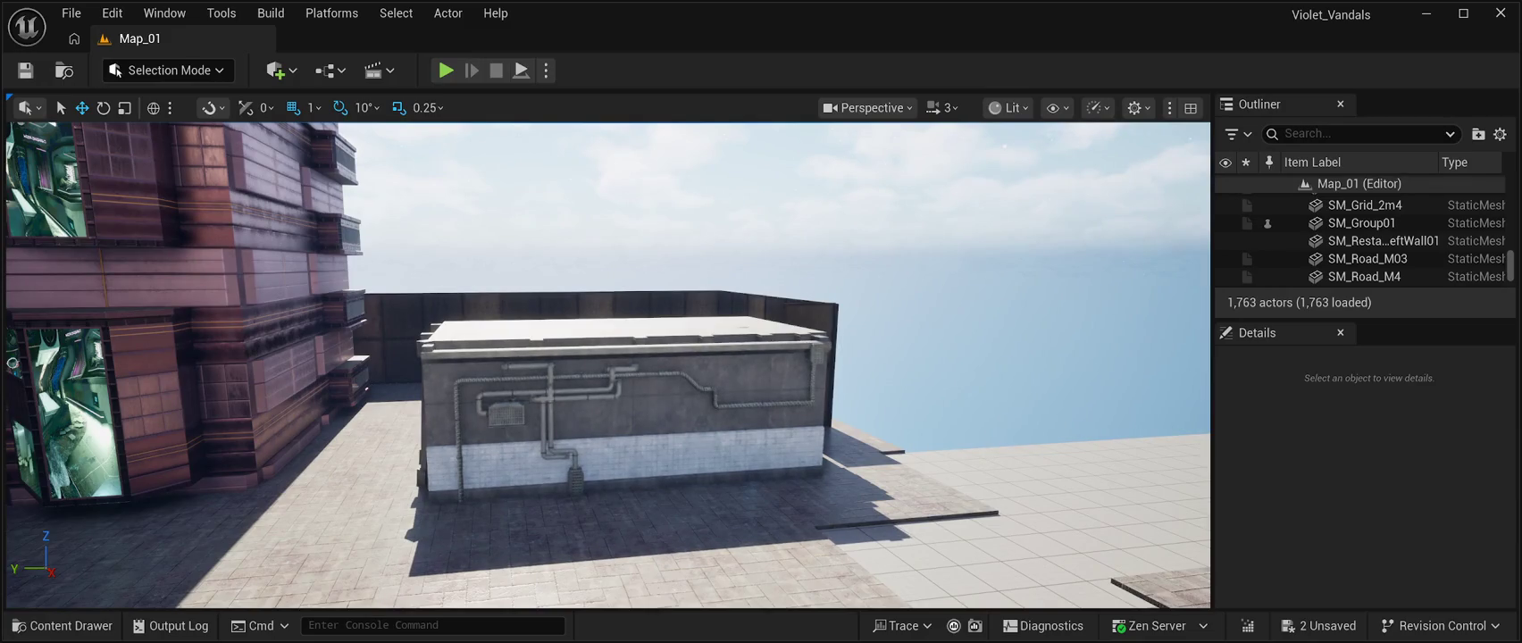
# Turn the pipe-covered wall 180° on Z and slide it along Y to the restaurant's side.
pyautogui.click(625, 420)
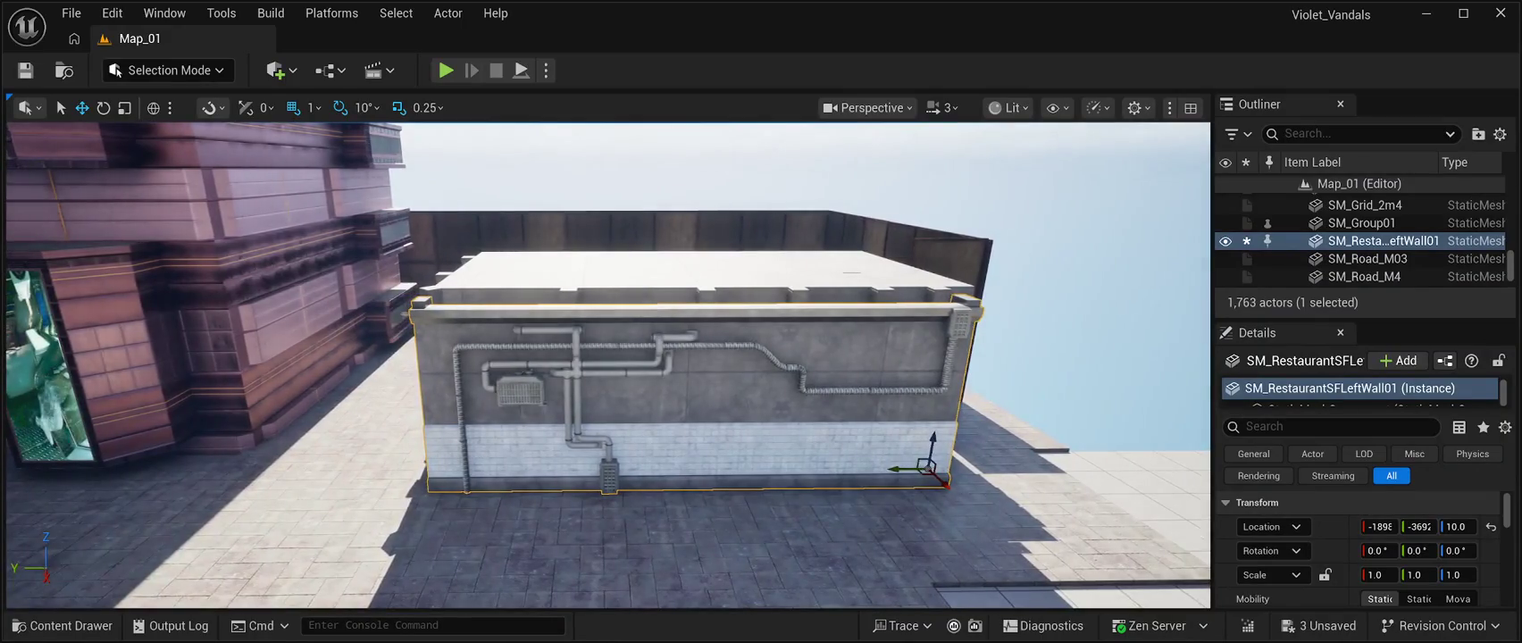
pyautogui.click(104, 107)
pyautogui.moveTo(938, 489)
pyautogui.mouseDown()
pyautogui.moveTo(982, 478)
pyautogui.moveTo(900, 451)
pyautogui.moveTo(947, 464)
pyautogui.moveTo(982, 504)
pyautogui.moveTo(992, 490)
pyautogui.moveTo(969, 483)
pyautogui.moveTo(991, 482)
pyautogui.moveTo(983, 460)
pyautogui.moveTo(900, 451)
pyautogui.mouseUp()
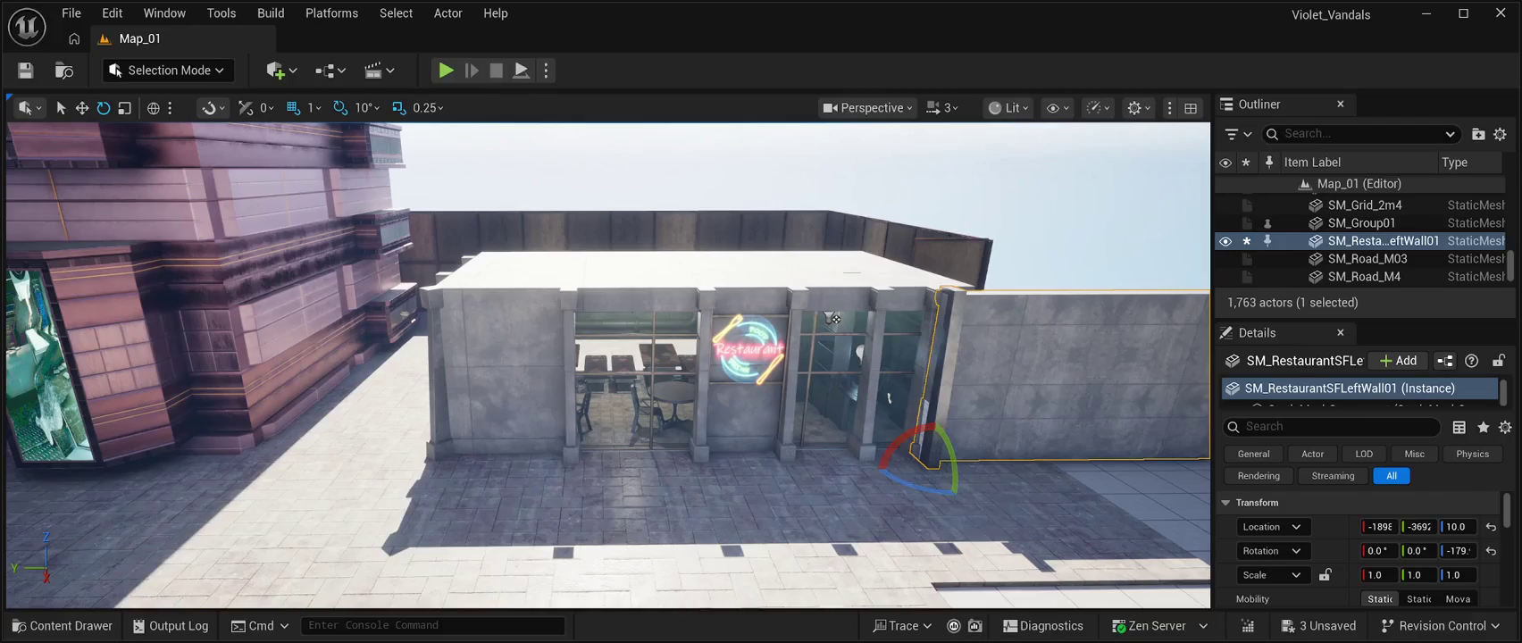
pyautogui.click(82, 108)
pyautogui.moveTo(907, 468)
pyautogui.mouseDown()
pyautogui.moveTo(419, 472)
pyautogui.moveTo(505, 377)
pyautogui.moveTo(589, 379)
pyautogui.moveTo(527, 382)
pyautogui.moveTo(496, 304)
pyautogui.moveTo(625, 304)
pyautogui.mouseUp()
# Nudge the wall slightly along X, save the level, and start a test play.
pyautogui.scroll(10, 508, 387)
pyautogui.press('f')
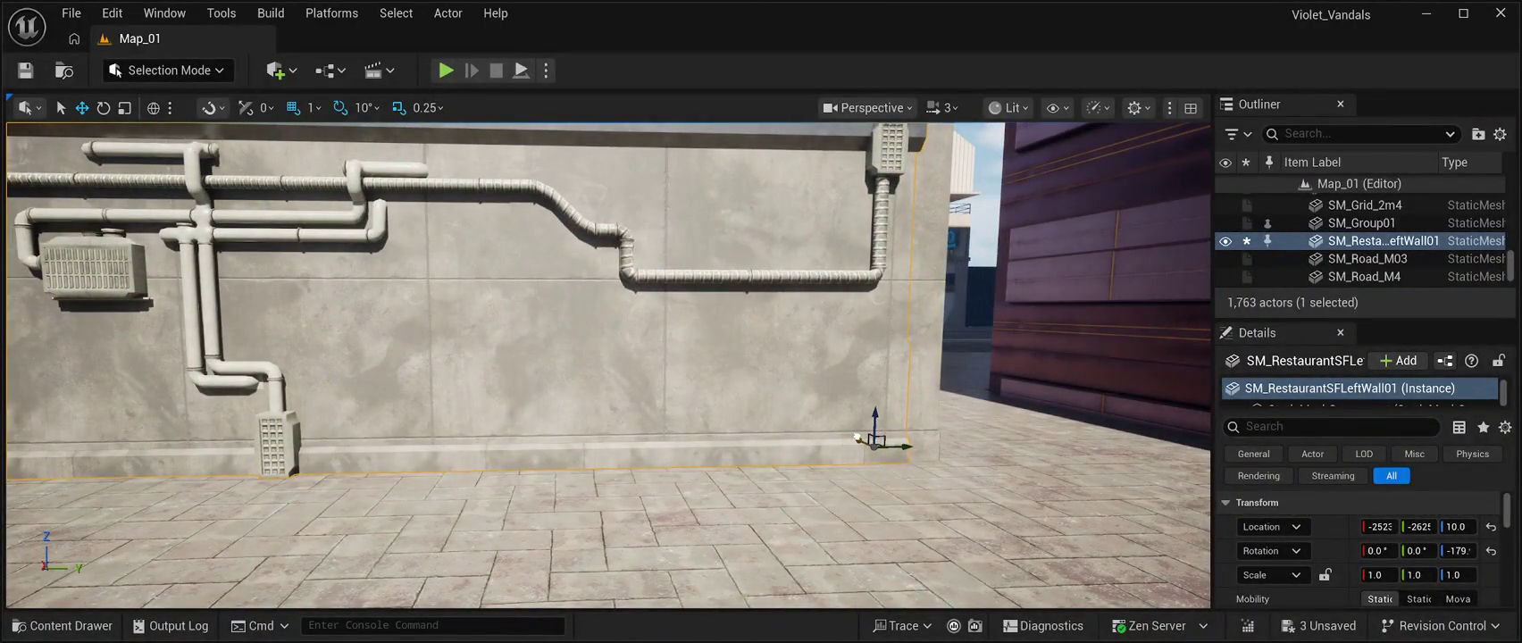
pyautogui.moveTo(856, 437); pyautogui.dragTo(862, 439)
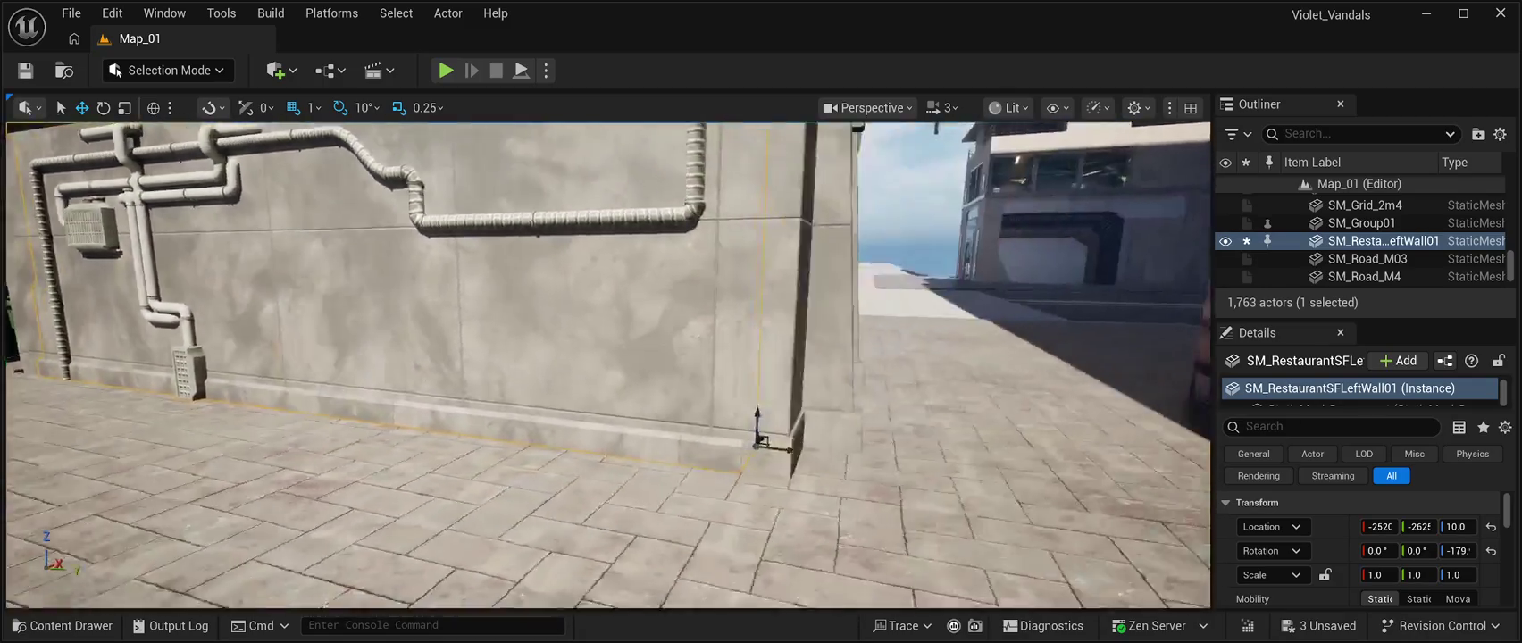
pyautogui.moveTo(607, 358); pyautogui.dragTo(679, 357)
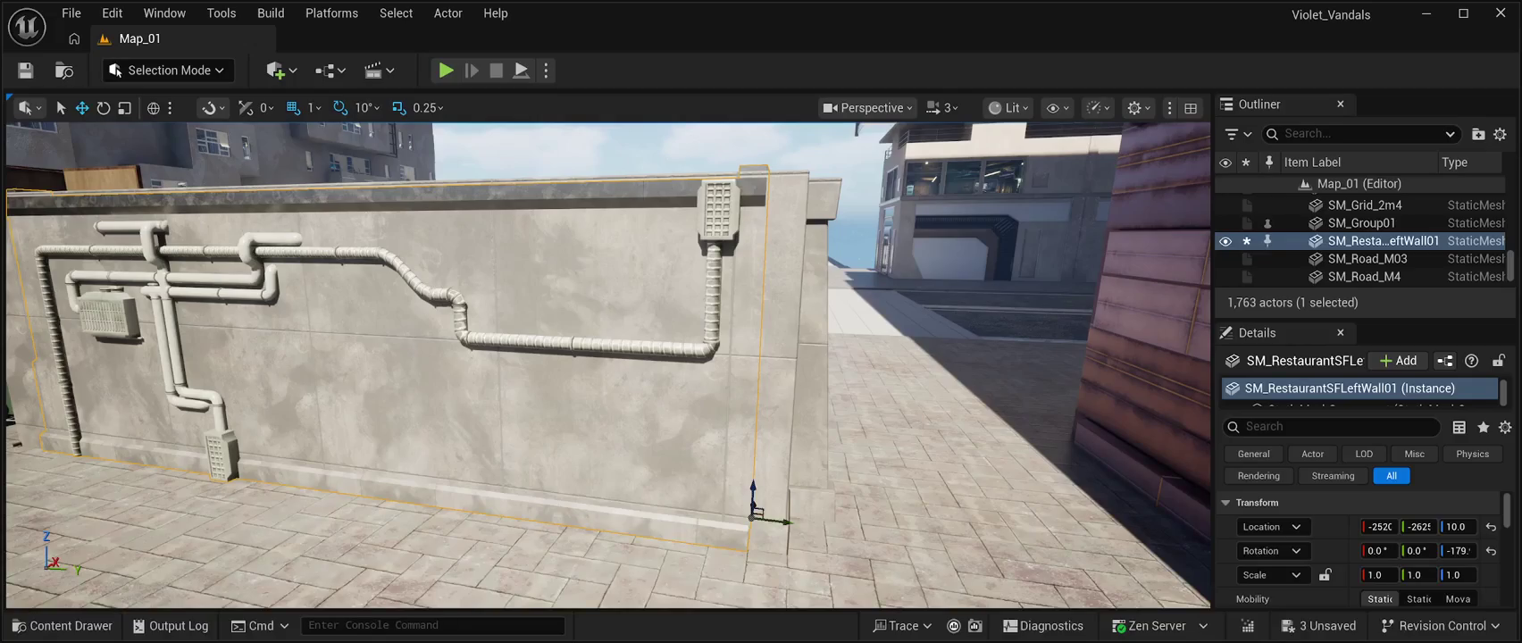
pyautogui.click(25, 69)
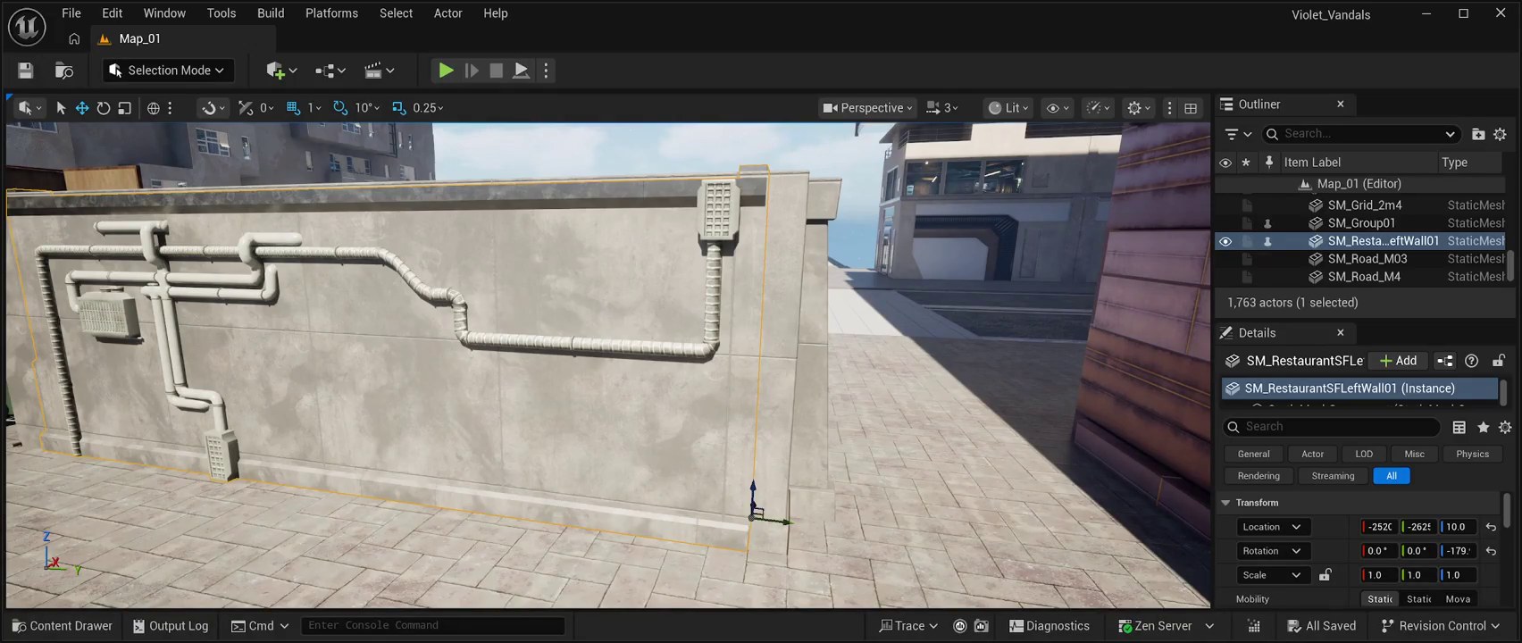
pyautogui.hotkey('alt', 'p')
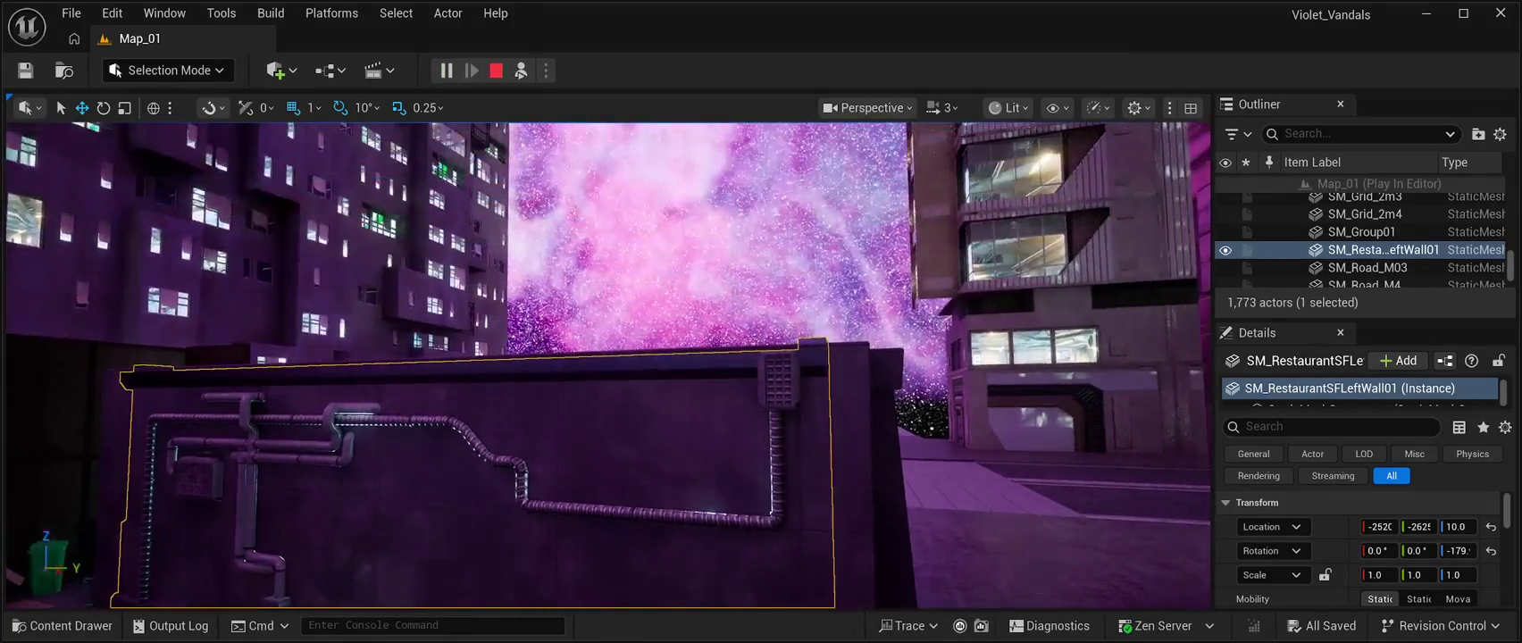
pyautogui.click(714, 223)
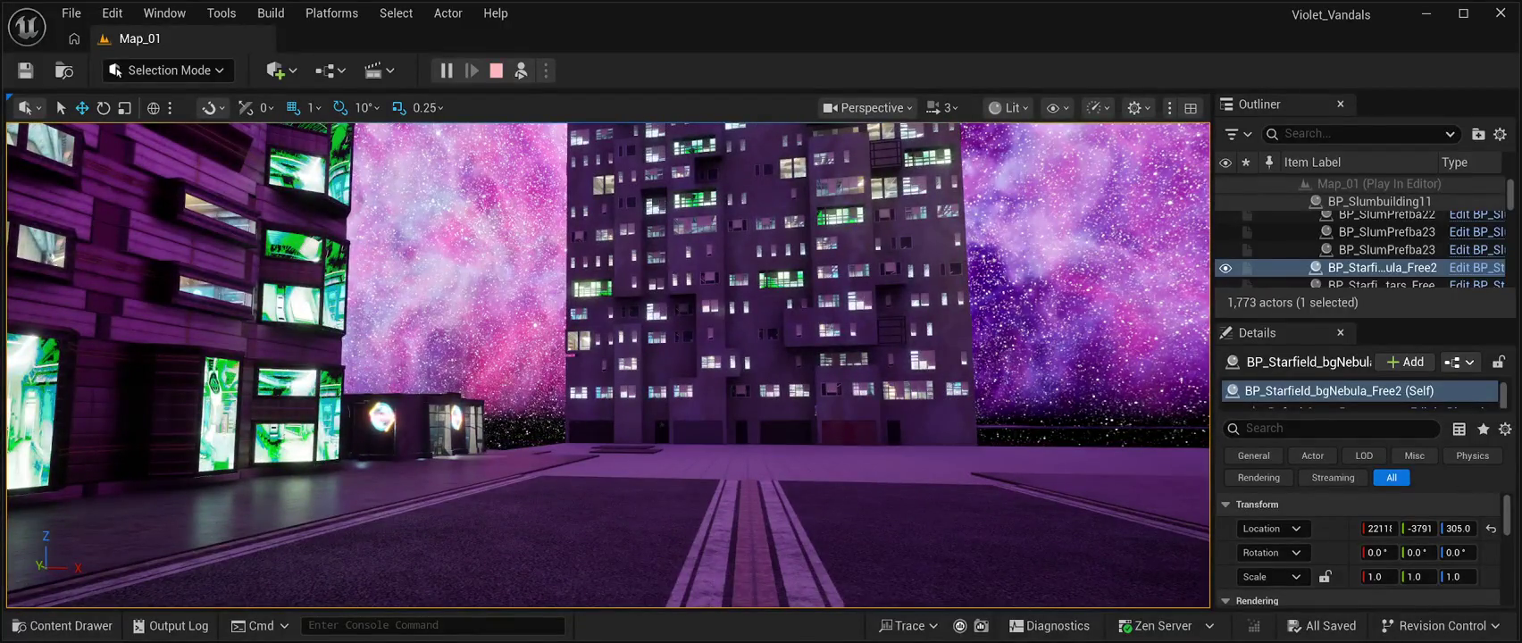
pyautogui.click(496, 71)
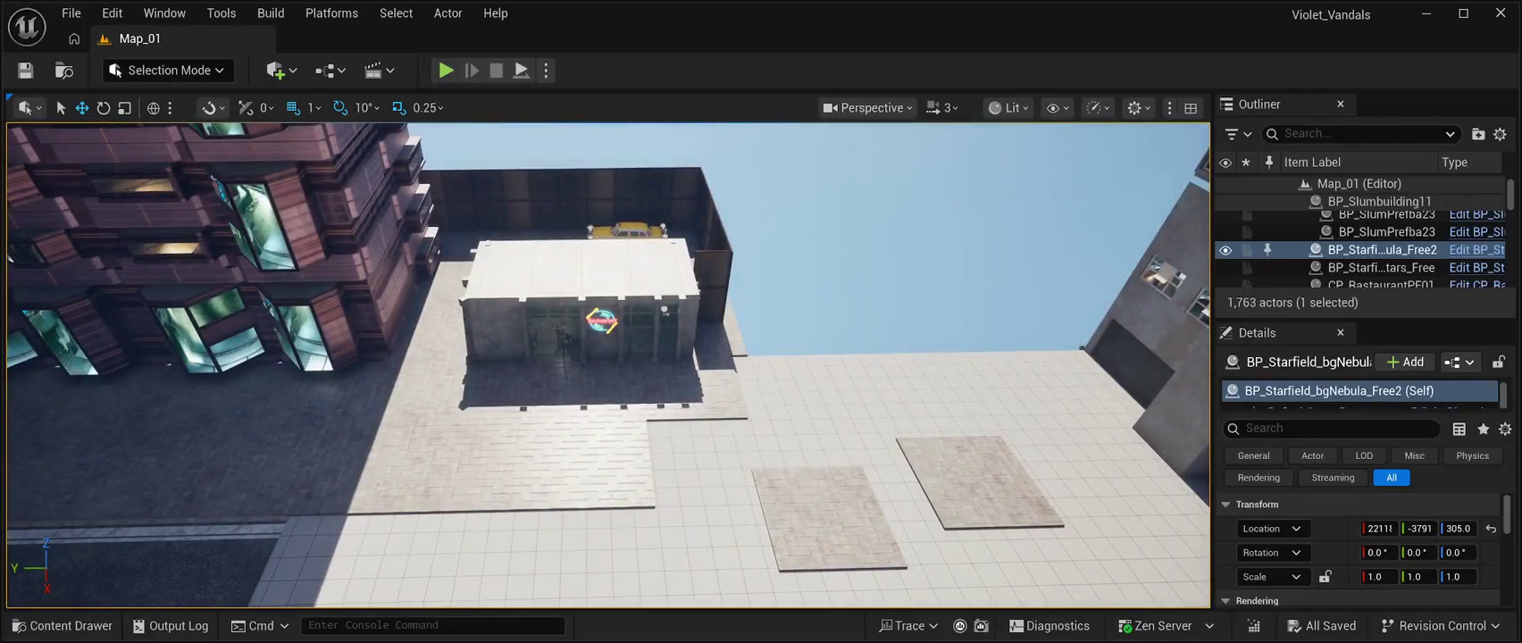
pyautogui.click(831, 518)
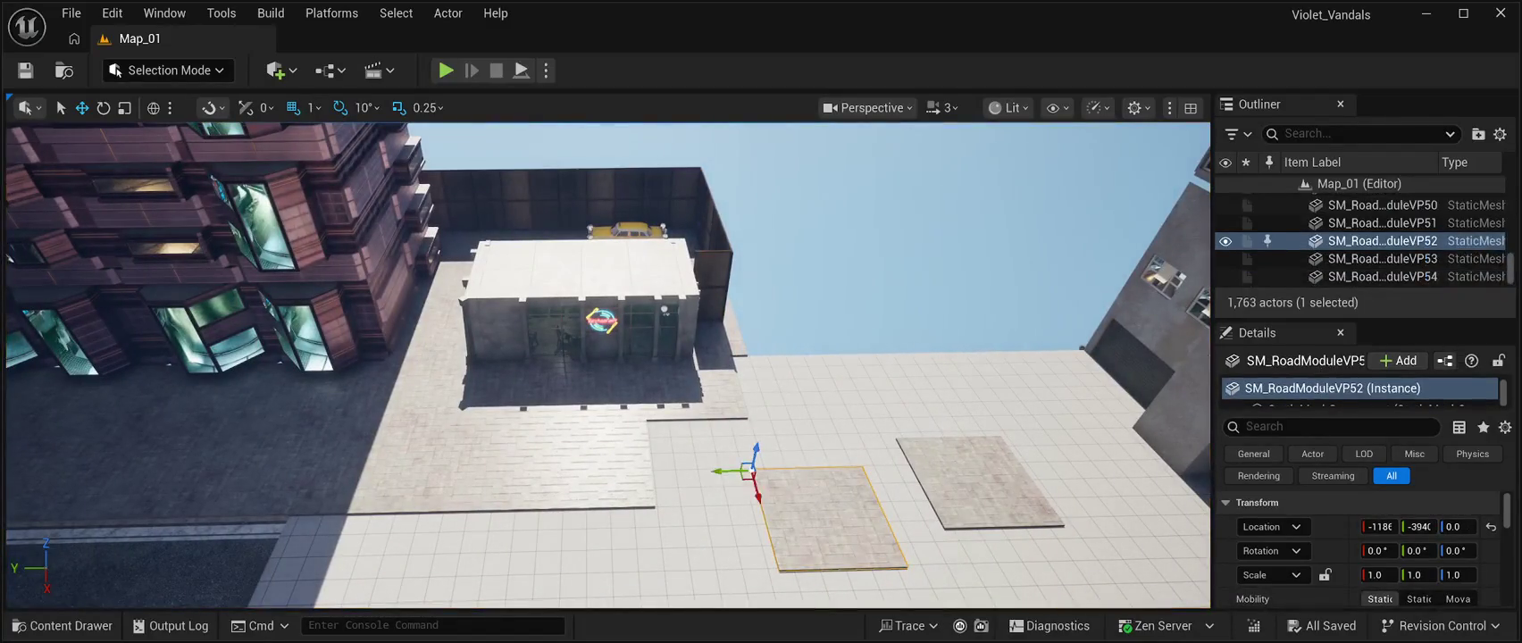
# Align paving tiles SM_RoadModuleVP52 and VP51 flush with the frontage paving along X and Y.
pyautogui.moveTo(728, 471)
pyautogui.mouseDown()
pyautogui.moveTo(627, 472)
pyautogui.moveTo(647, 500)
pyautogui.mouseUp()
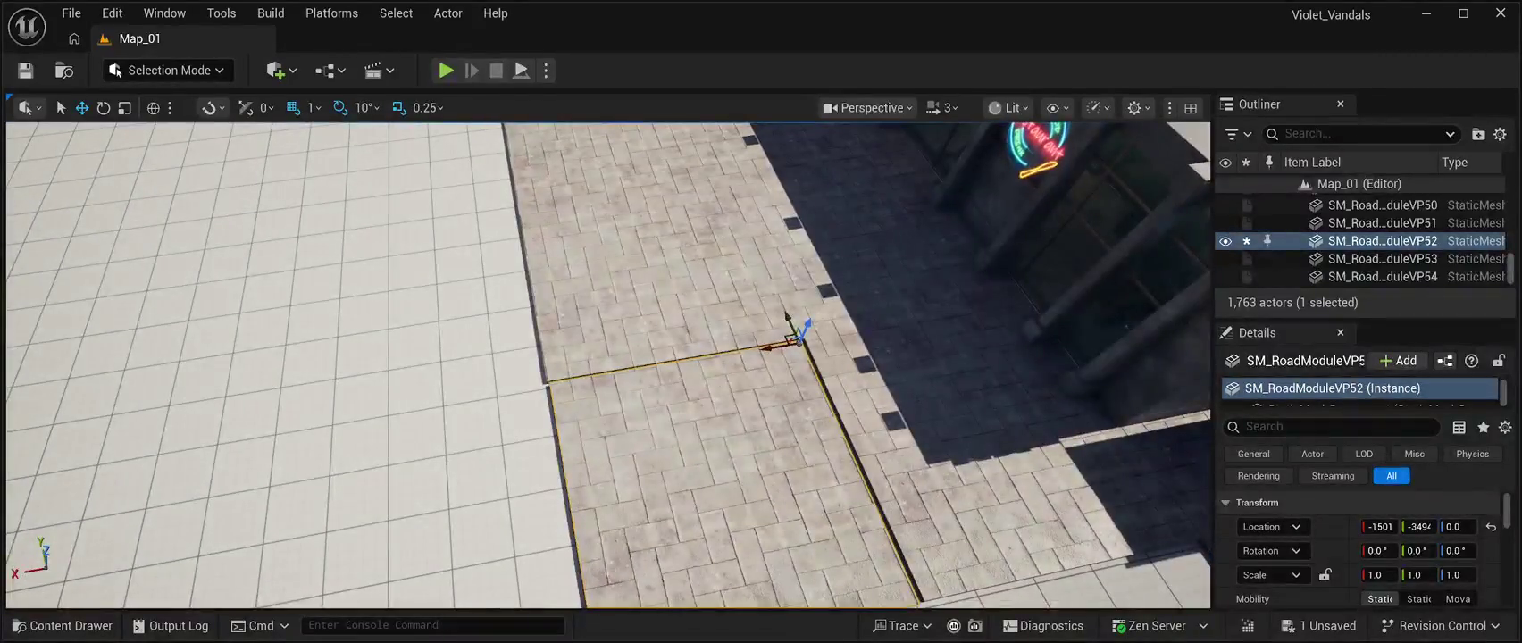
pyautogui.moveTo(770, 348); pyautogui.dragTo(777, 348)
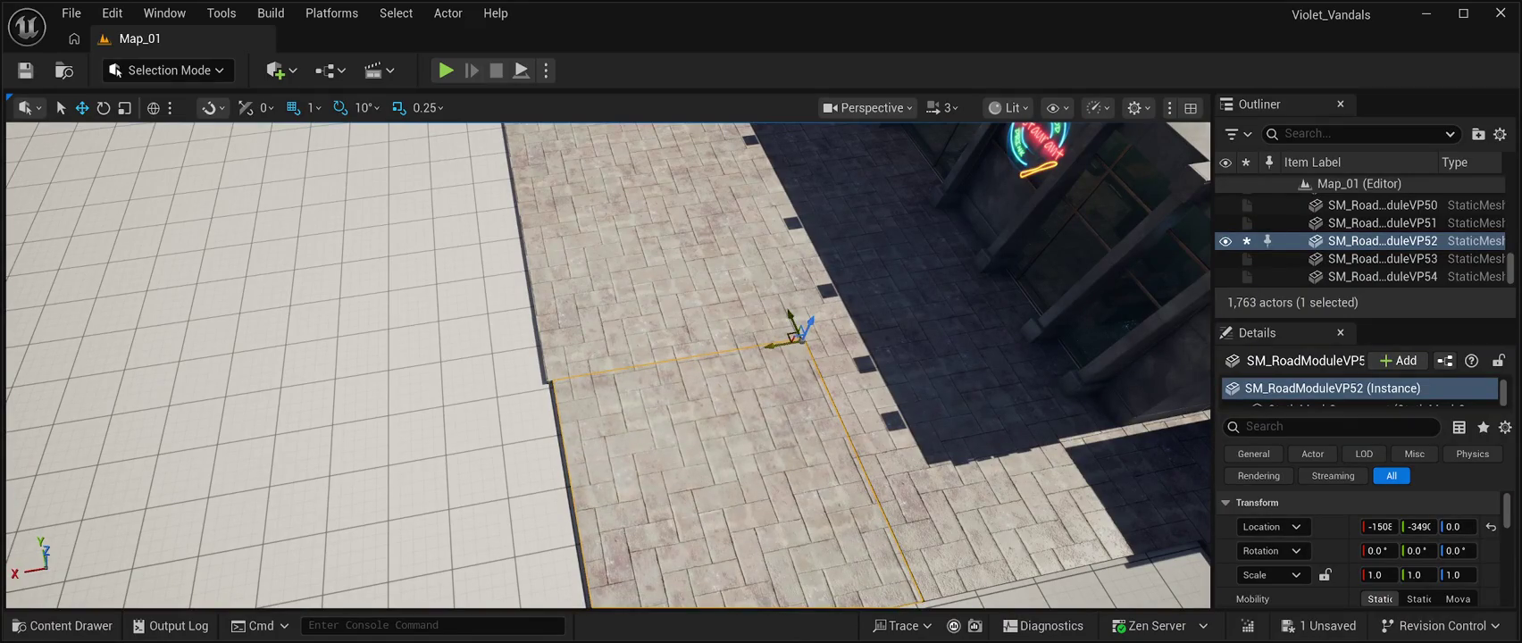
pyautogui.moveTo(773, 345); pyautogui.dragTo(776, 345)
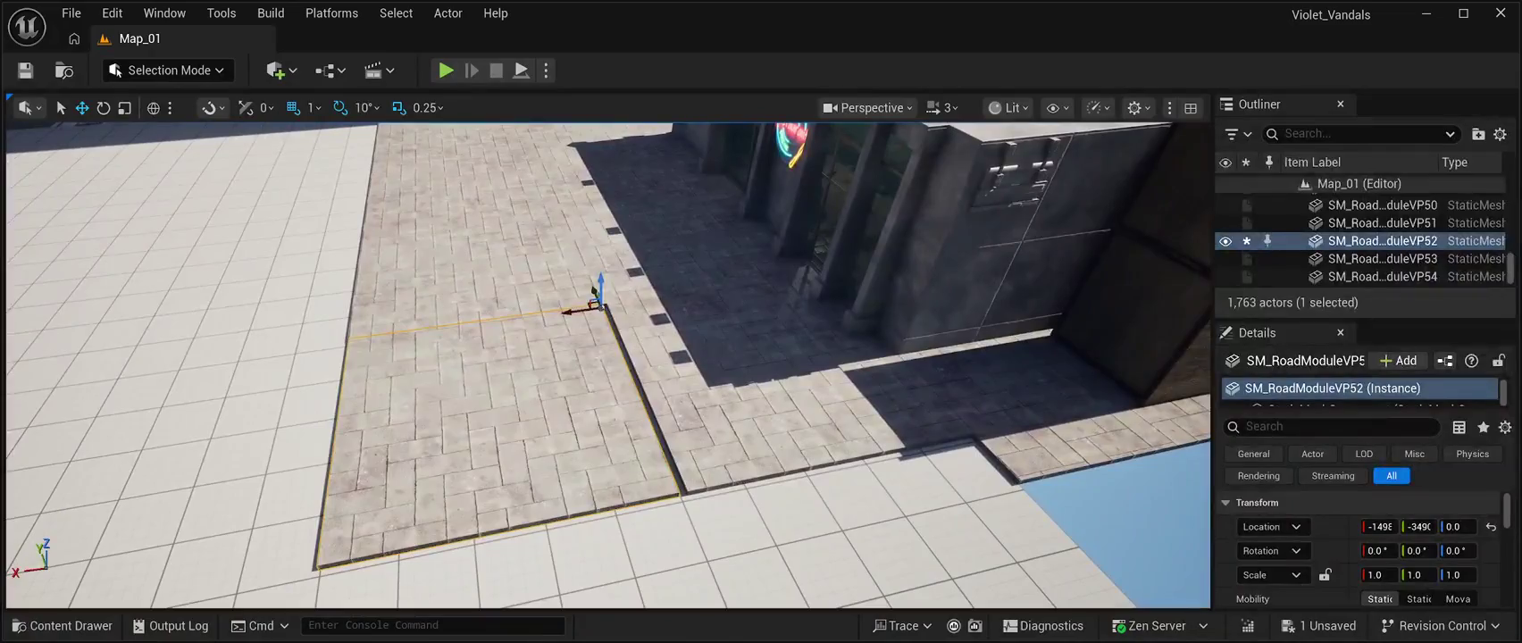
pyautogui.click(794, 375)
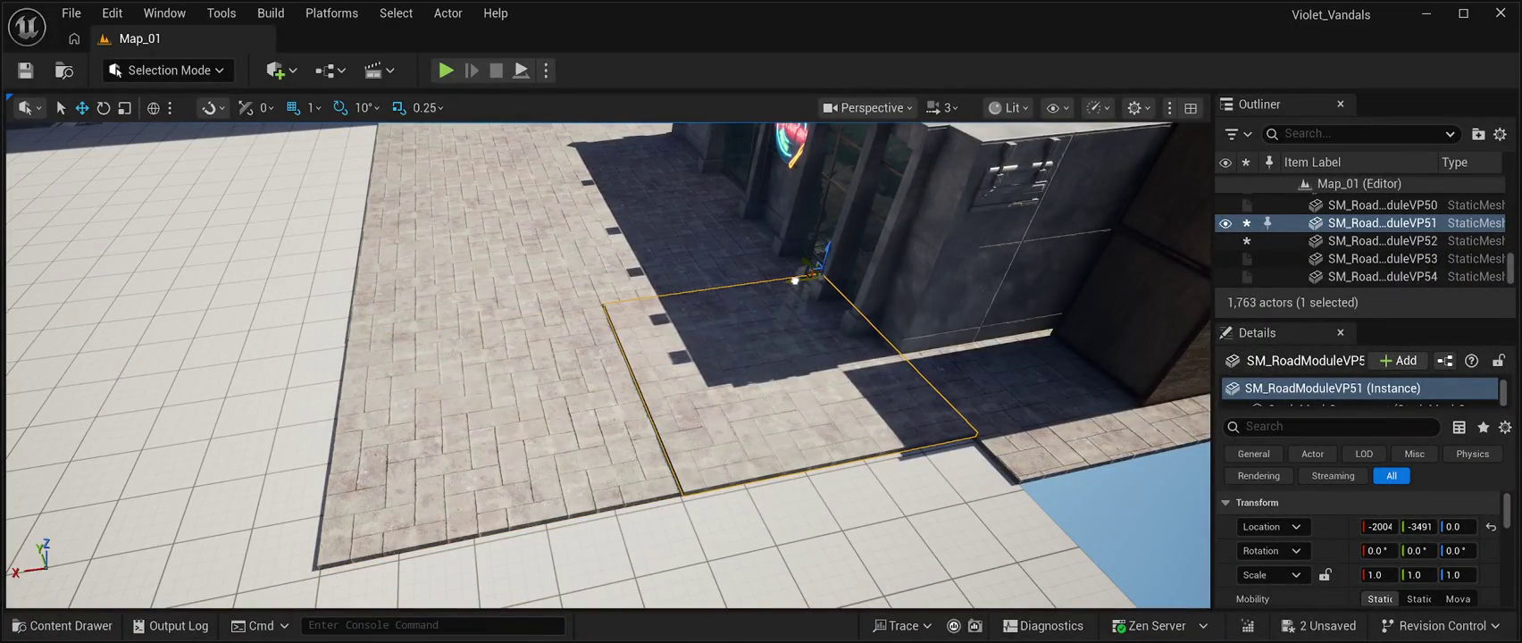
pyautogui.moveTo(794, 280); pyautogui.dragTo(793, 281)
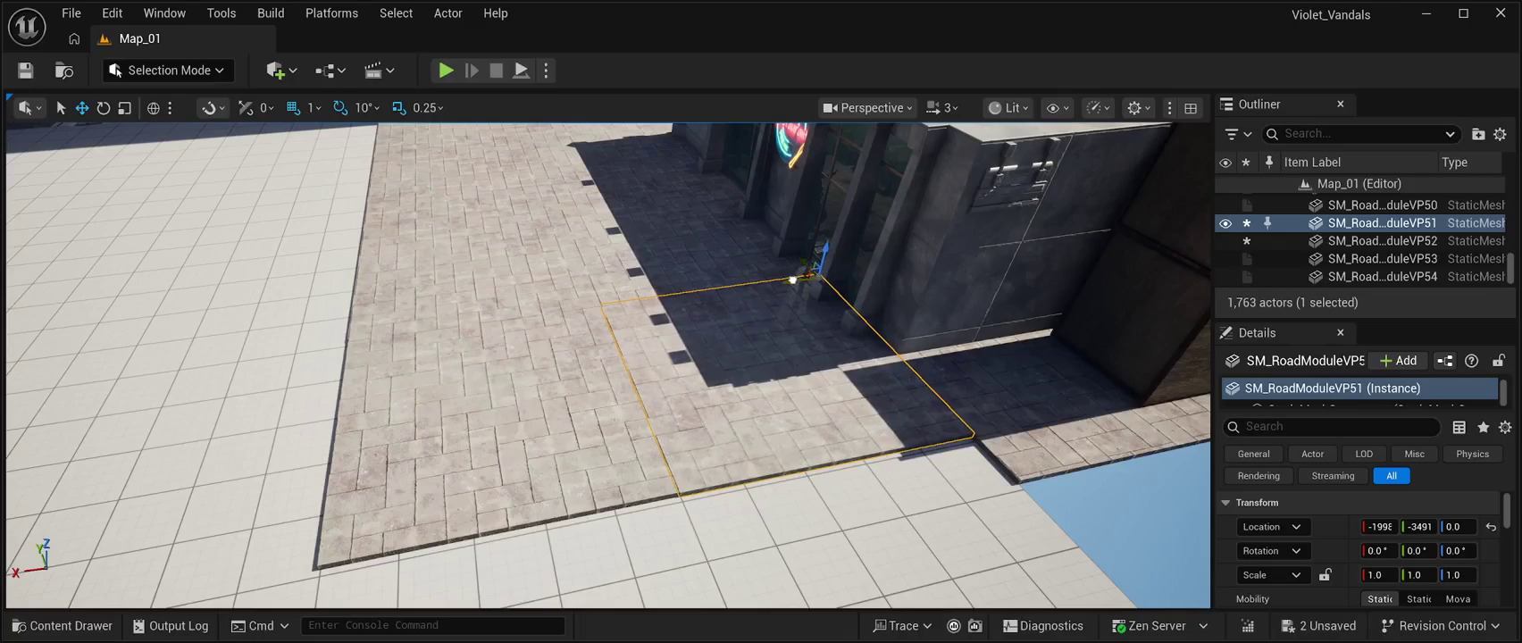
pyautogui.click(790, 141)
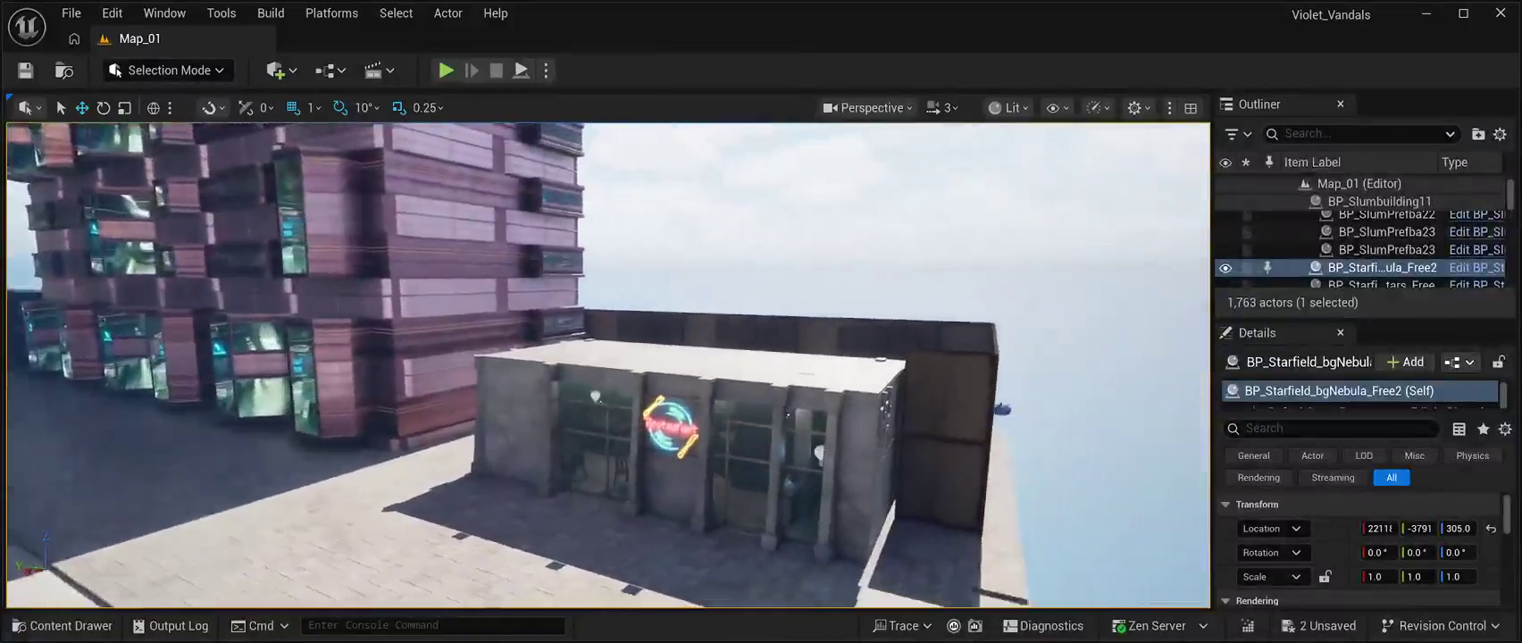
# Fly the view over the restaurant block and select the loose paver patch.
pyautogui.press('a')
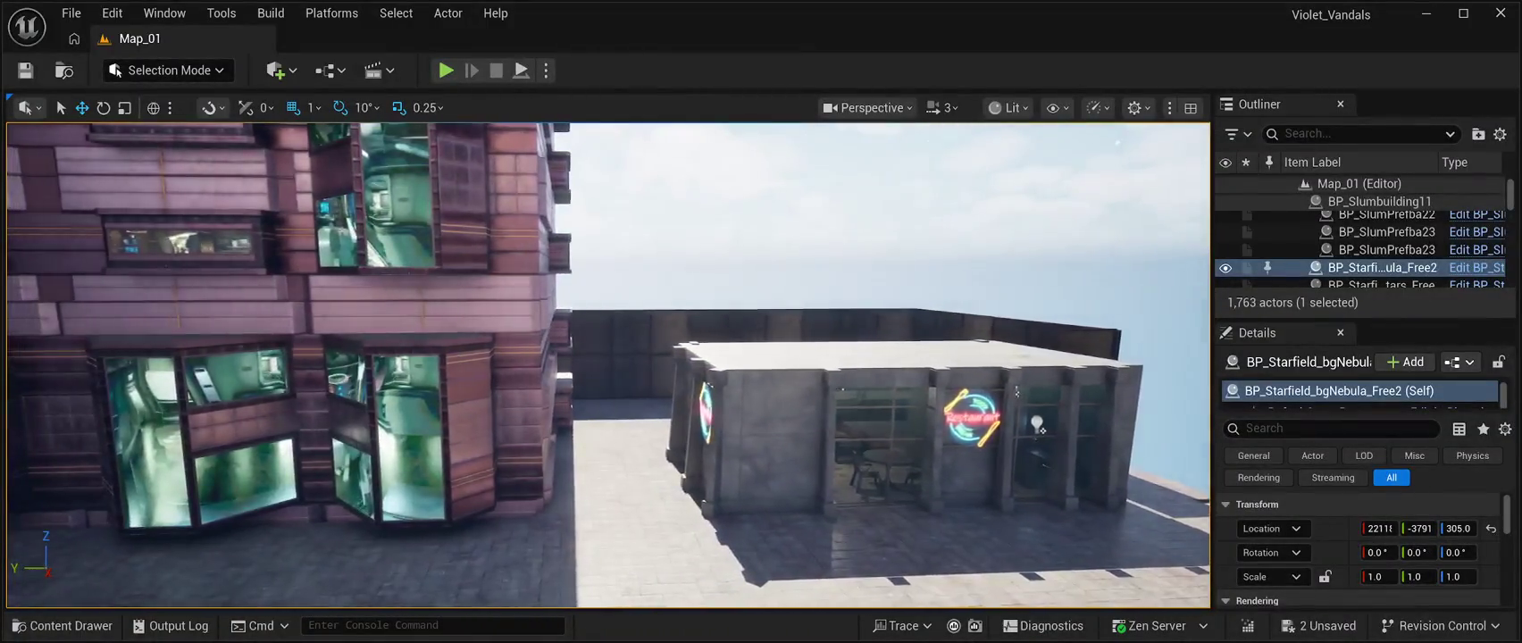
pyautogui.press('a')
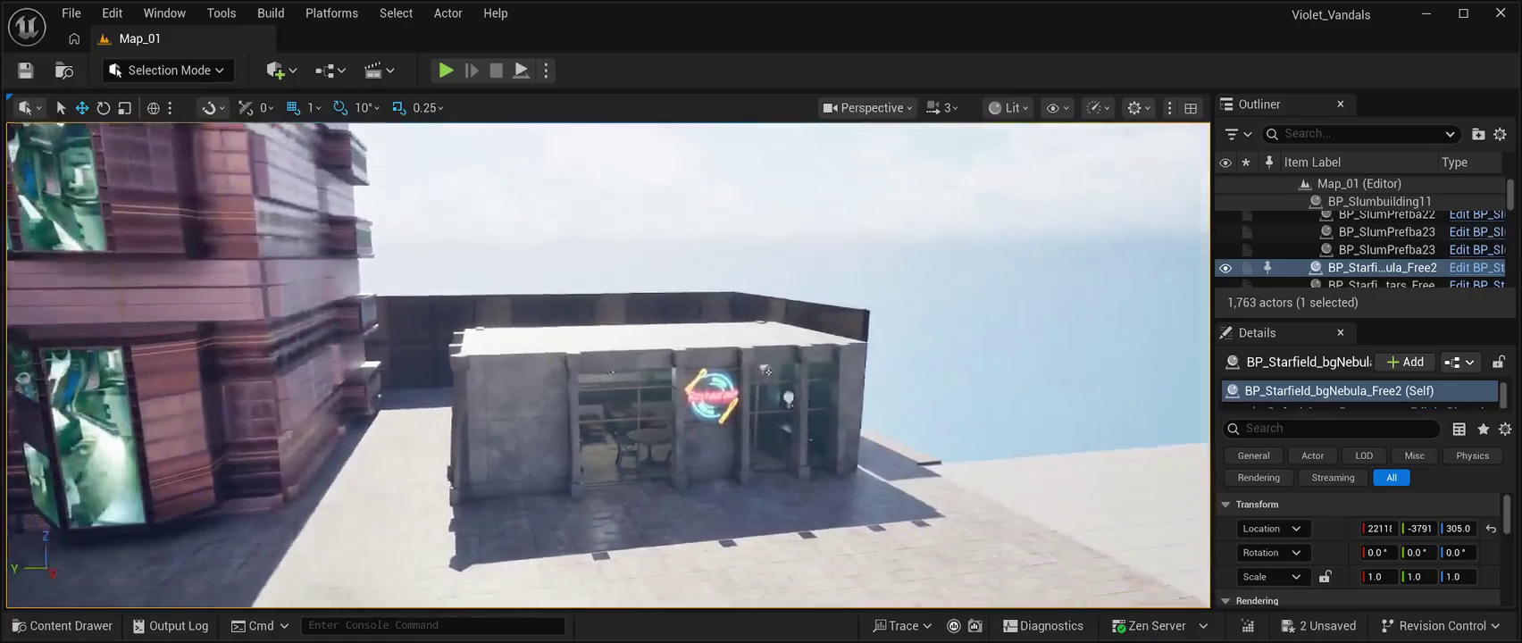
pyautogui.press('q')
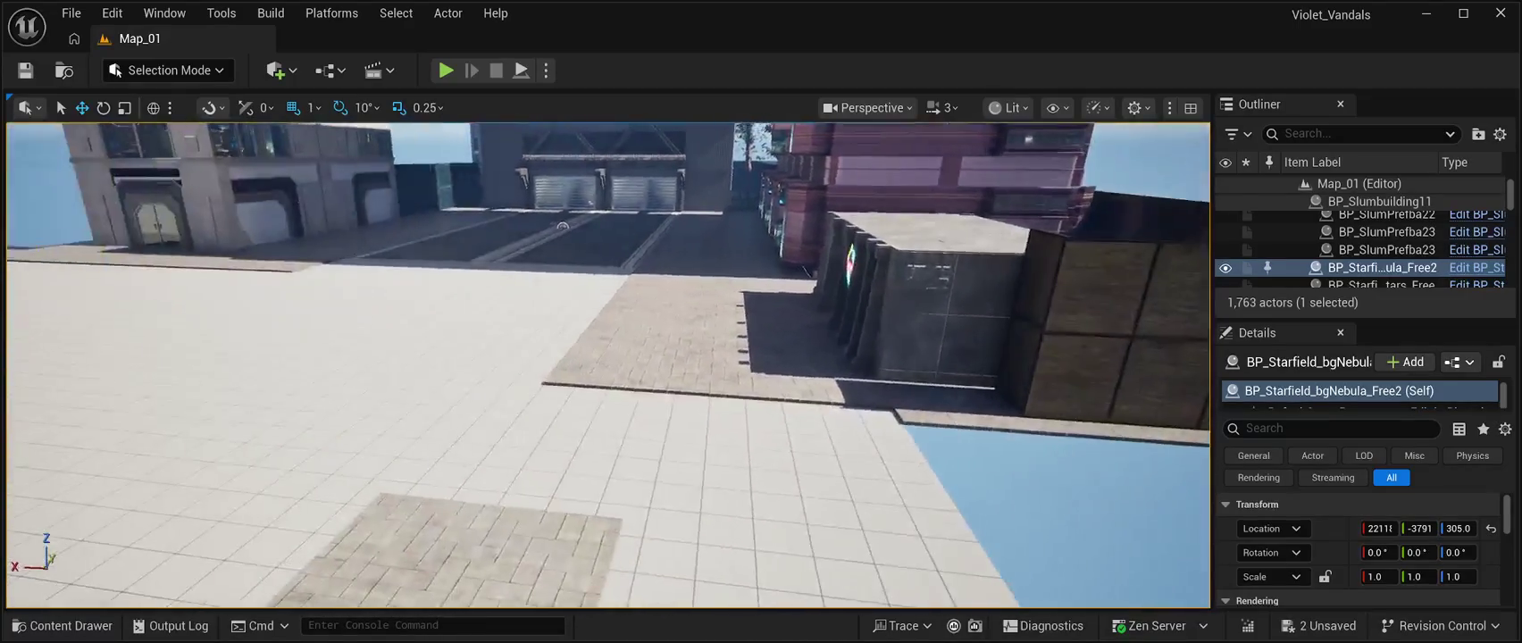
pyautogui.press('e')
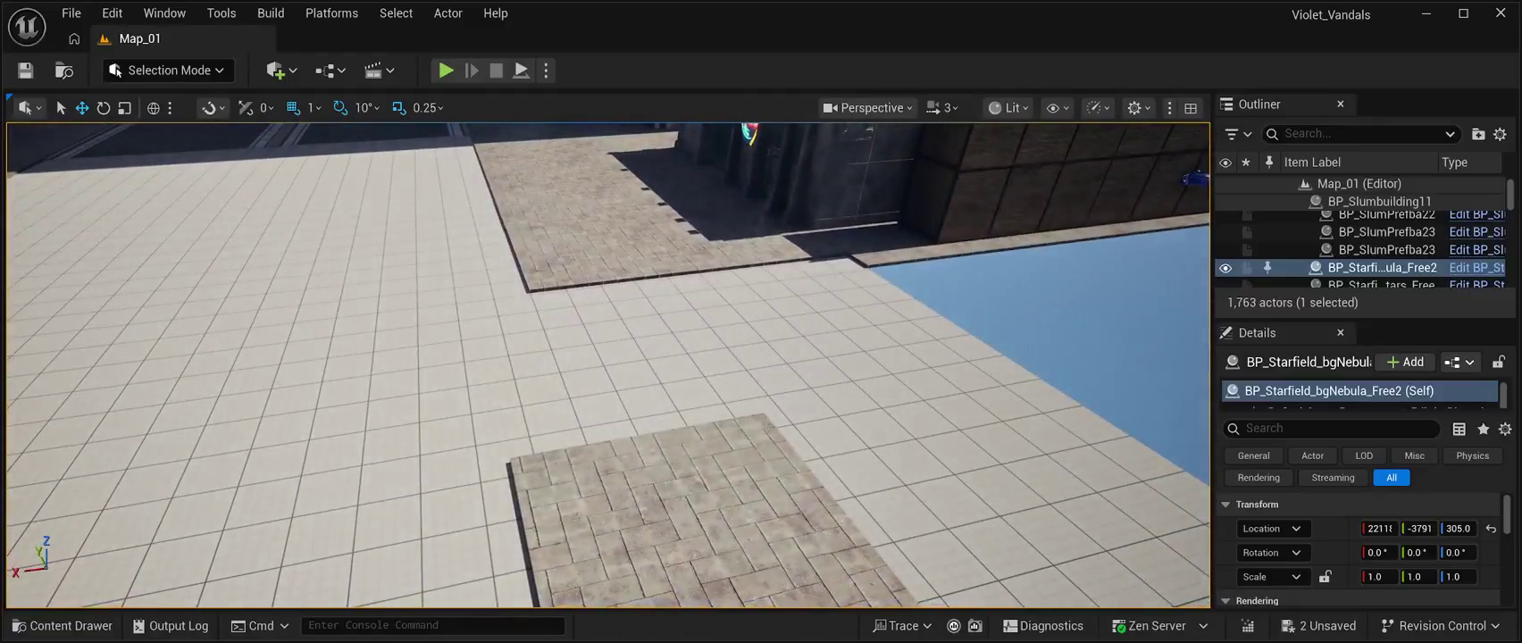
pyautogui.click(687, 509)
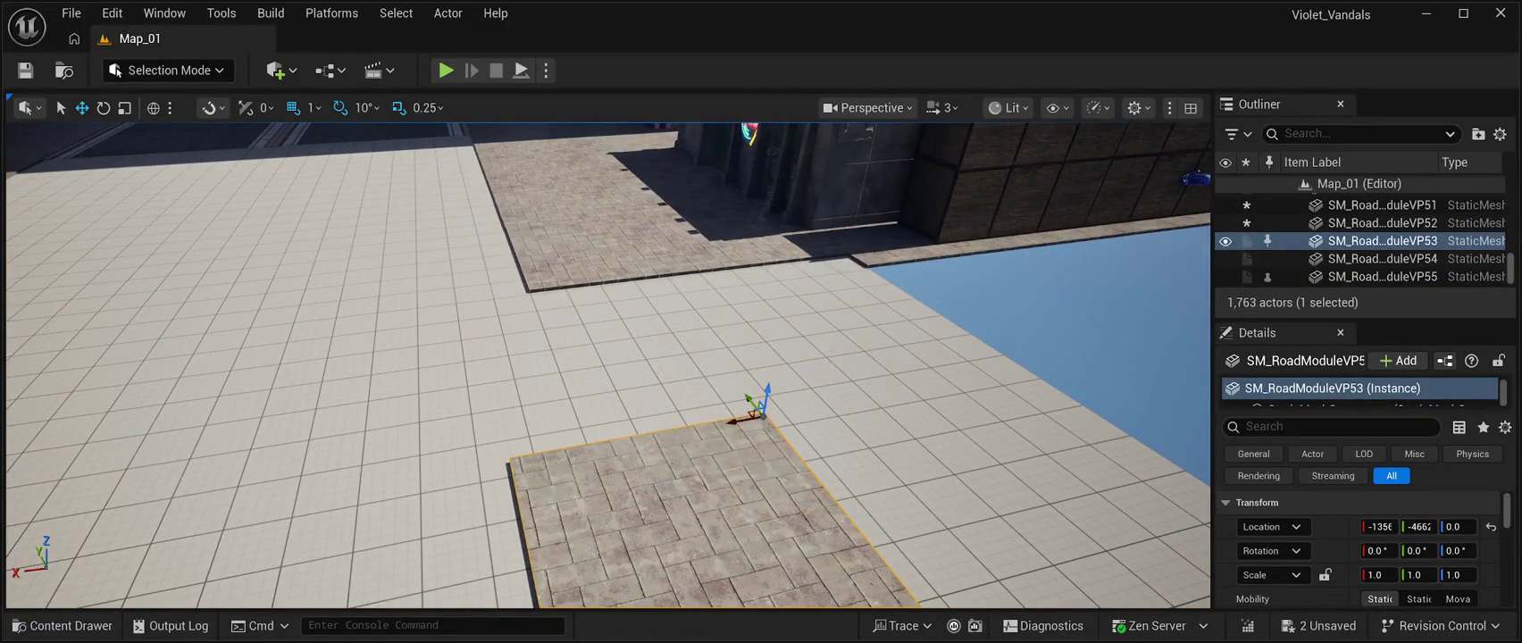
# Slide paver patch SM_RoadModuleVP53 along Y and X against the existing paving.
pyautogui.press('e')
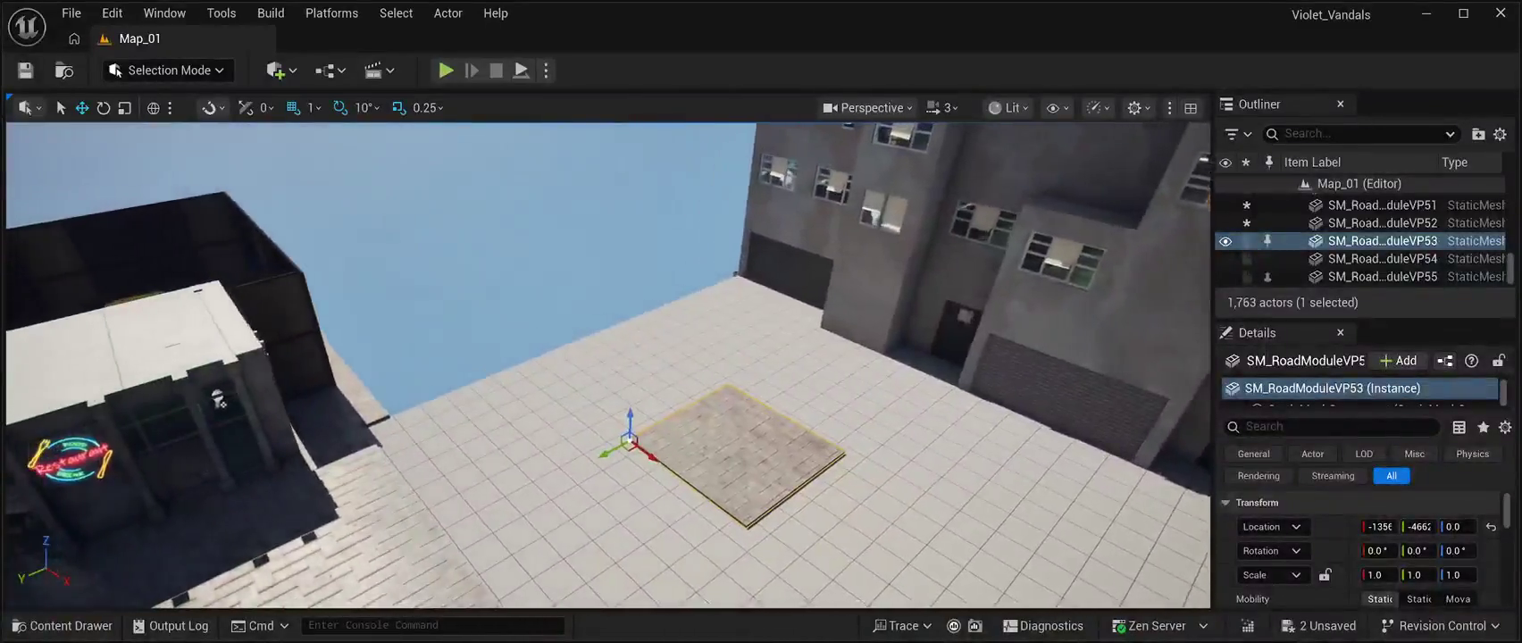
pyautogui.press('e')
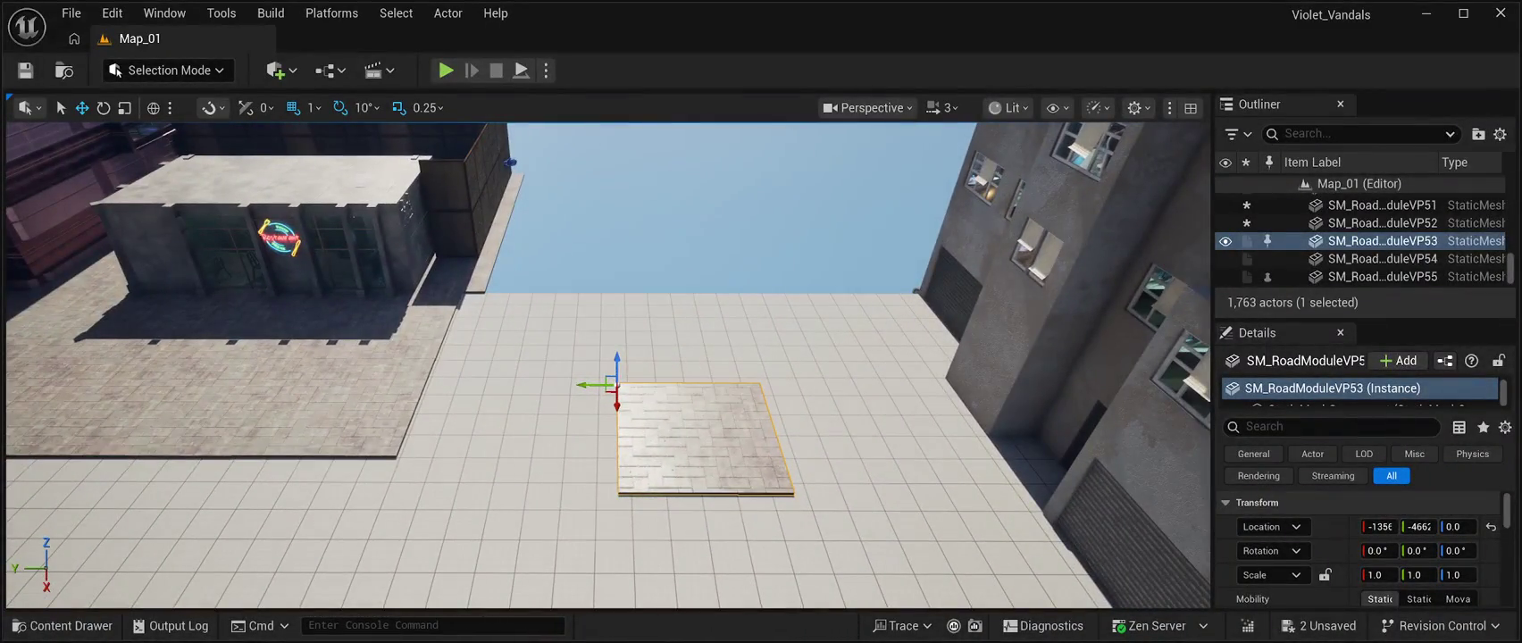
pyautogui.moveTo(585, 384)
pyautogui.mouseDown()
pyautogui.moveTo(379, 384)
pyautogui.moveTo(394, 354)
pyautogui.mouseUp()
pyautogui.moveTo(419, 402)
pyautogui.mouseDown()
pyautogui.moveTo(472, 306)
pyautogui.moveTo(472, 357)
pyautogui.mouseUp()
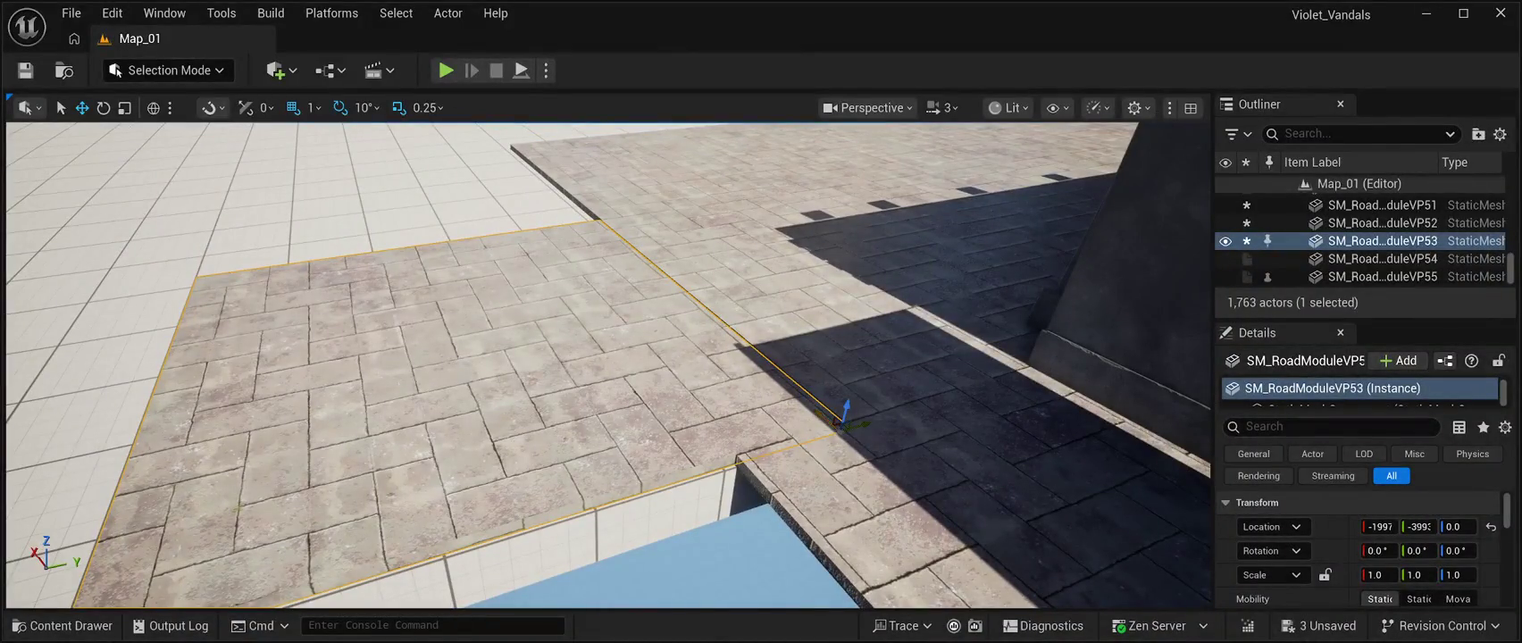
pyautogui.moveTo(826, 418)
pyautogui.mouseDown()
pyautogui.moveTo(835, 509)
pyautogui.moveTo(835, 402)
pyautogui.moveTo(853, 400)
pyautogui.mouseUp()
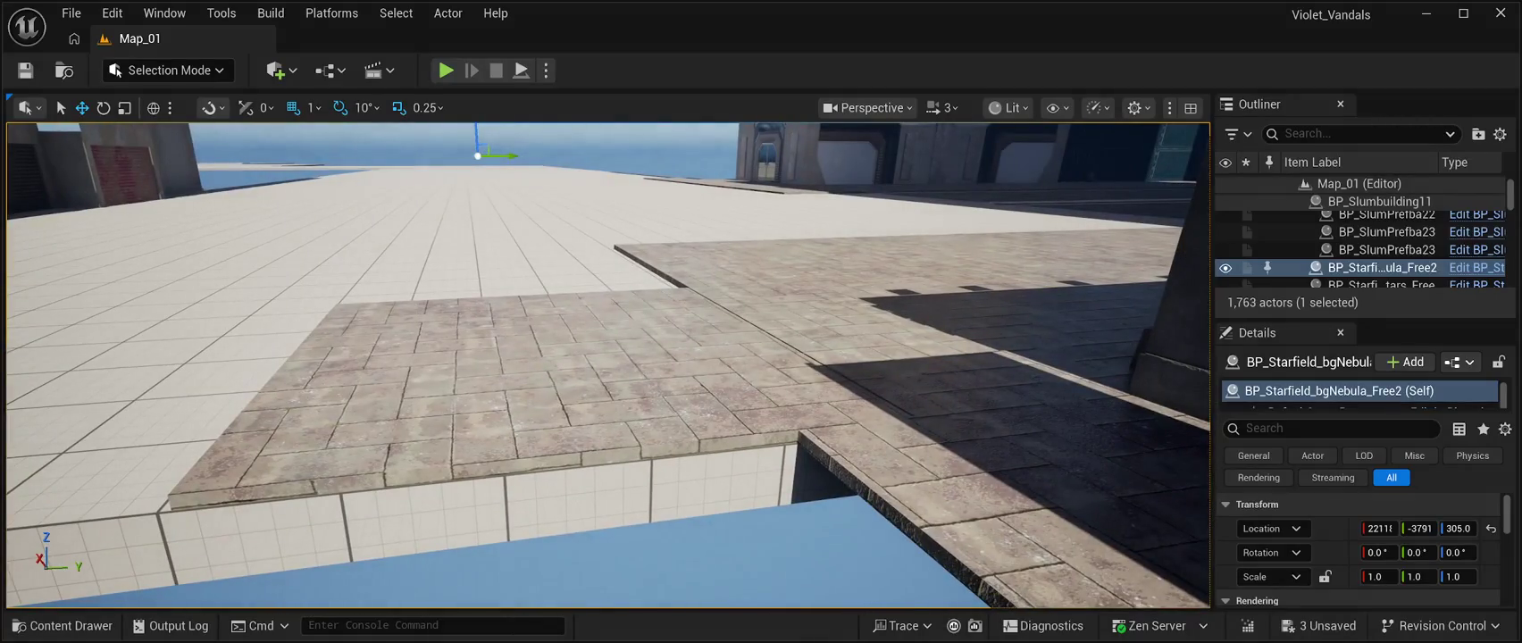
pyautogui.hotkey('ctrl', 'z')
pyautogui.moveTo(895, 429); pyautogui.dragTo(948, 421)
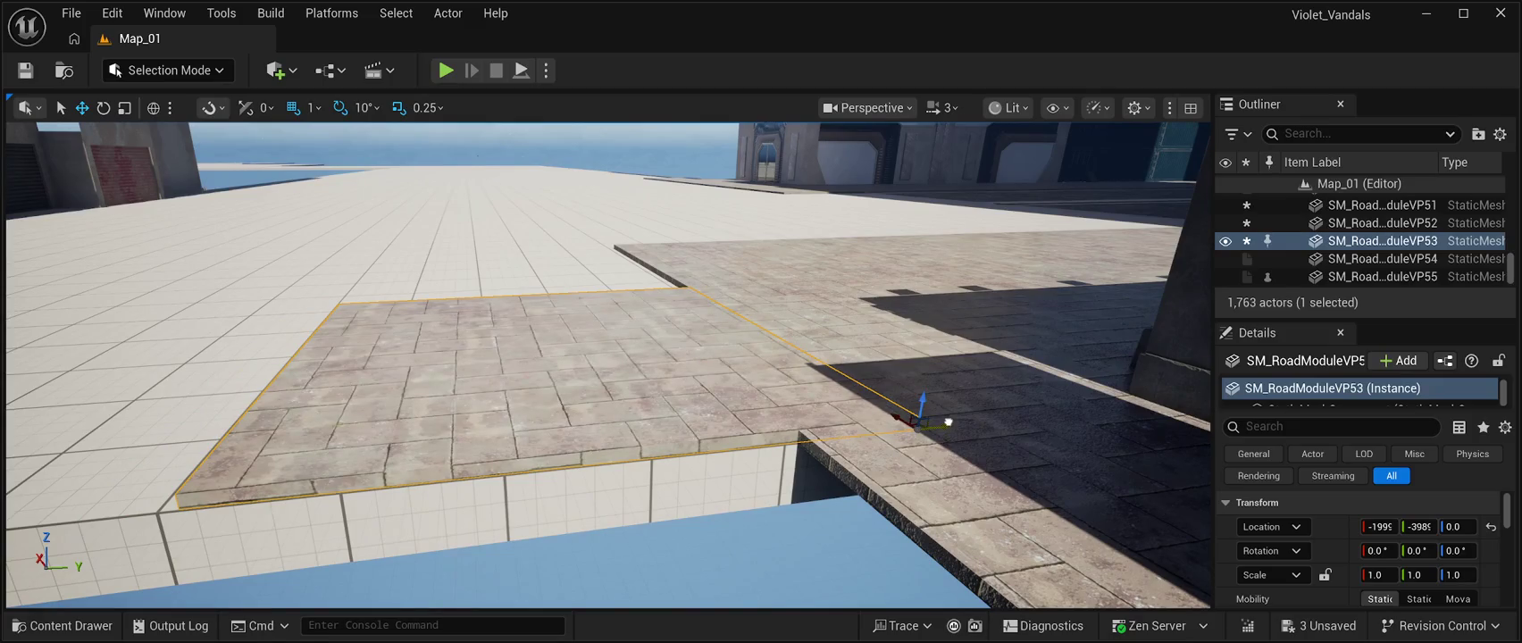
# Duplicate the paver patch with Ctrl+D and slide the copy alongside the original.
pyautogui.hotkey('ctrl', 'z')
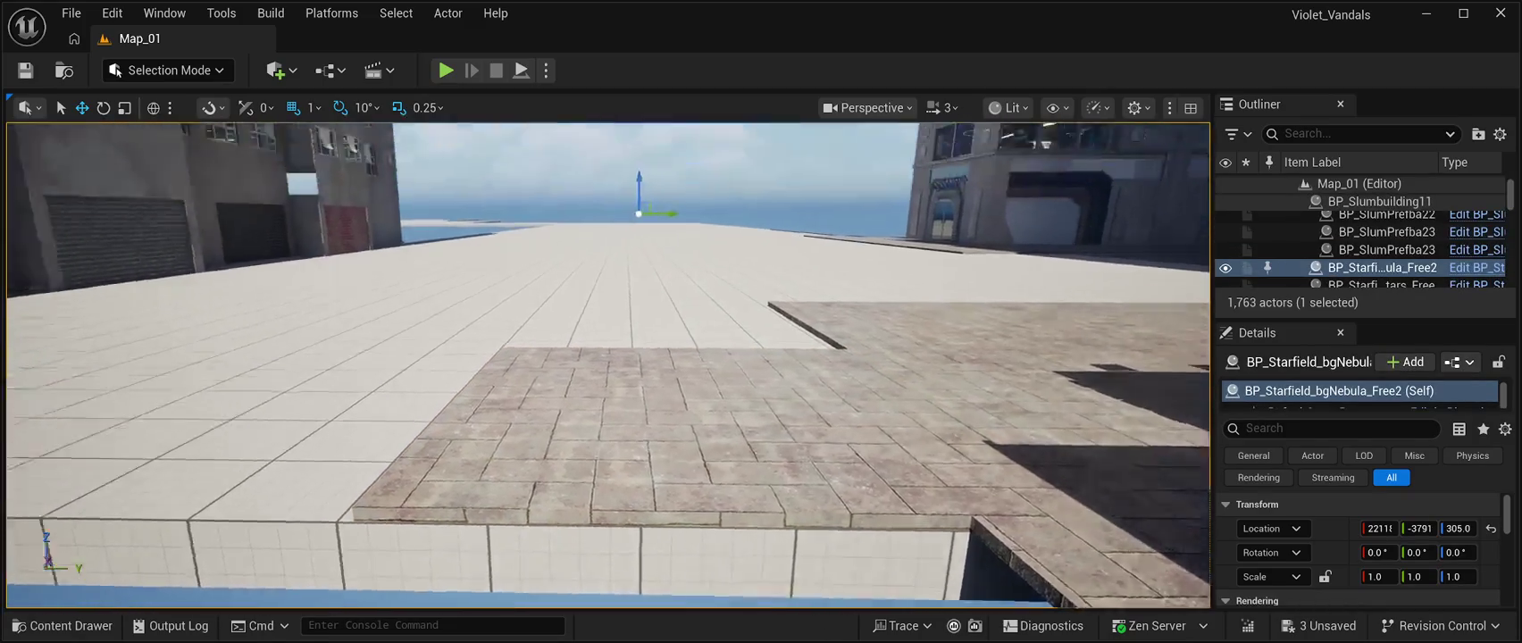
pyautogui.hotkey('ctrl', 'y')
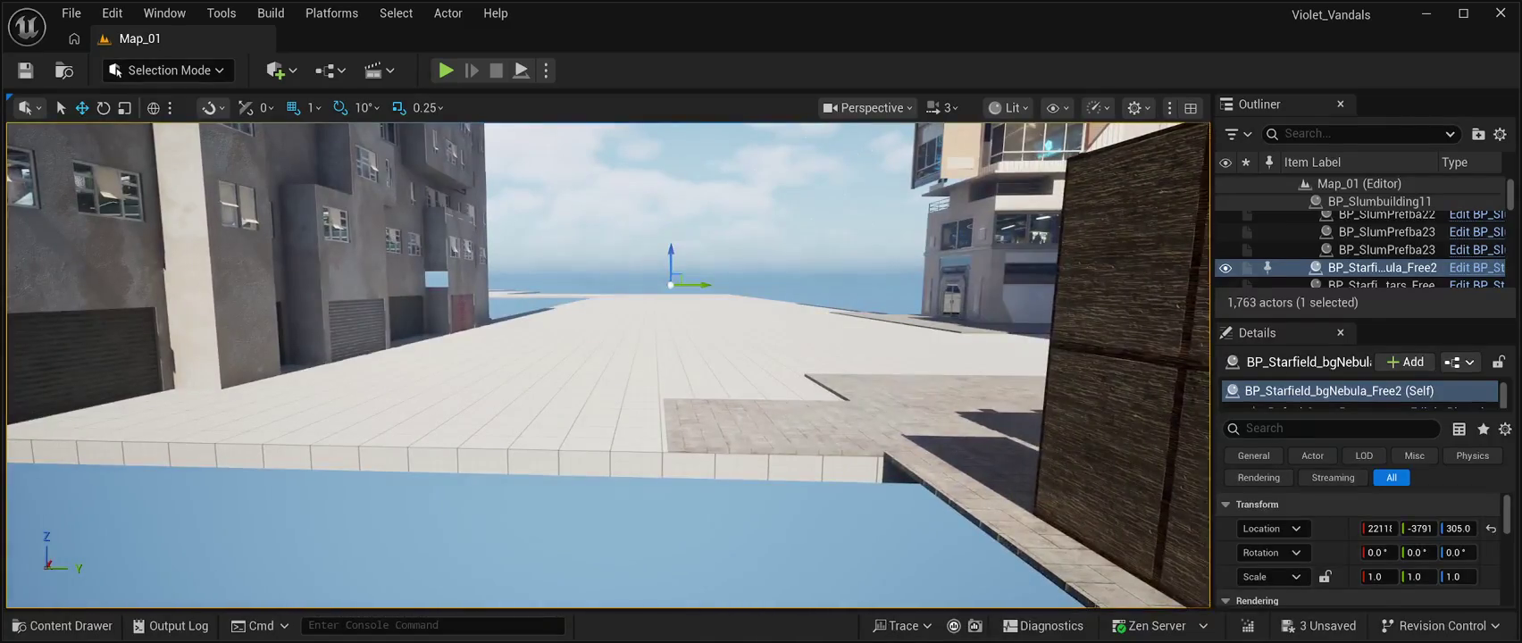
pyautogui.hotkey('ctrl', 'd')
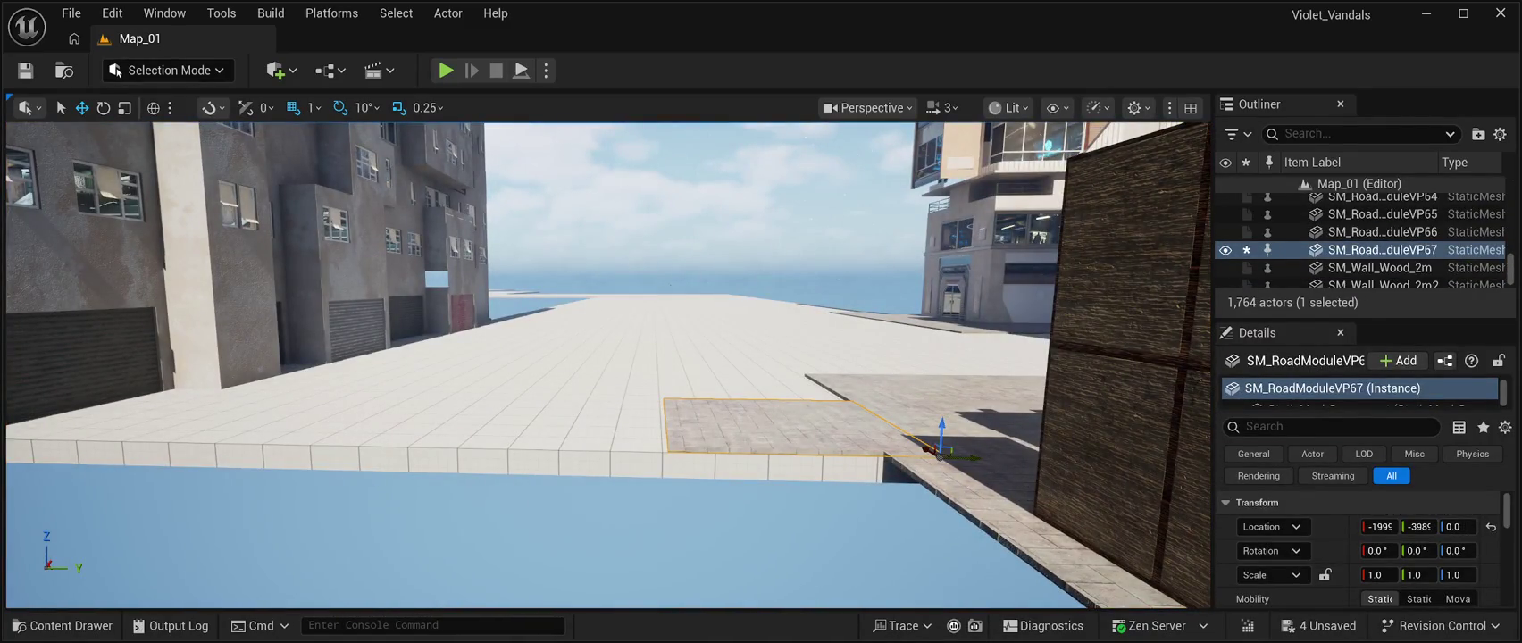
pyautogui.moveTo(960, 457)
pyautogui.mouseDown()
pyautogui.moveTo(661, 451)
pyautogui.moveTo(688, 452)
pyautogui.mouseUp()
# Check the seam between copy SM_RoadModuleVP67 and the original patch by toggling selection with undo/redo.
pyautogui.hotkey('ctrl', 'z')
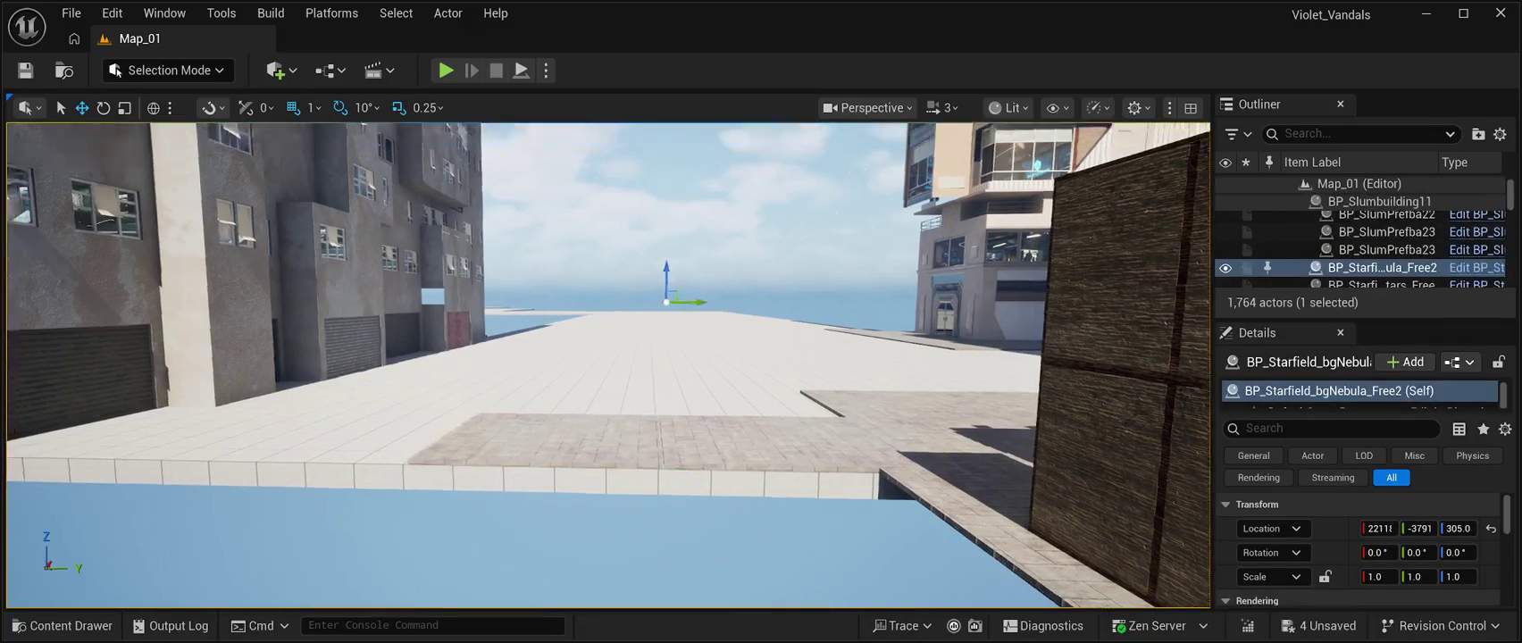
pyautogui.hotkey('ctrl', 'y')
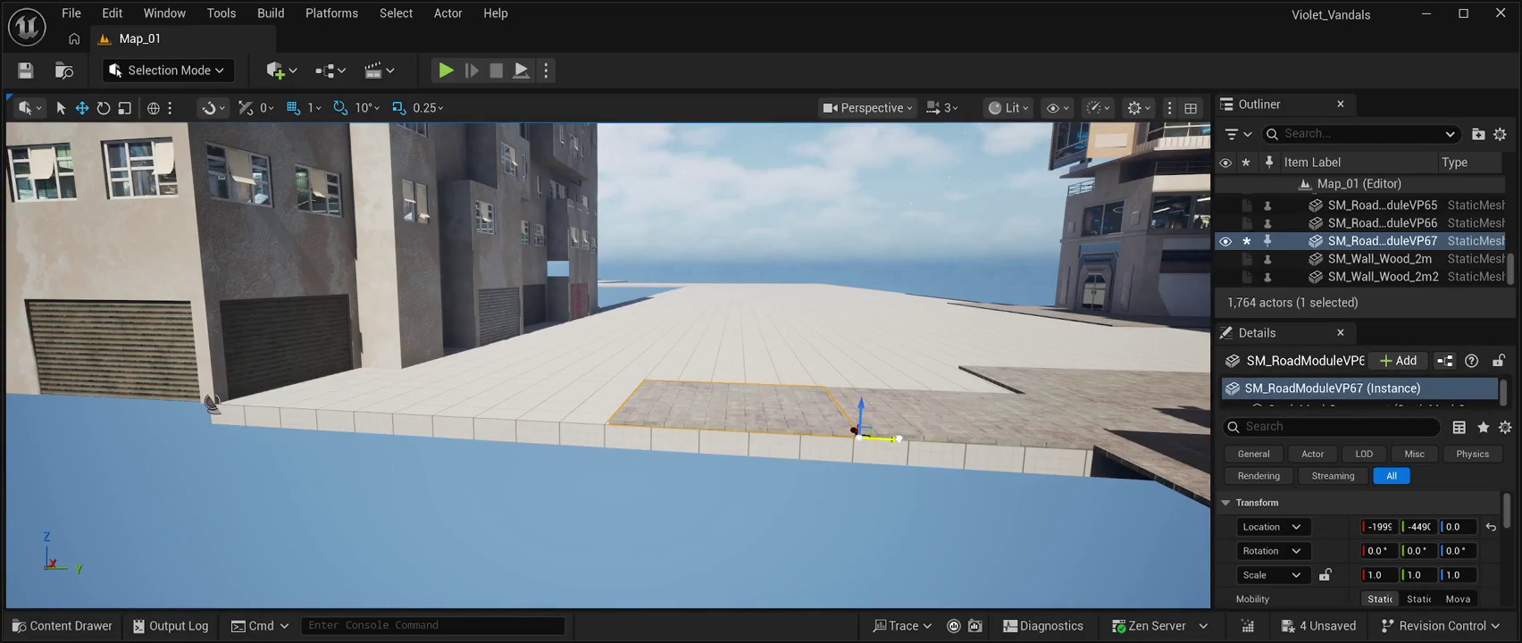
pyautogui.hotkey('ctrl', 'z')
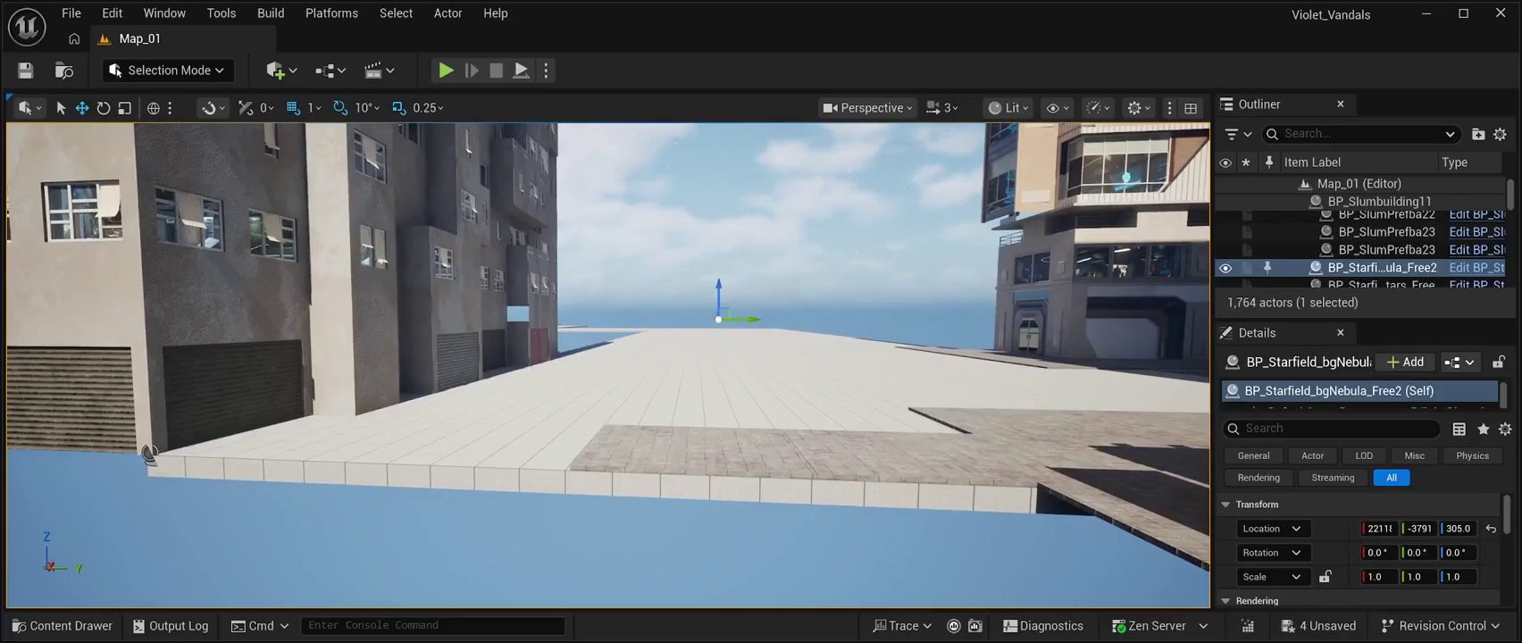
pyautogui.hotkey('ctrl', 'y')
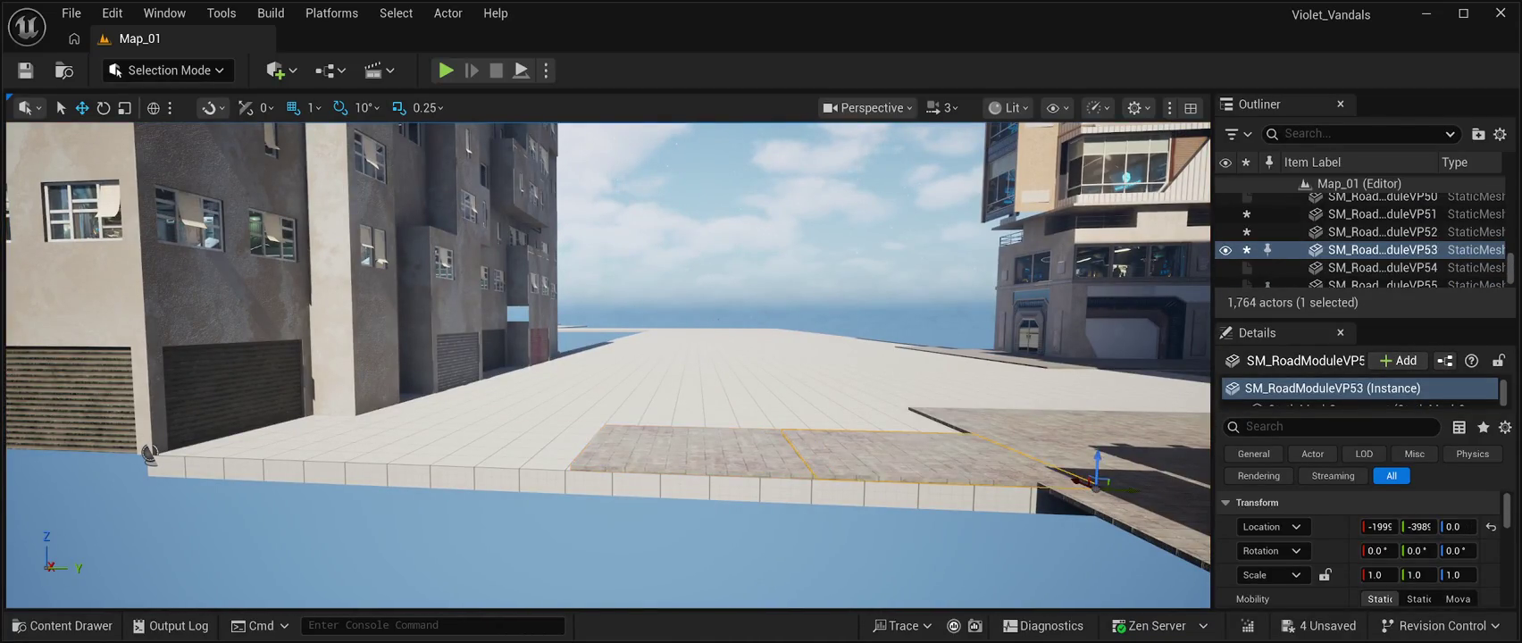
pyautogui.hotkey('ctrl', 'z')
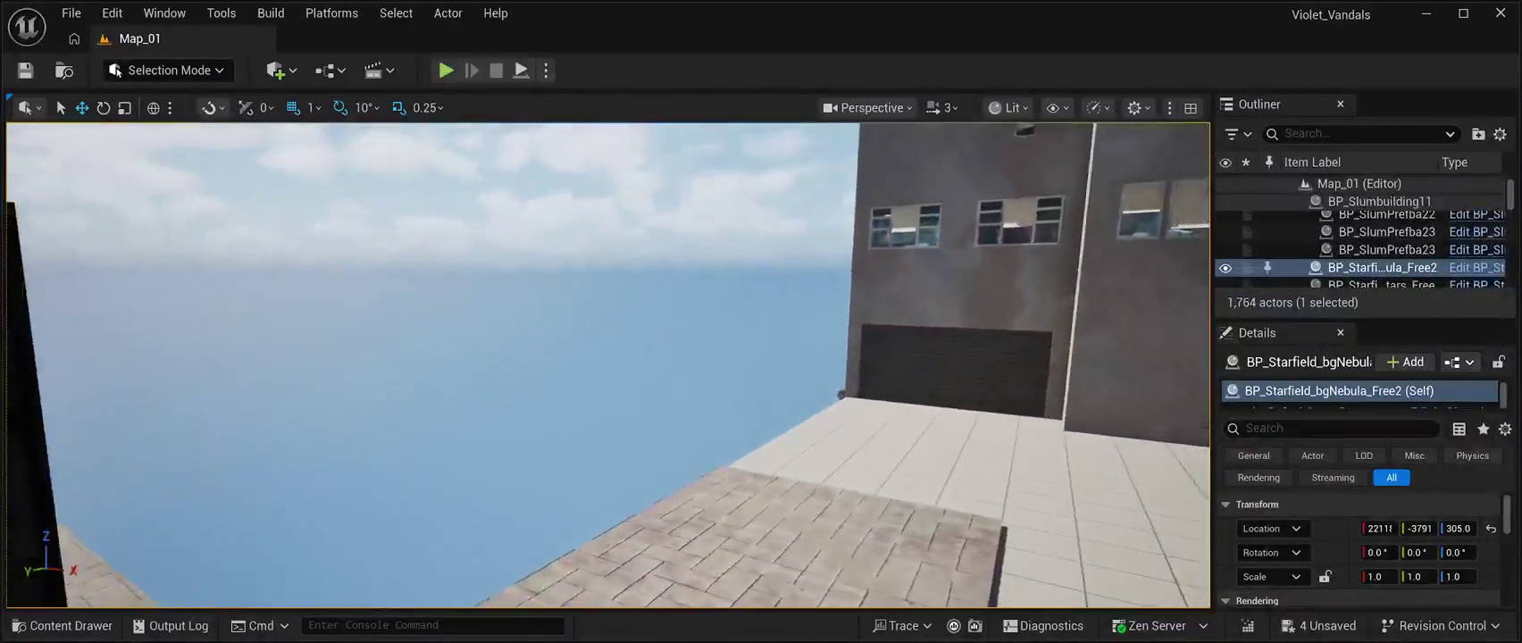